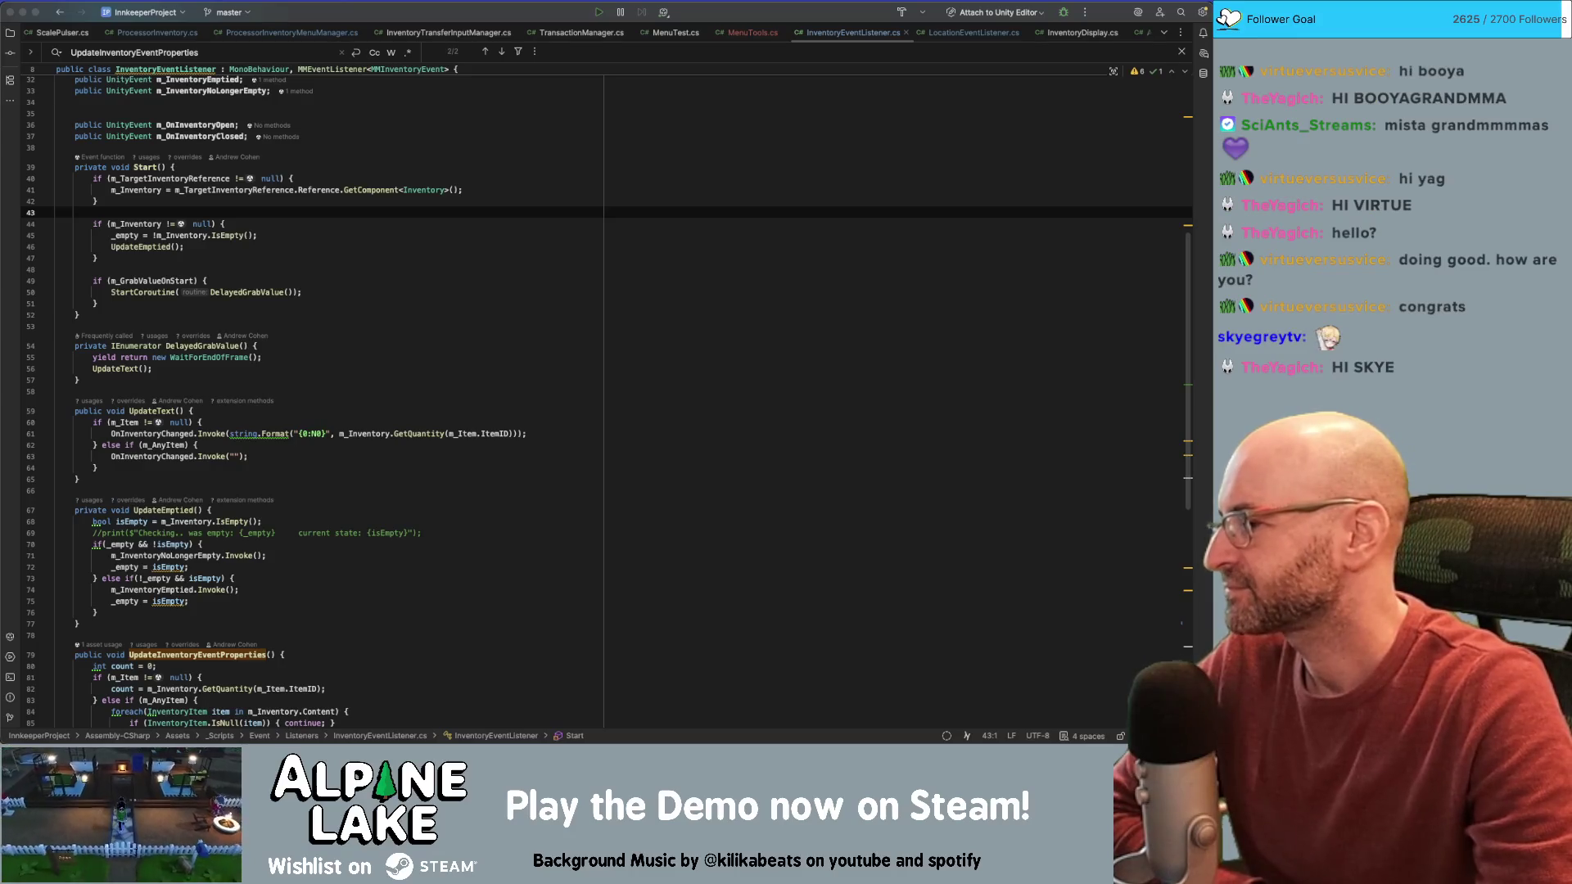
Review the Start checks and DelayedGrabValue method in InventoryEventListener.cs, dismissing a stray system search.
left_click(267, 372)
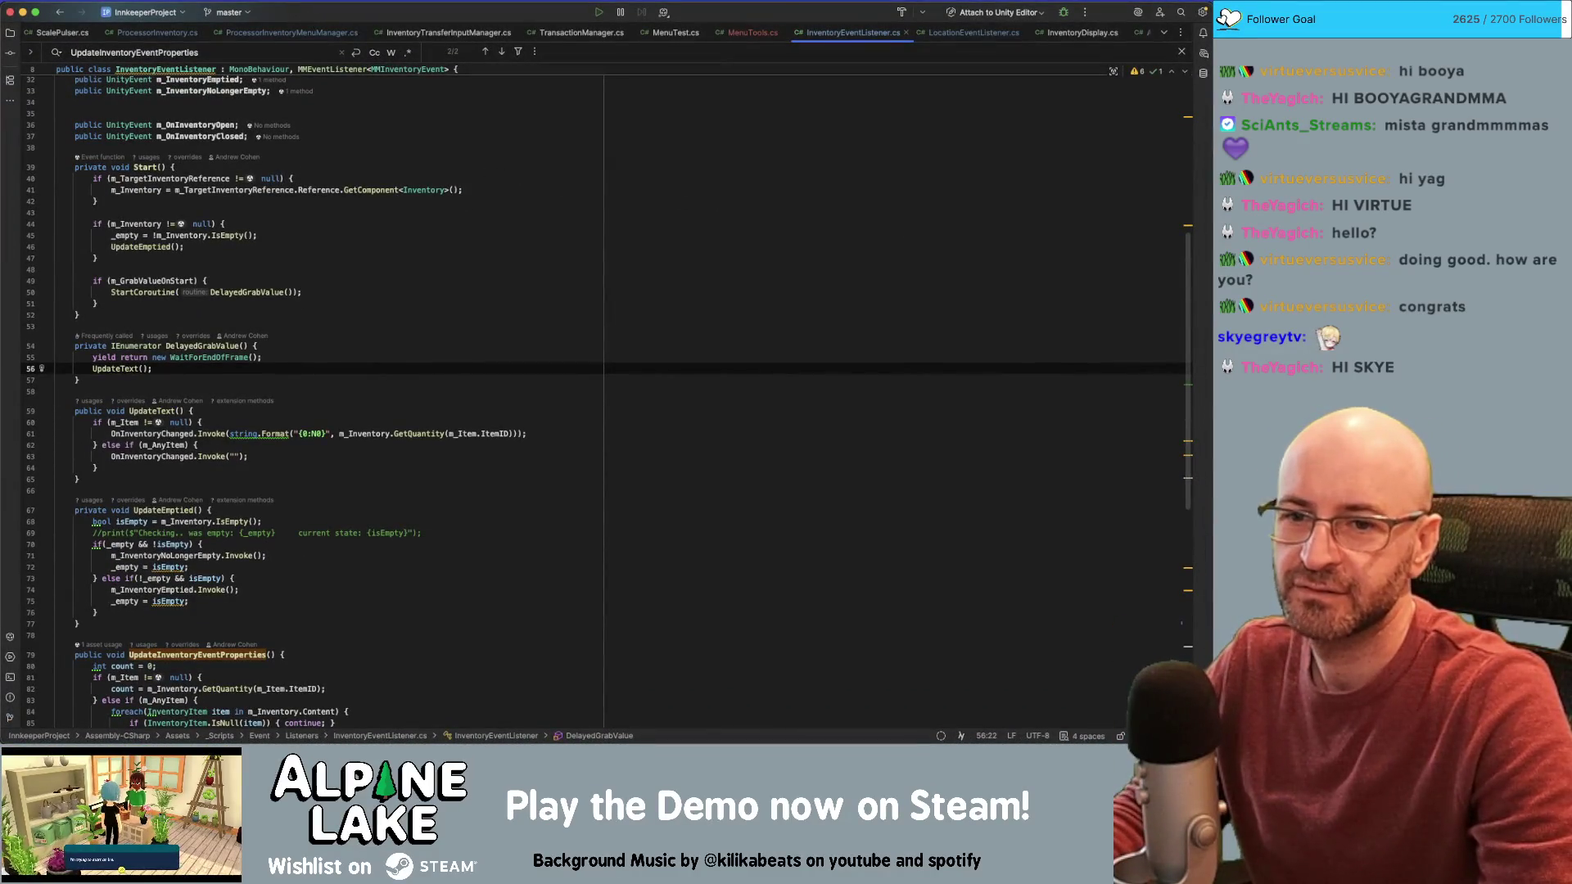
key("super+space")
type("rider")
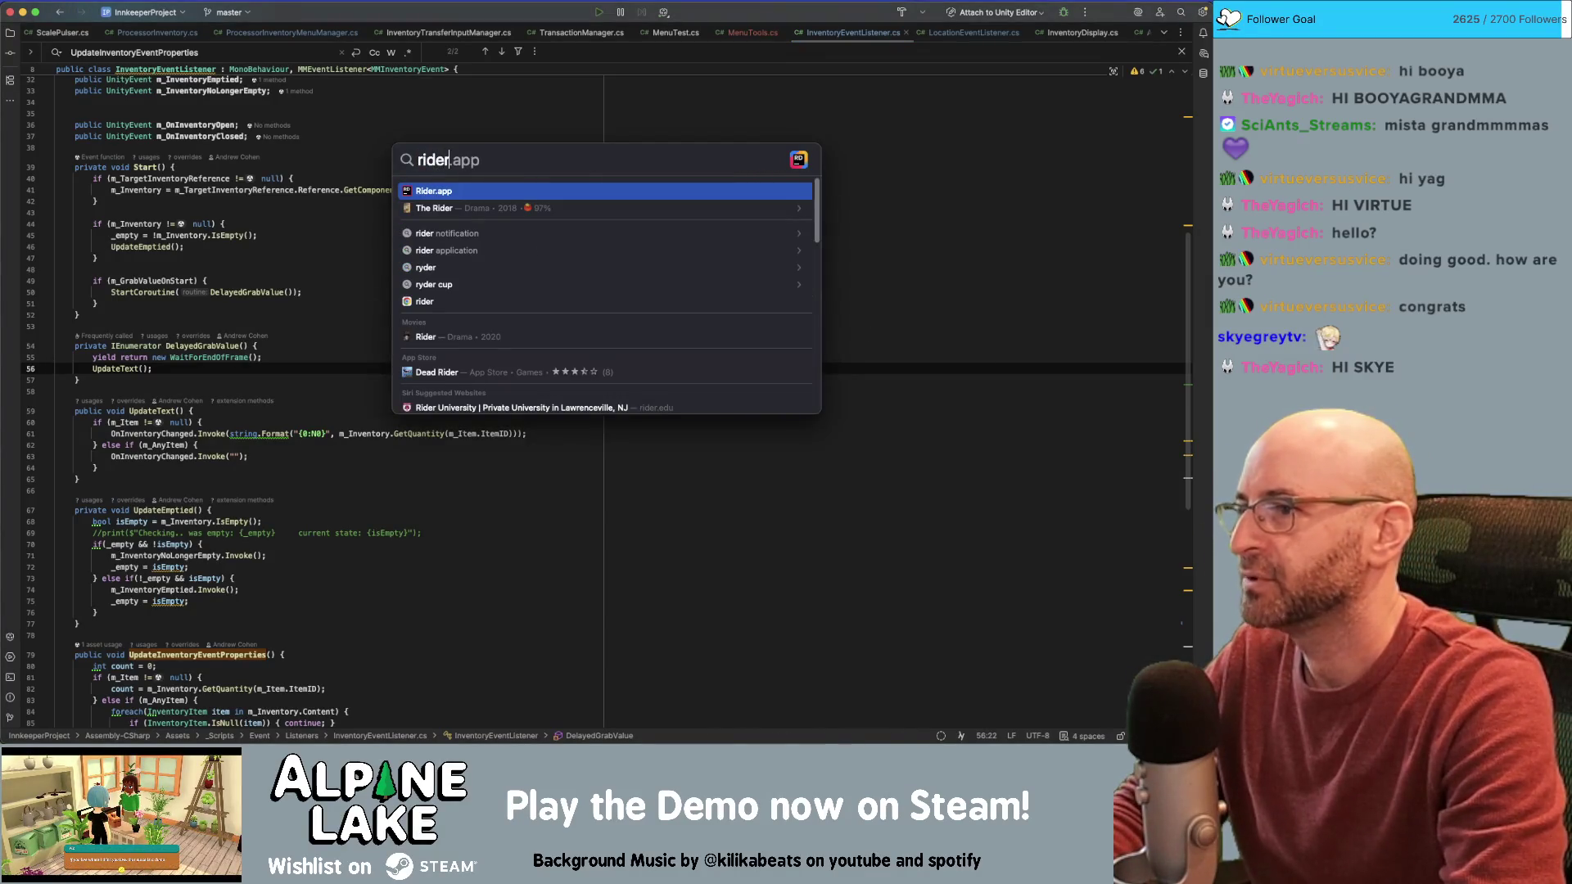
key("Escape")
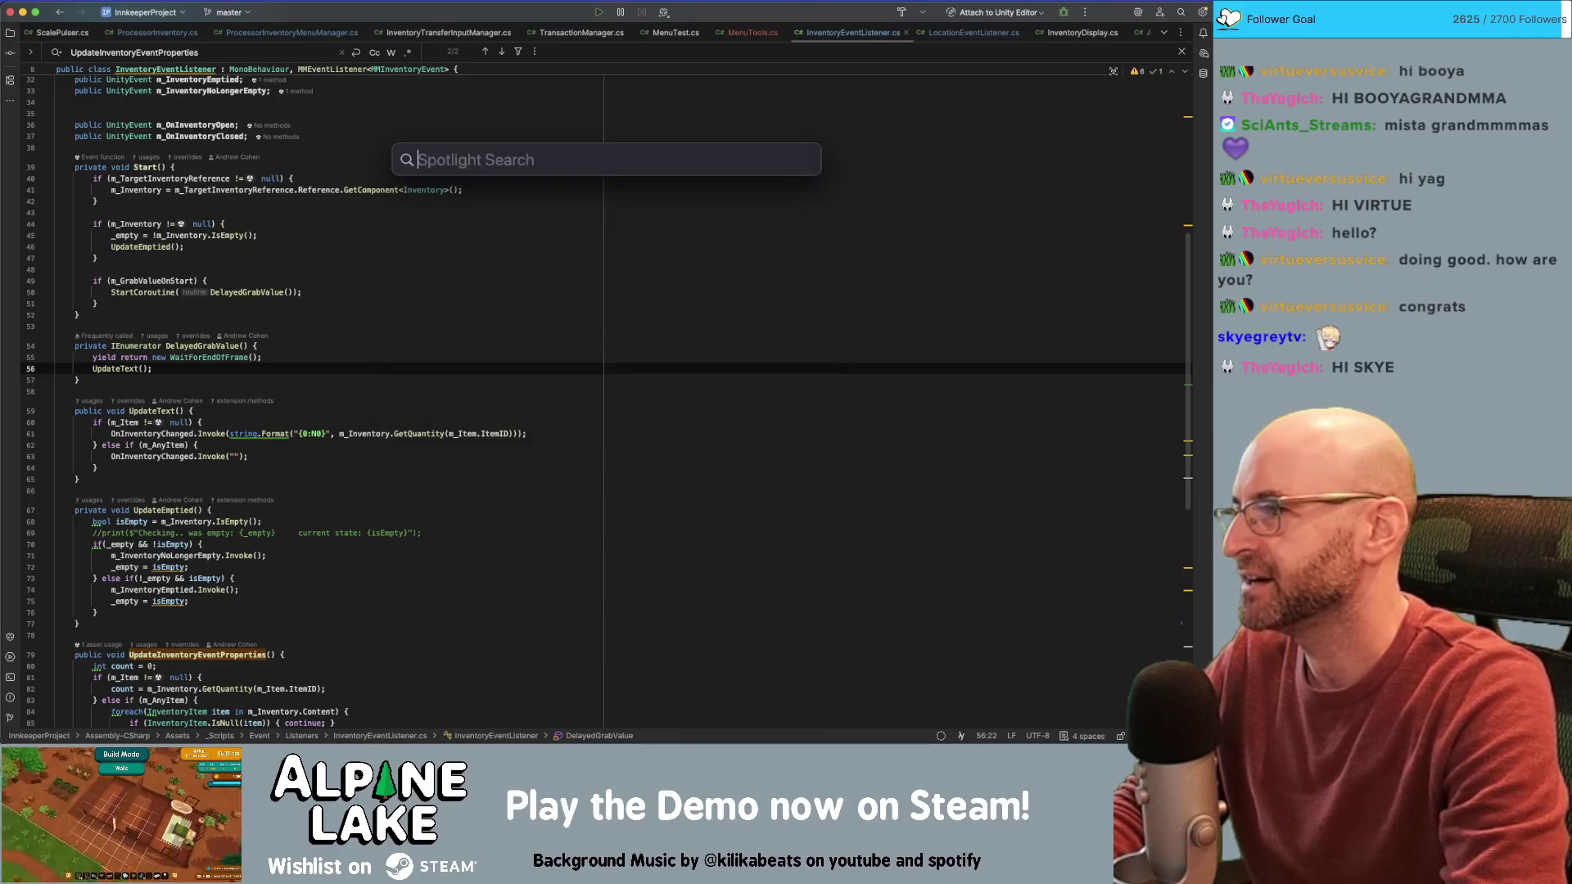
key("Escape")
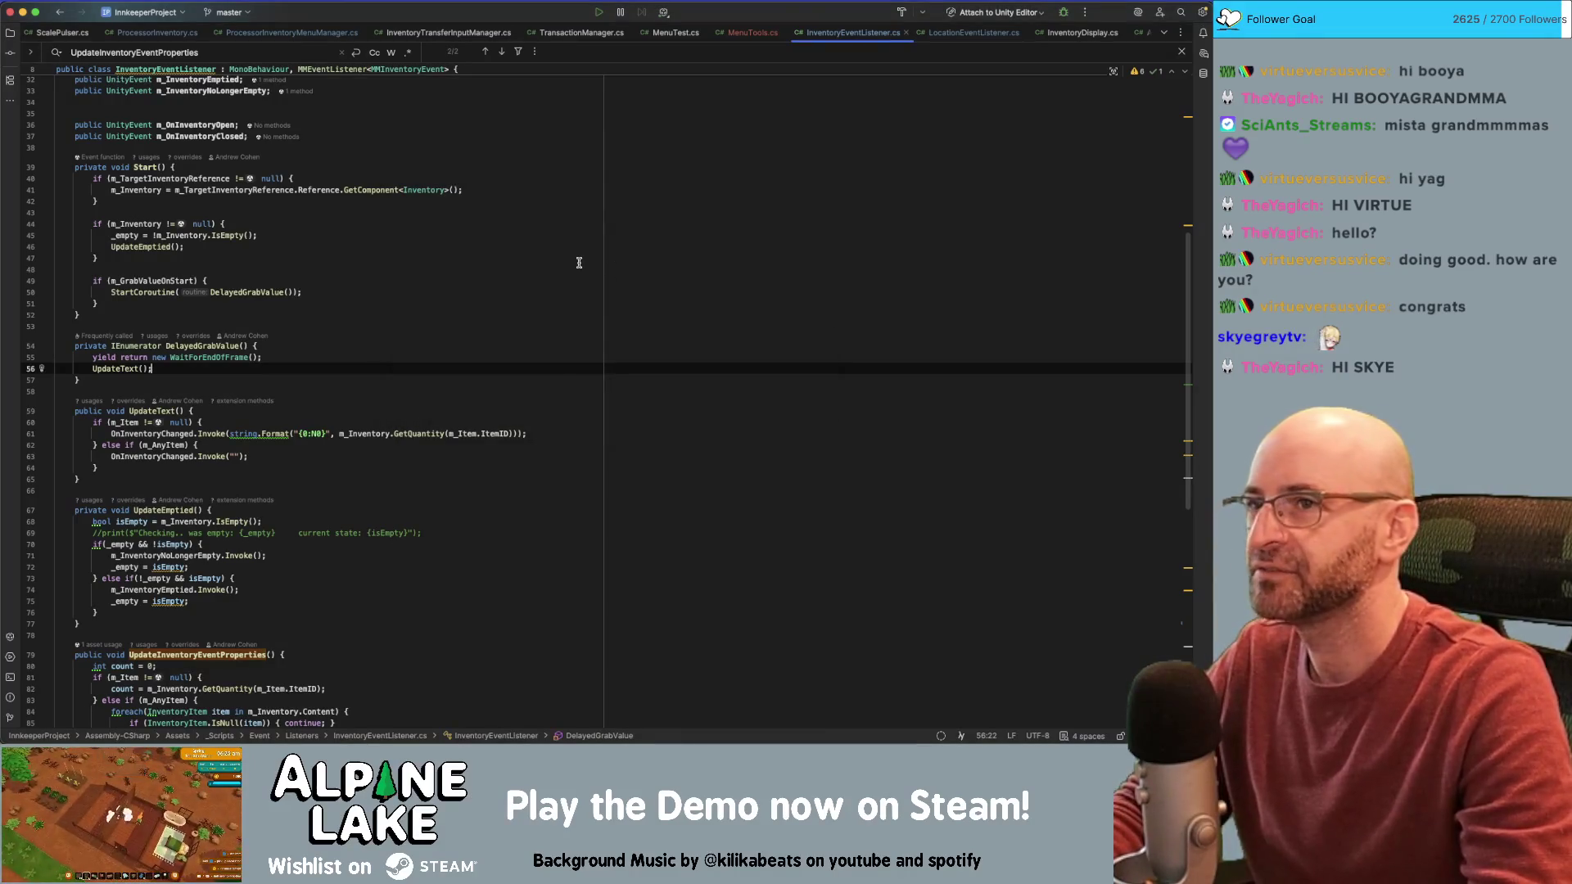
left_click(592, 235)
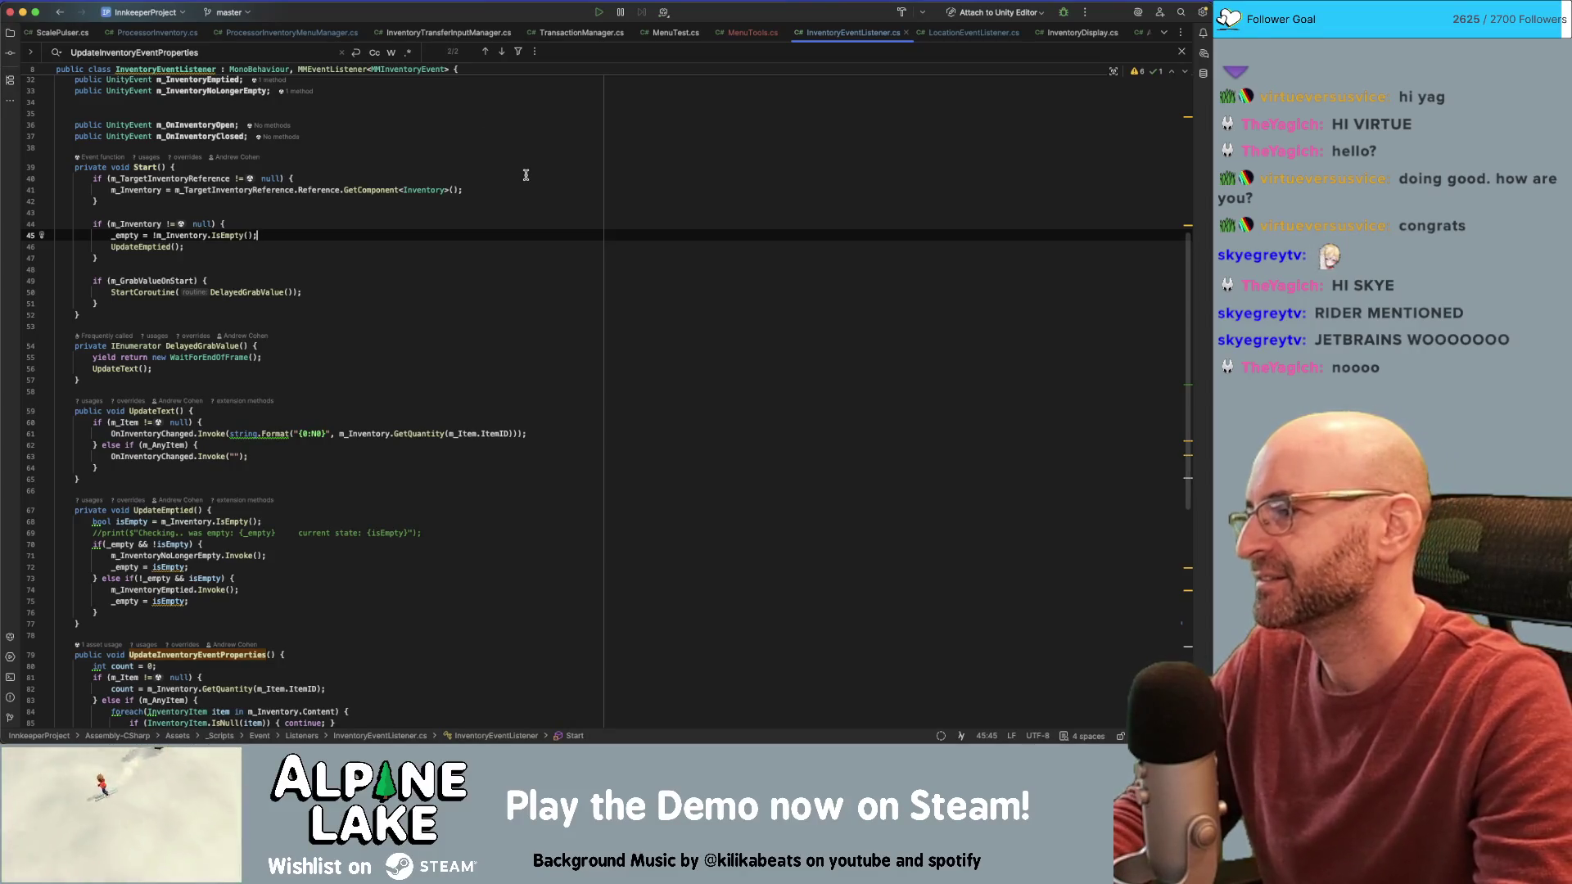
left_click(526, 176)
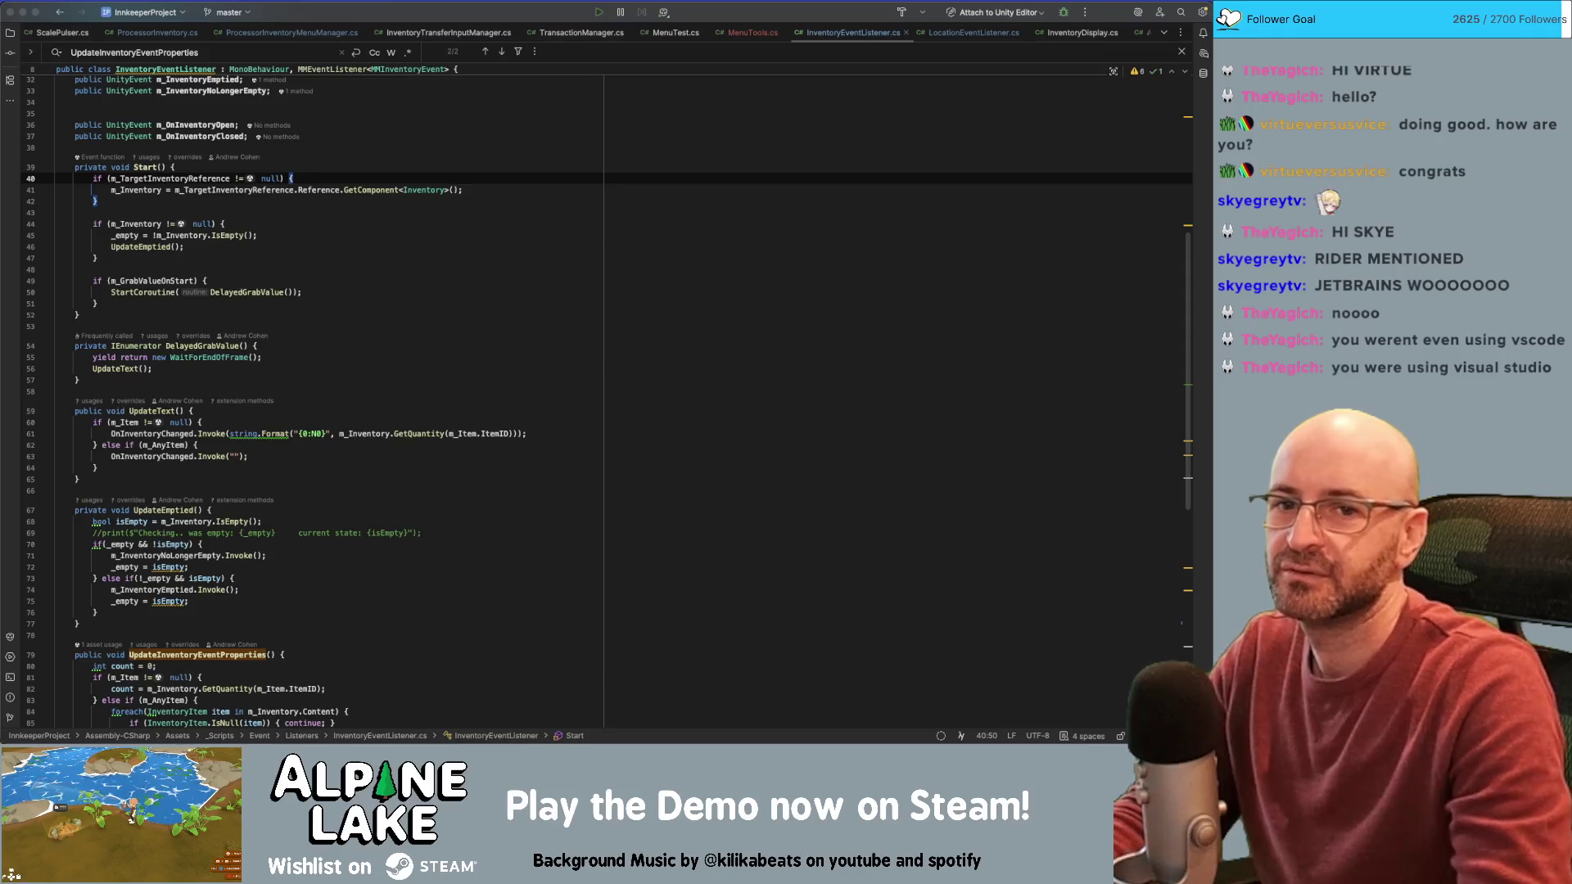
left_click(584, 380)
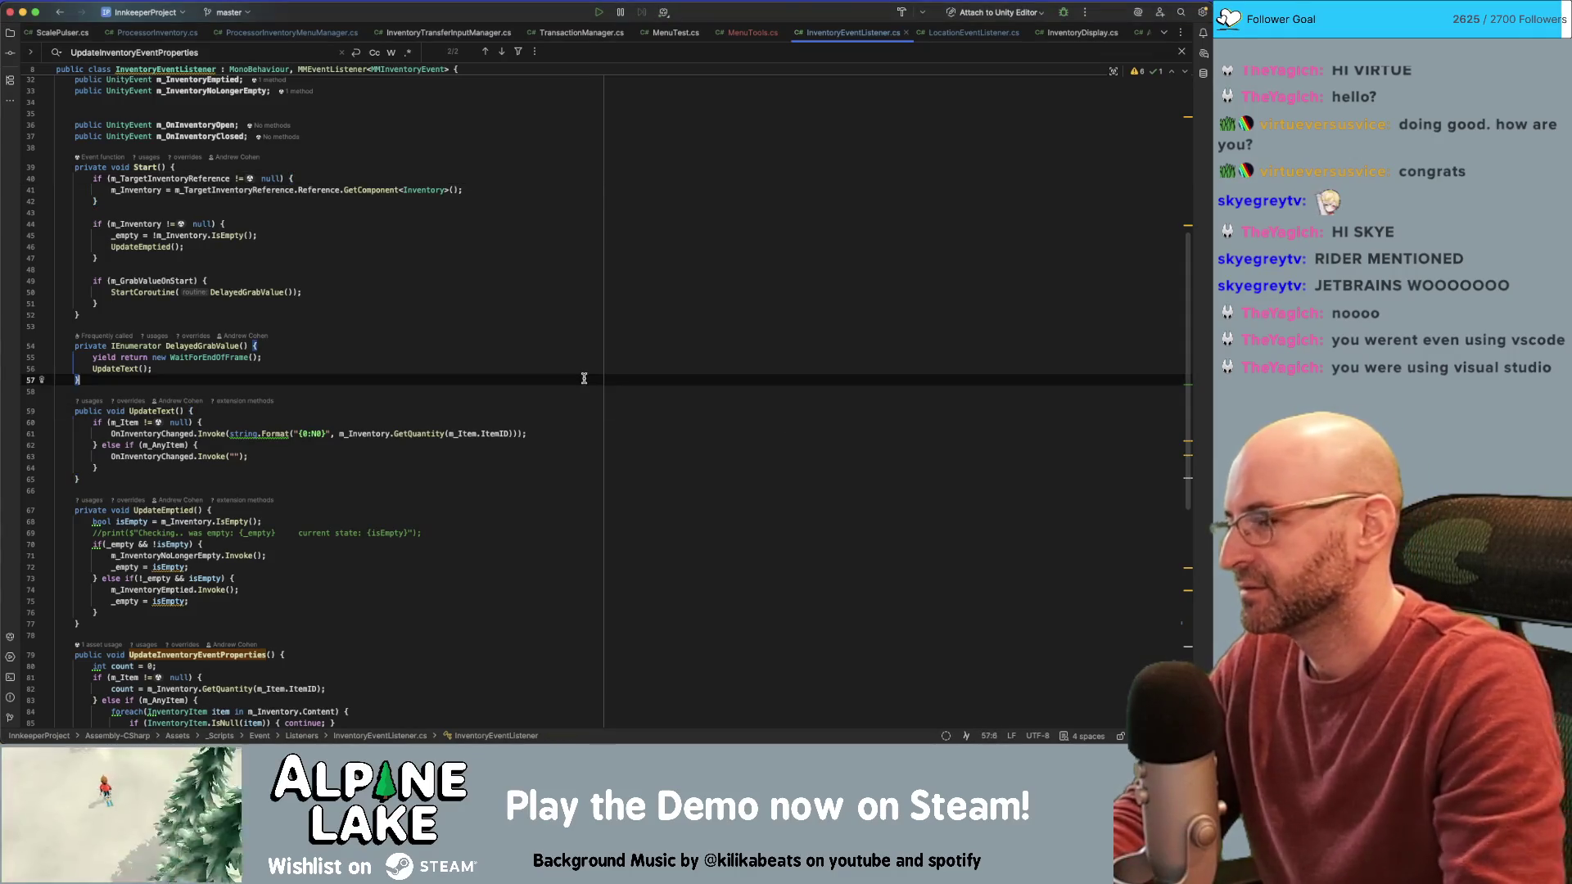
Launch Visual Studio 2019 for Mac from system search and return focus to the listener code.
key("super+space")
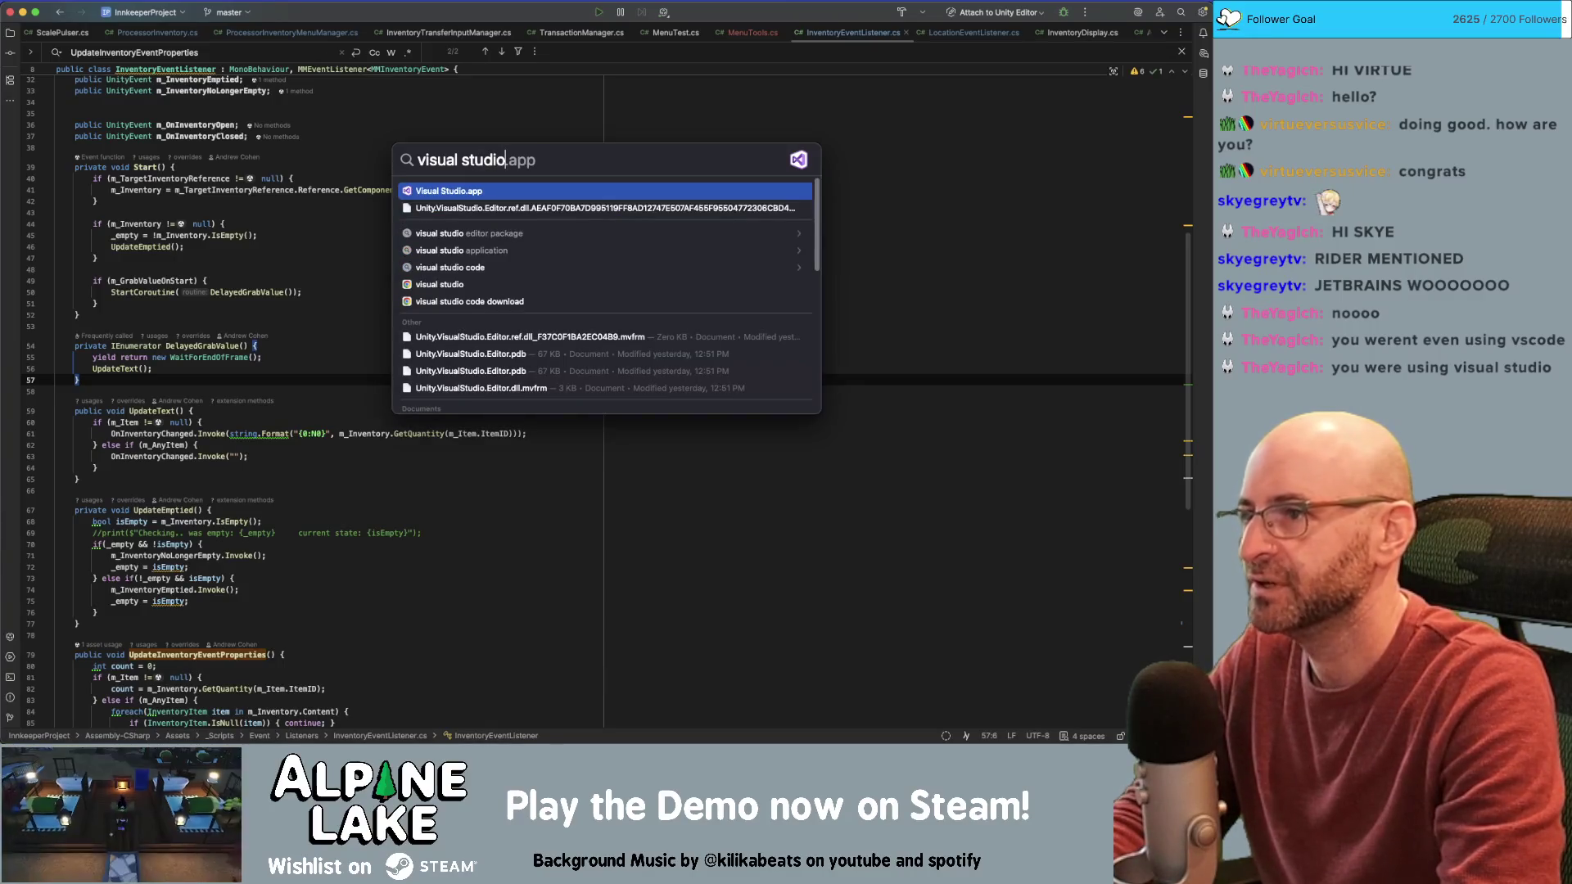
key("BackSpace")
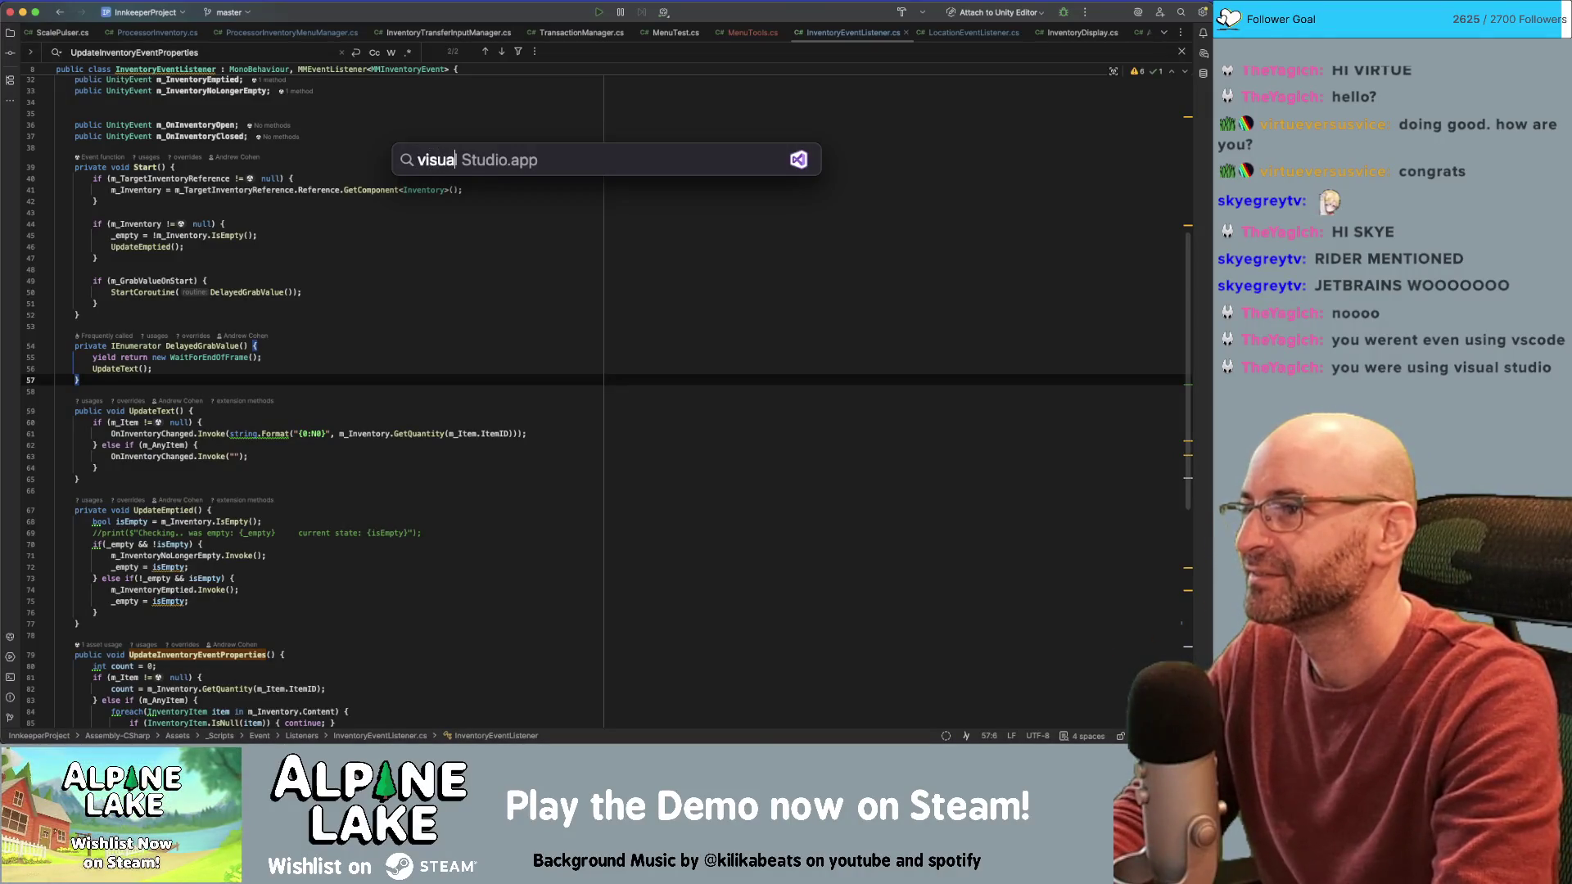
key("Return")
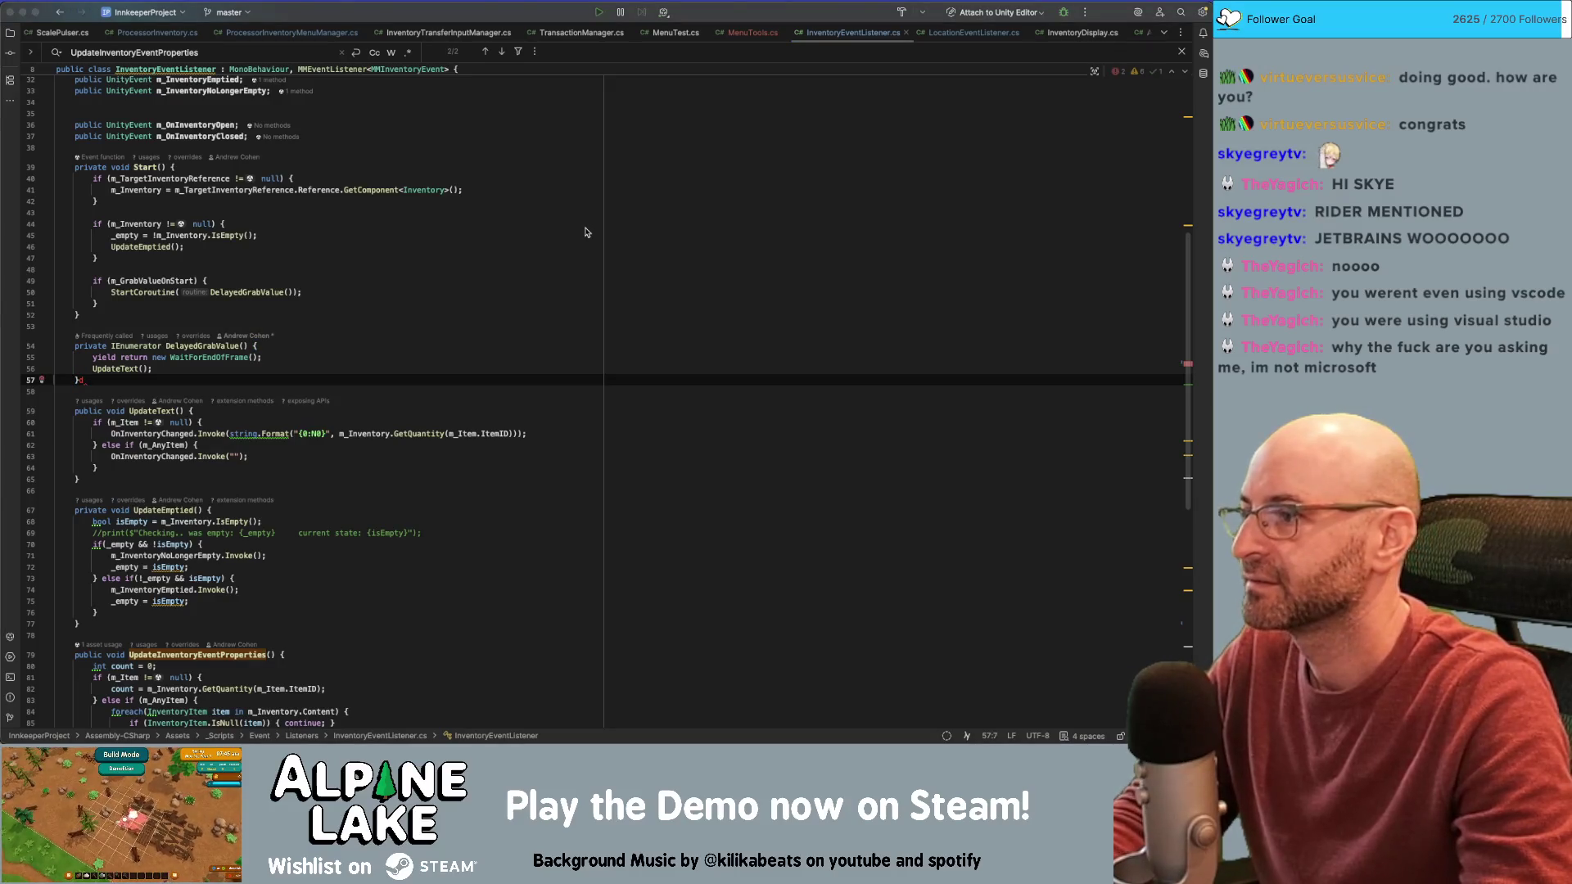
left_click(384, 378)
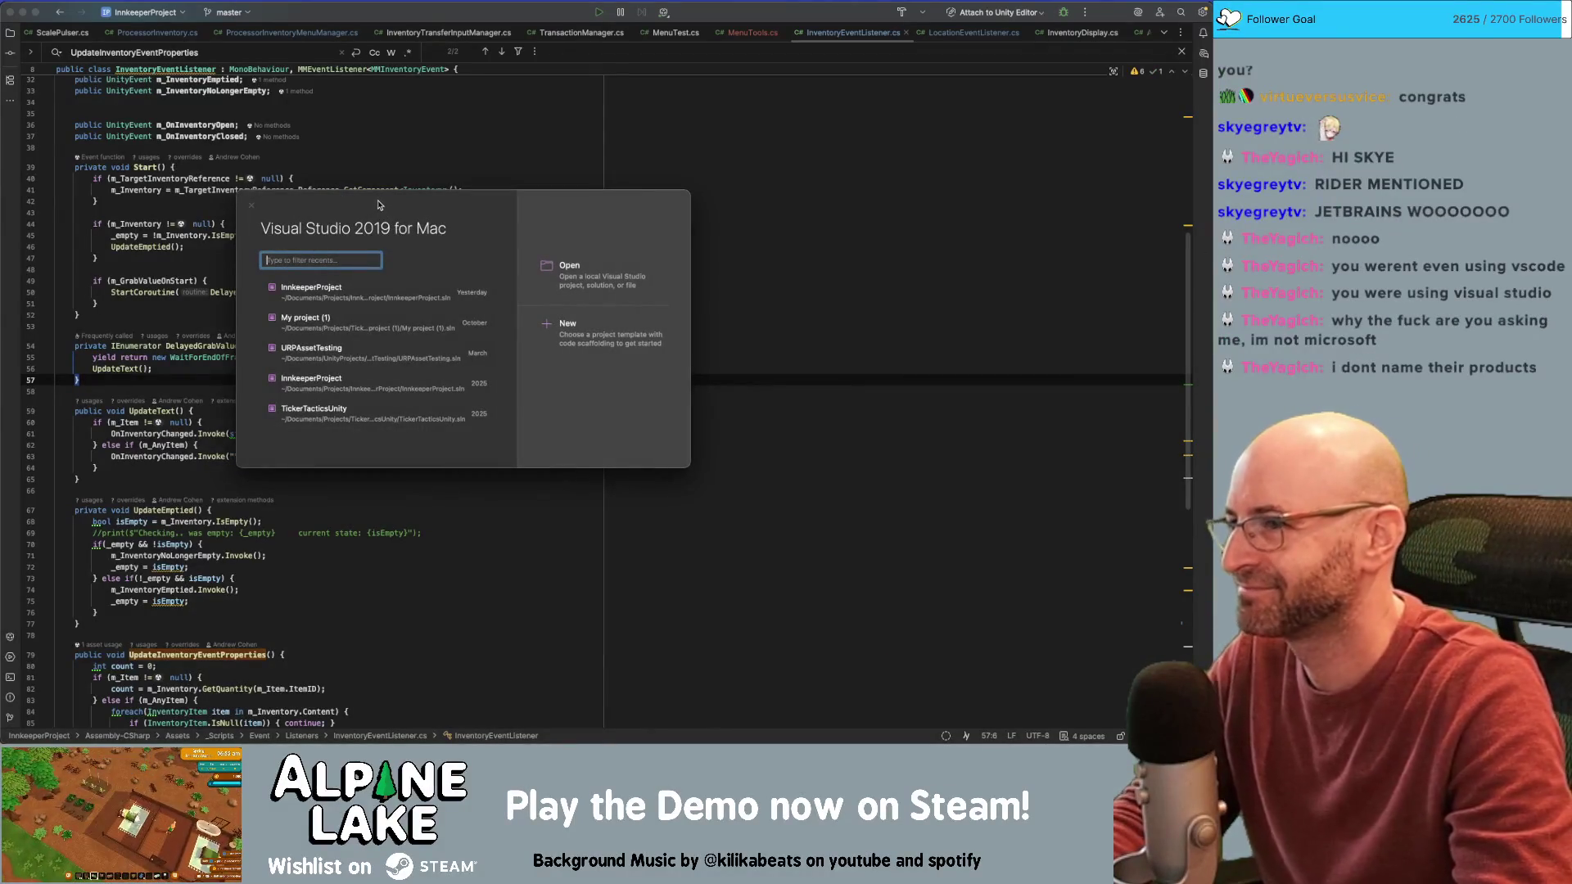
Quit Visual Studio 2019 for Mac so only Rider remains.
left_click(75, 3)
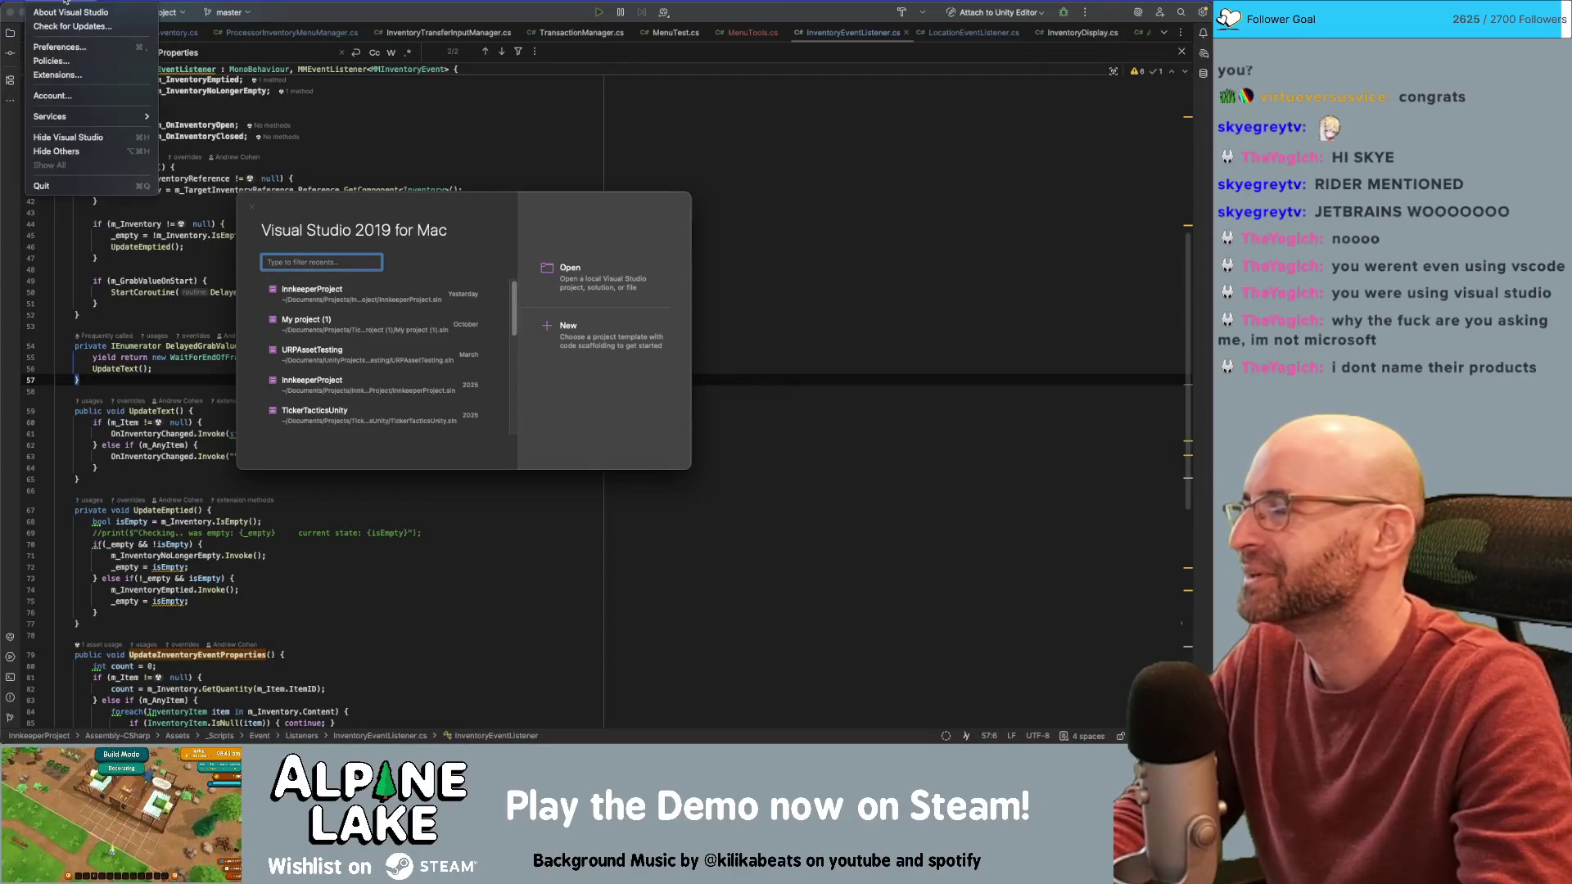
left_click(292, 90)
left_click_drag(356, 209, 402, 219)
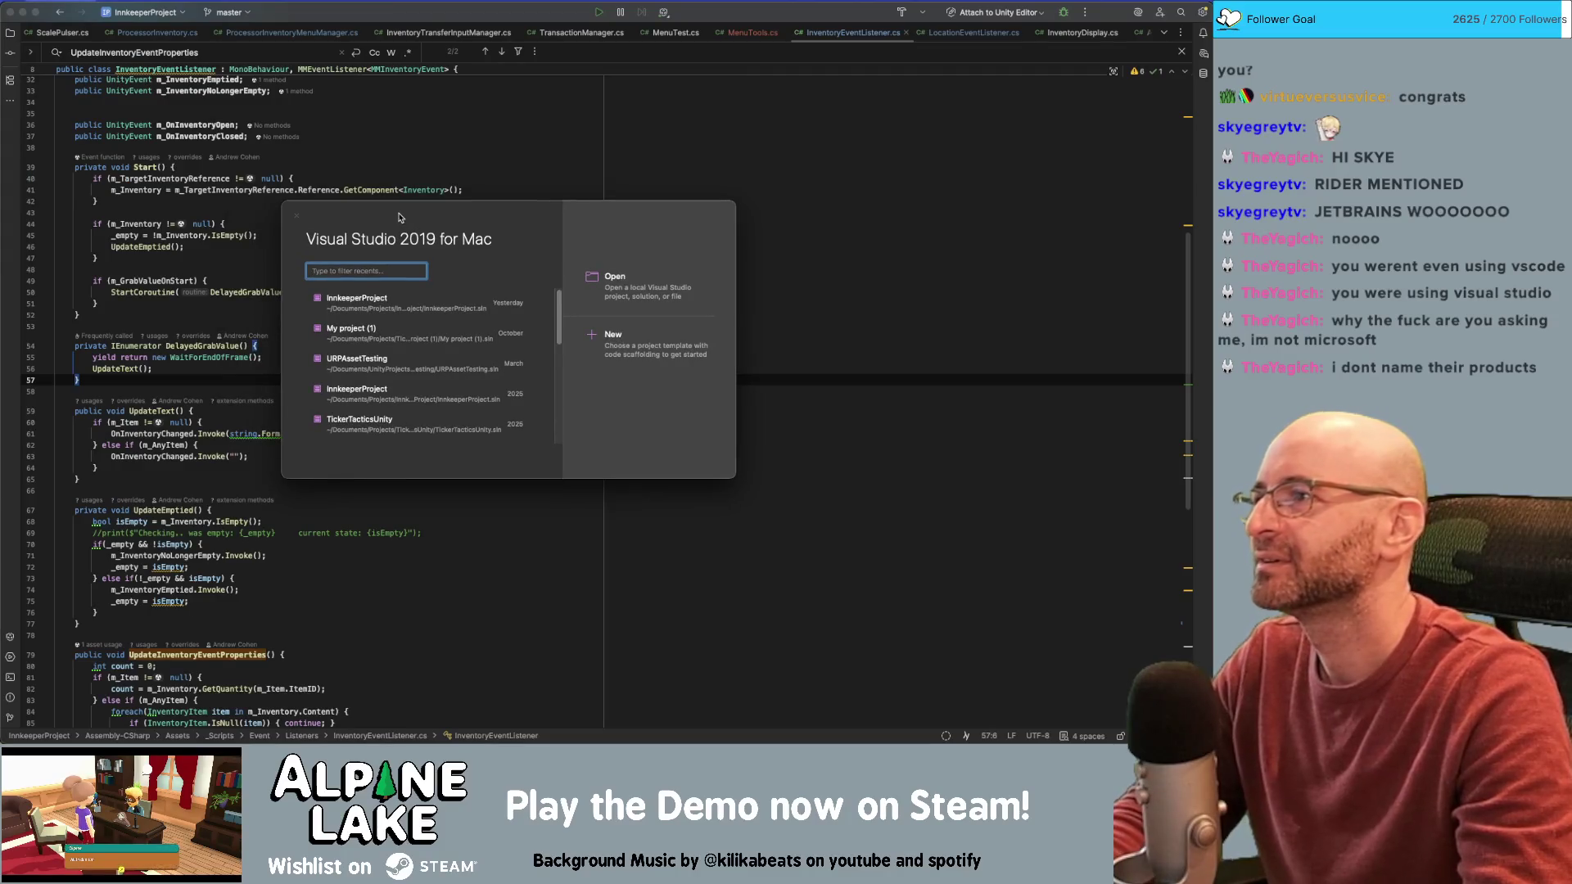
key("super+q")
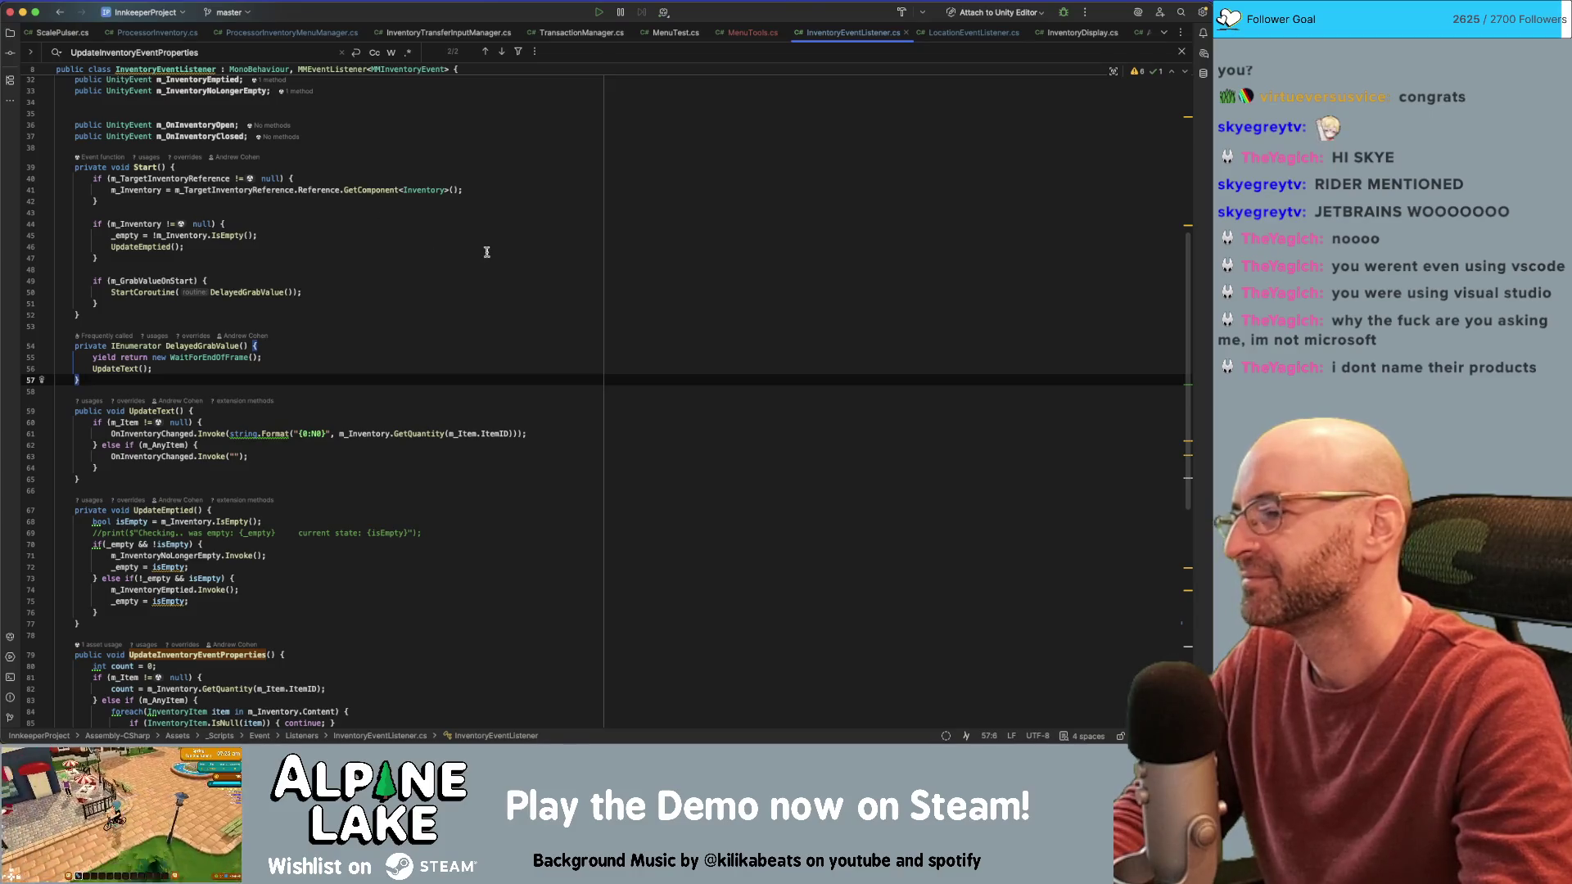
Revisit the DelayedGrabValue declaration and the blank line inside Start before switching to Miro.
left_click(584, 345)
left_click(565, 272)
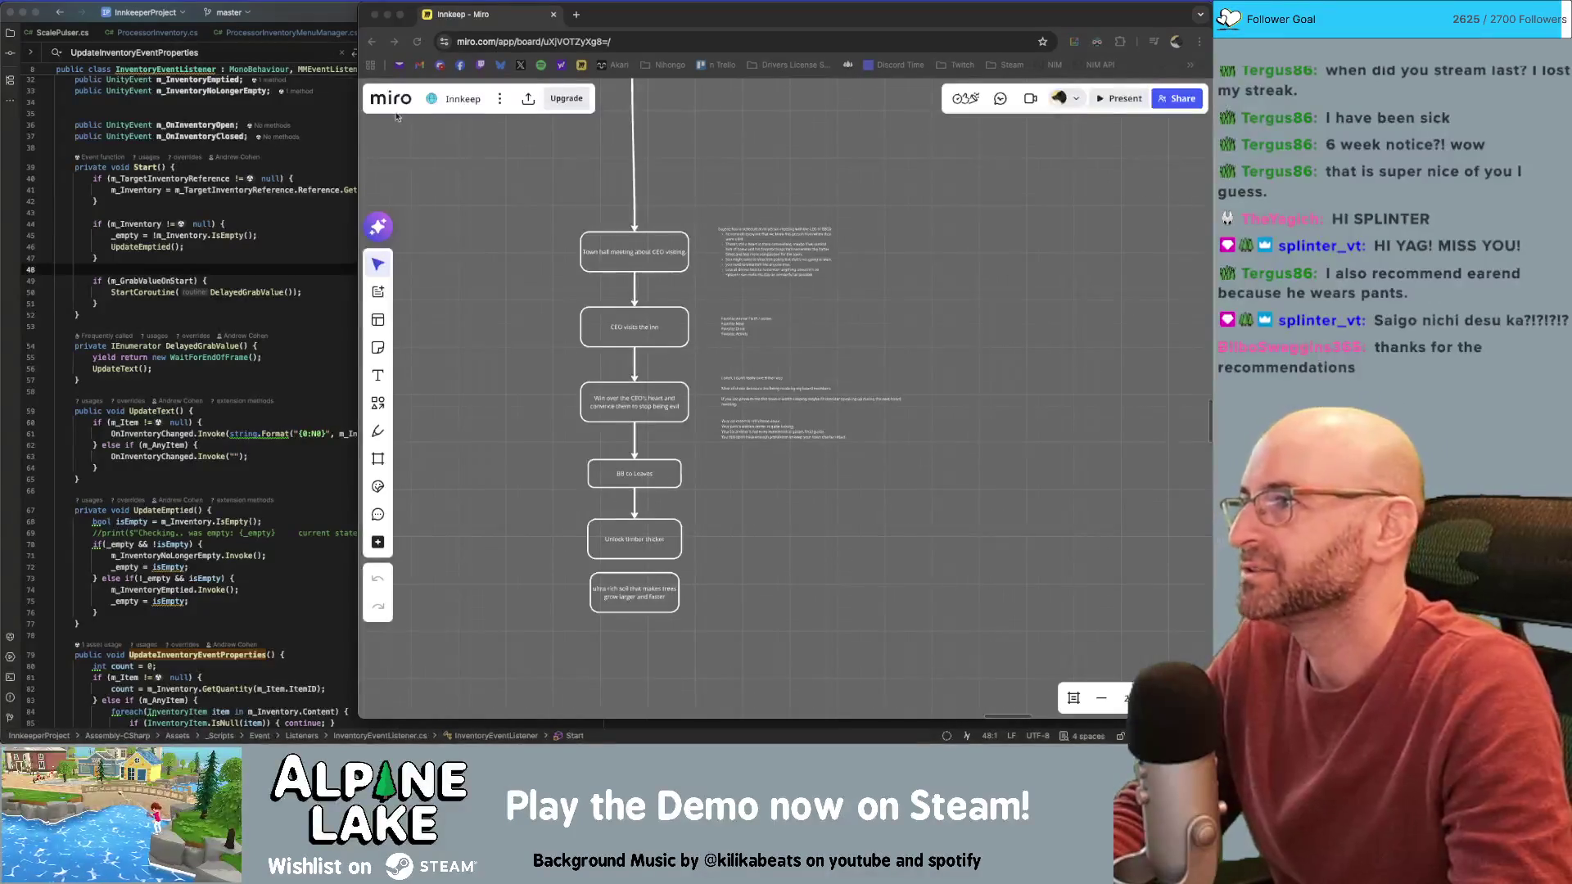
Bring Rider's InventoryEventListener.cs editor back in front of the Miro board.
left_click(322, 27)
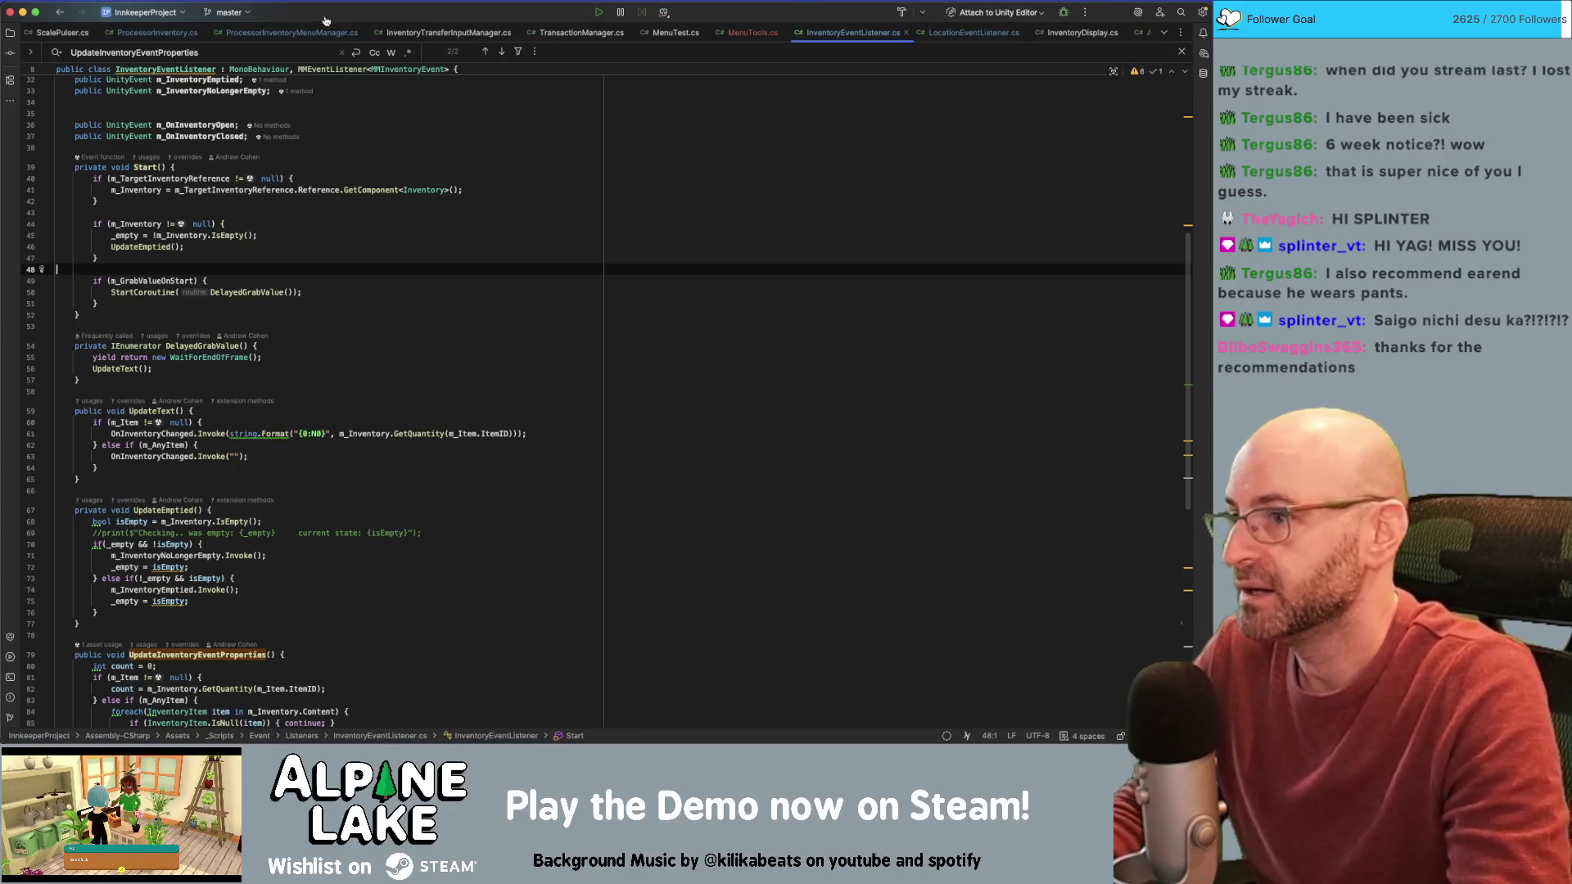
Switch to Unity and fly the Scene camera over the mountains and village.
key("super+Tab")
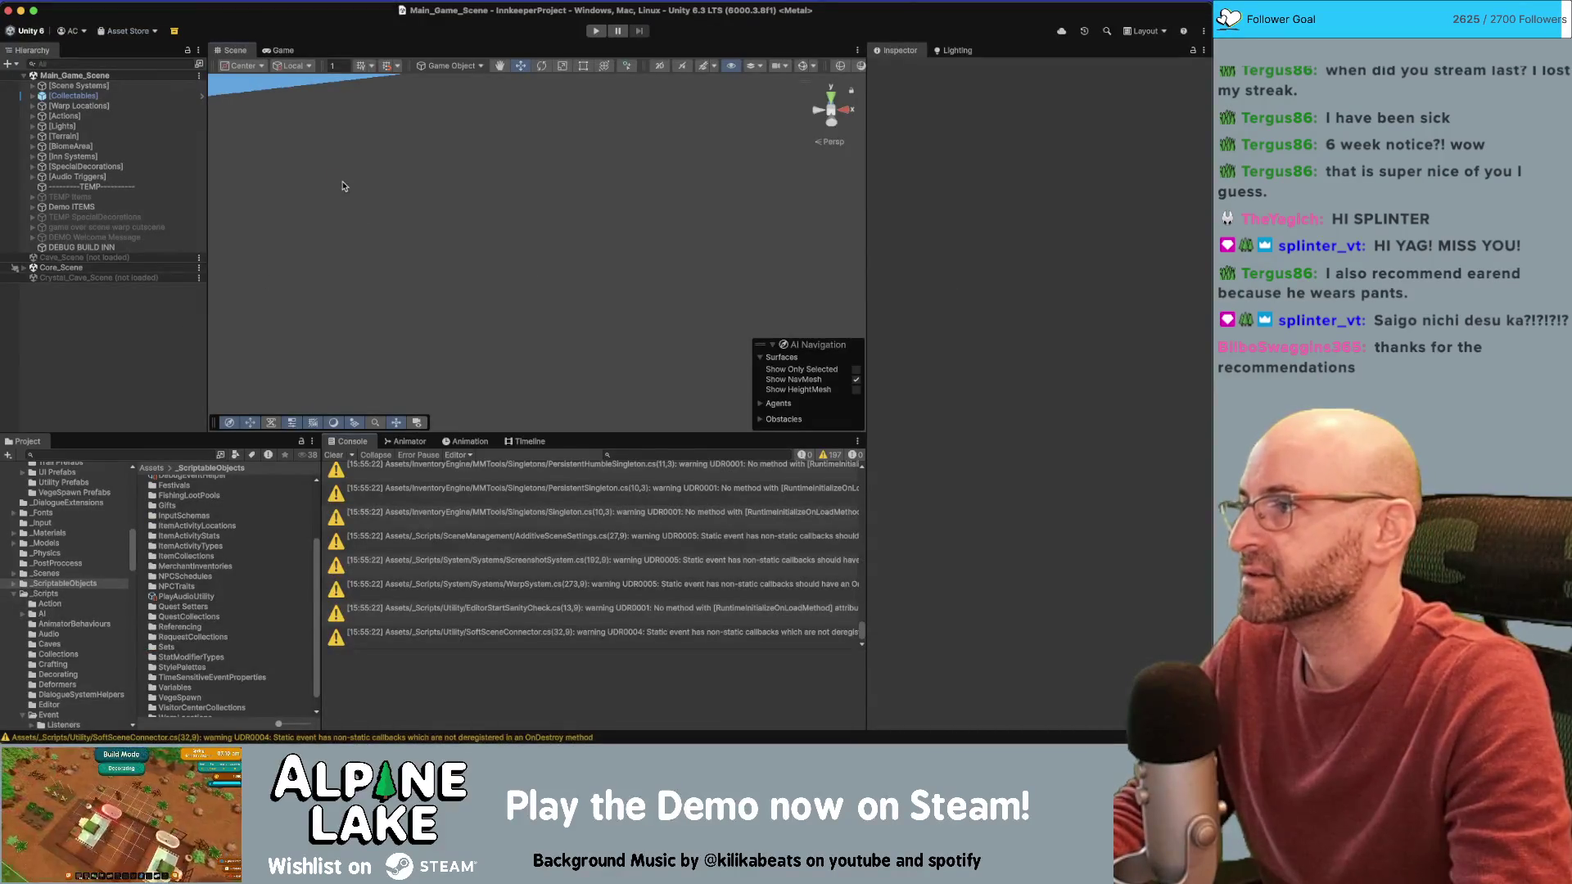
mouse_move(314, 187)
left_mouse_down()
mouse_move(246, 145)
mouse_move(191, 169)
left_mouse_up()
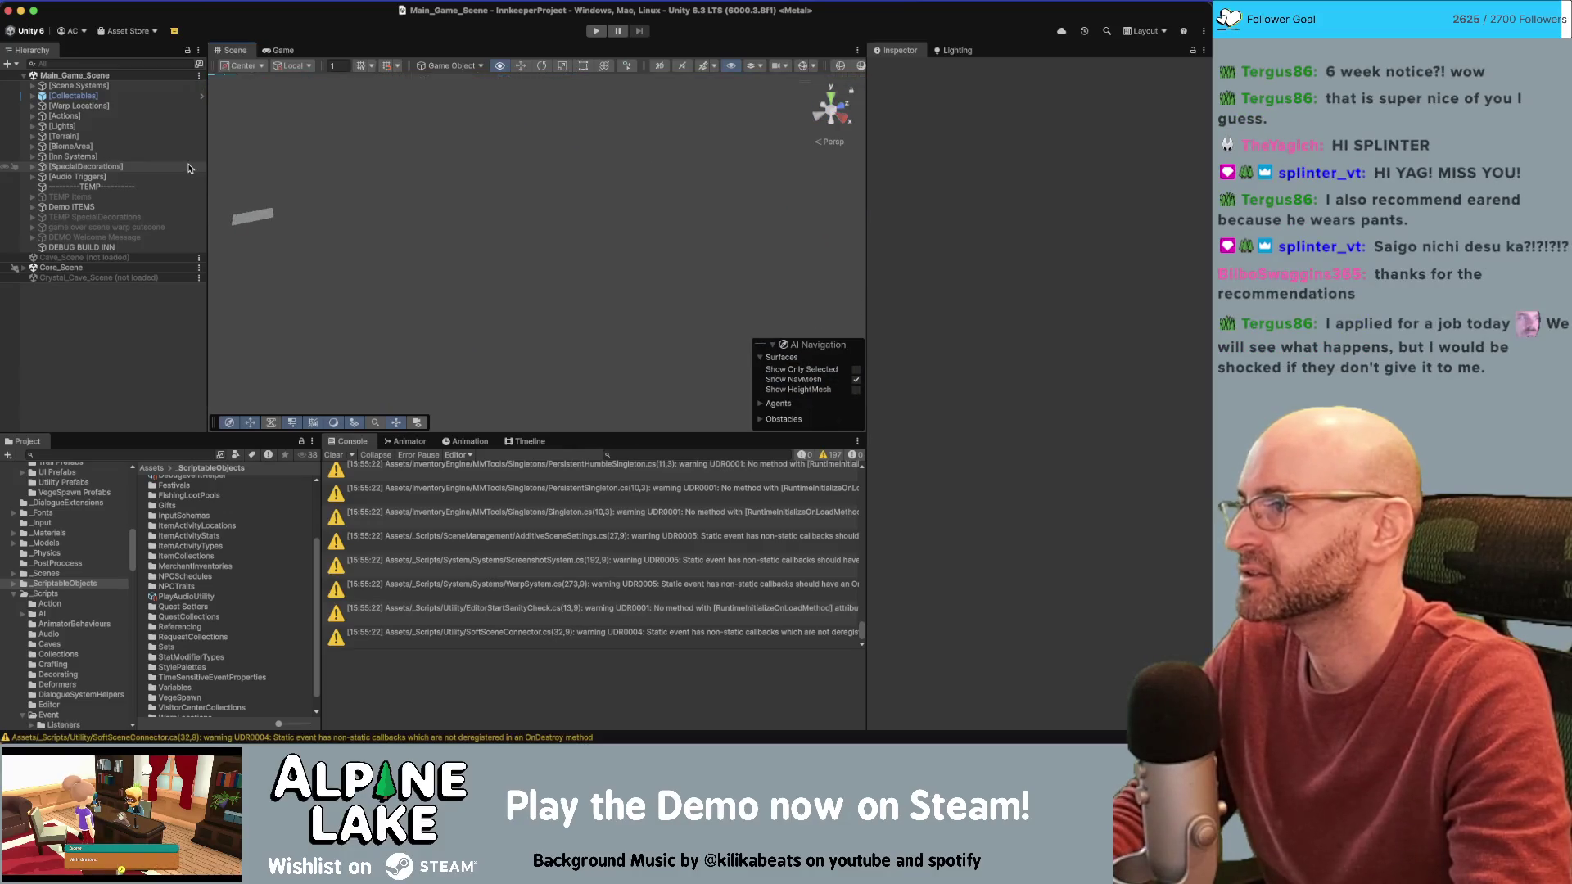
left_click_drag(189, 168, 500, 145)
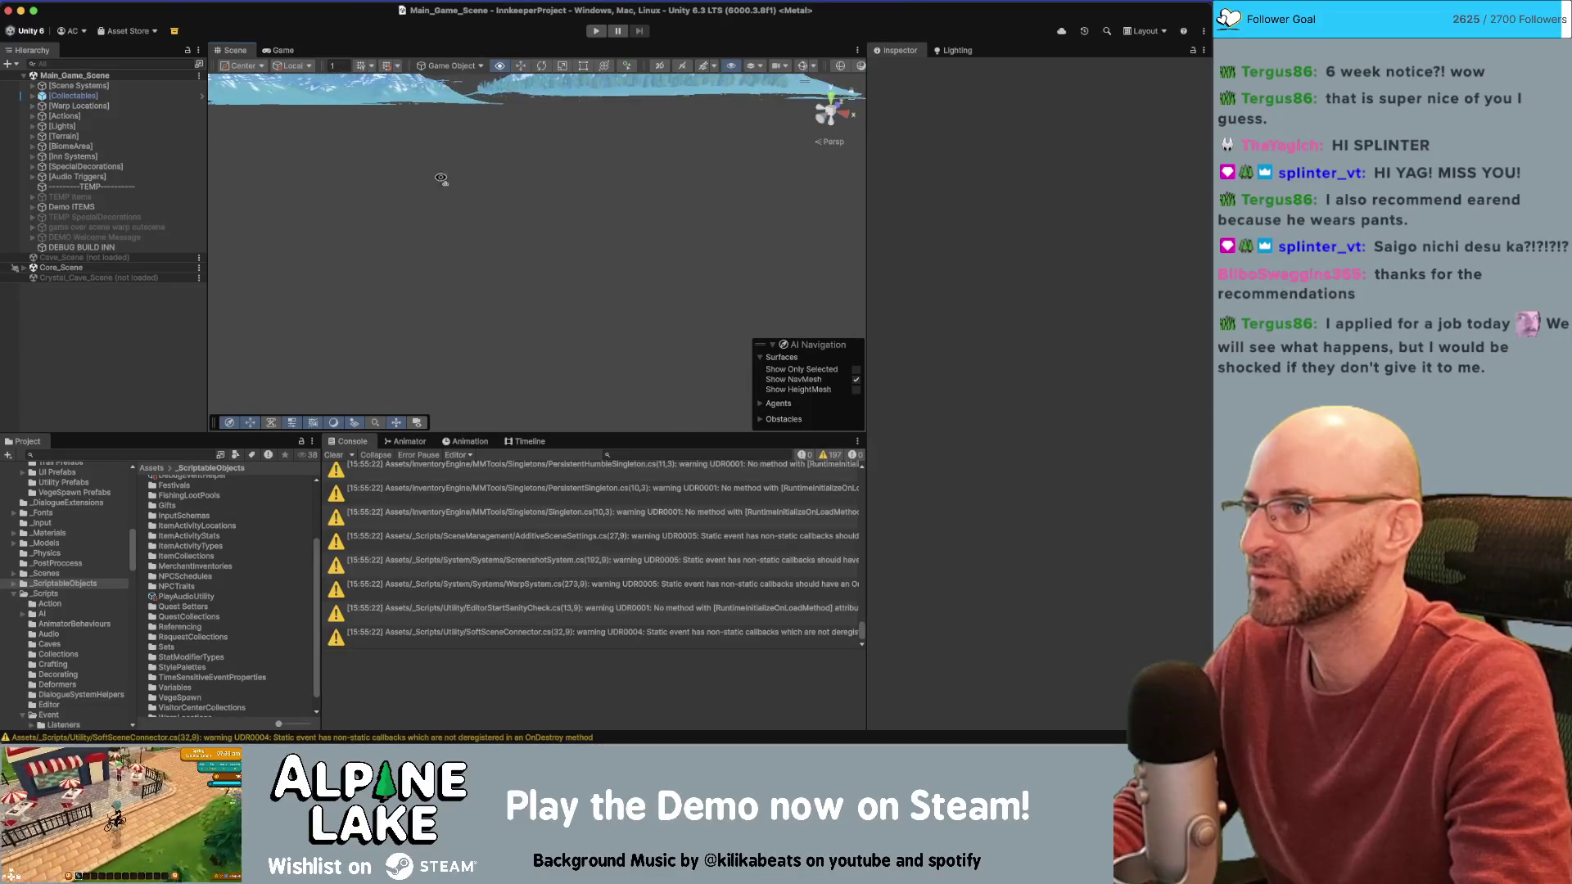
mouse_move(500, 145)
left_mouse_down()
mouse_move(329, 165)
mouse_move(492, 224)
mouse_move(532, 215)
left_mouse_up()
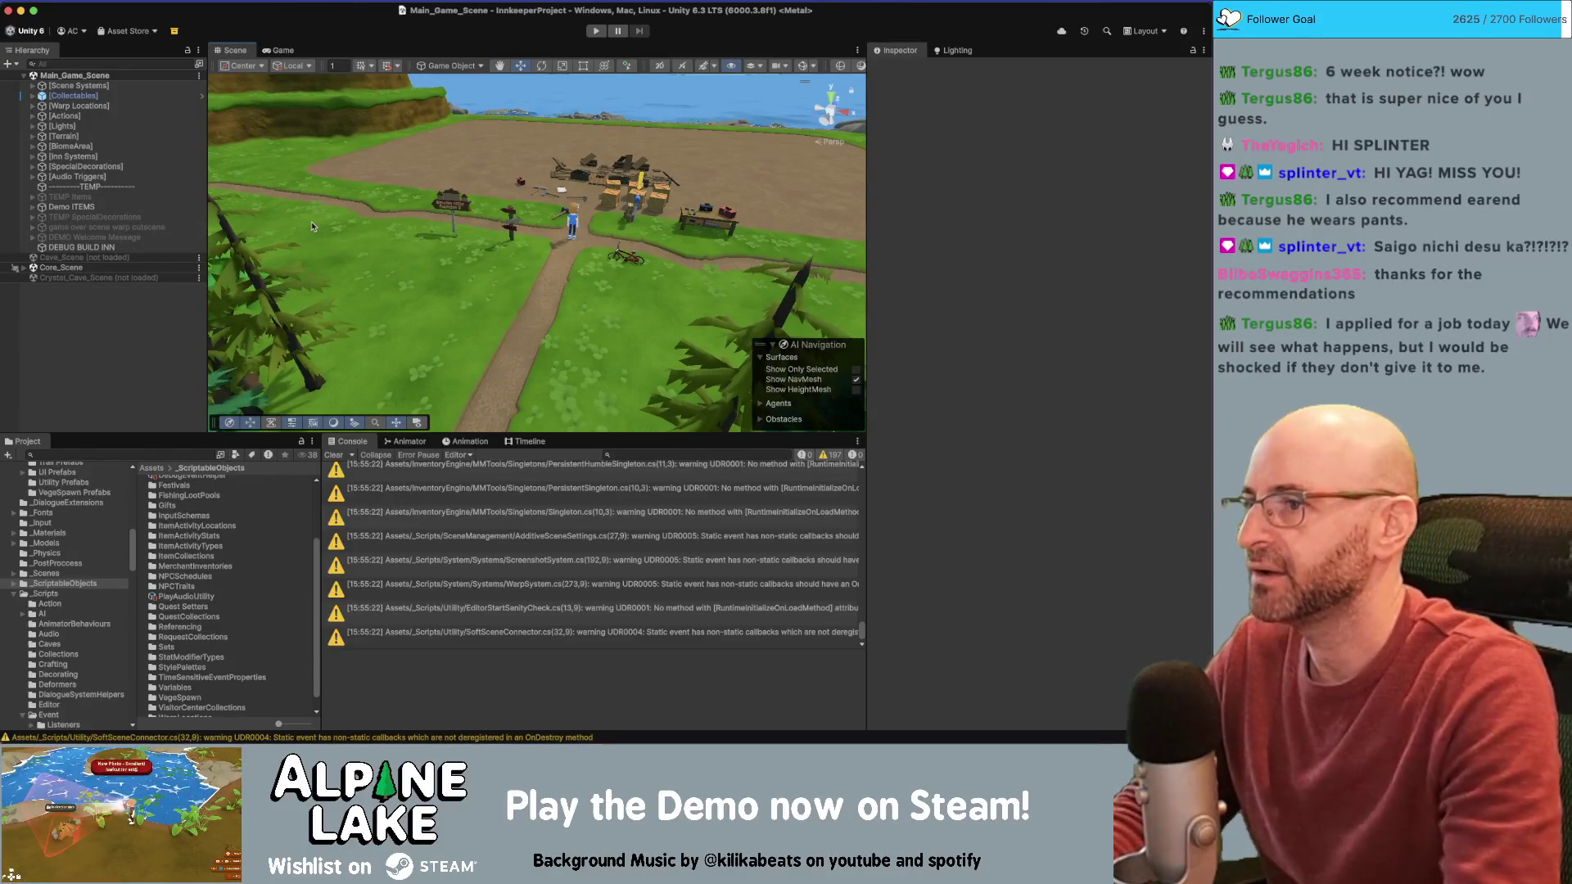
mouse_move(399, 196)
left_mouse_down()
mouse_move(564, 153)
mouse_move(417, 187)
left_mouse_up()
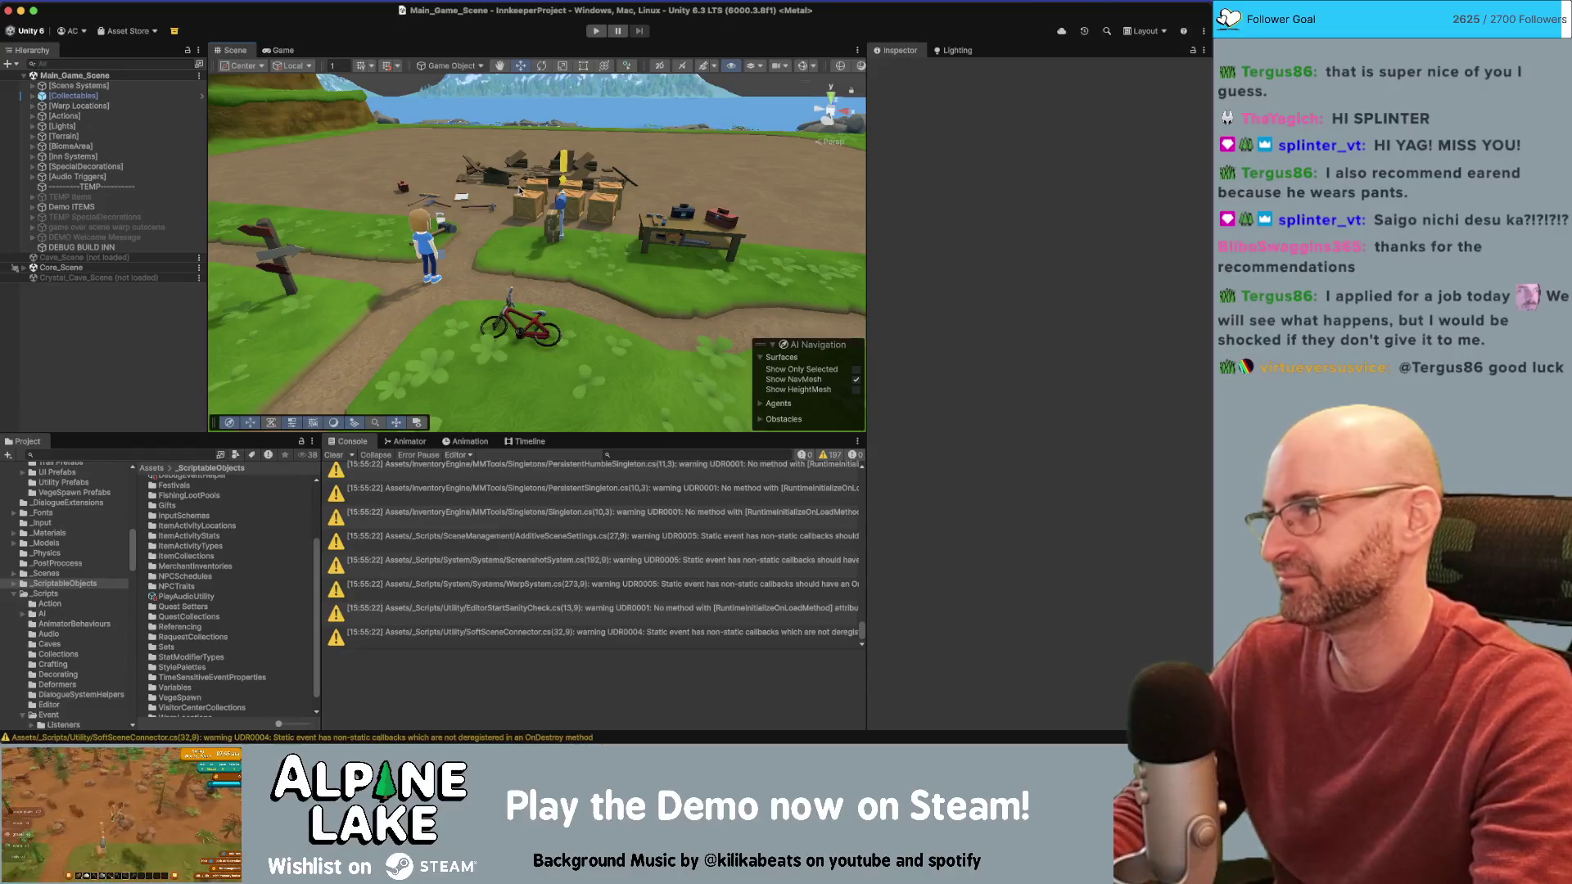
left_click_drag(516, 192, 558, 224, "alt")
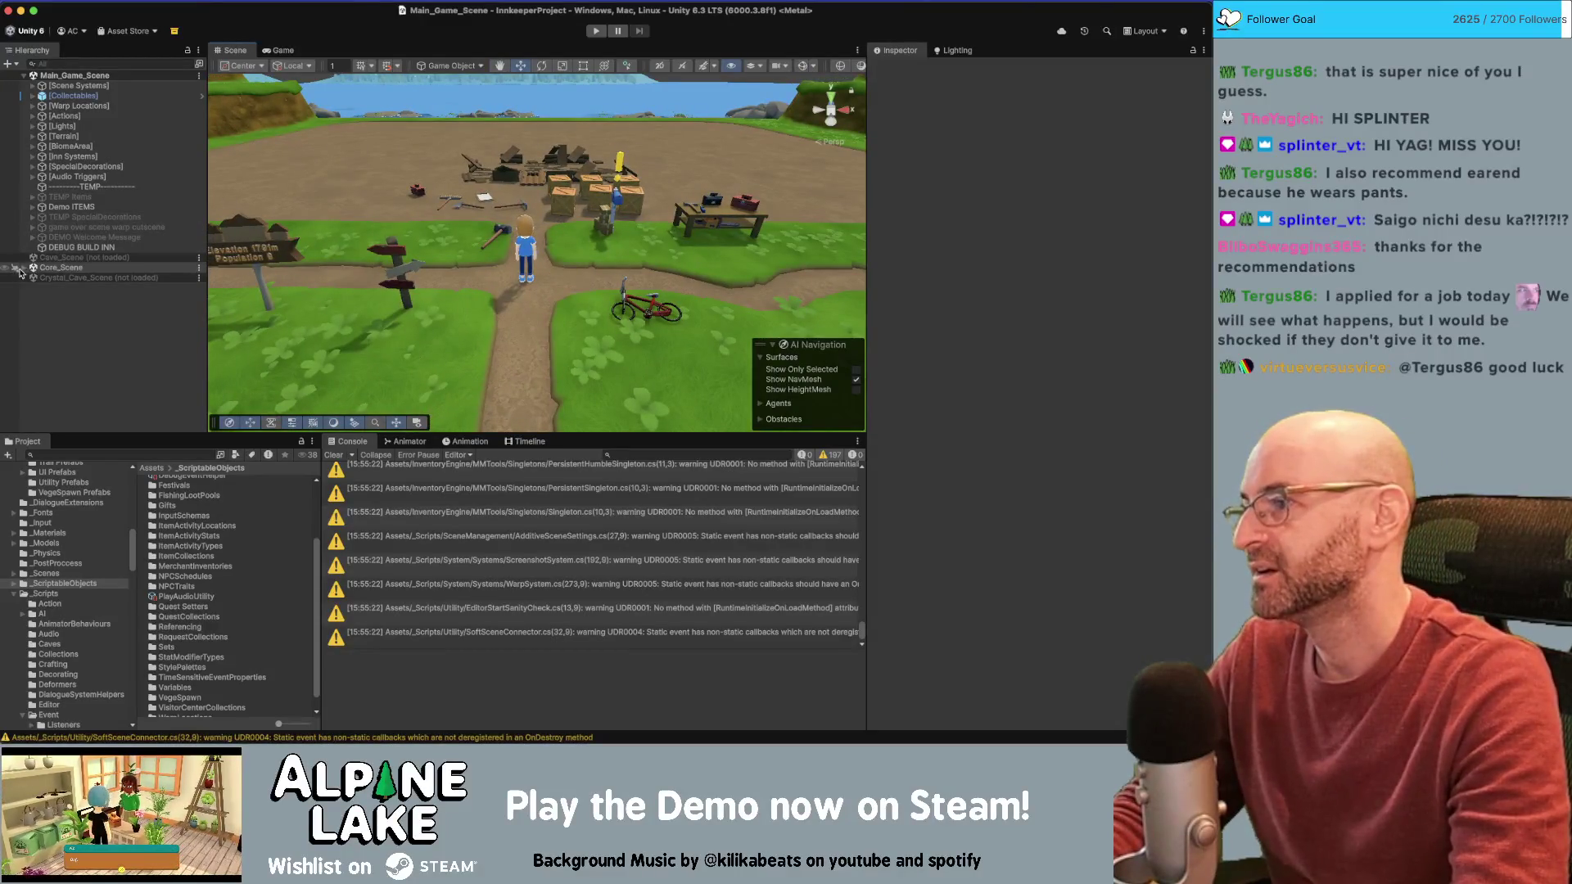
Expand Core_Scene in the Hierarchy and show the [UI] root object in the Inspector.
left_click(32, 267)
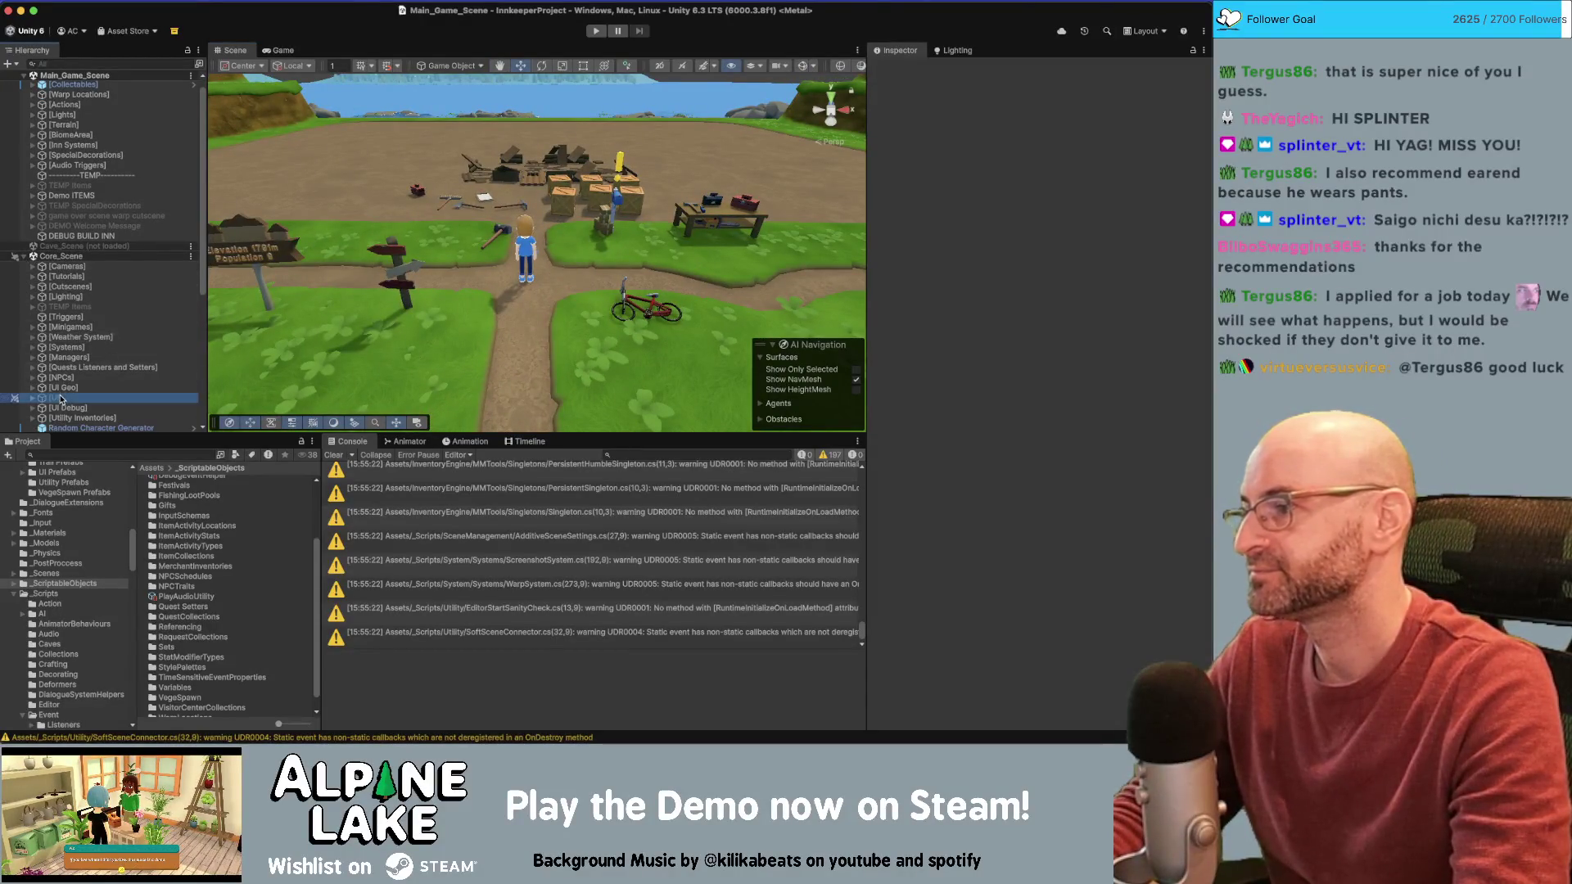
left_click(56, 399)
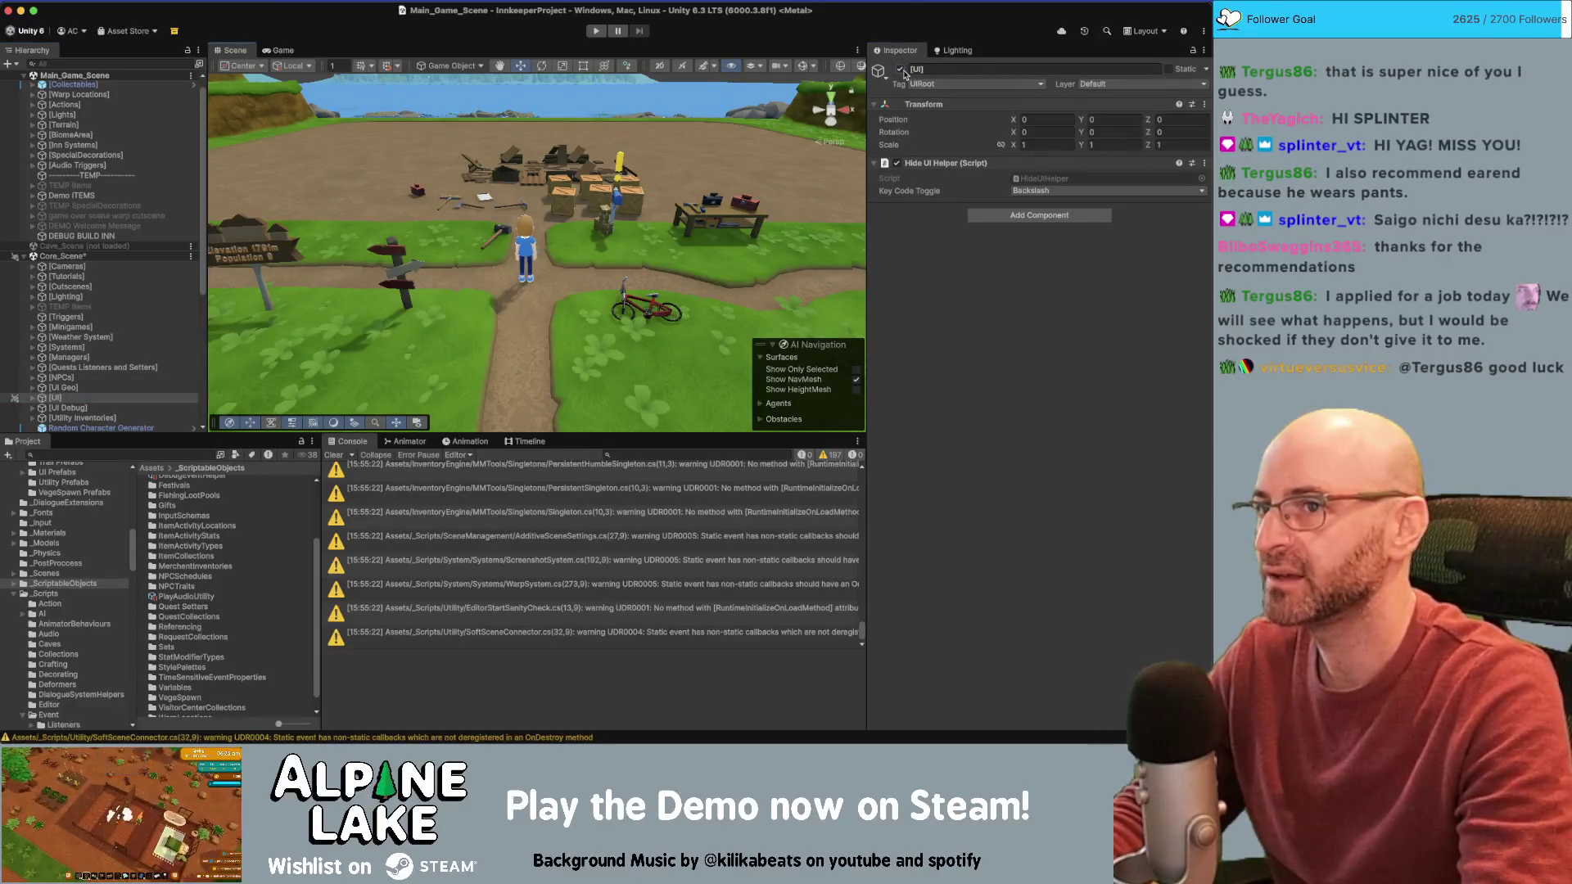
left_click_drag(540, 245, 466, 258)
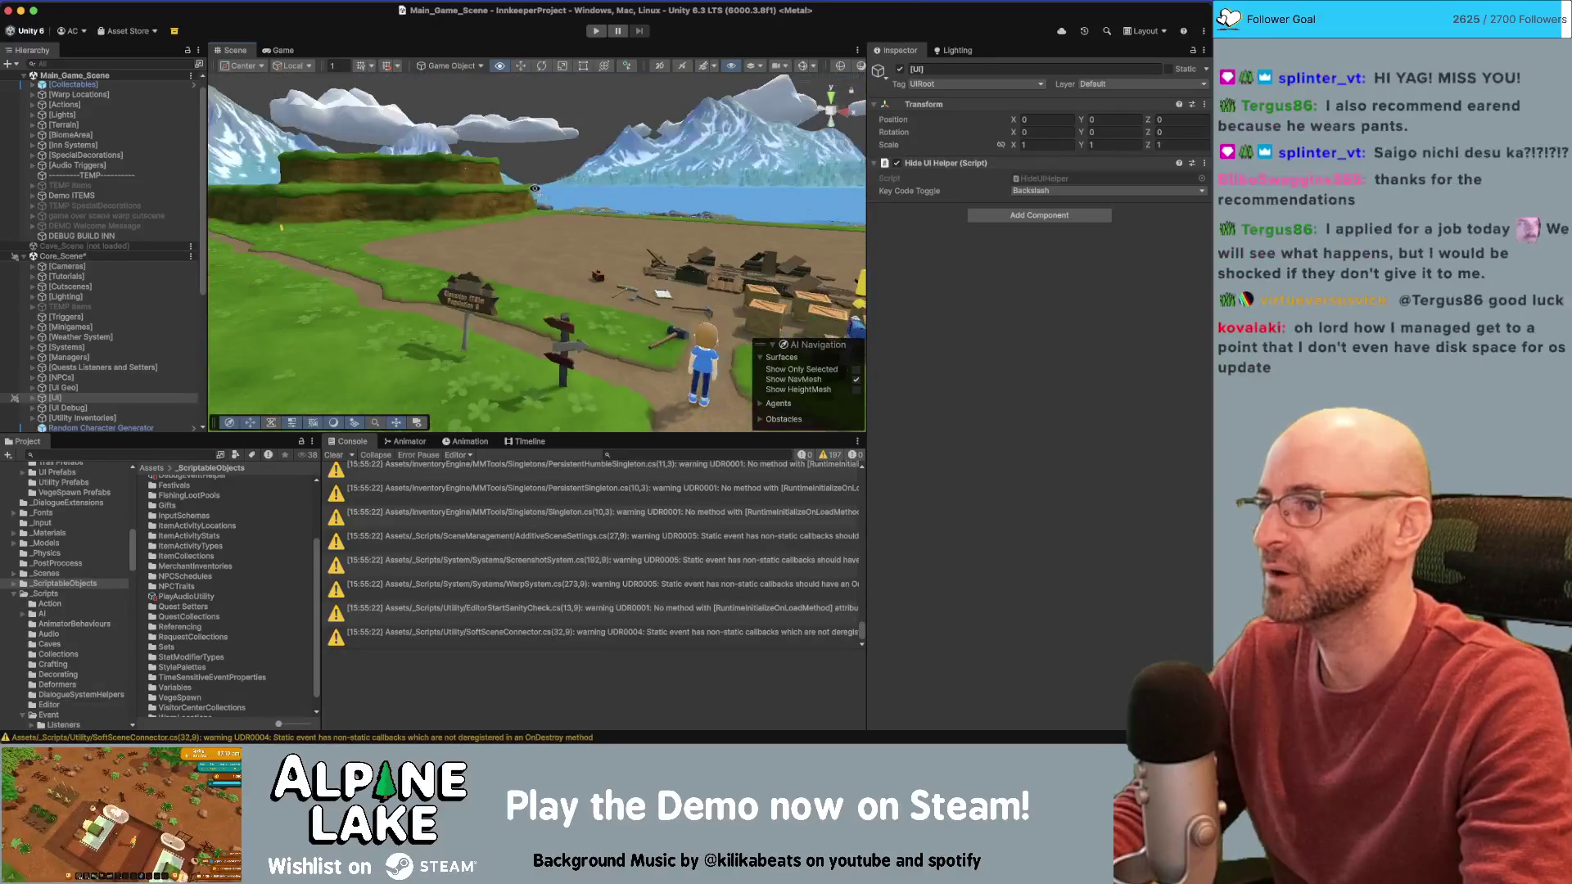
left_click_drag(688, 197, 758, 154)
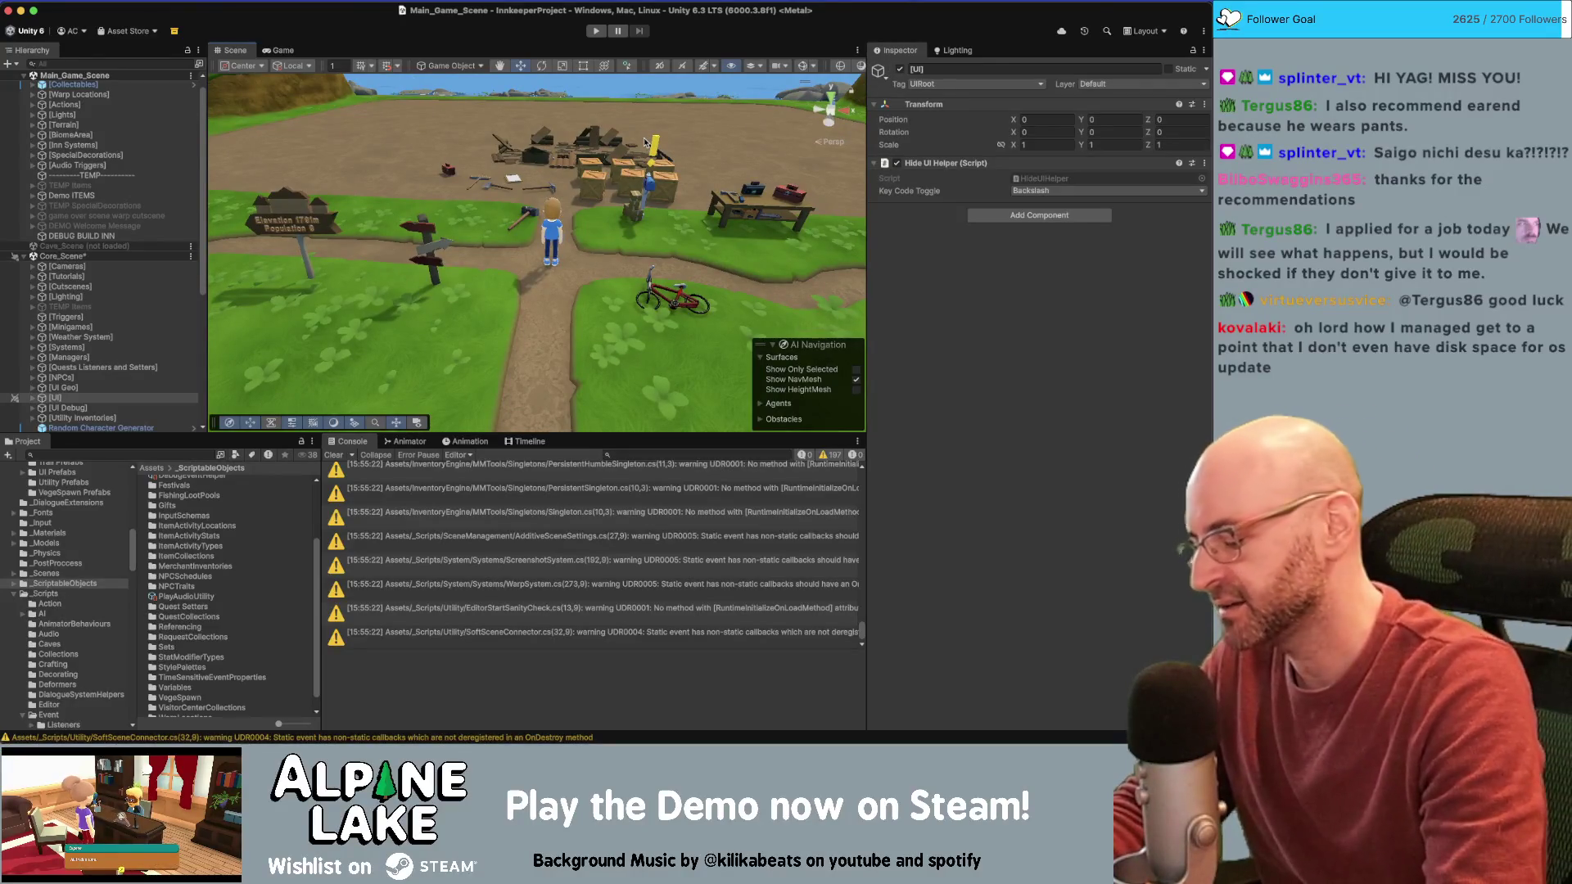
scroll(644, 144, "down", 5)
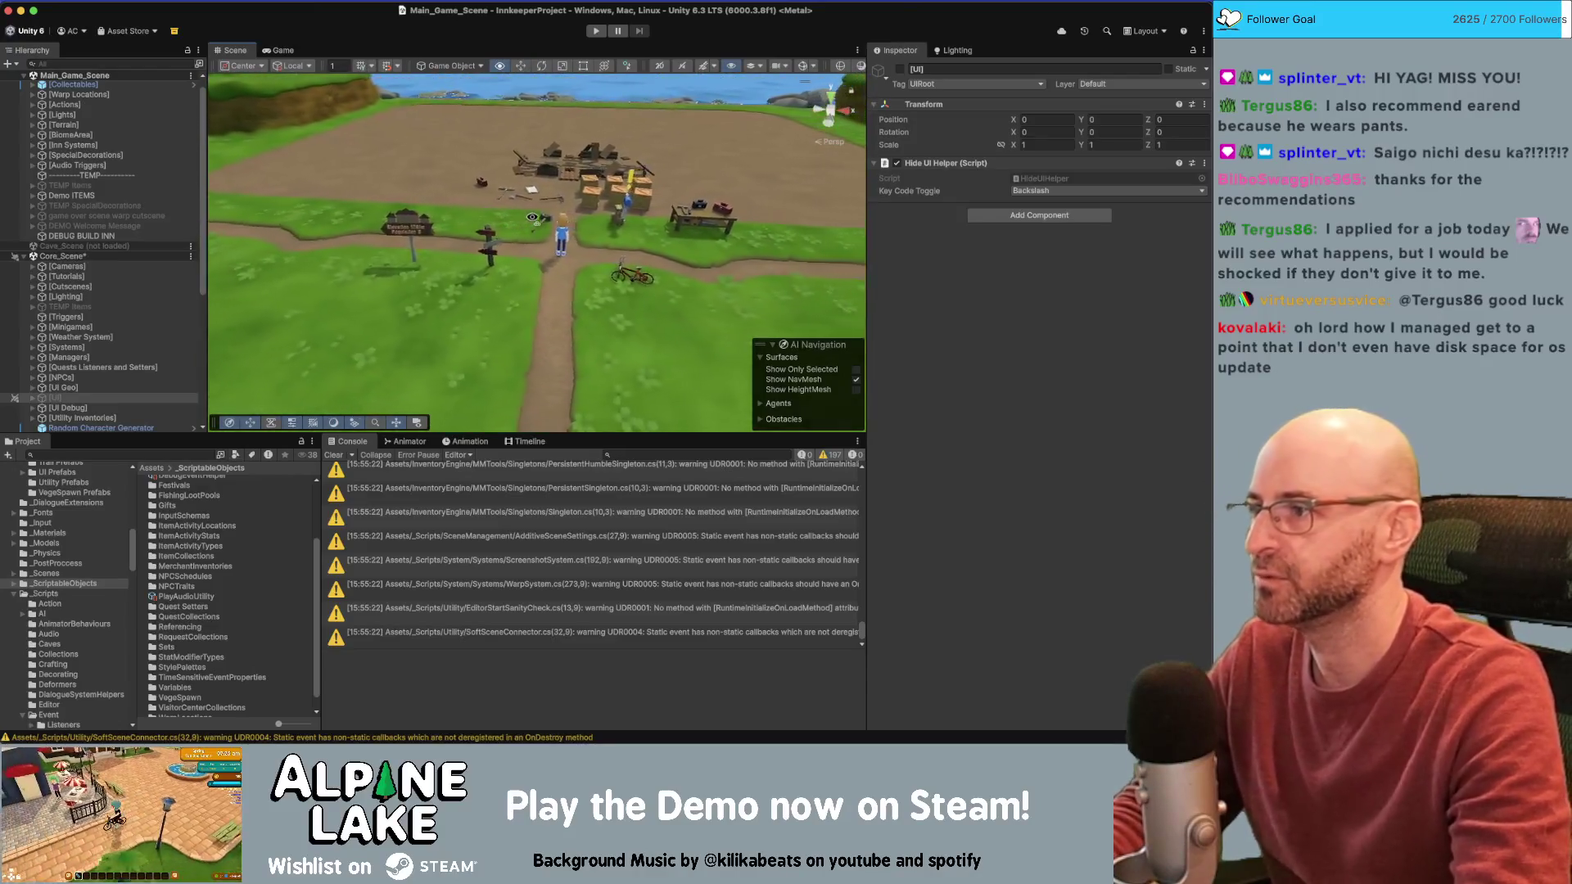
scroll(535, 219, "up", 5)
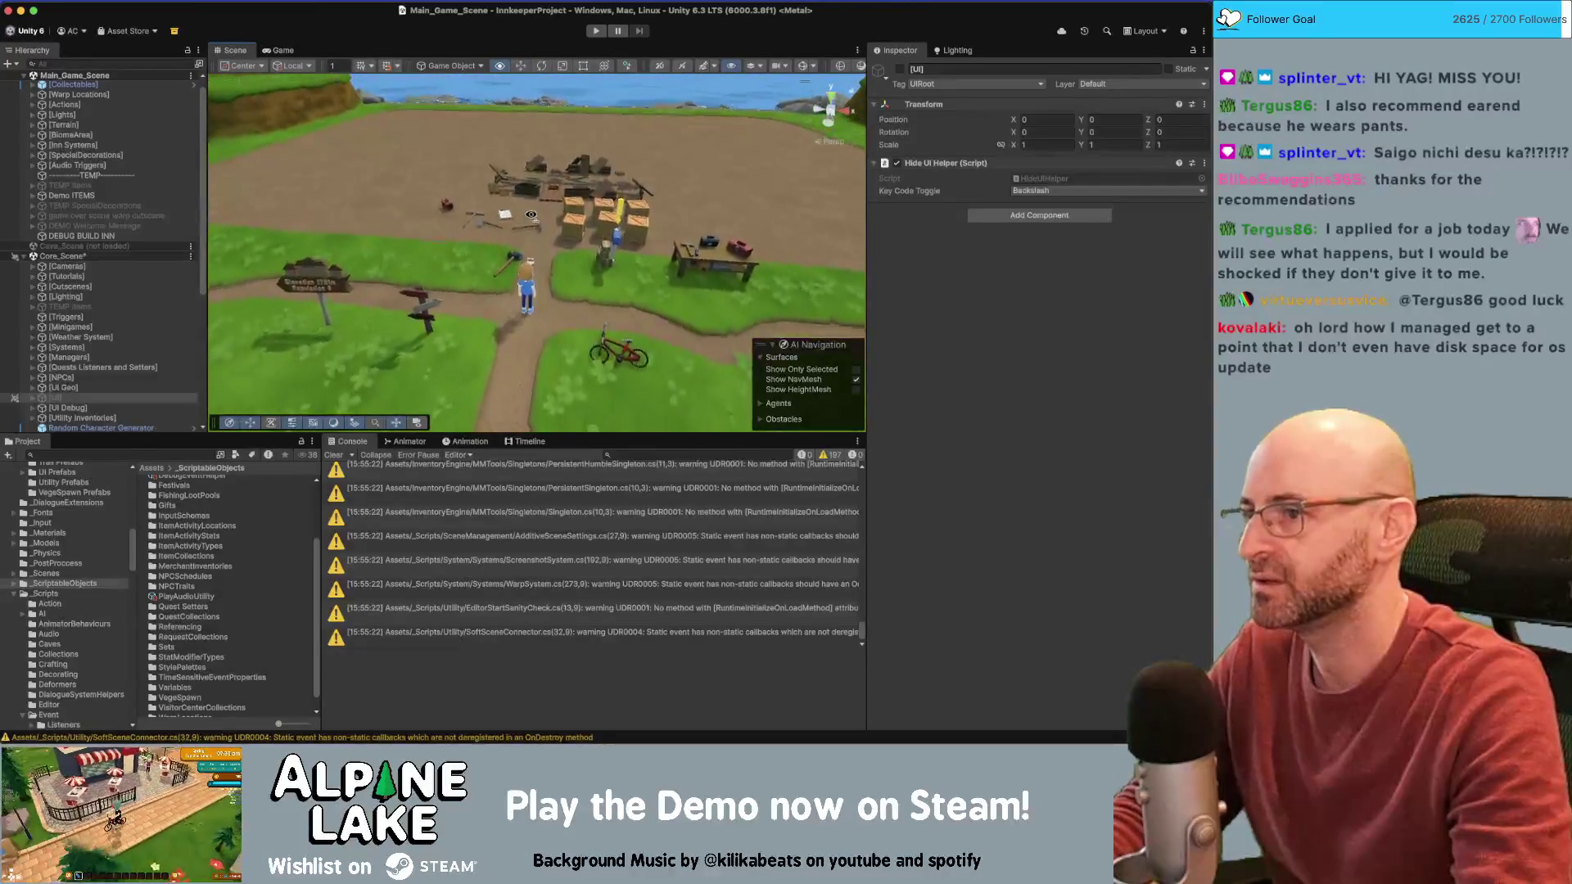
scroll(529, 205, "up", 2)
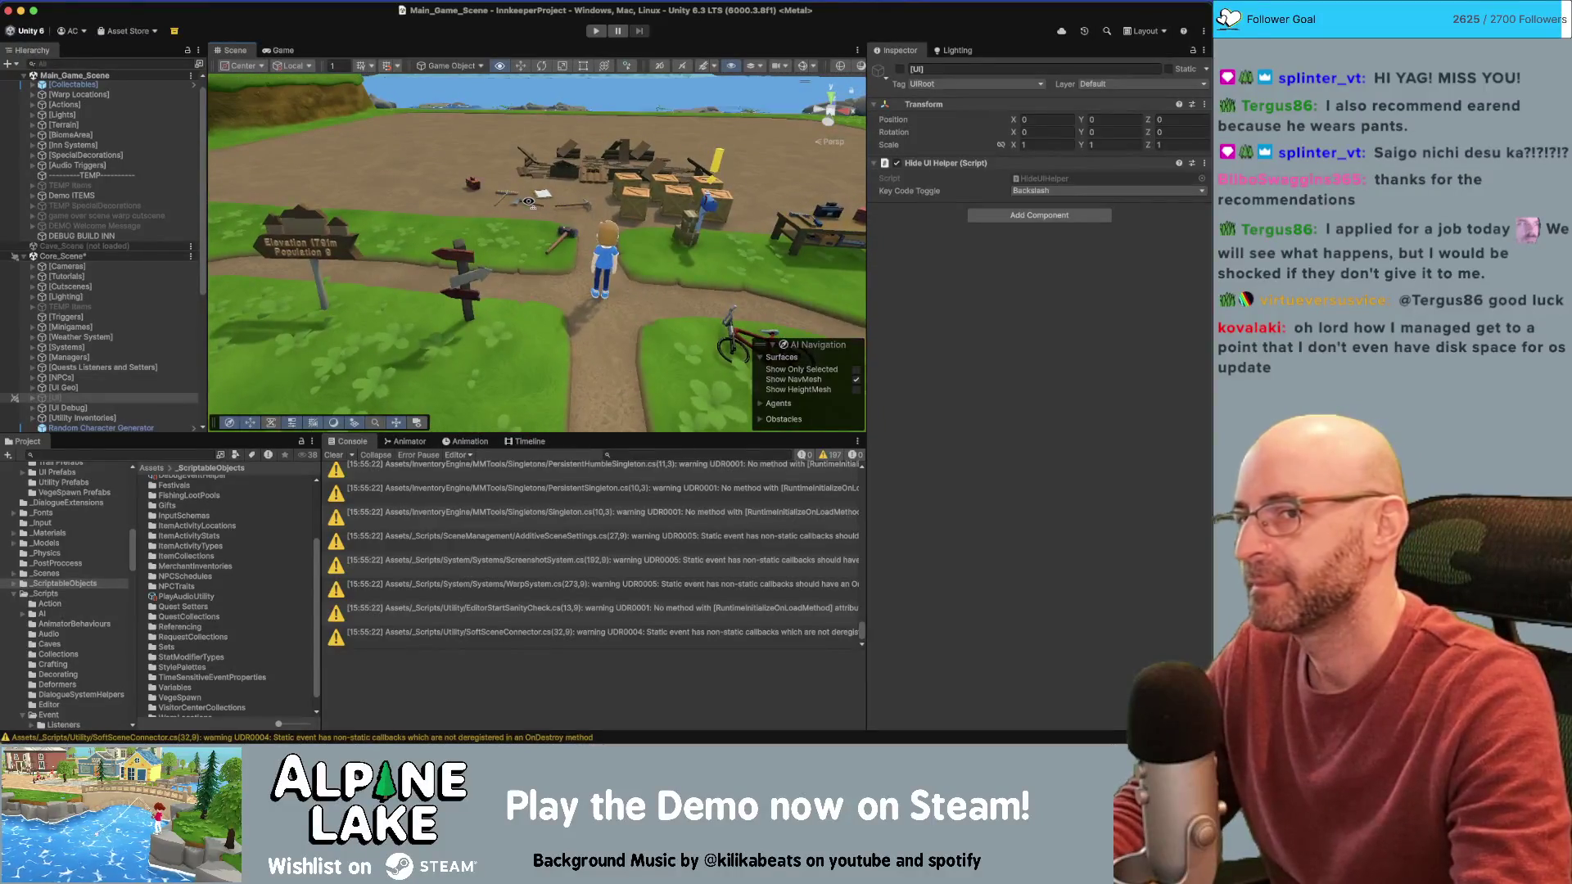
scroll(91, 352, "down", 1)
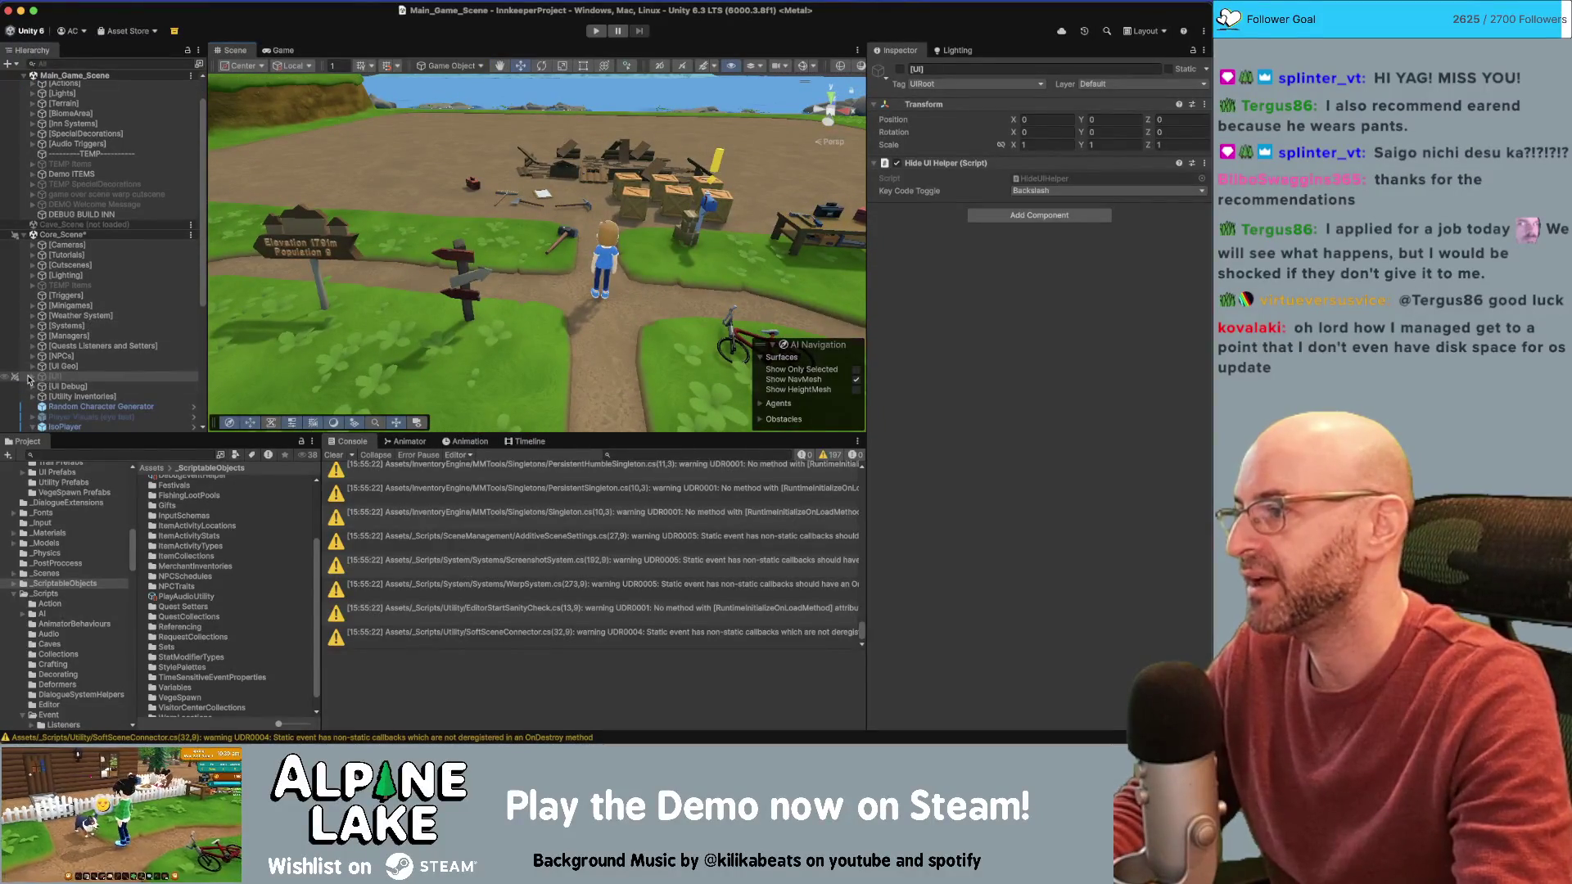
Expand [UI], inspect Inventory Transfer Canvas and CollectionInventoryCanvasGroup, then return to Rider.
left_click(29, 369)
scroll(91, 307, "down", 3)
scroll(91, 246, "down", 2)
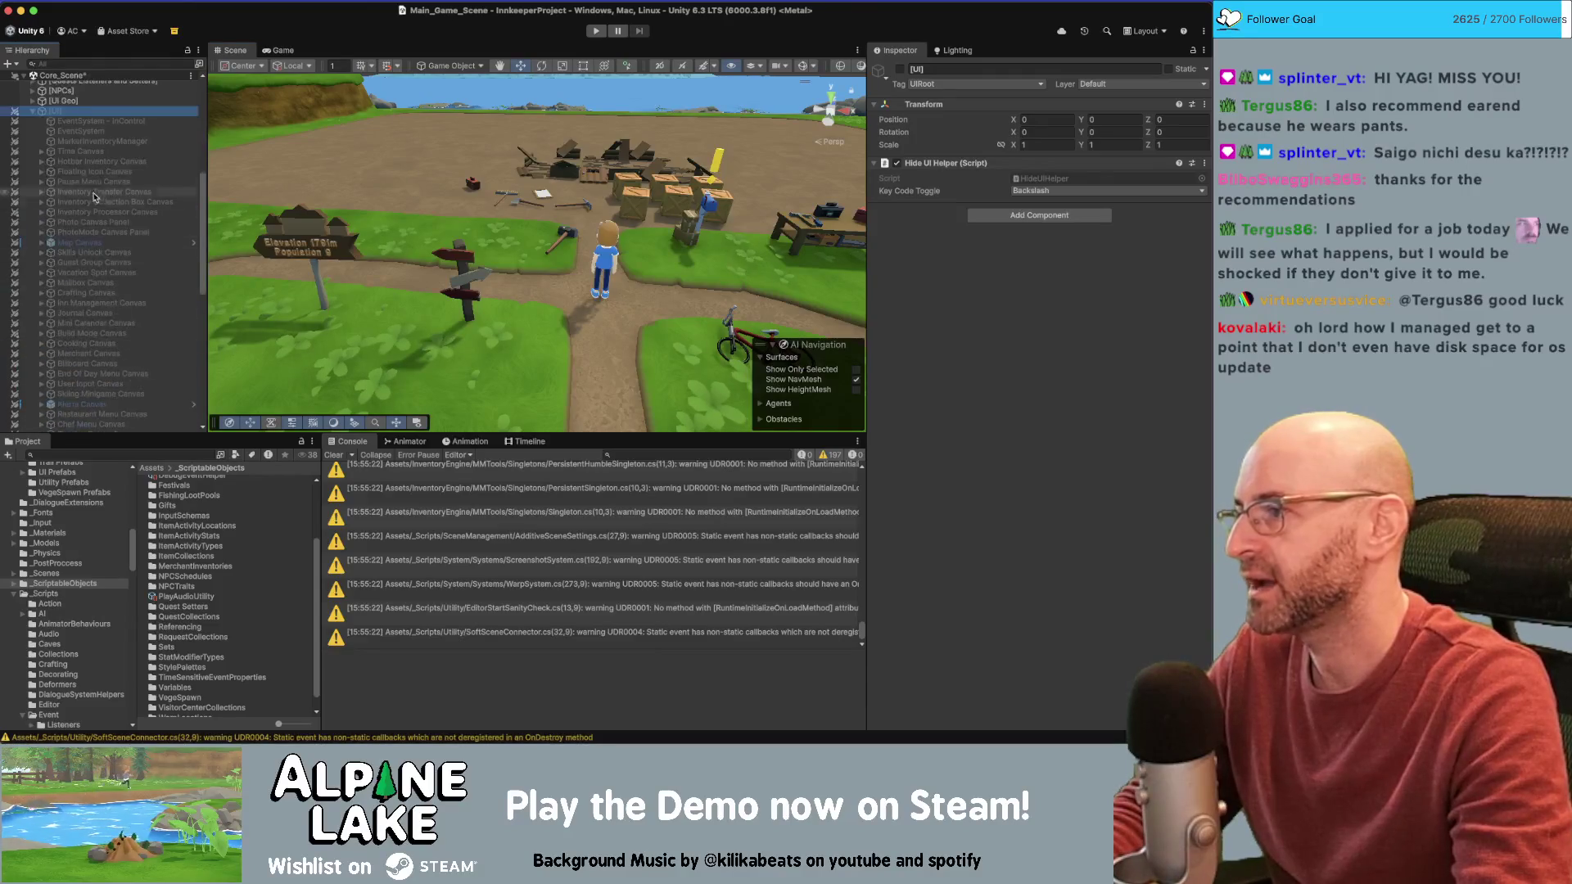
left_click(93, 172)
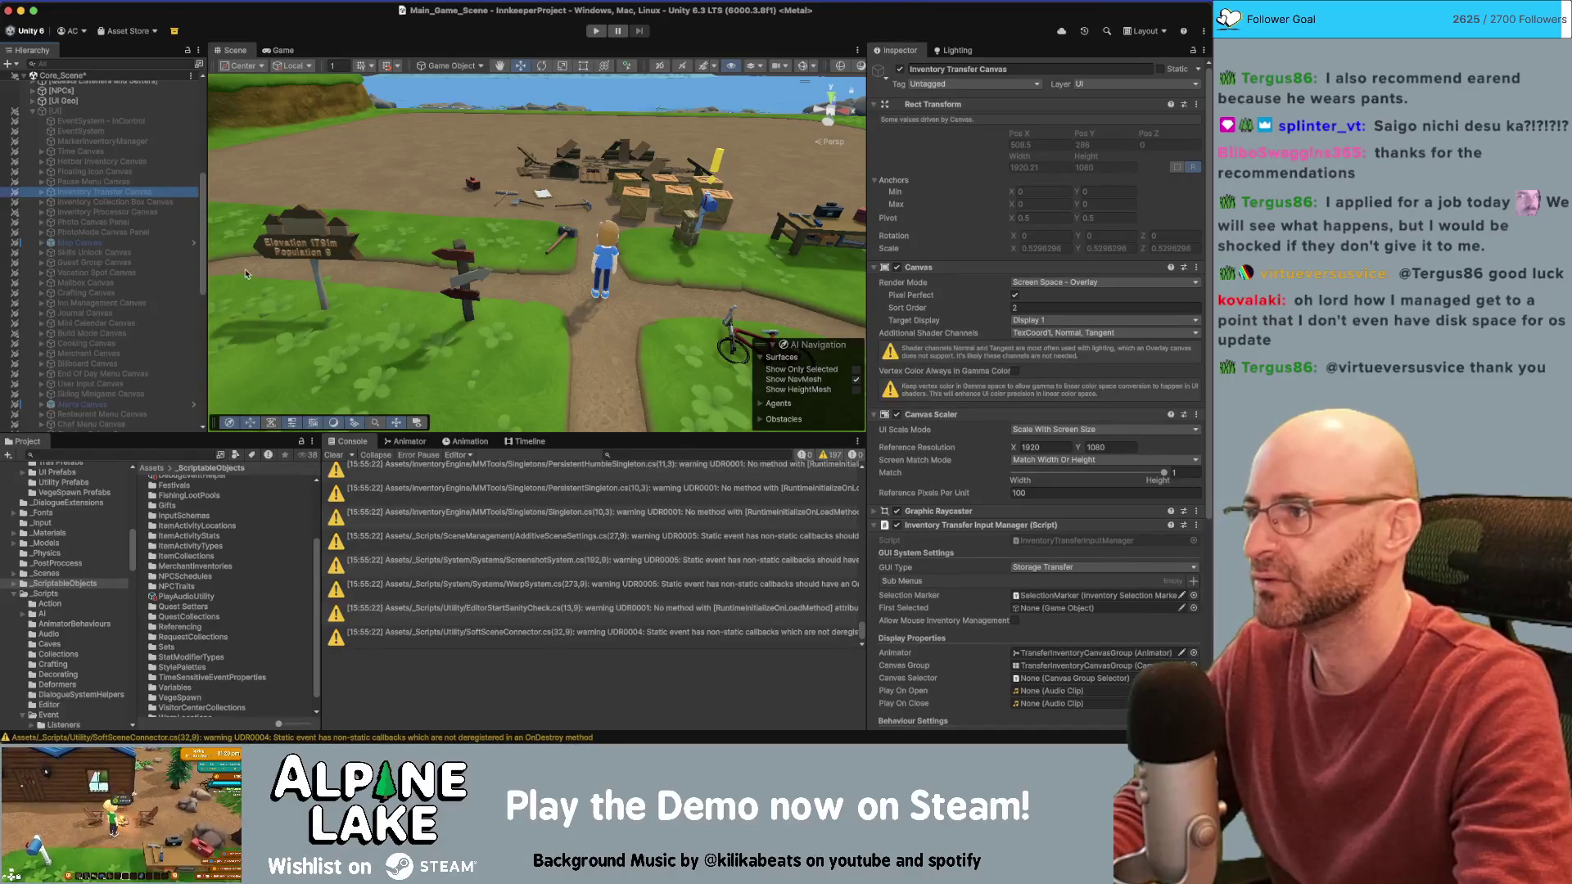
left_click(104, 203)
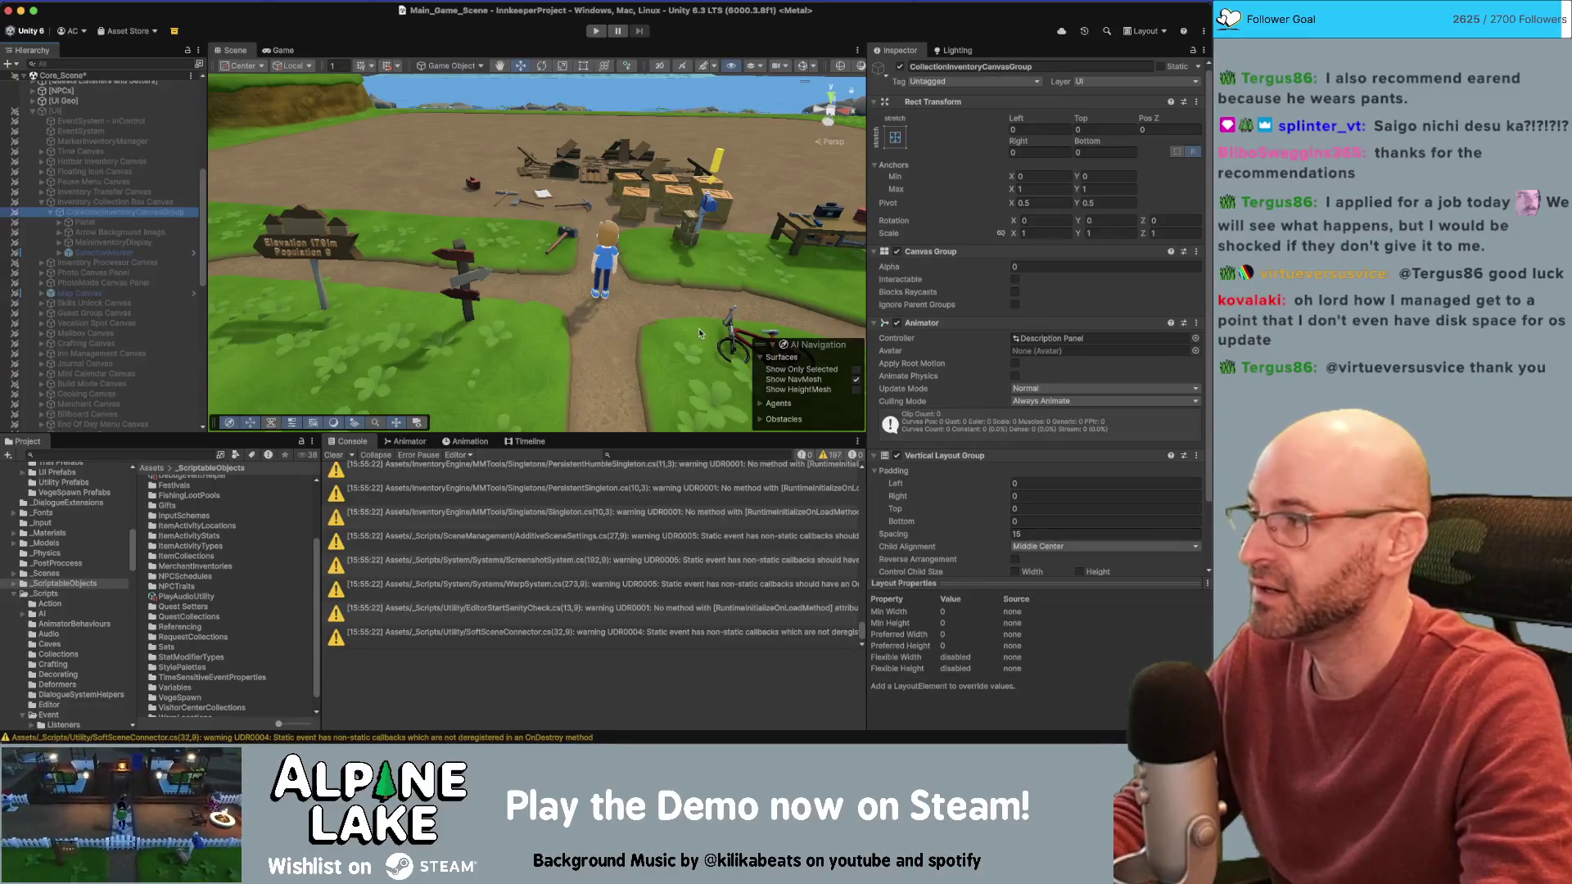
scroll(701, 330, "down", 3)
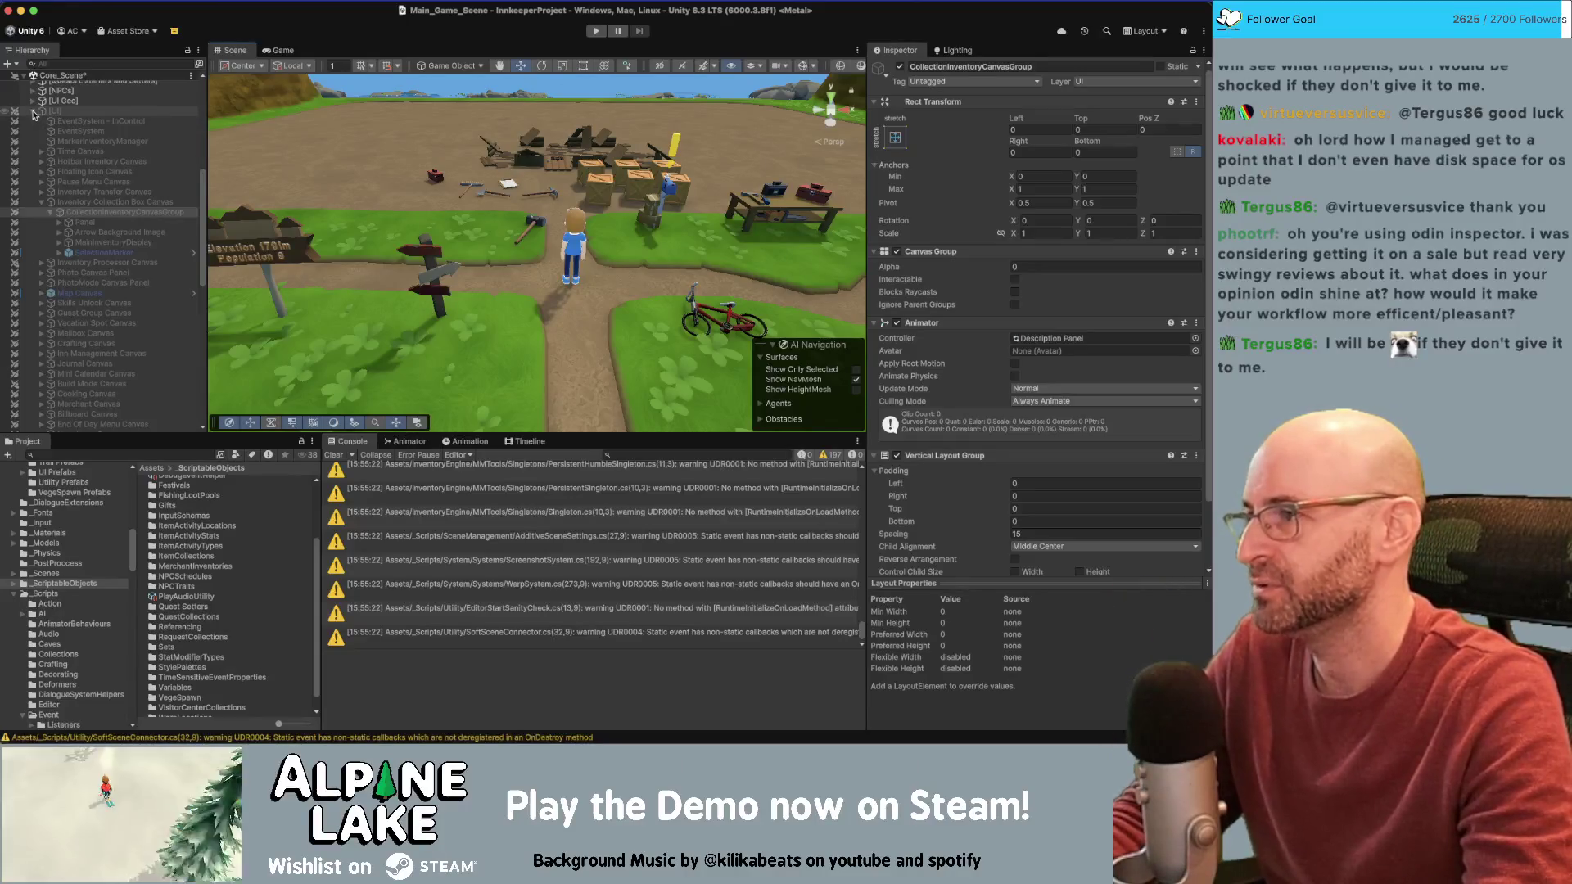
key("alt+Tab")
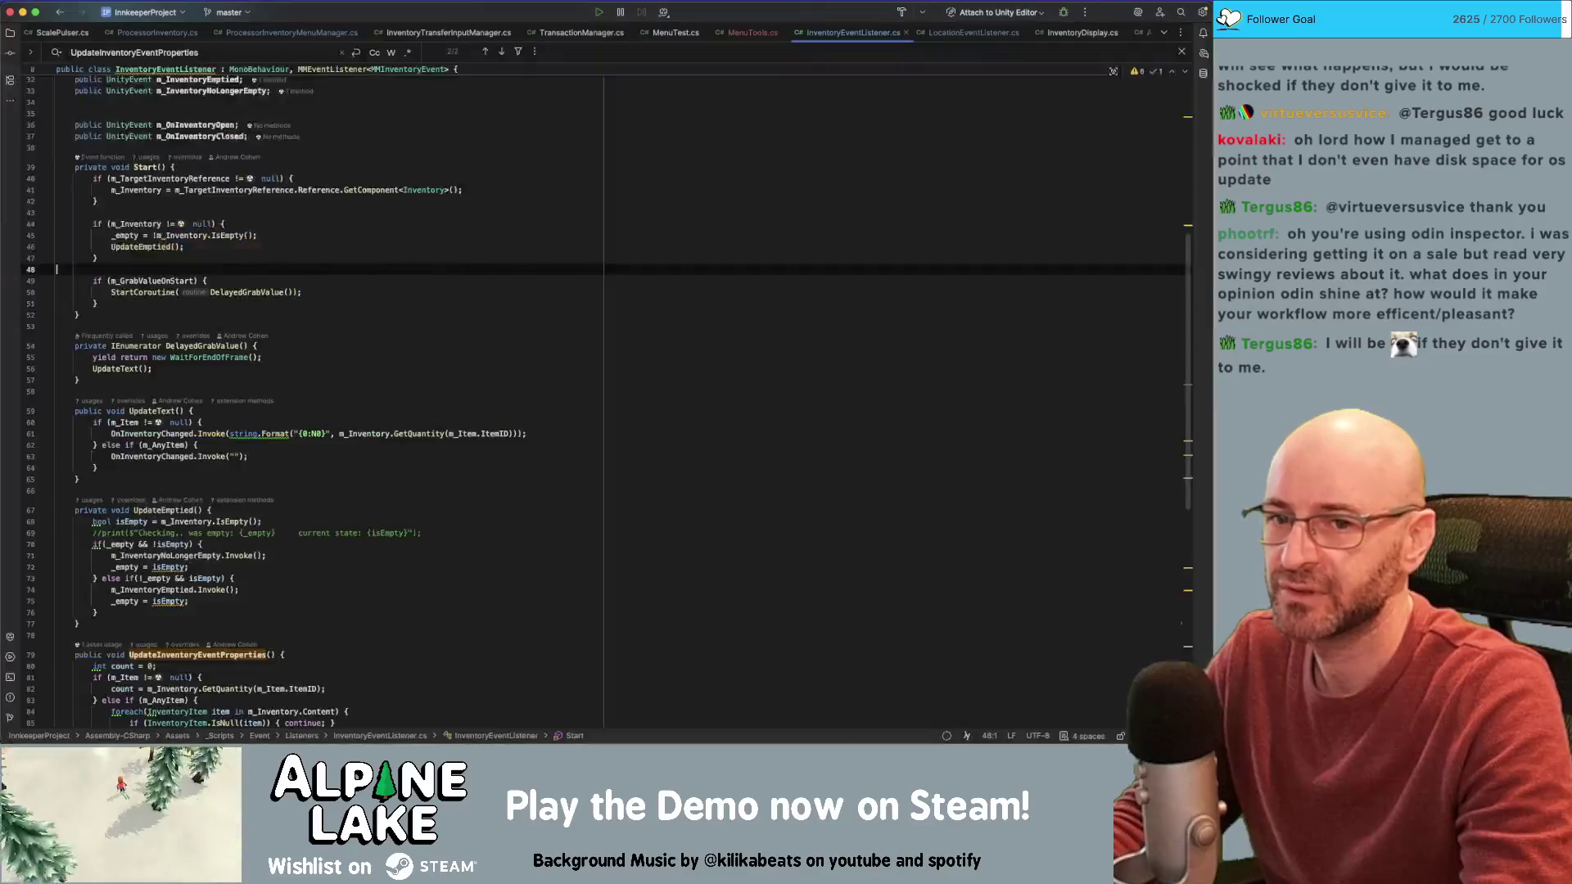
Search the project for "[Button]", review the NPCManagementEditor.cs usage at line 202, and return to Unity.
left_click(331, 214)
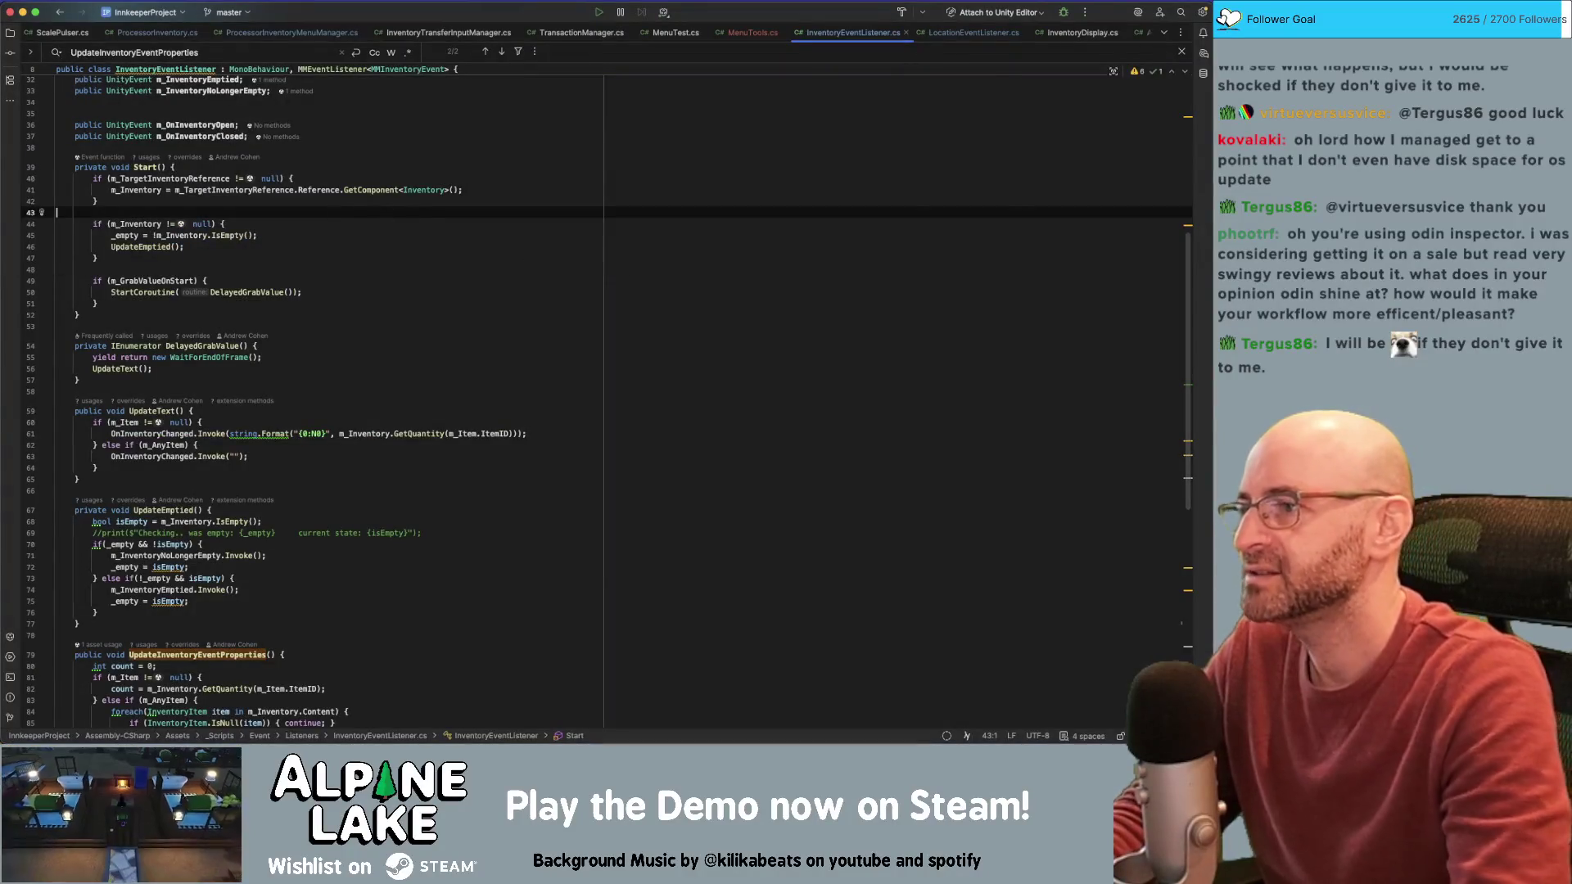
key("ctrl+shift+f")
type("[button]")
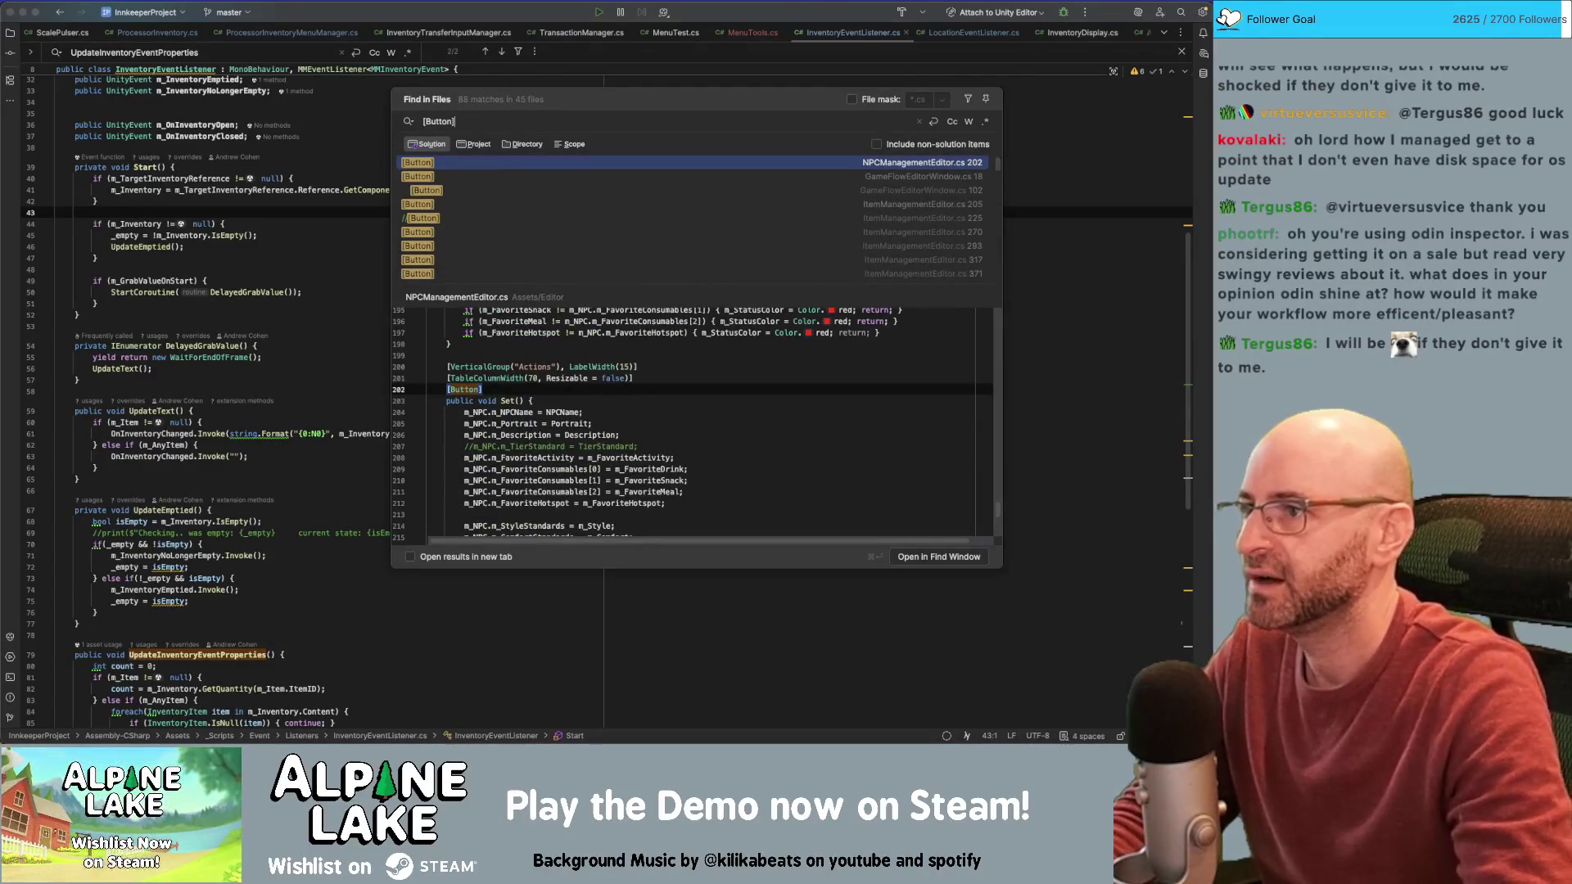
key("Return")
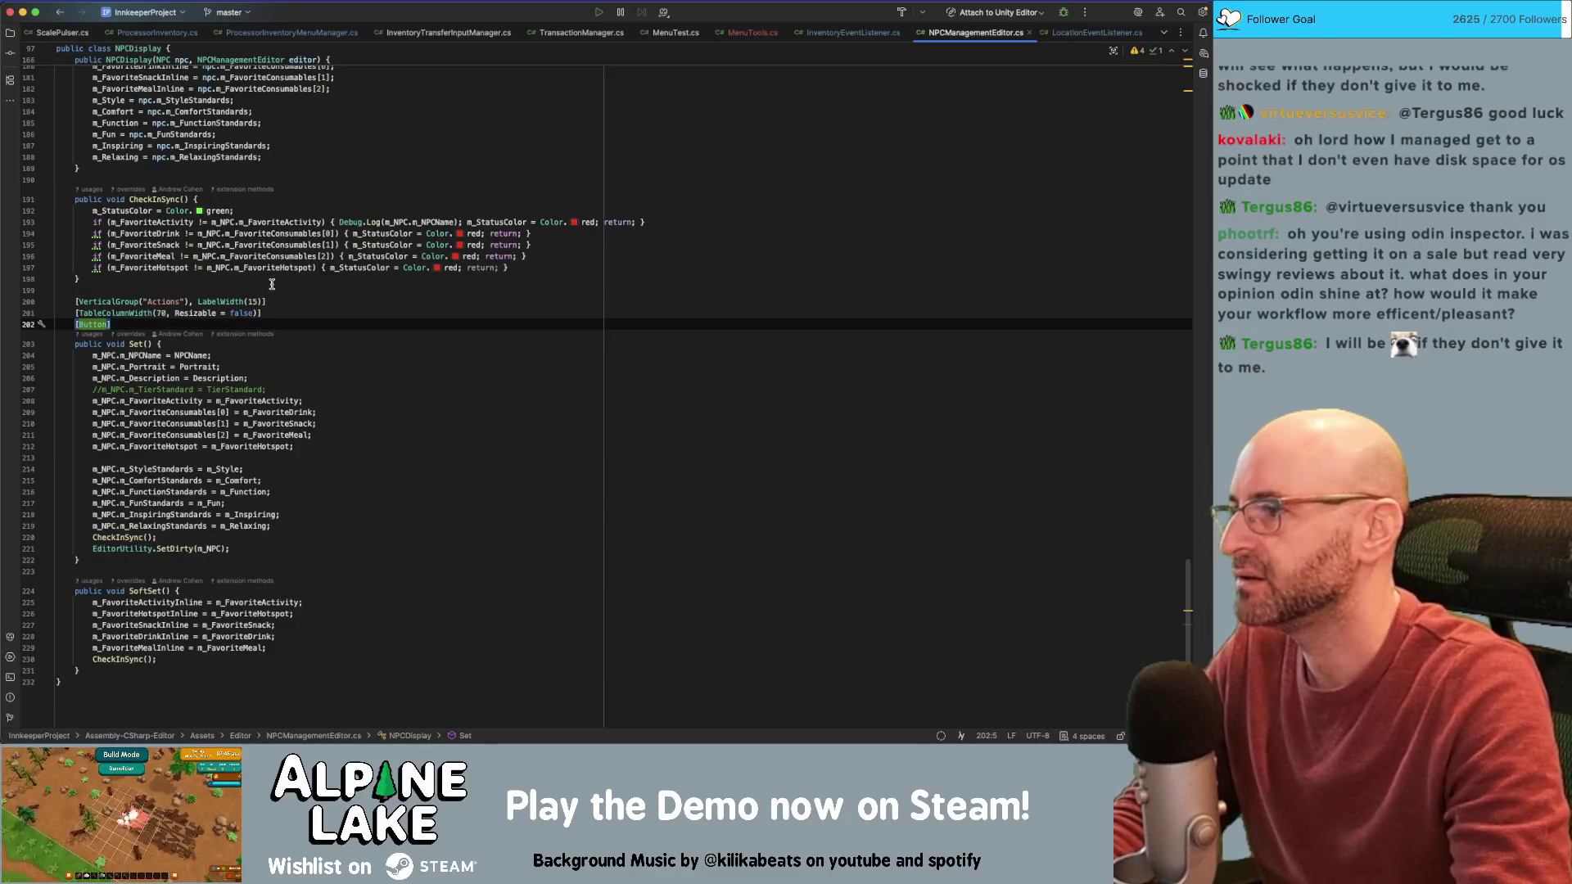
double_click(211, 301)
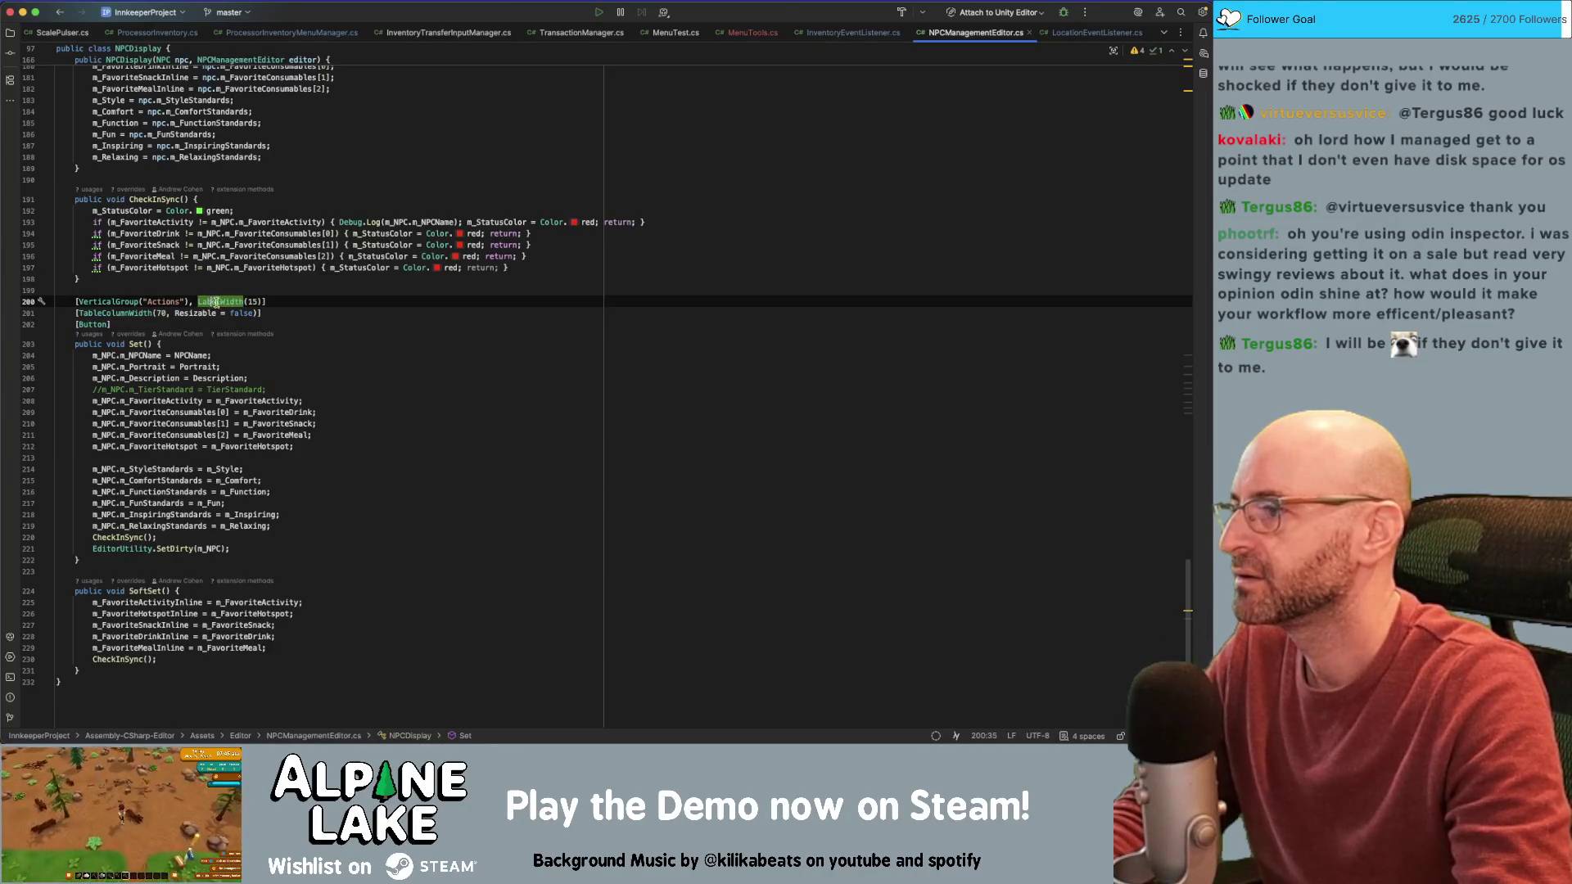
left_click(147, 322)
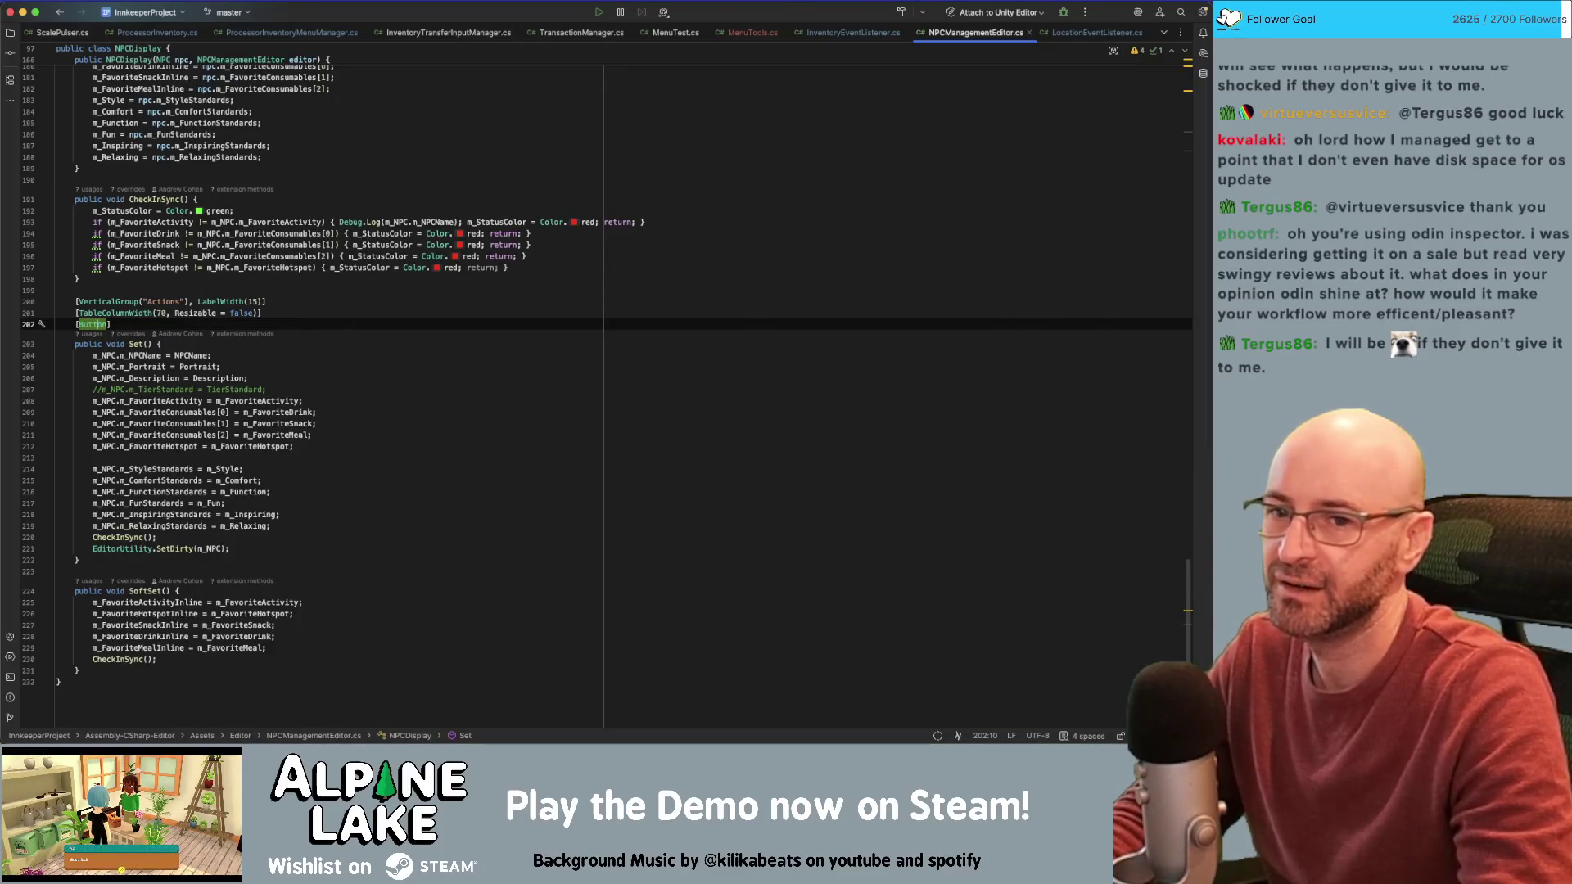
key("super+Tab")
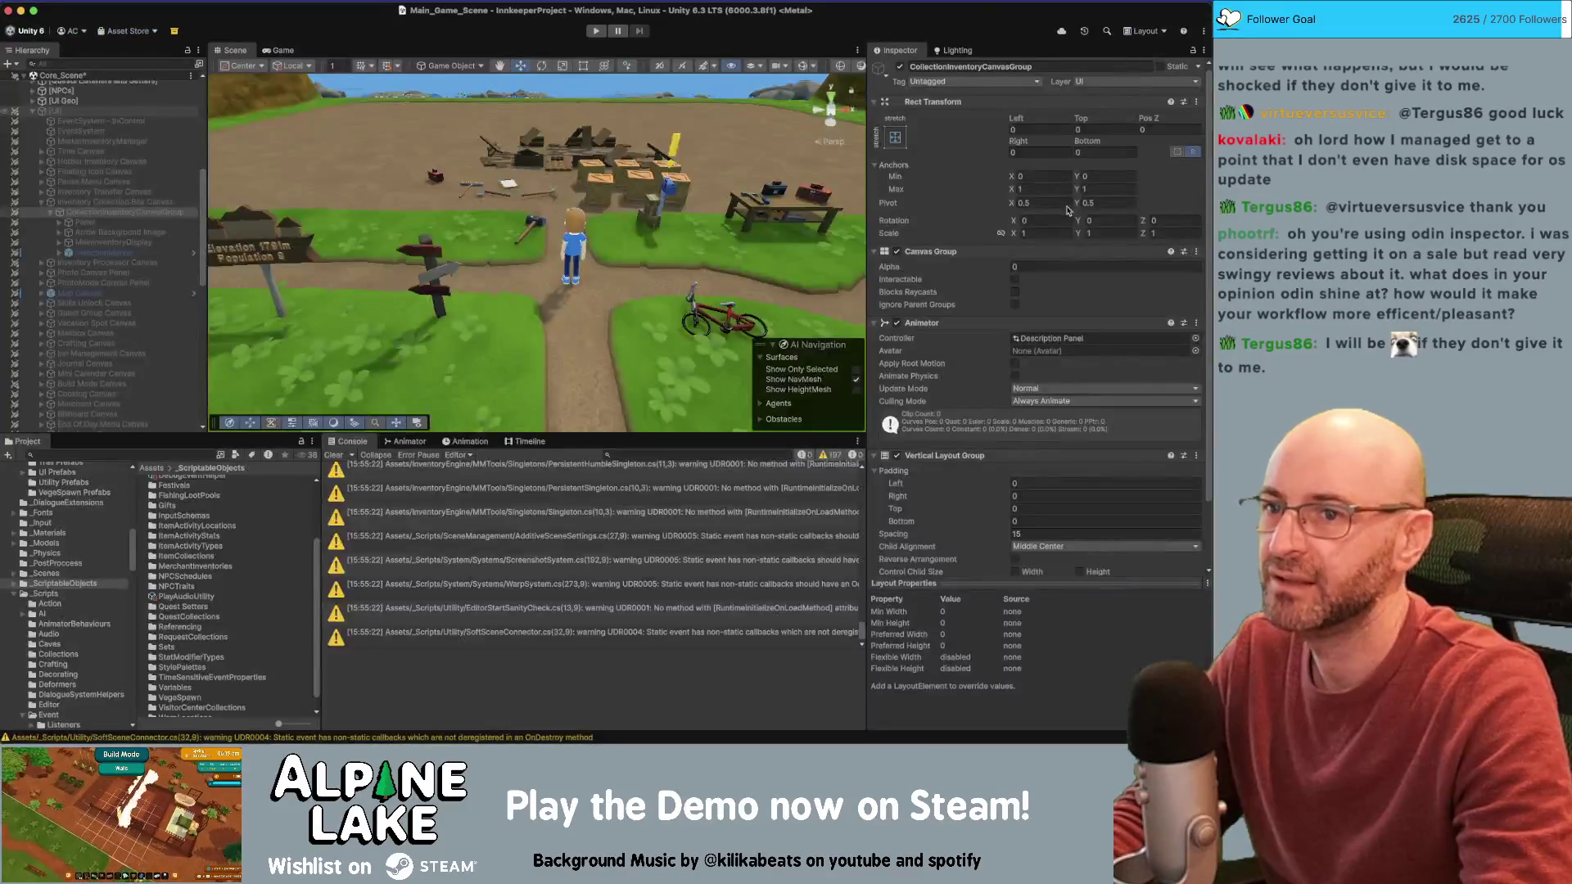
scroll(111, 308, "up", 8)
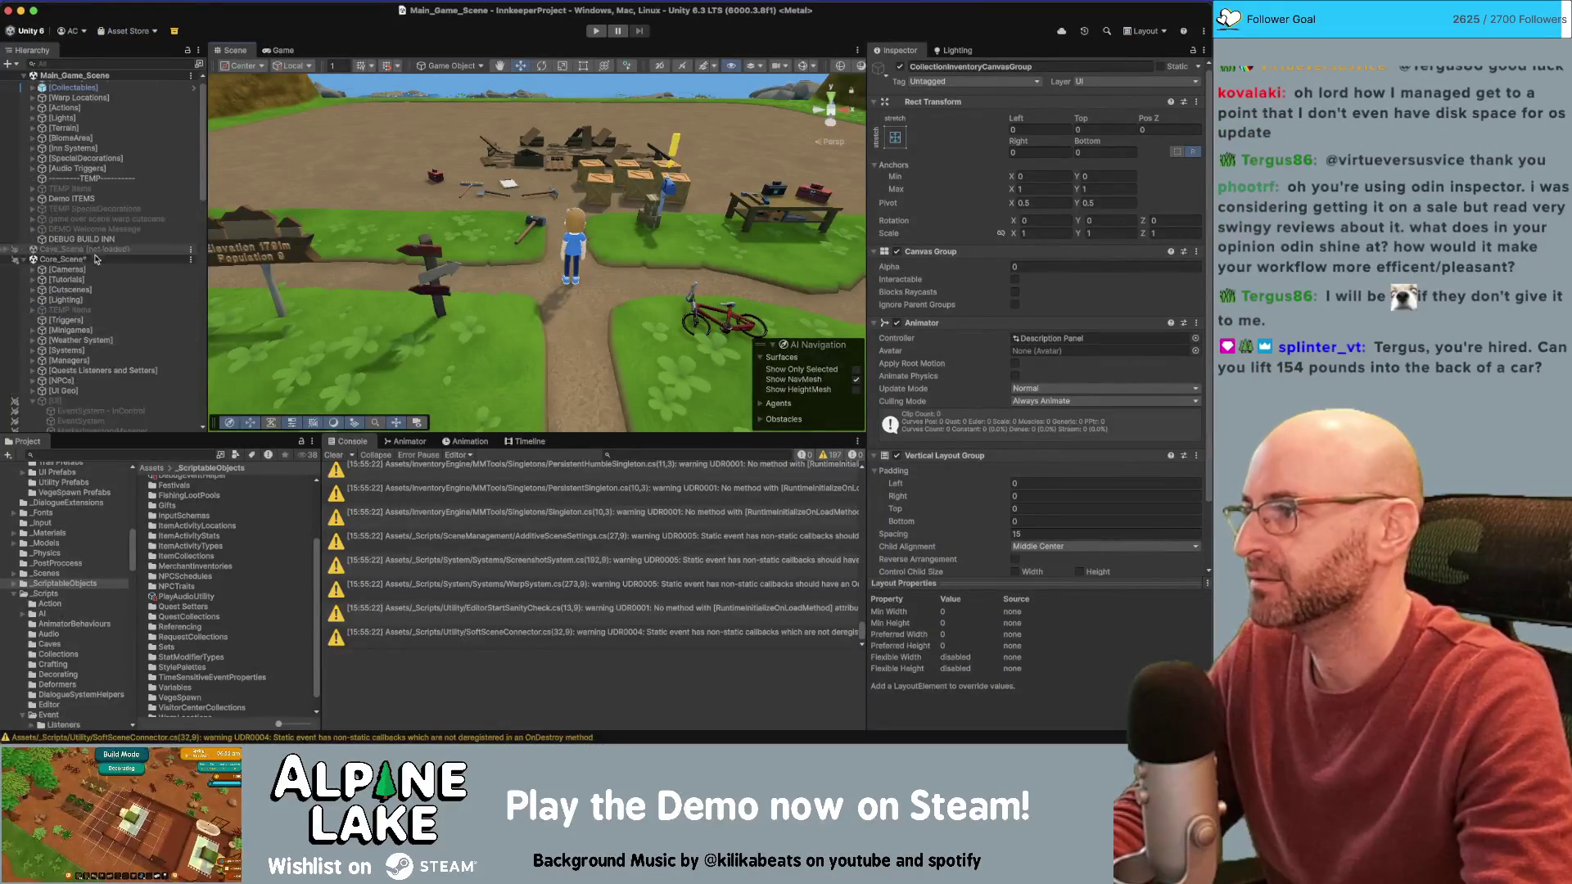
Expand the NPCs group and inspect Pet Corgi NPC and the Random Character Generator settings.
left_click(90, 406)
left_click(98, 258)
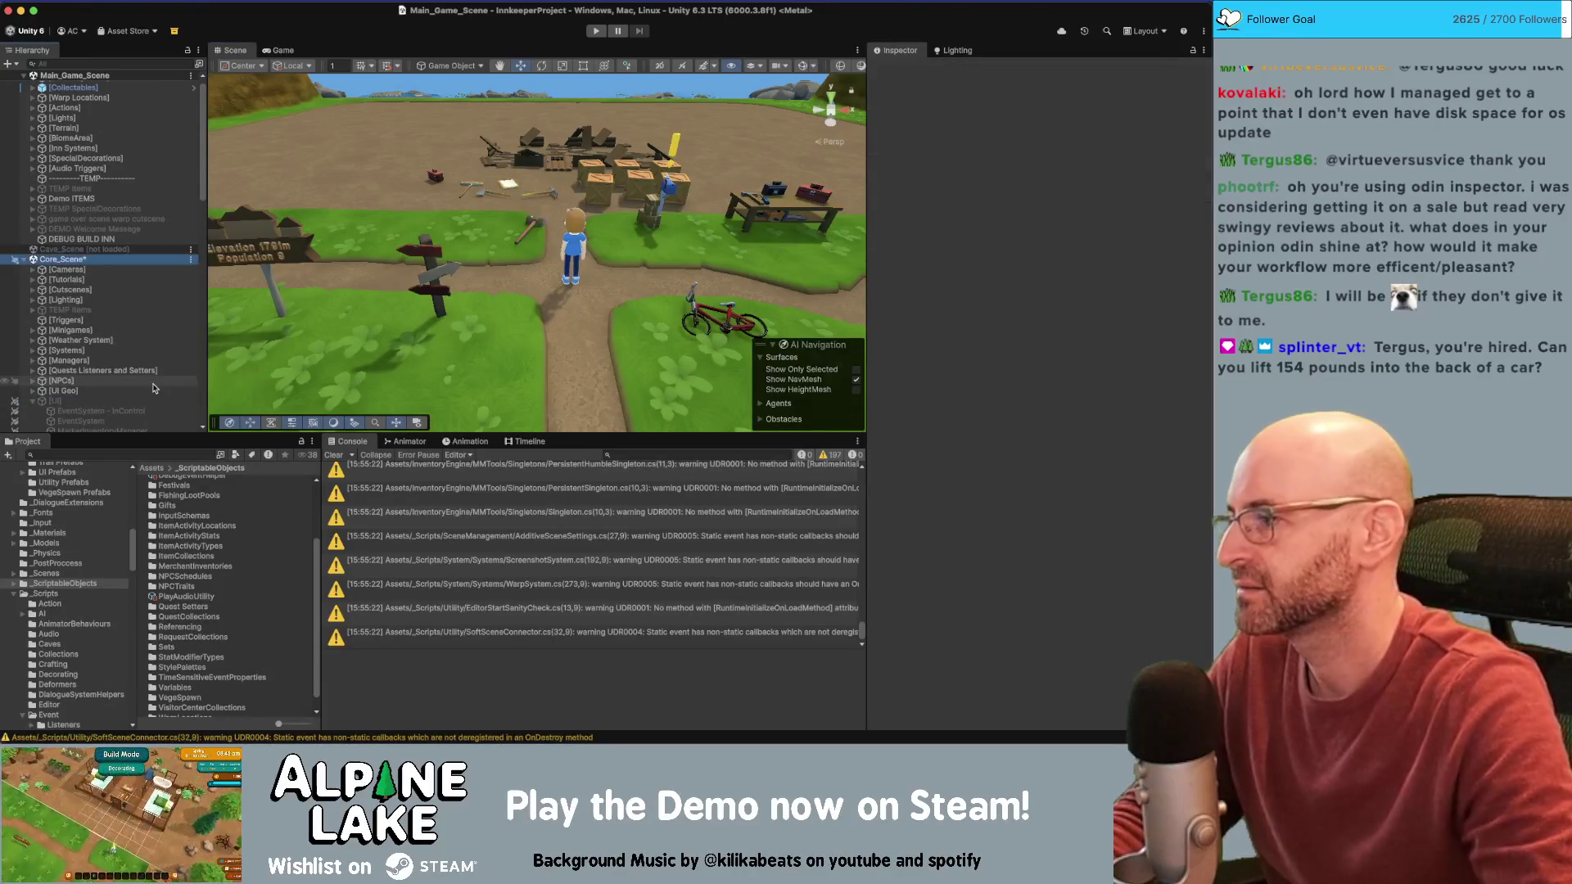
left_click(155, 381)
double_click(154, 385)
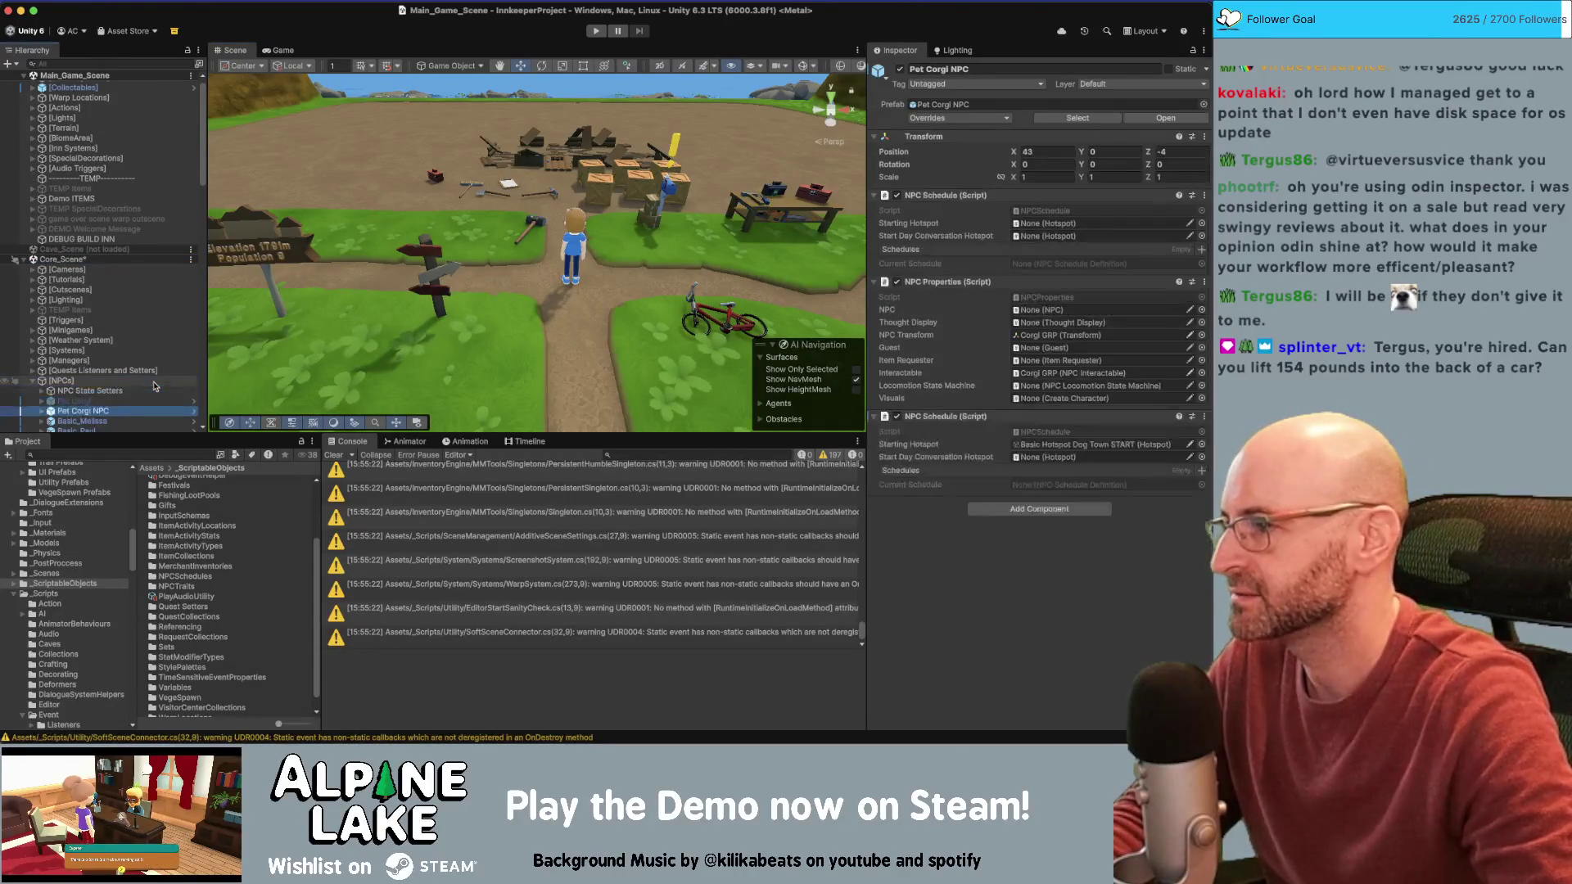
left_click(87, 425)
left_click(120, 425)
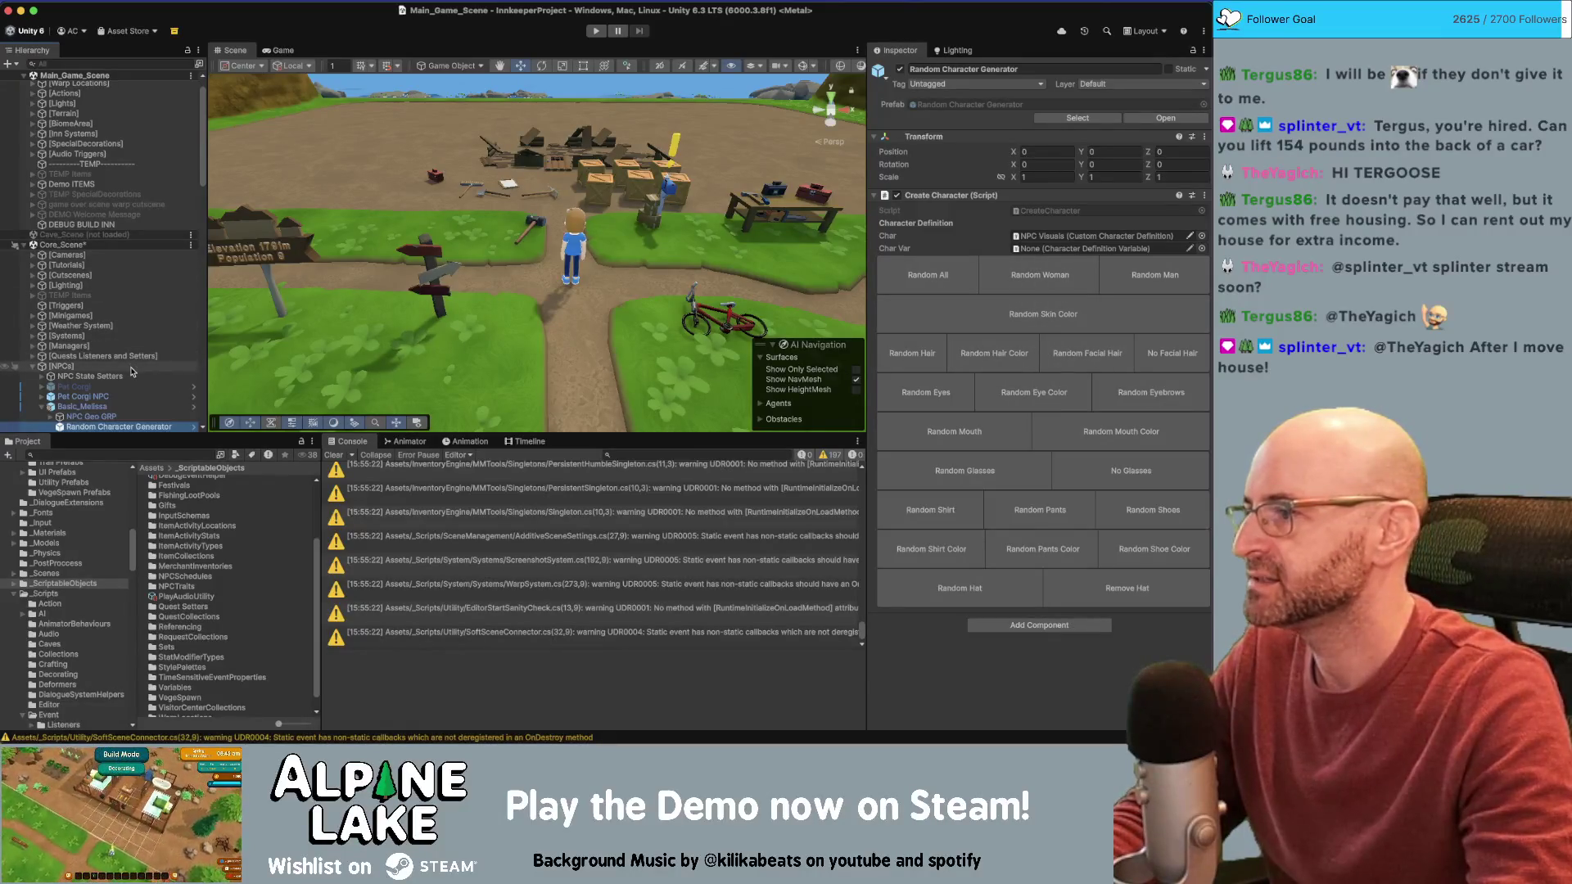
Move from NPCs to the [UI] root and select the Pause Menu Canvas.
left_click(56, 366)
scroll(138, 336, "down", 5)
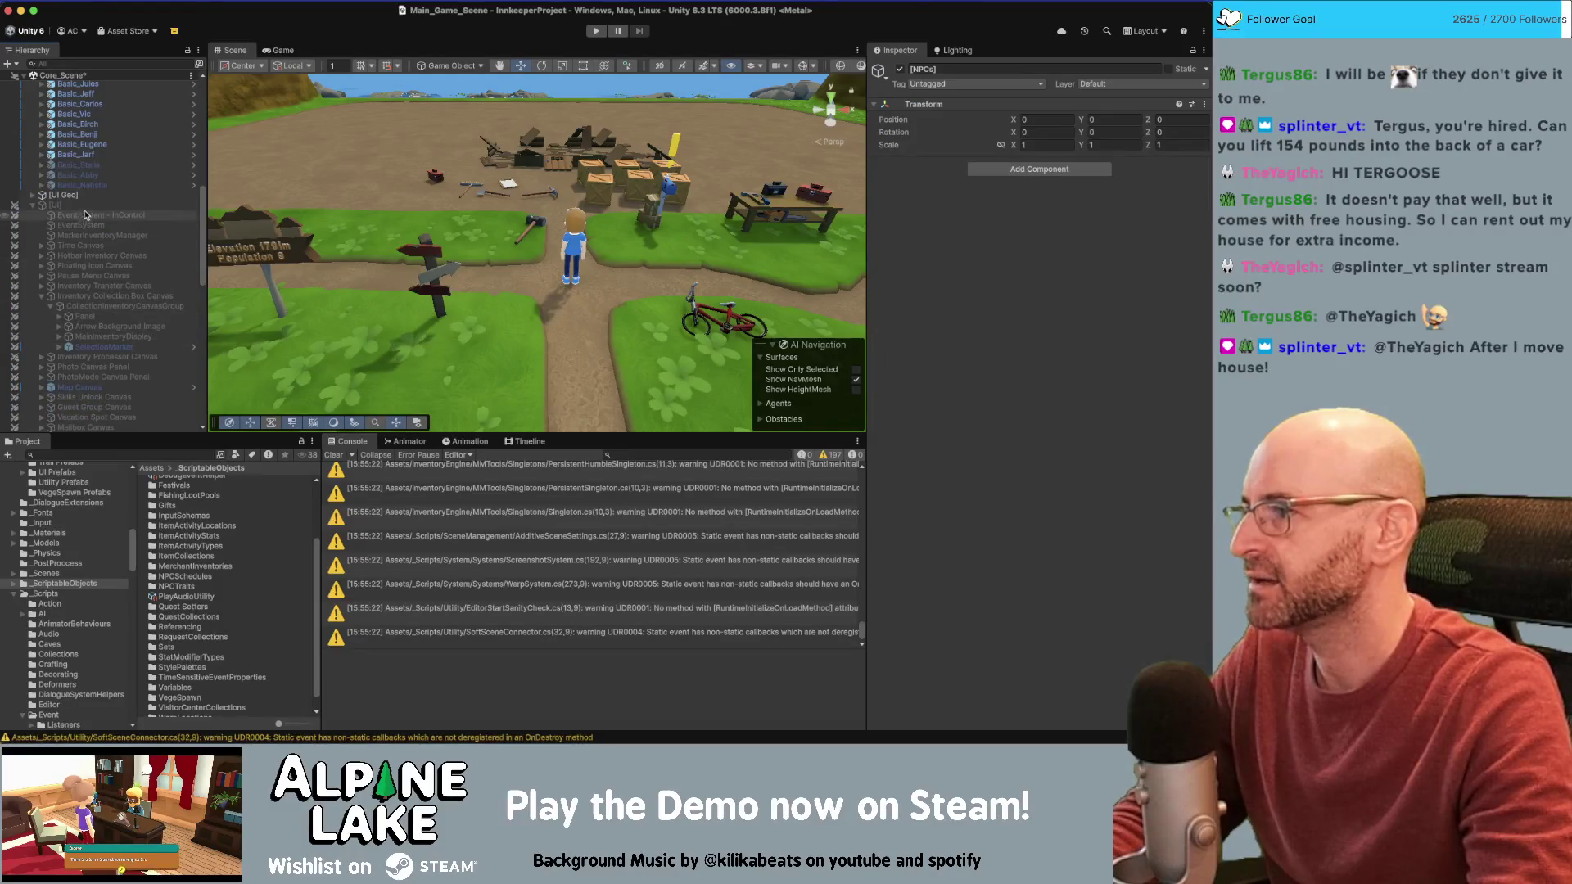
left_click(119, 208)
left_click(919, 70)
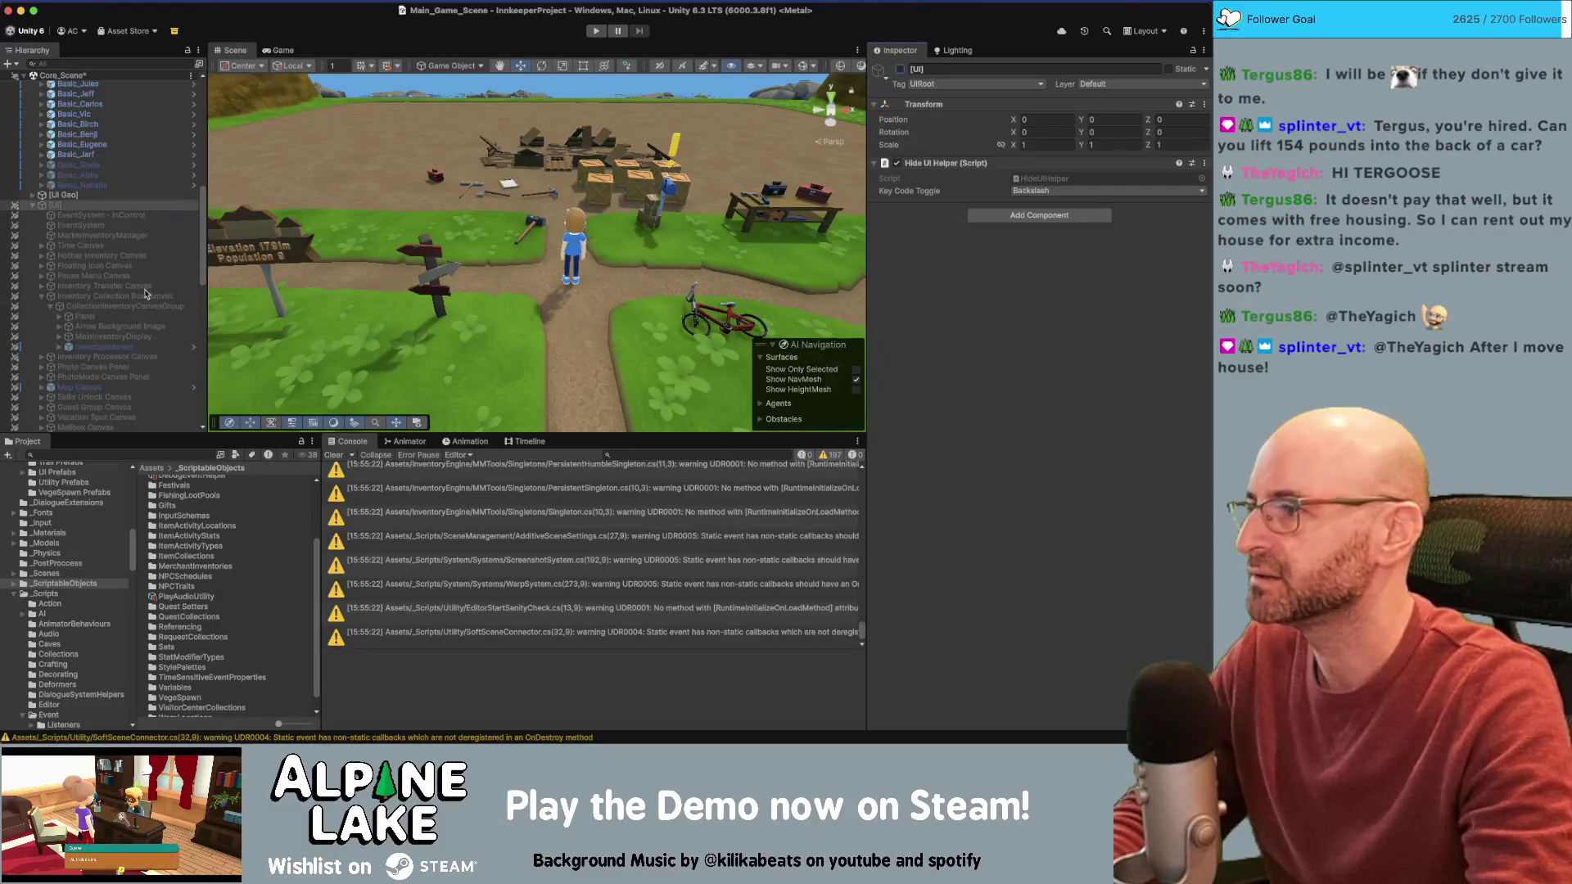
left_click(92, 277)
Expand Pause Menu Canvas and its Contents, then select the Panel child.
key("Right")
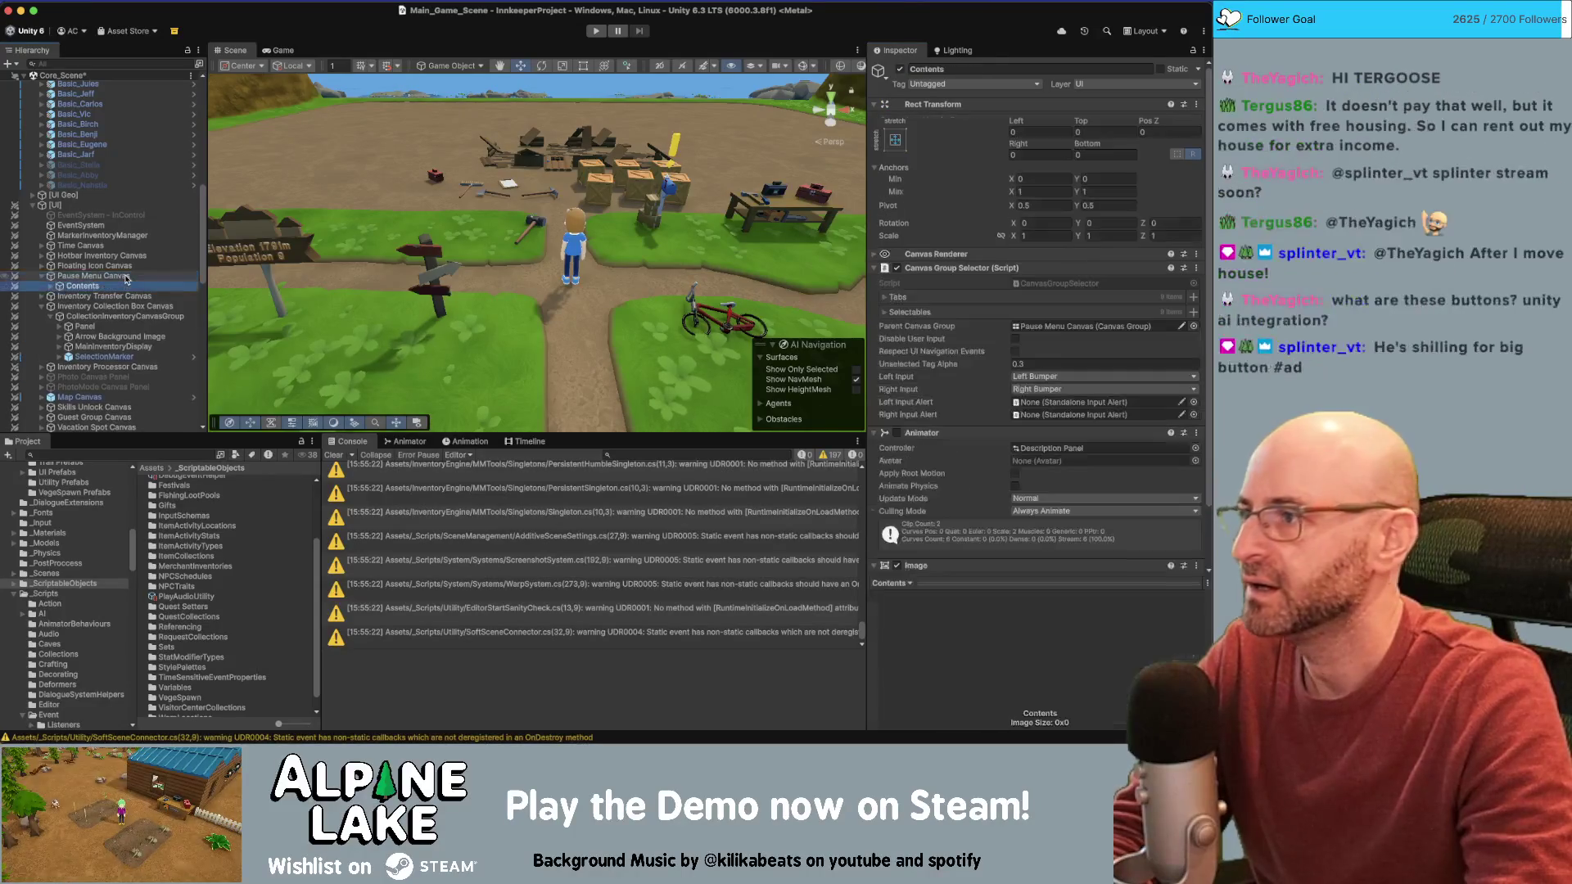
key("Down")
key("Down")
key("Right")
key("Down")
key("Down")
key("Down")
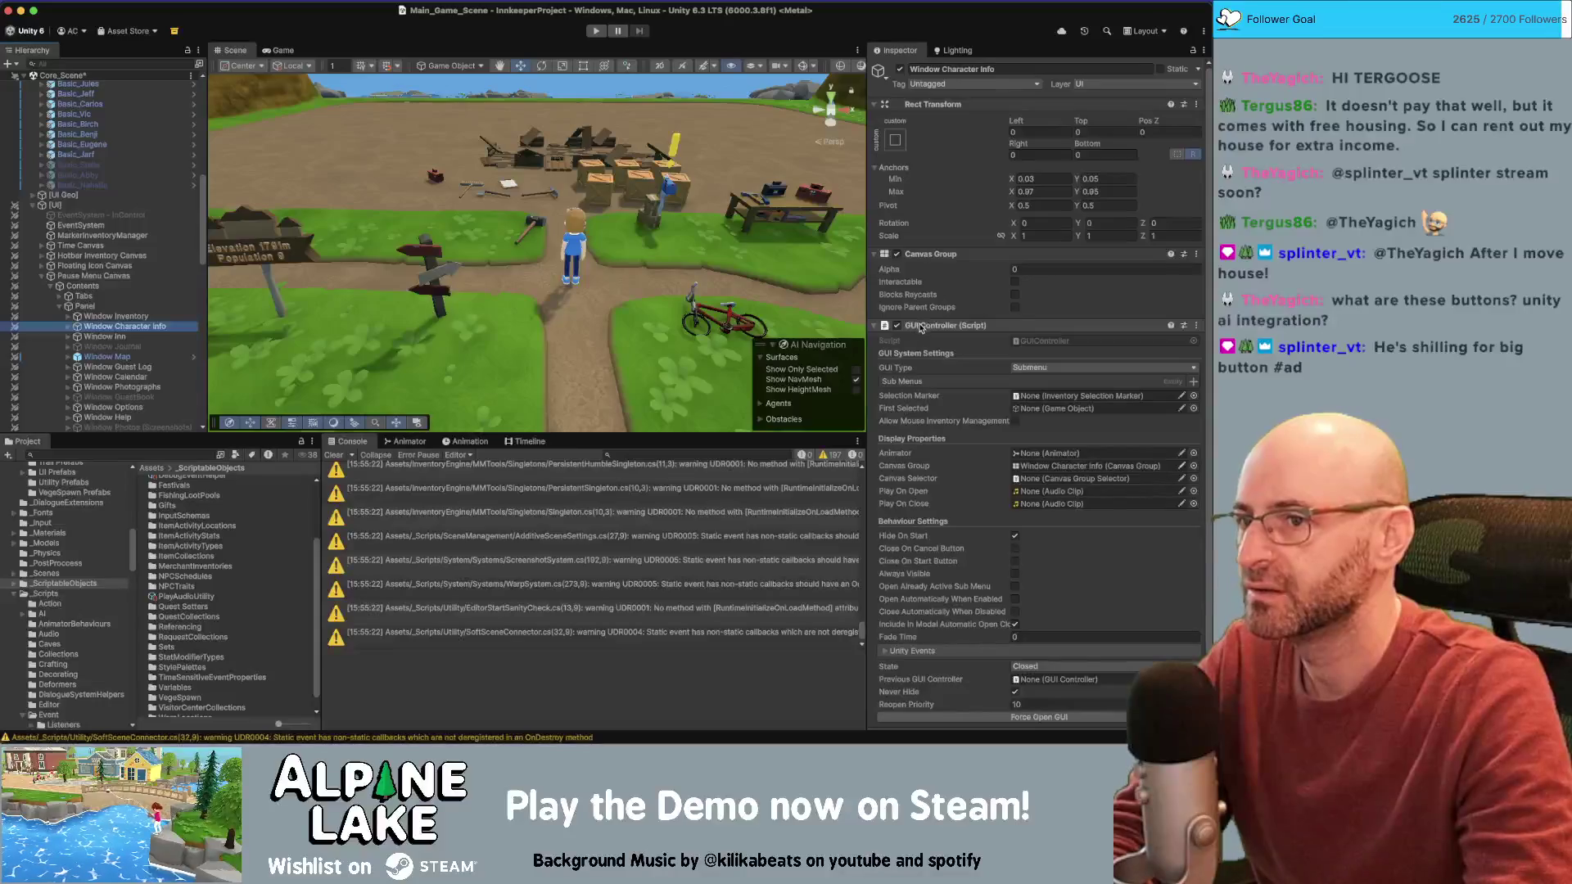
scroll(922, 327, "down", 1)
scroll(944, 312, "down", 2)
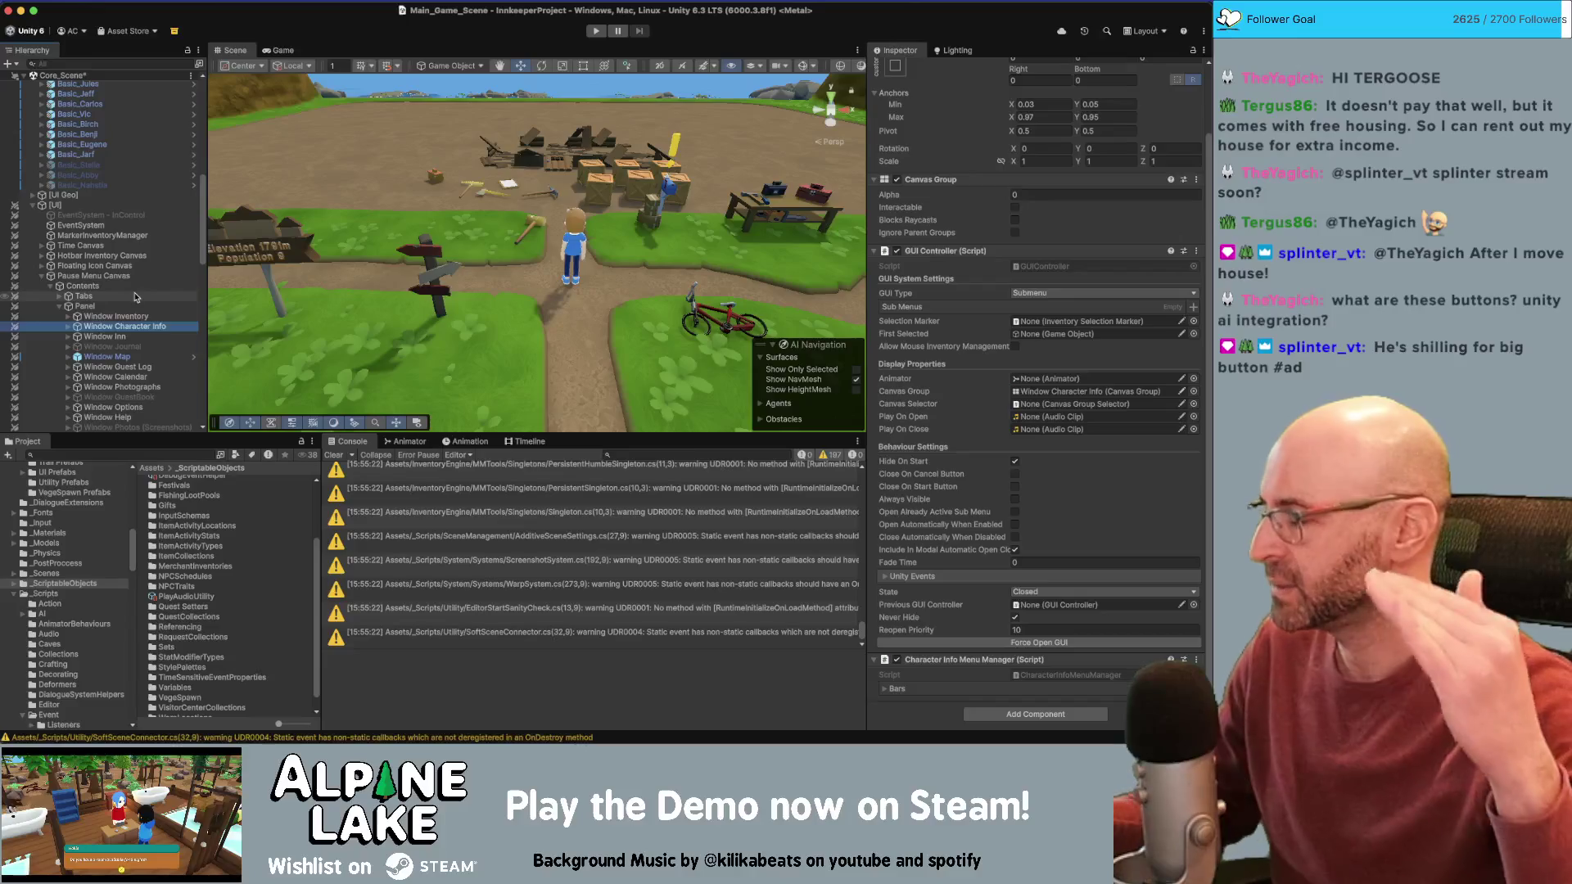
left_click(84, 306)
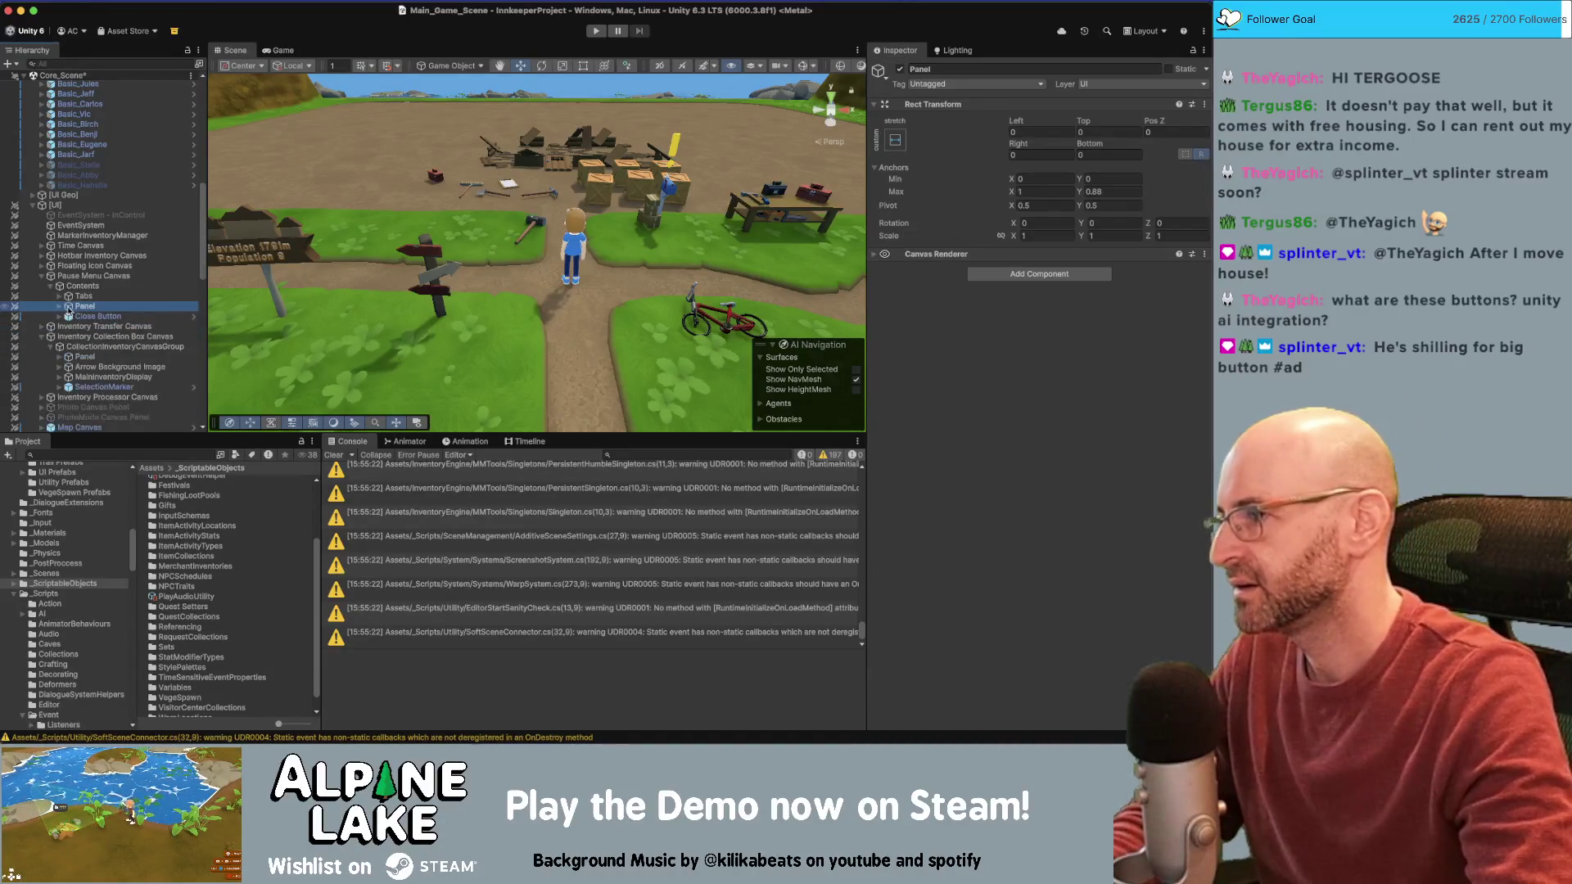
Create an empty child GameObject under the Pause Menu Panel.
right_click(70, 309)
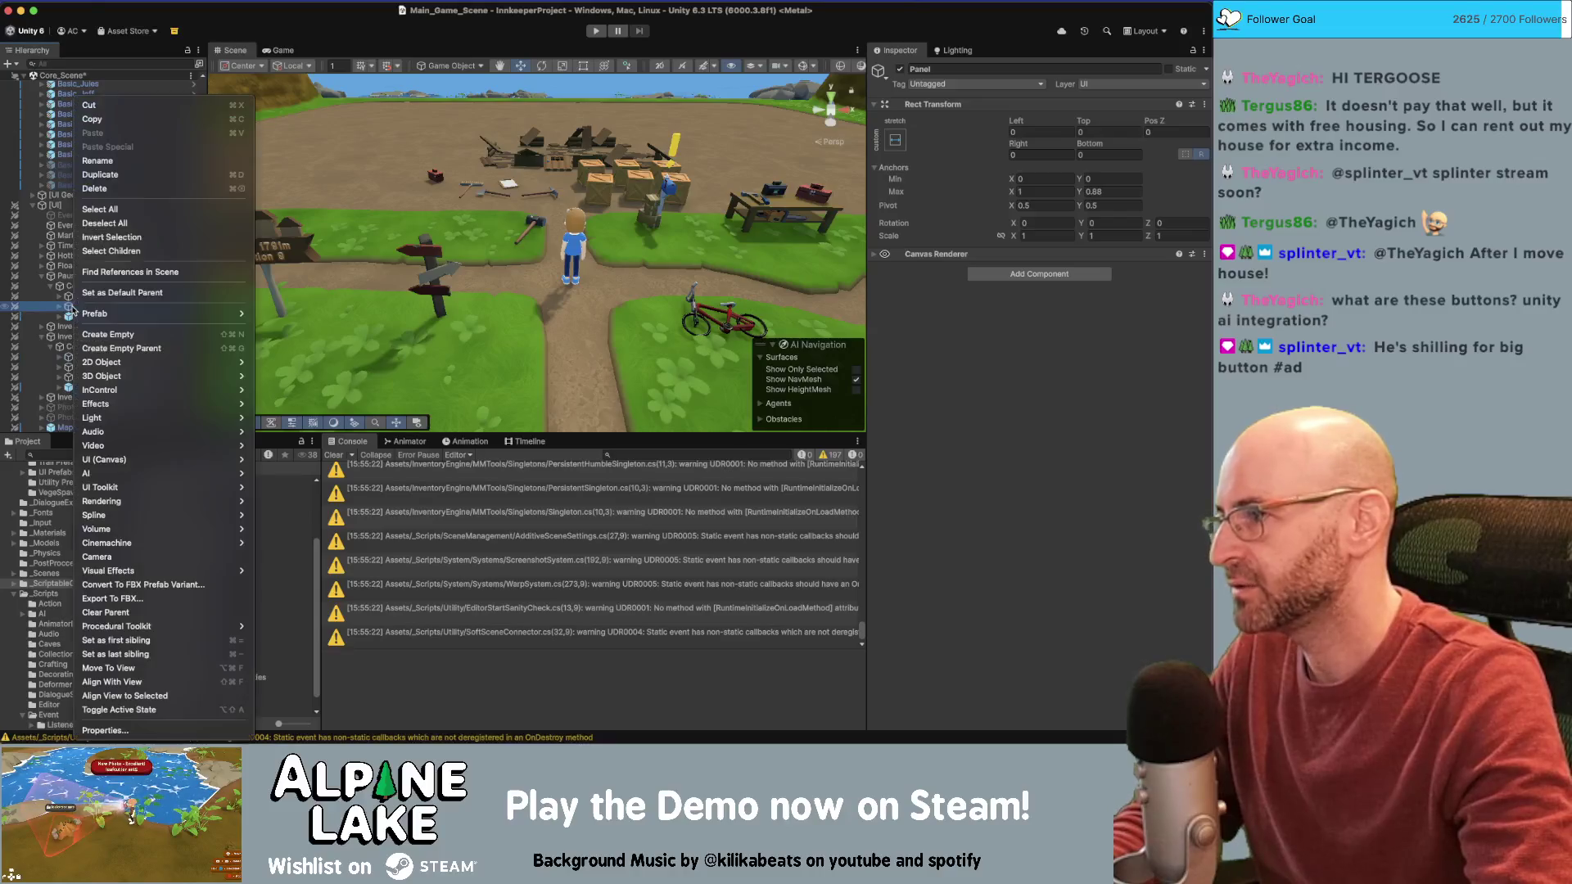
left_click(158, 335)
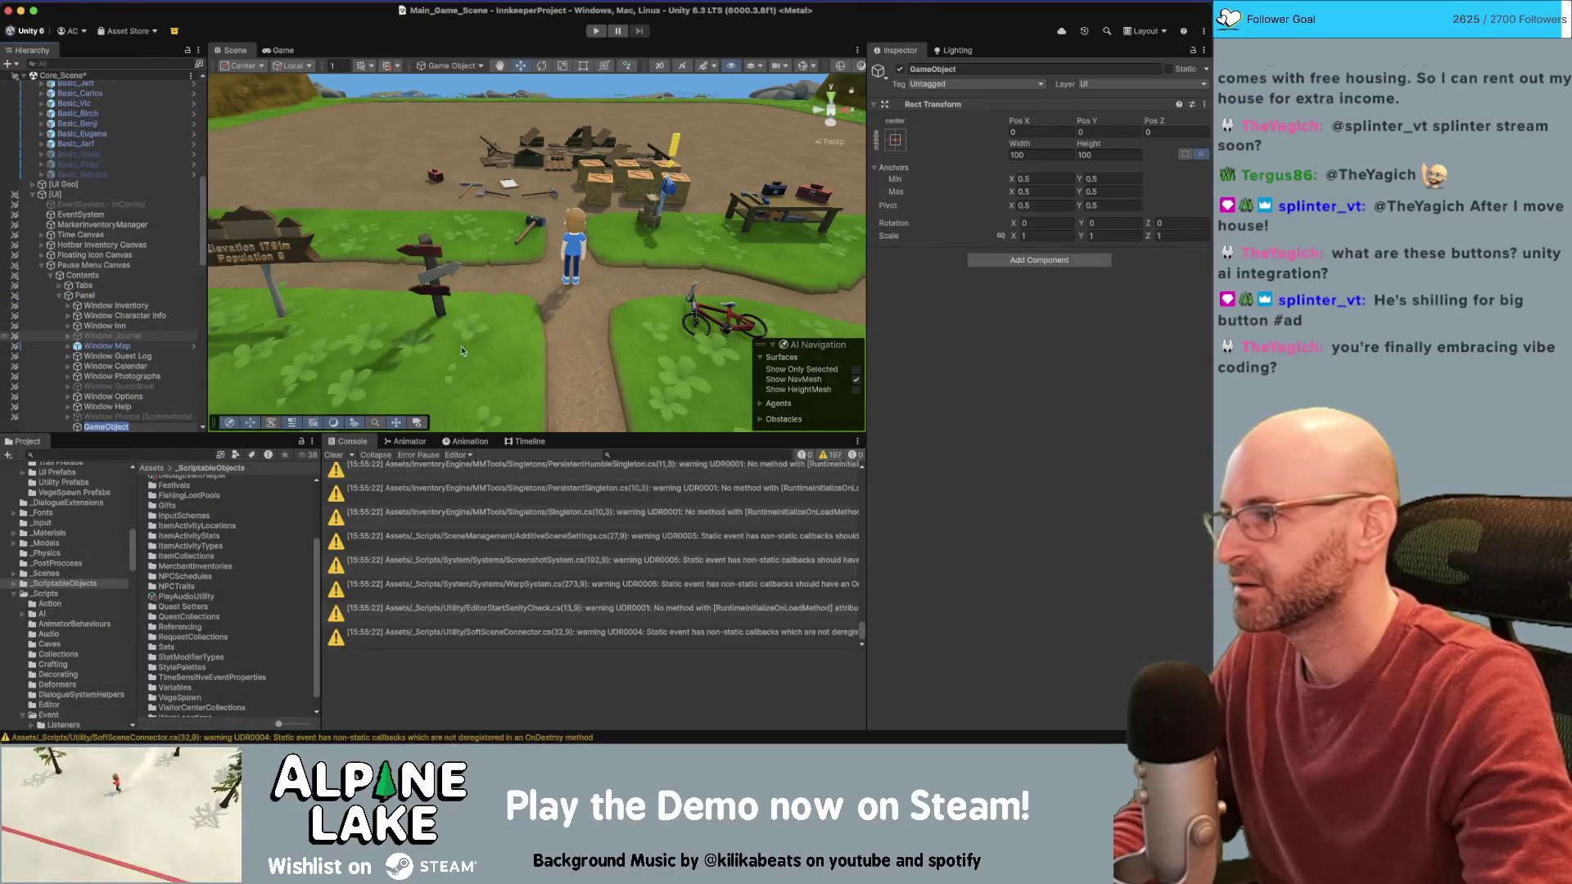
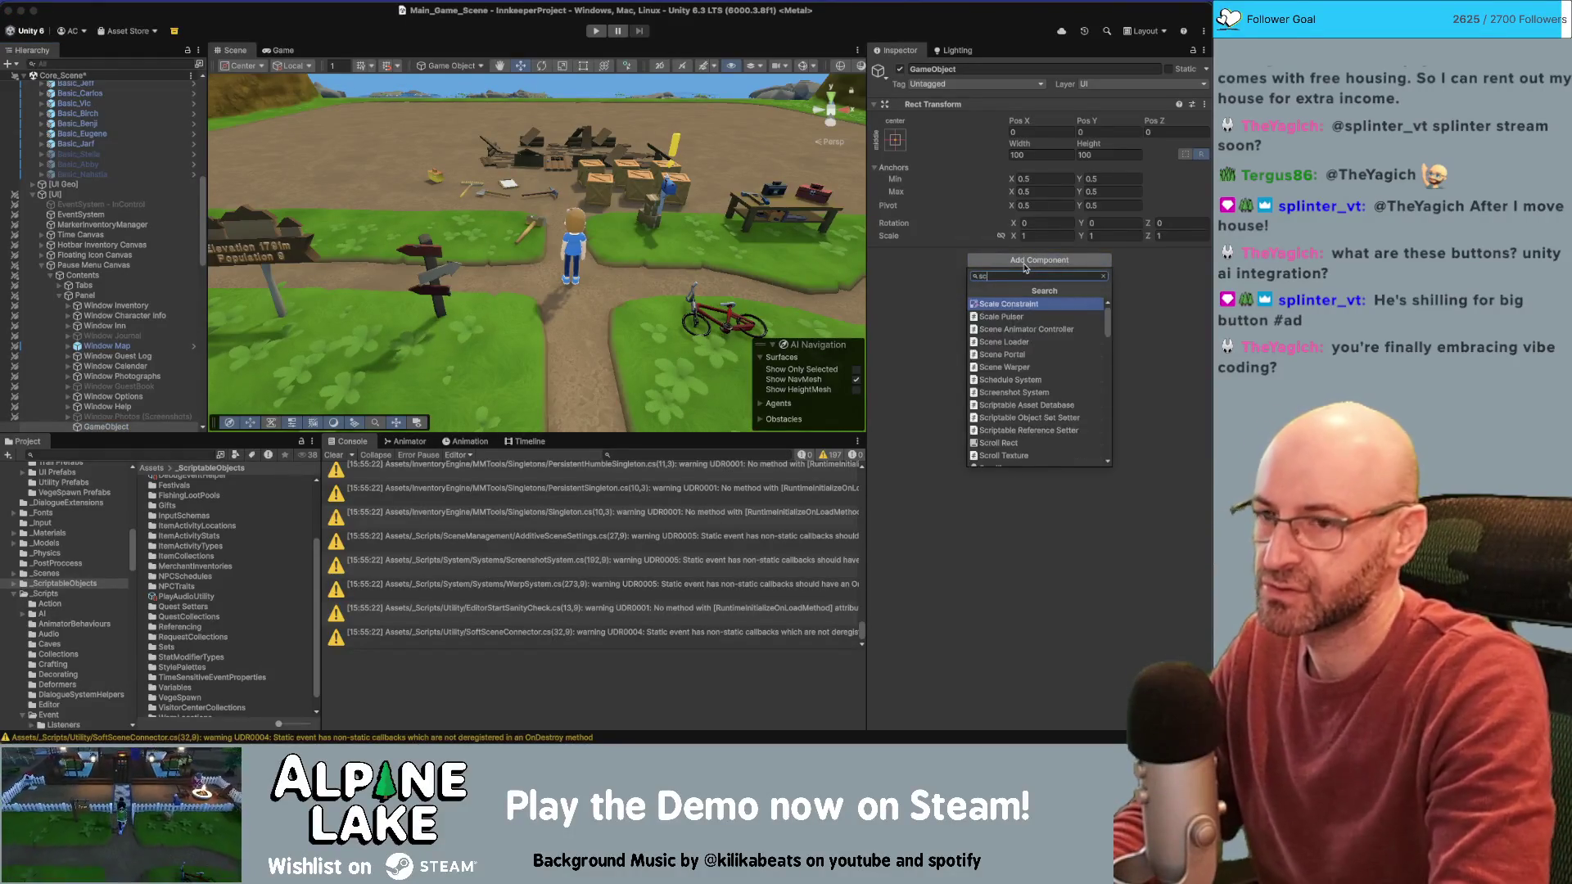
Narrow the component search and add the Crafting Scroll View Manager component.
key("BackSpace")
type("roll view")
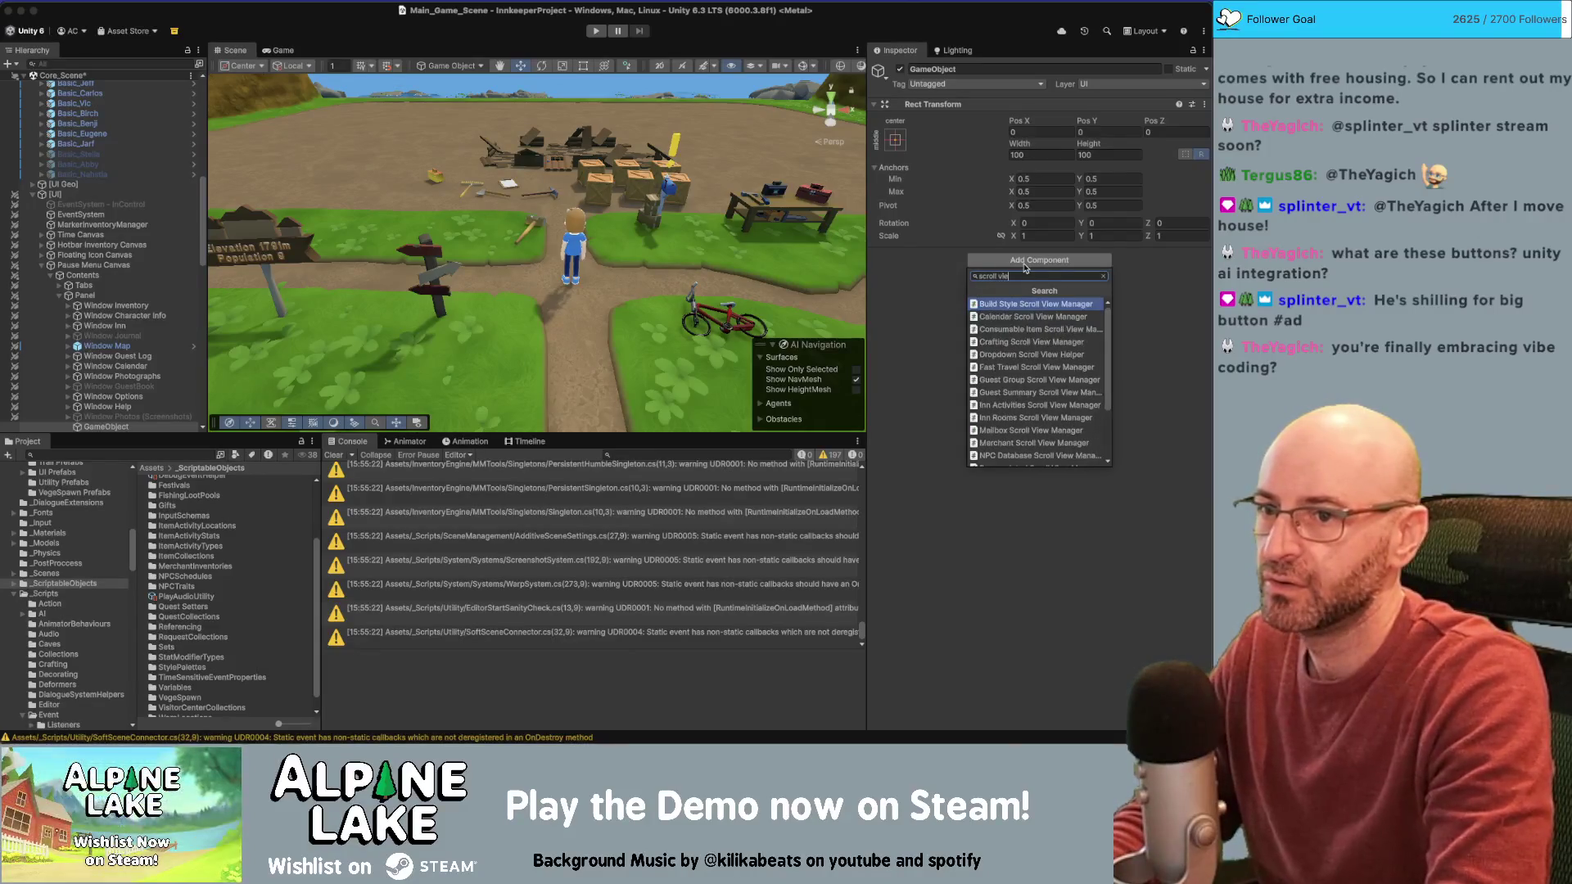
type(" mana")
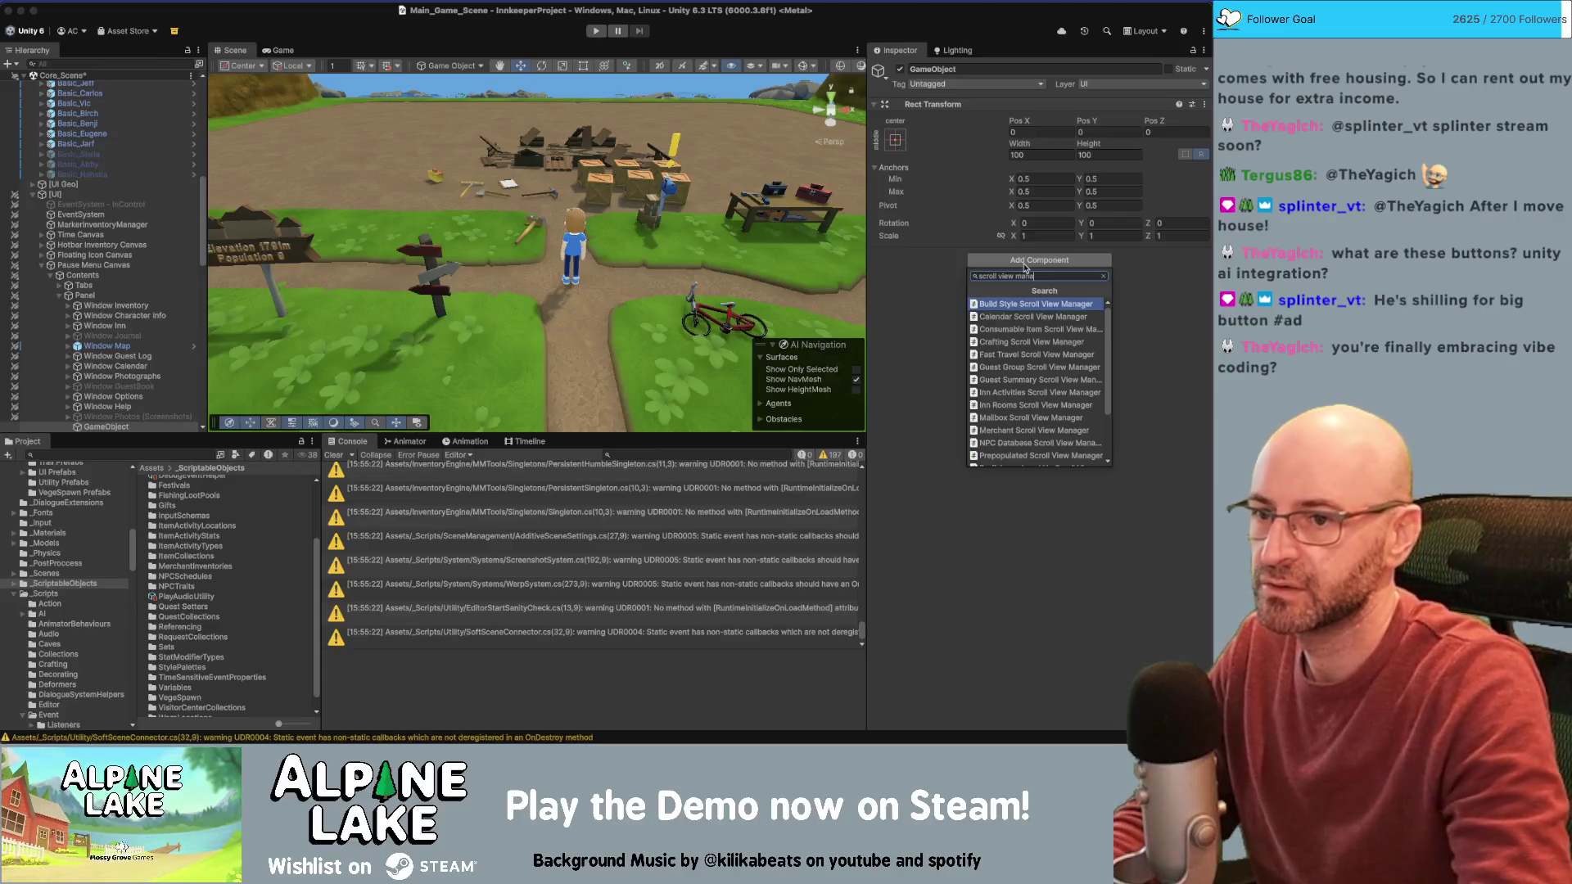
scroll(1038, 369, "down", 3)
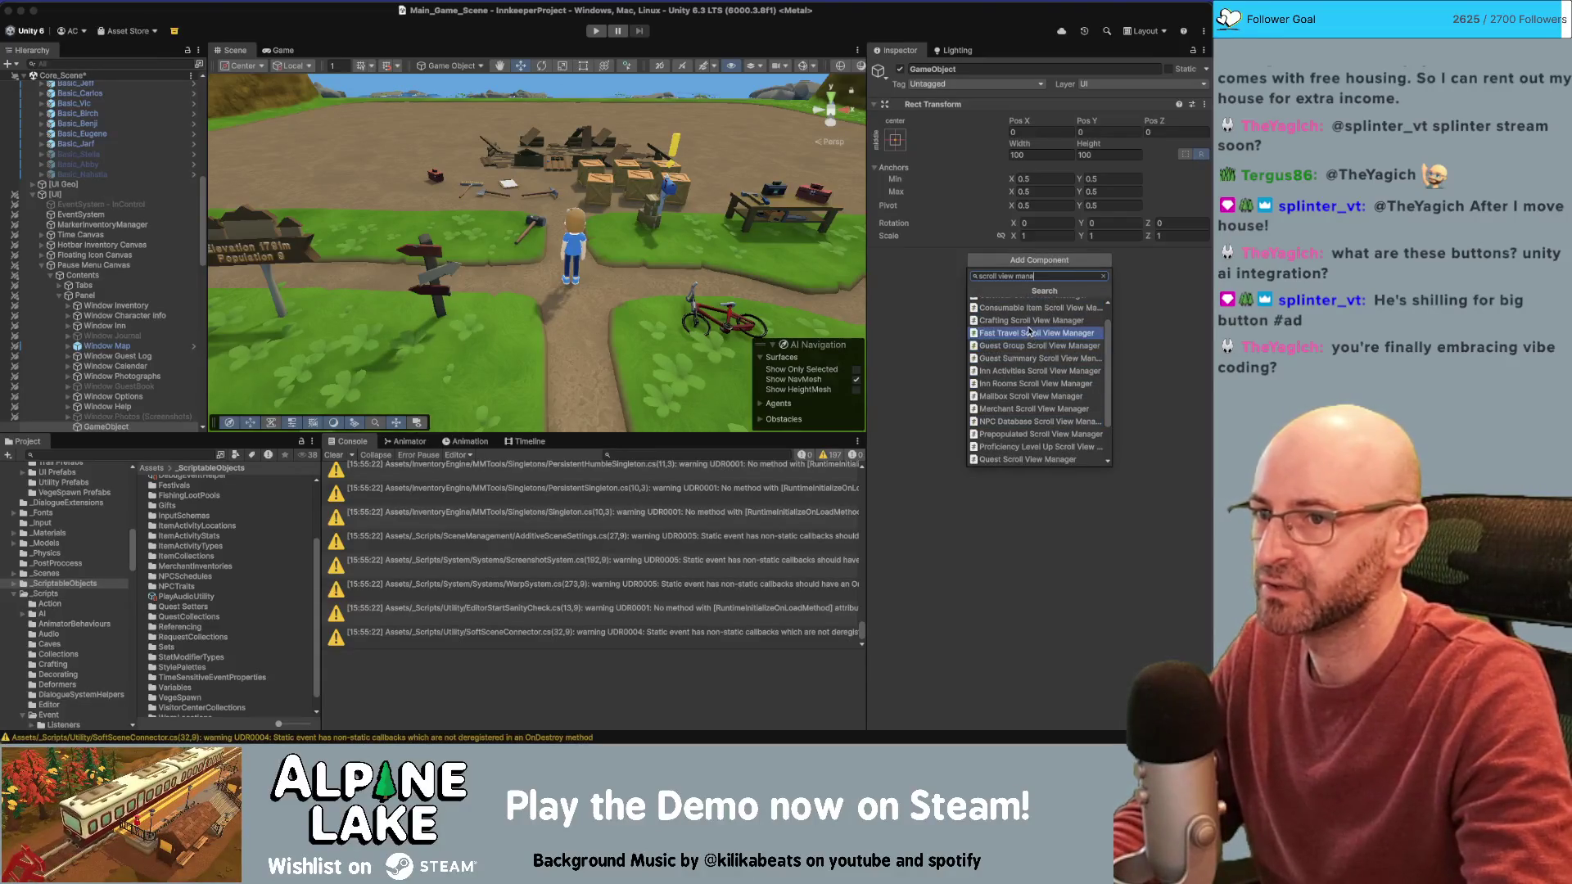
left_click(1032, 323)
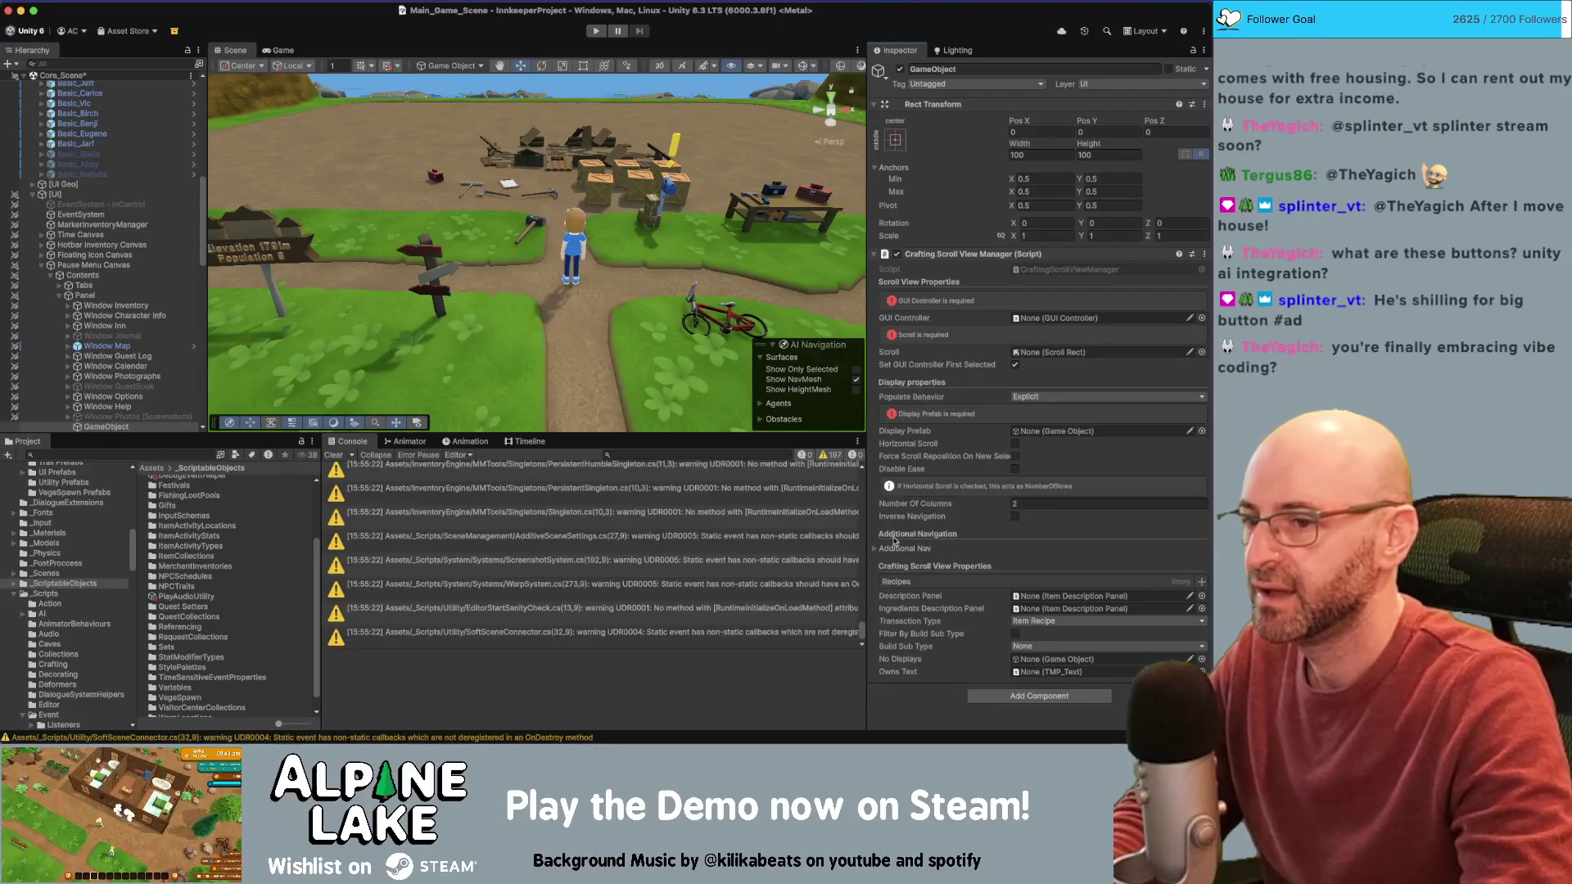
Toggle the Additional Nav foldout, then delete the test GameObject from the scene.
left_click(876, 549)
left_click(875, 549)
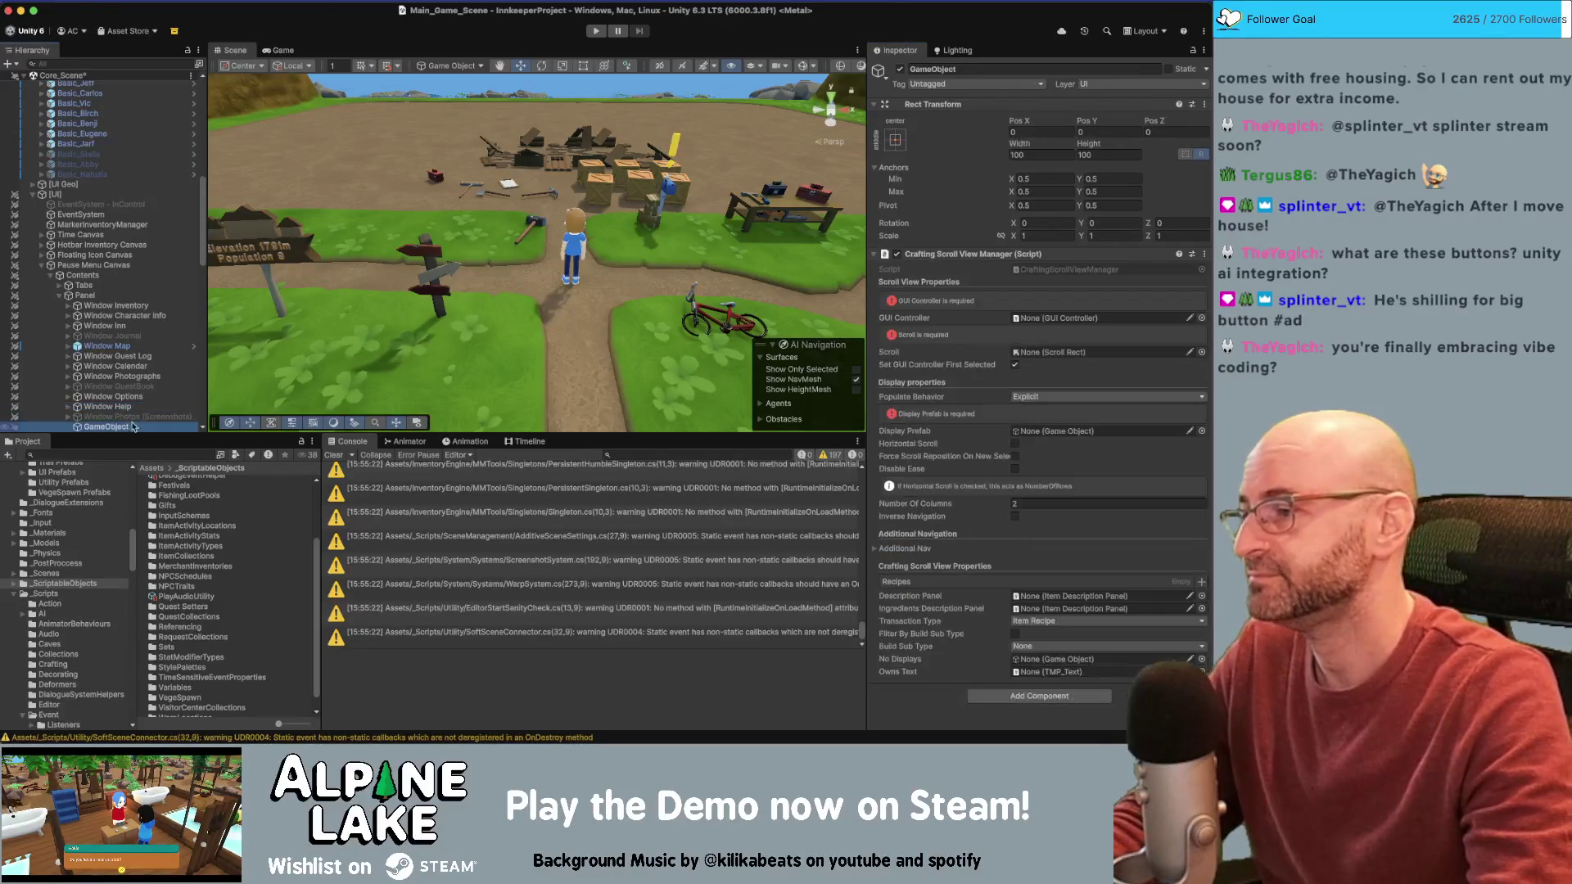
key("Delete")
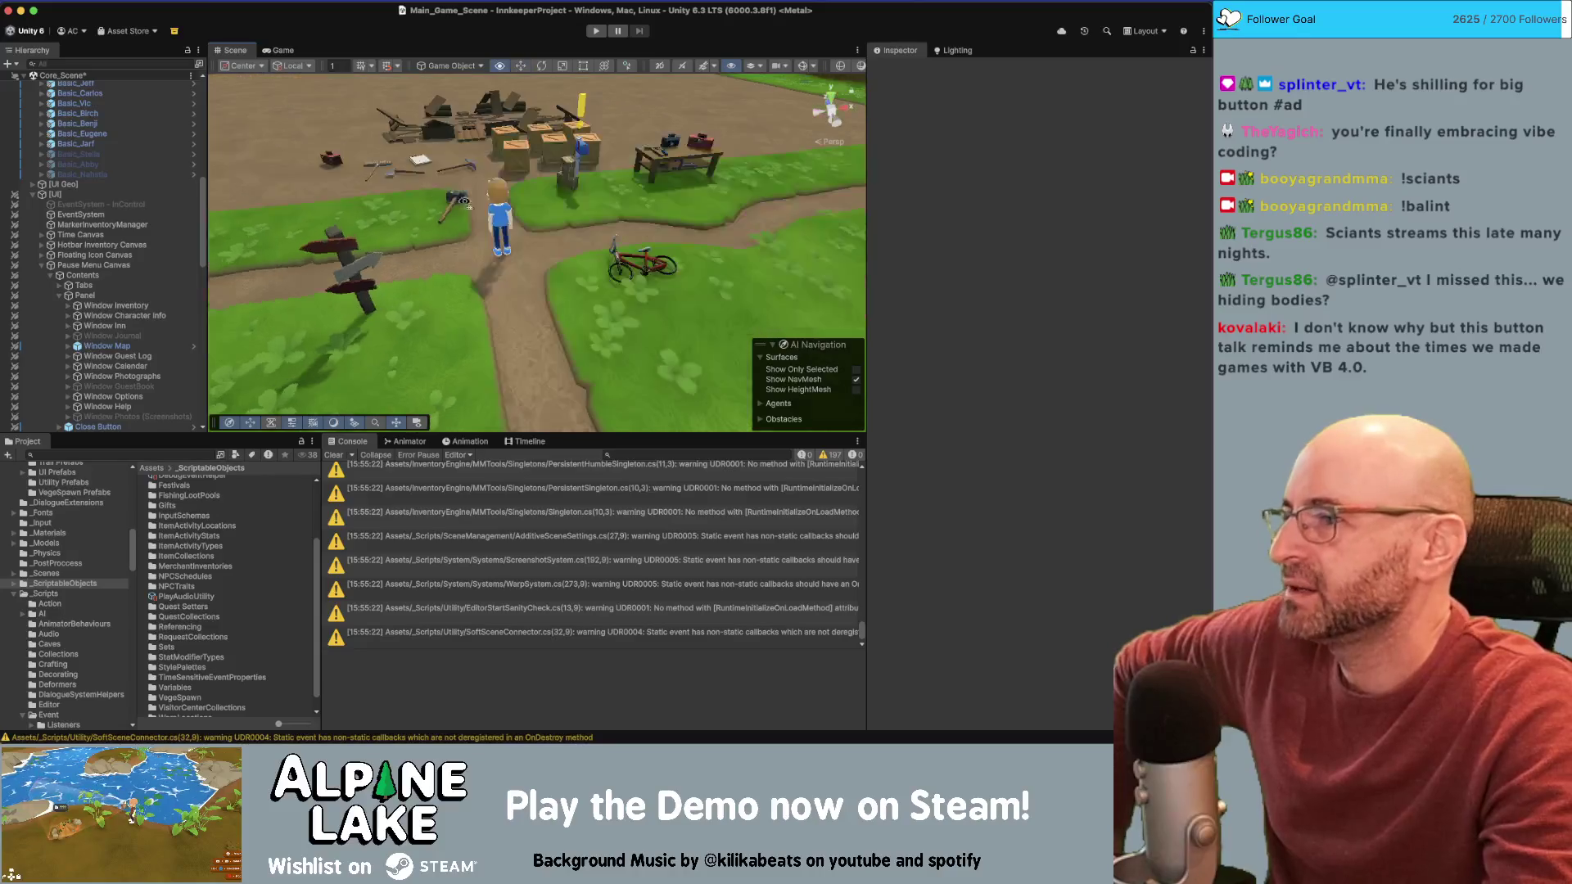
Orbit the Scene view around the play area and briefly select a ground tile.
left_click_drag(283, 127, 451, 200)
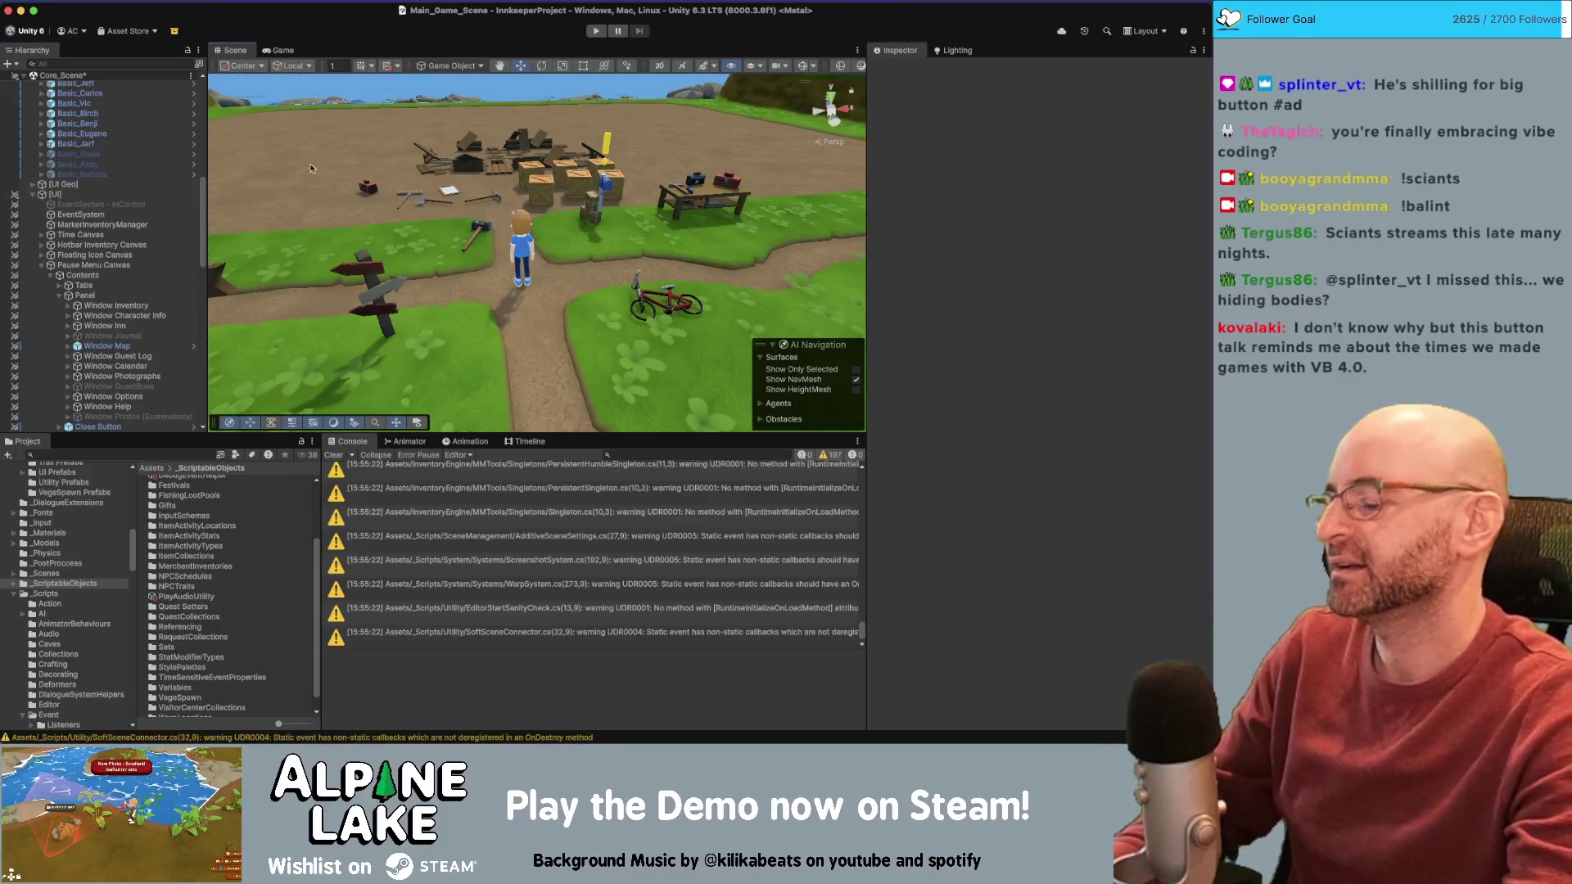
left_click(432, 170)
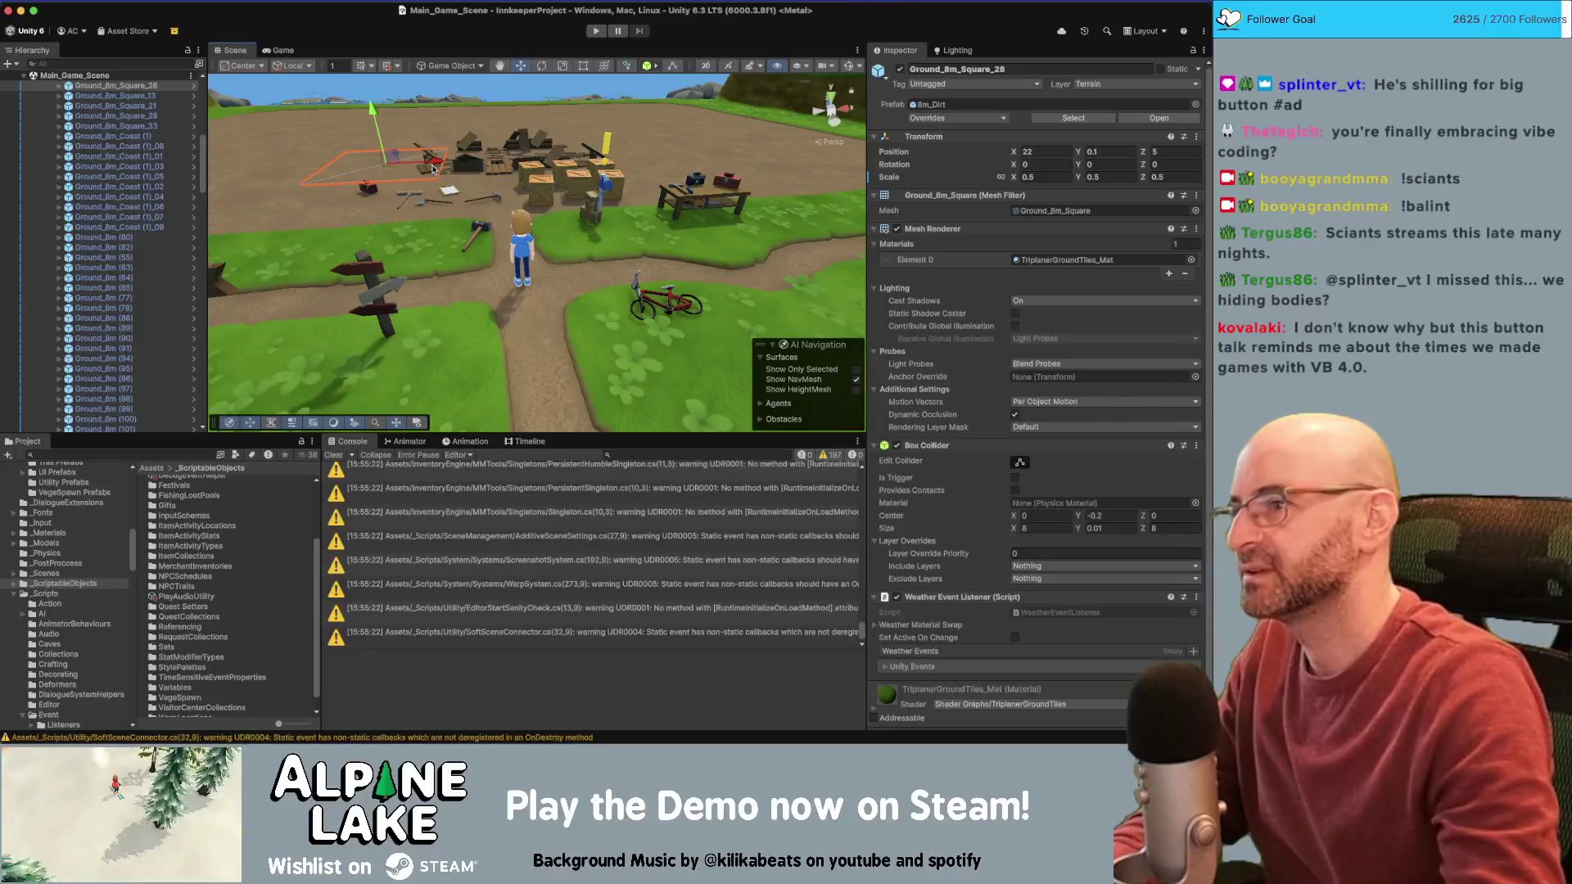
left_click(430, 249)
left_click_drag(431, 249, 464, 226)
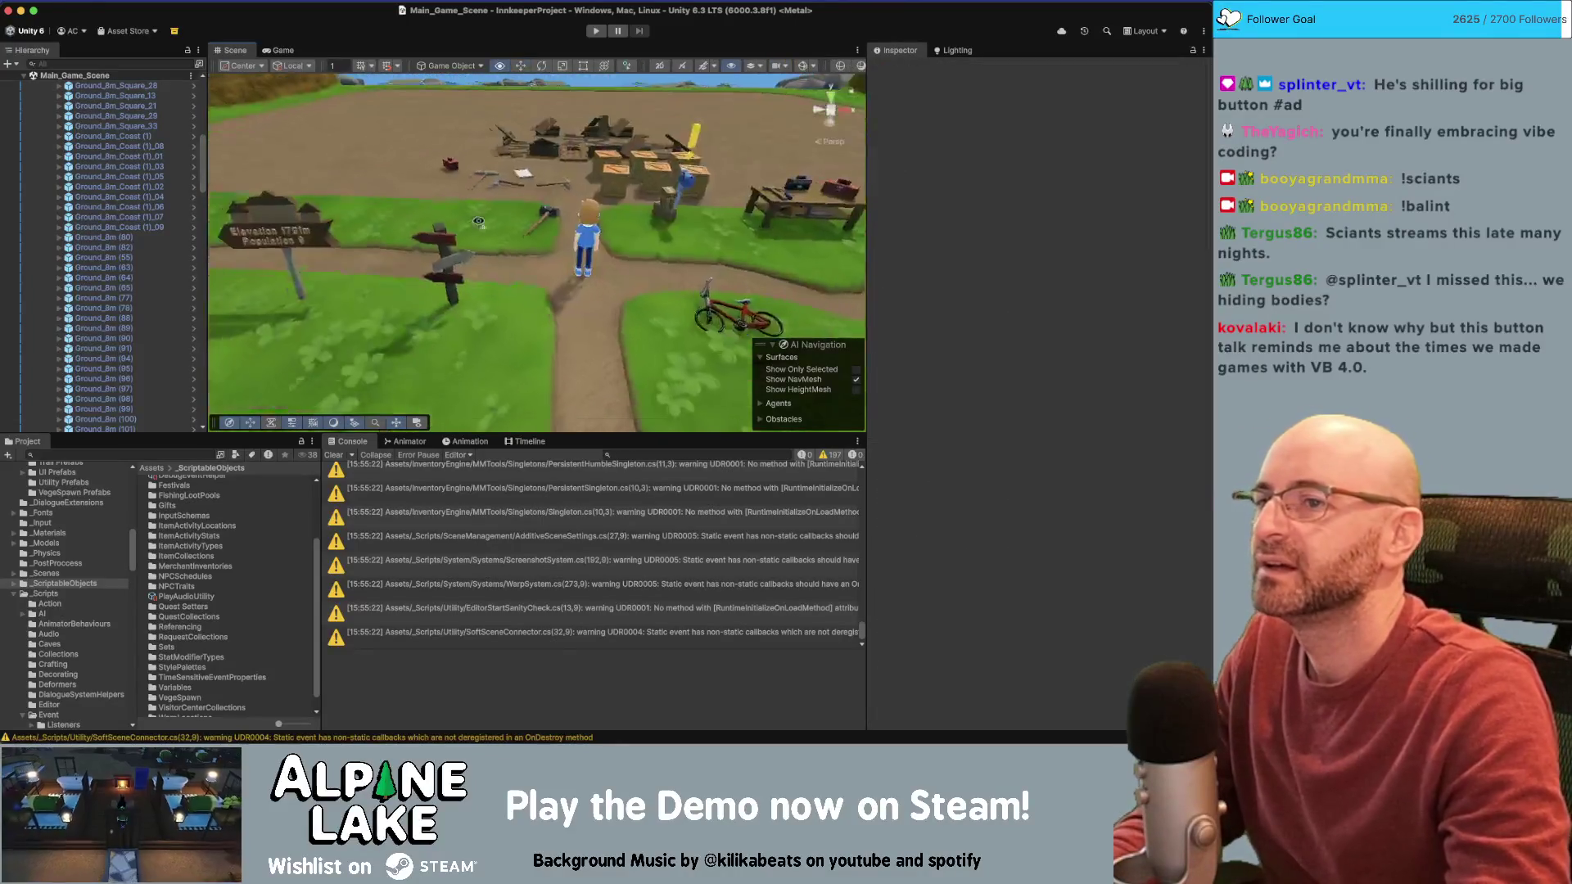
scroll(463, 226, "up", 3)
Collapse the Solid Ground and Terrain groups up to the Main_Game_Scene root.
left_click(152, 194)
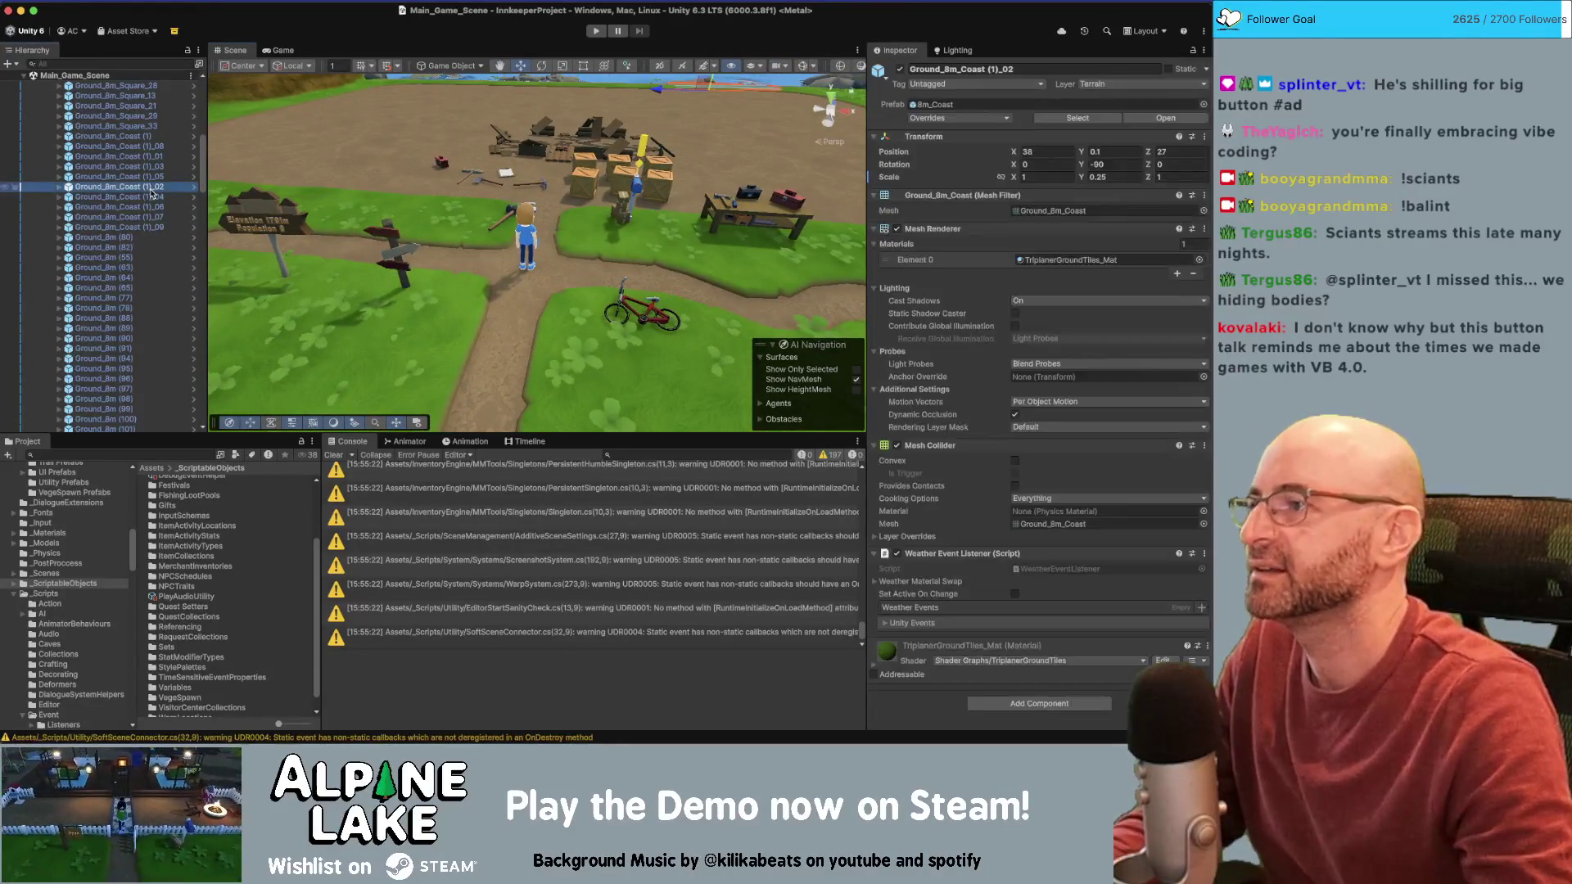
key("Left")
key("Up")
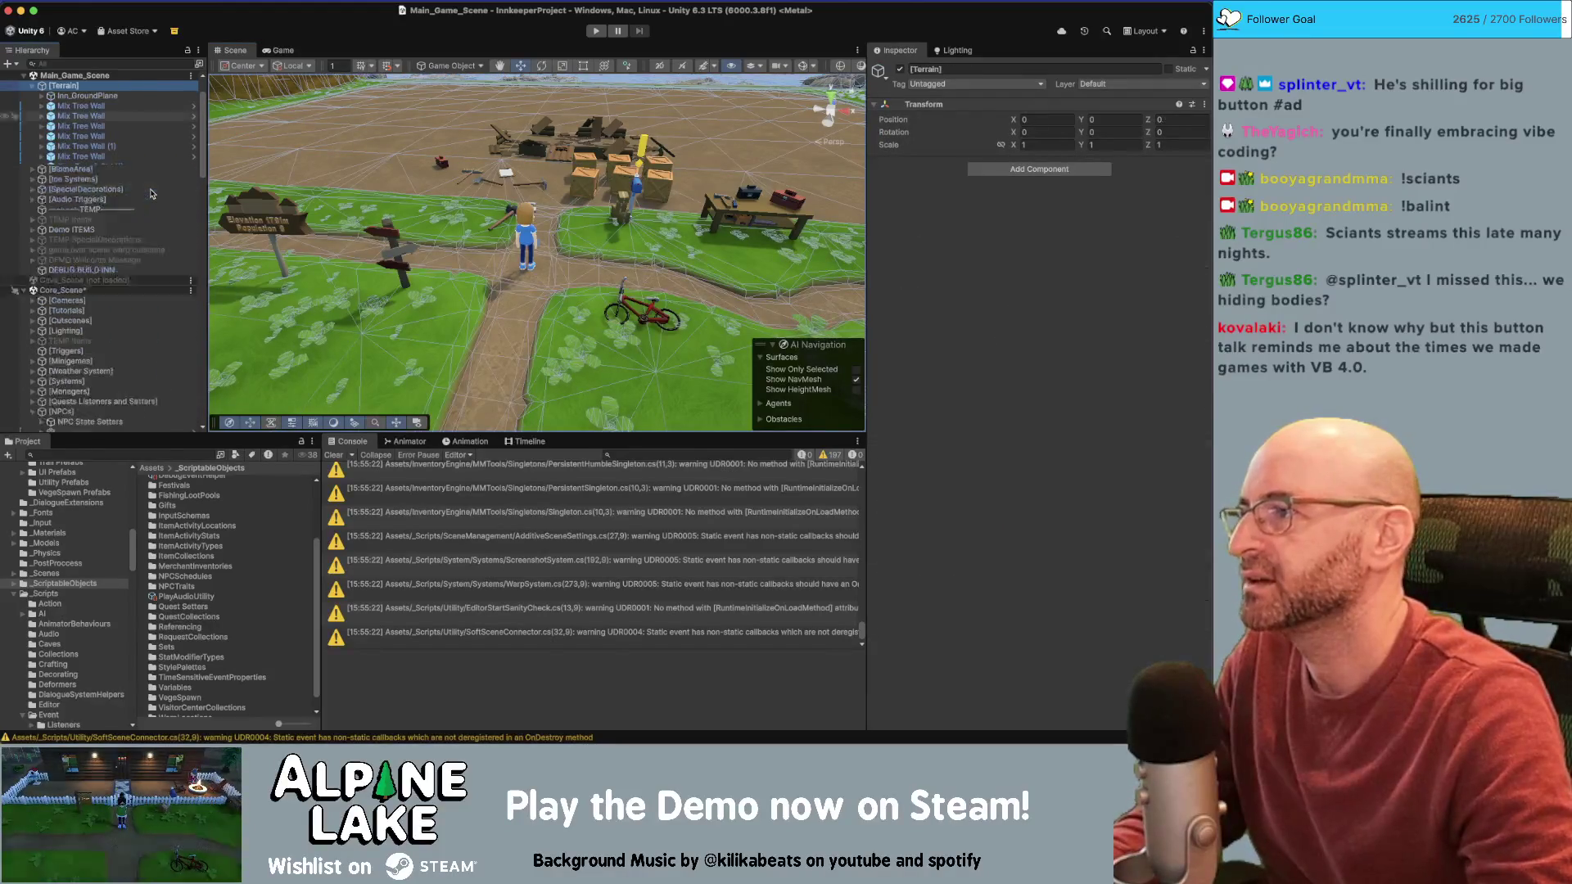
key("Left")
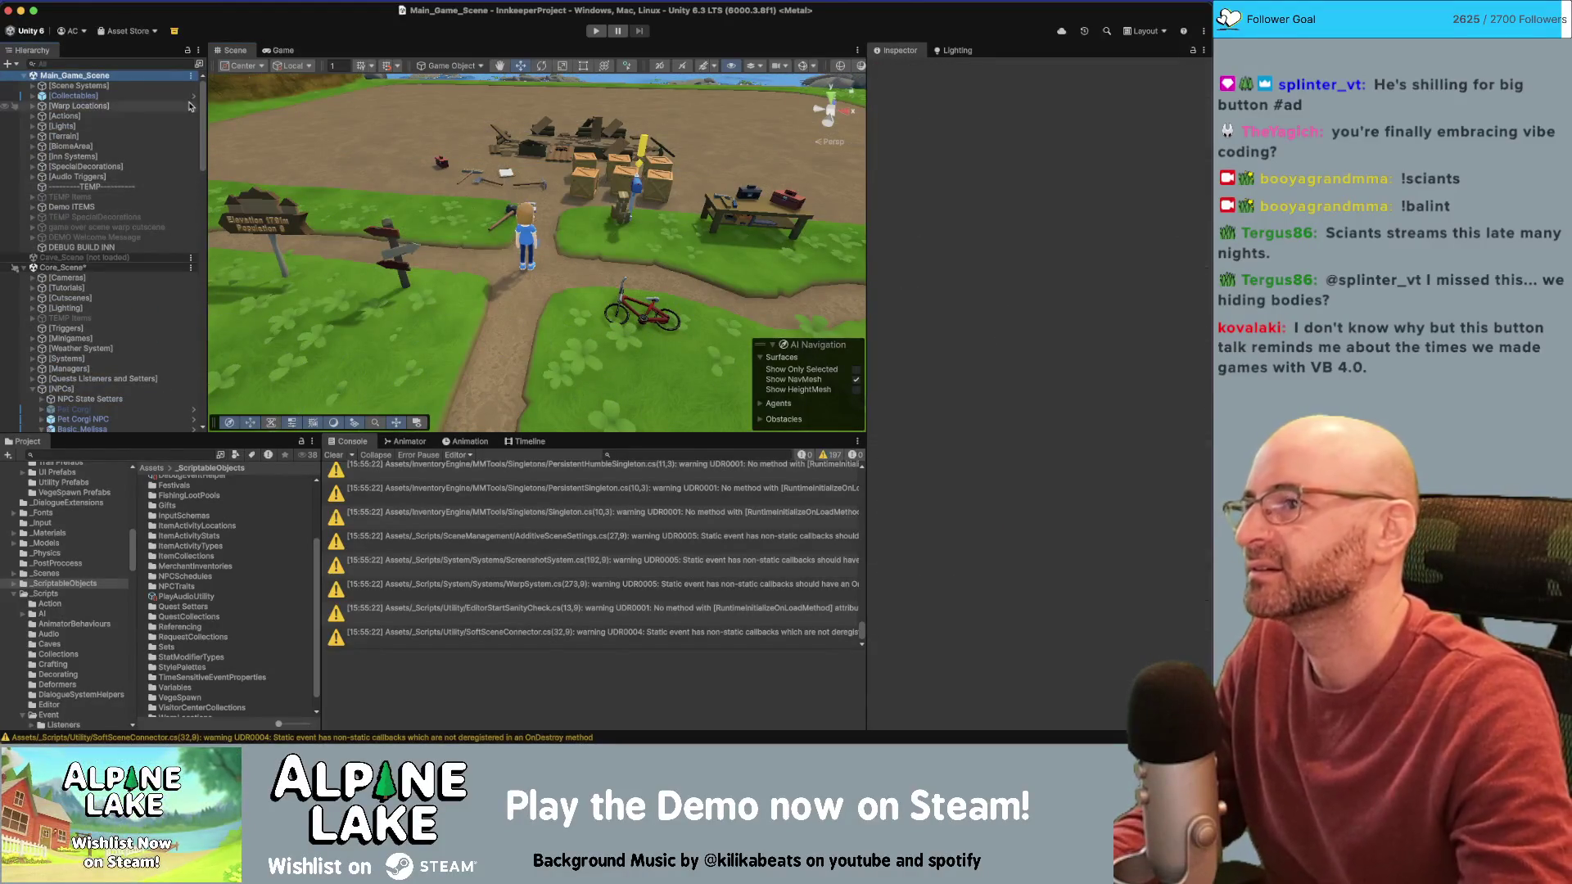
left_click_drag(491, 221, 501, 142)
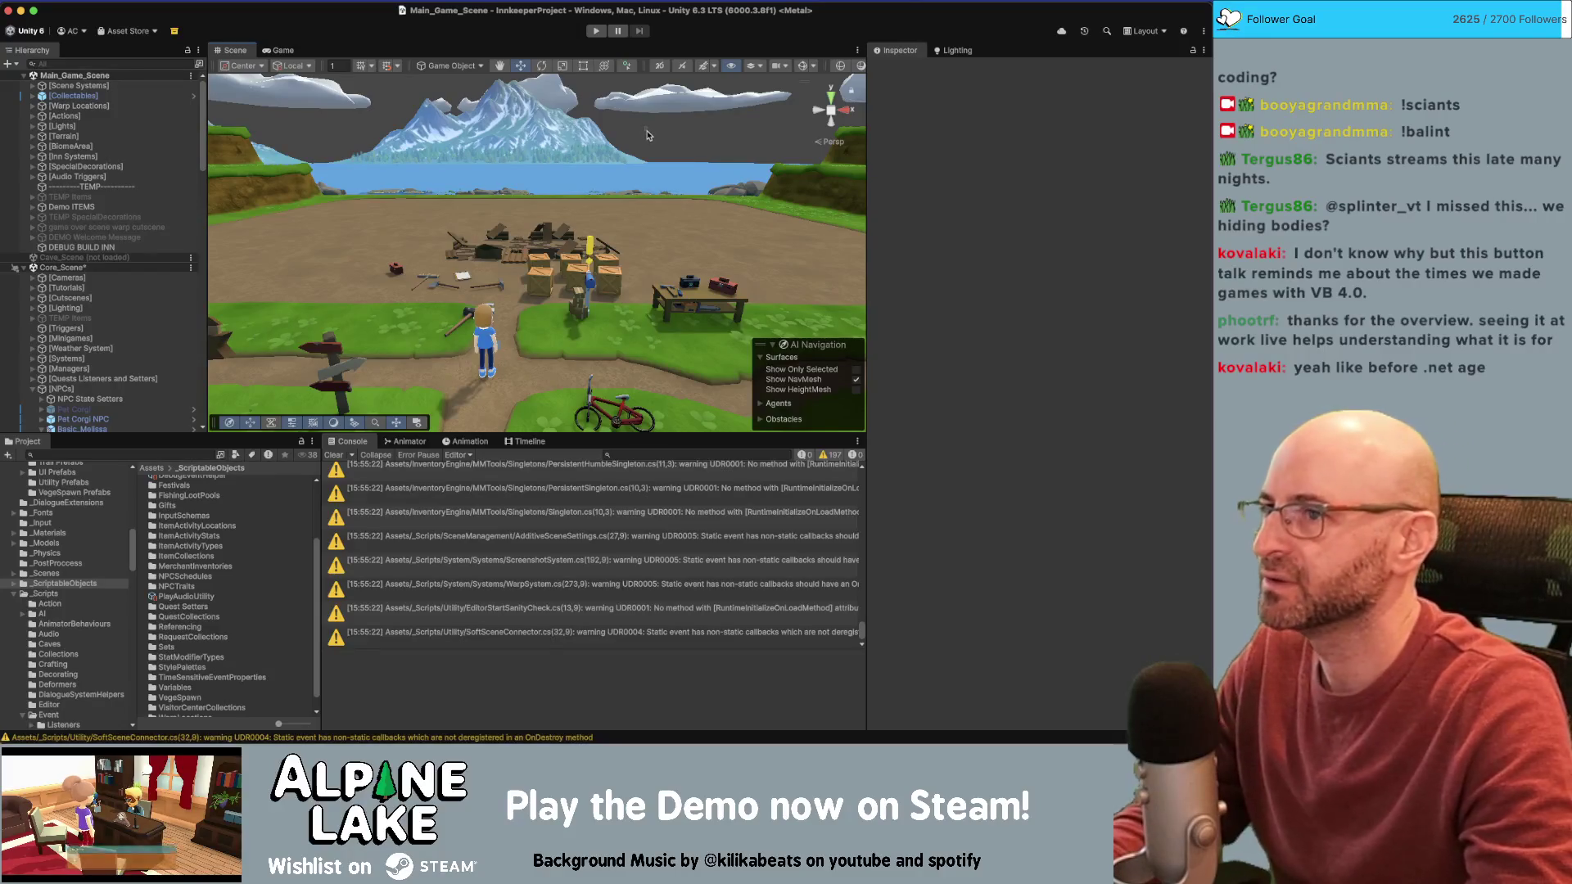
scroll(75, 300, "down", 5)
scroll(33, 302, "down", 5)
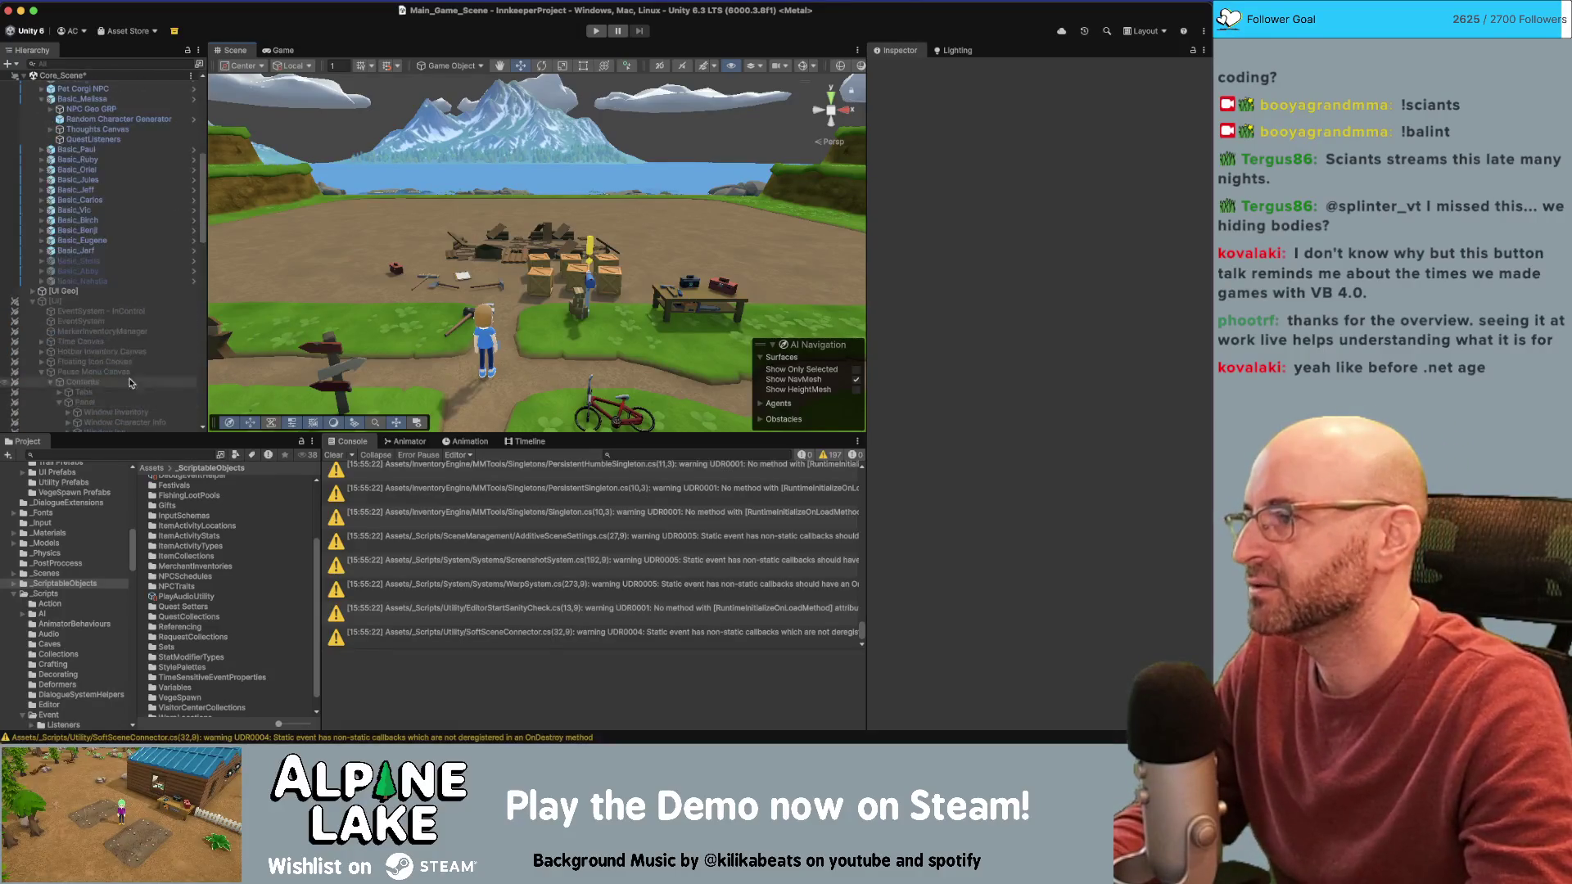
Collapse the UI, IsoPlayer and NPCs groups, then select Lights and BiomeArea to review their components.
left_click(32, 300)
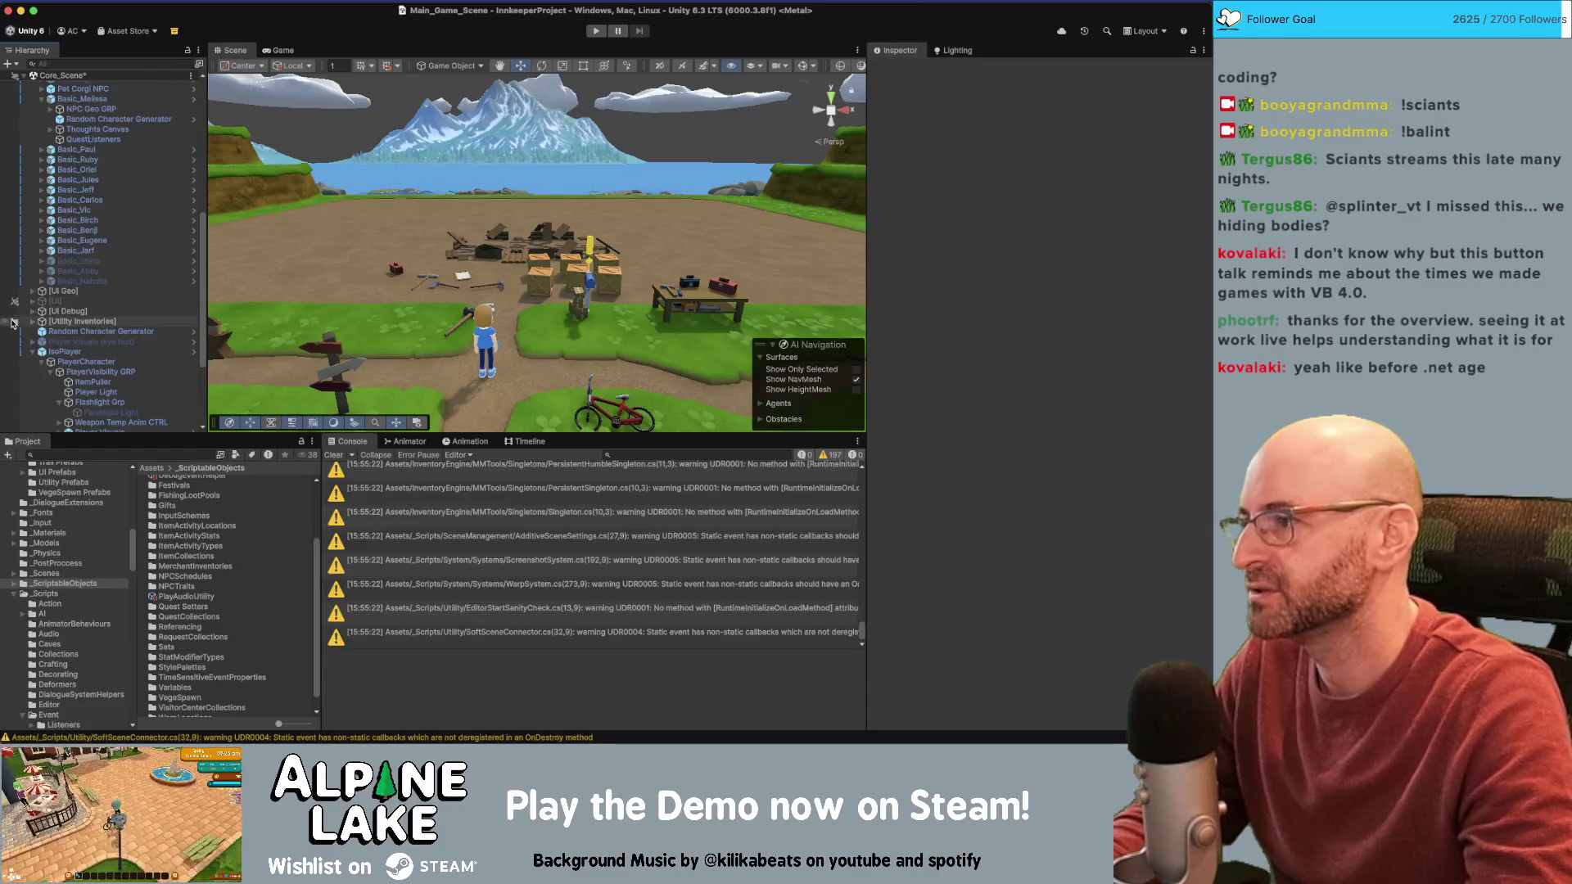
left_click(32, 351)
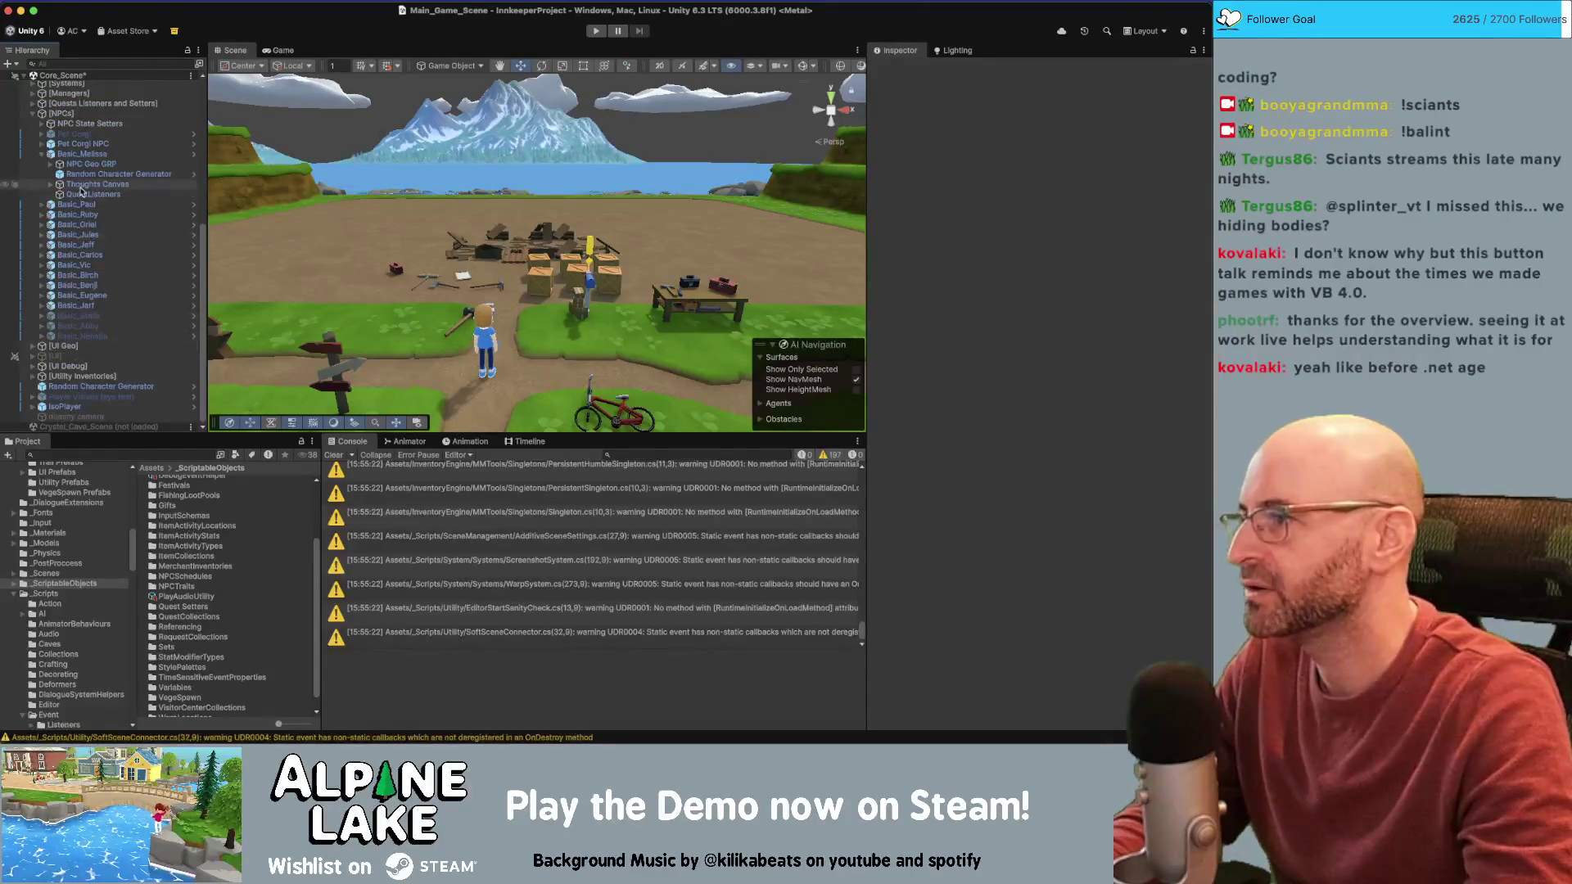
left_click(41, 125)
scroll(74, 185, "up", 6)
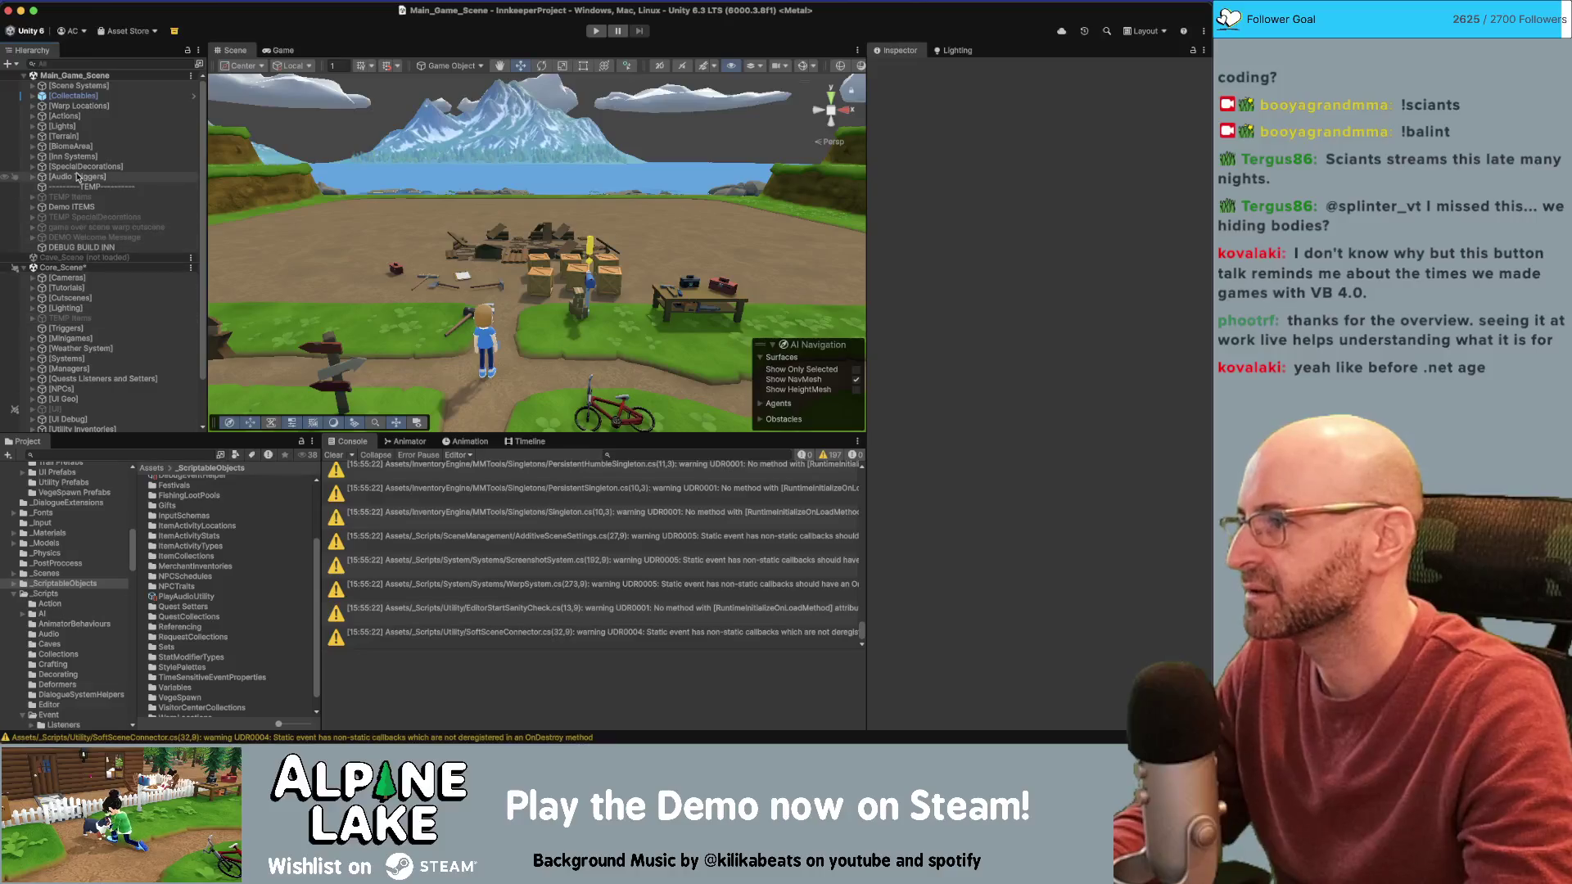
left_click(62, 127)
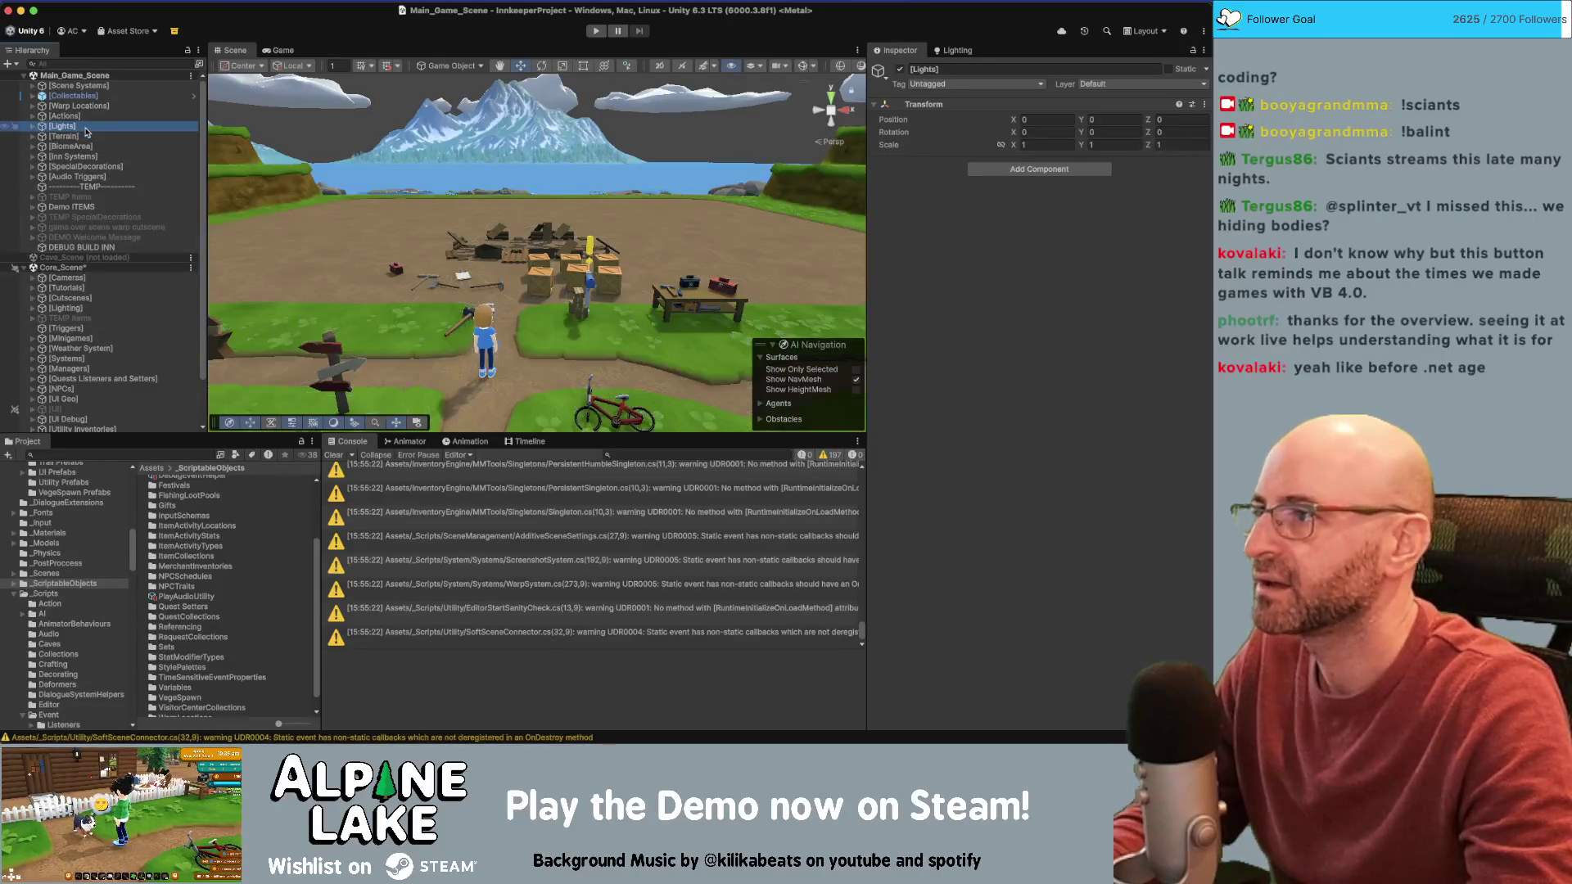
left_click(72, 146)
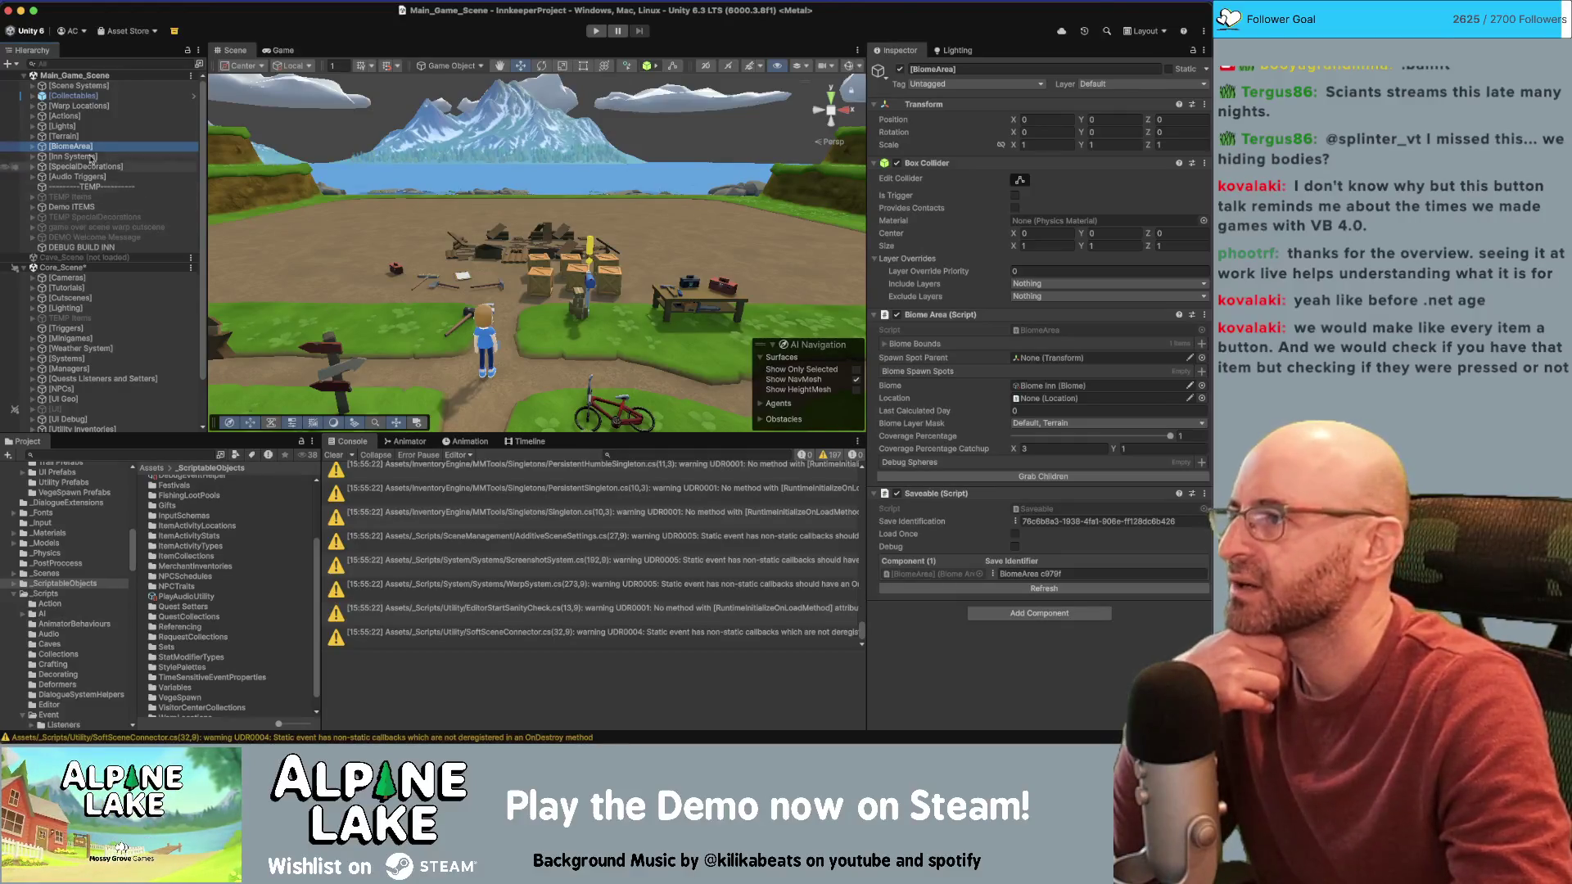
Step through the Cameras, Lighting, Triggers and Minigames groups to the hammer minigame system.
left_click(111, 279)
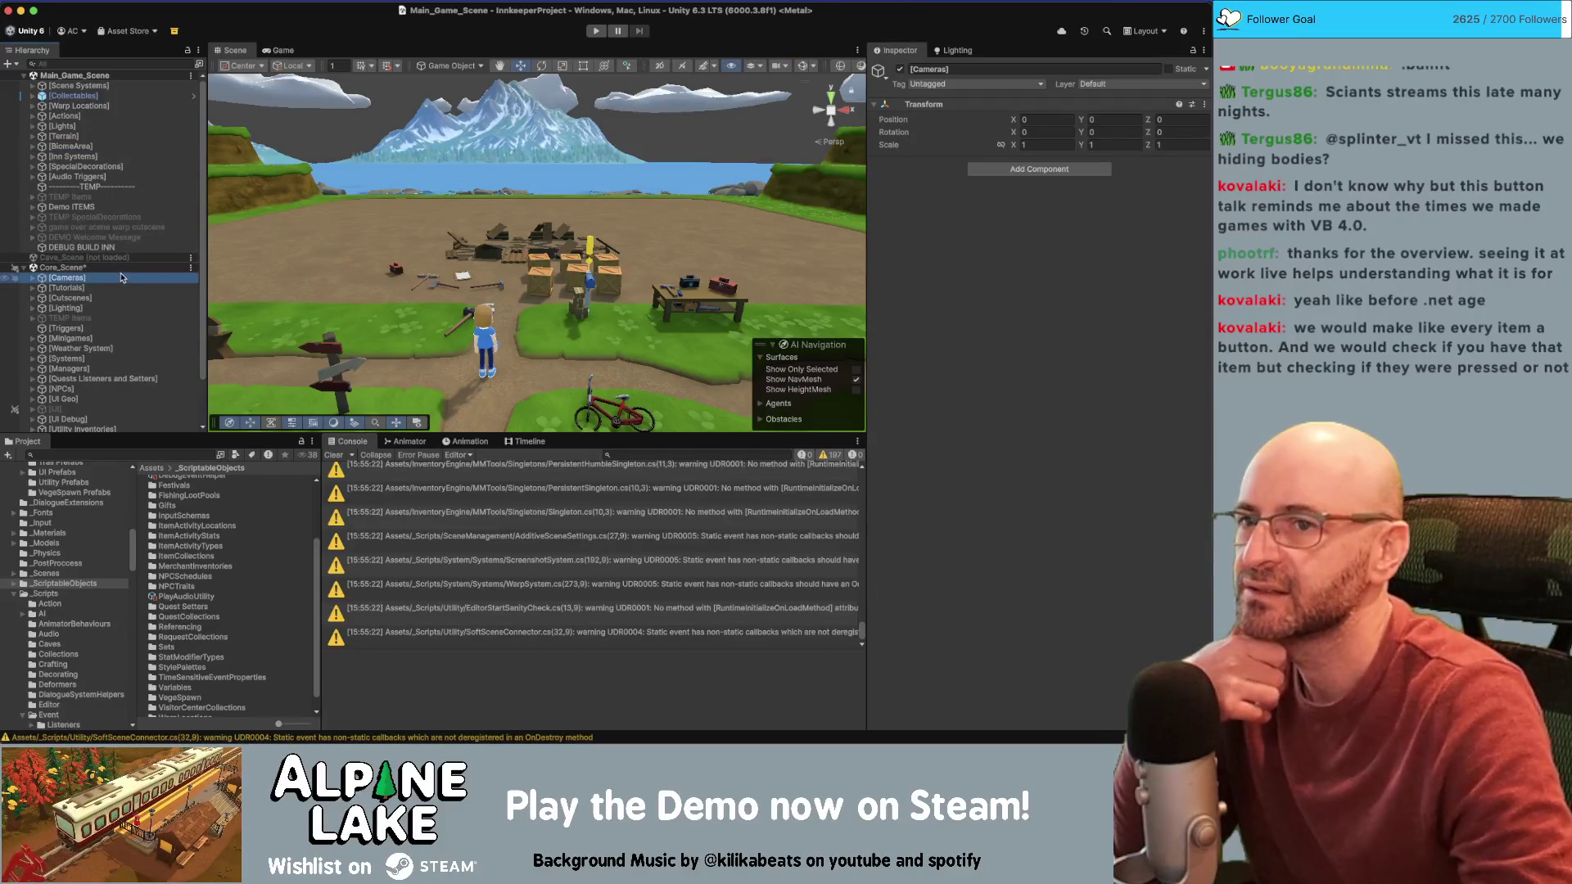
key("Down")
key("Down")
key("Down")
key("Down")
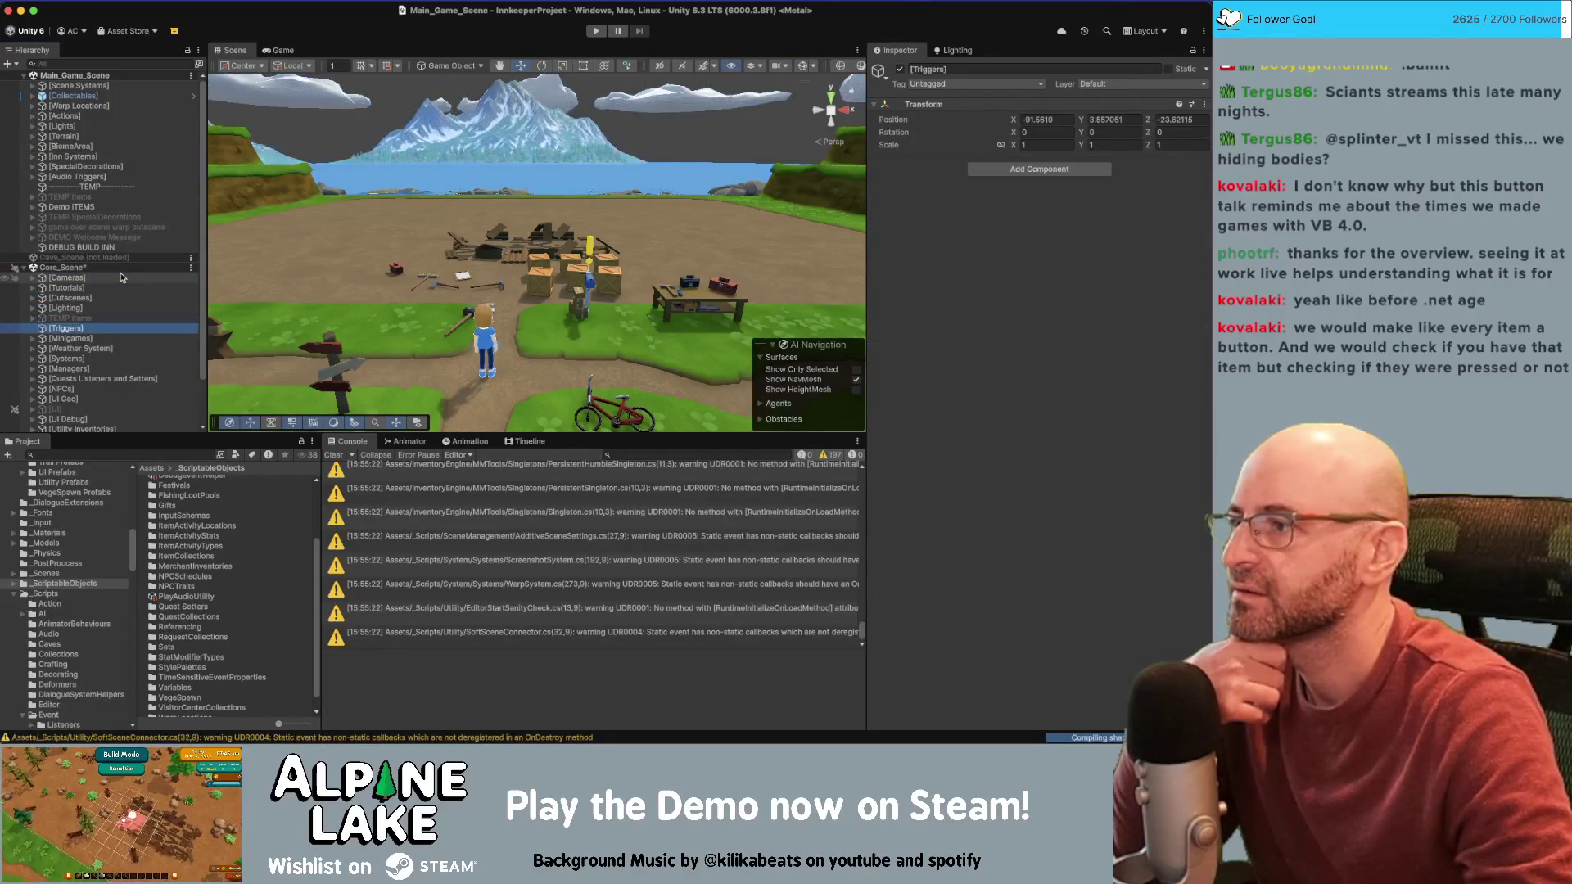
key("Down")
key("Down")
key("Right")
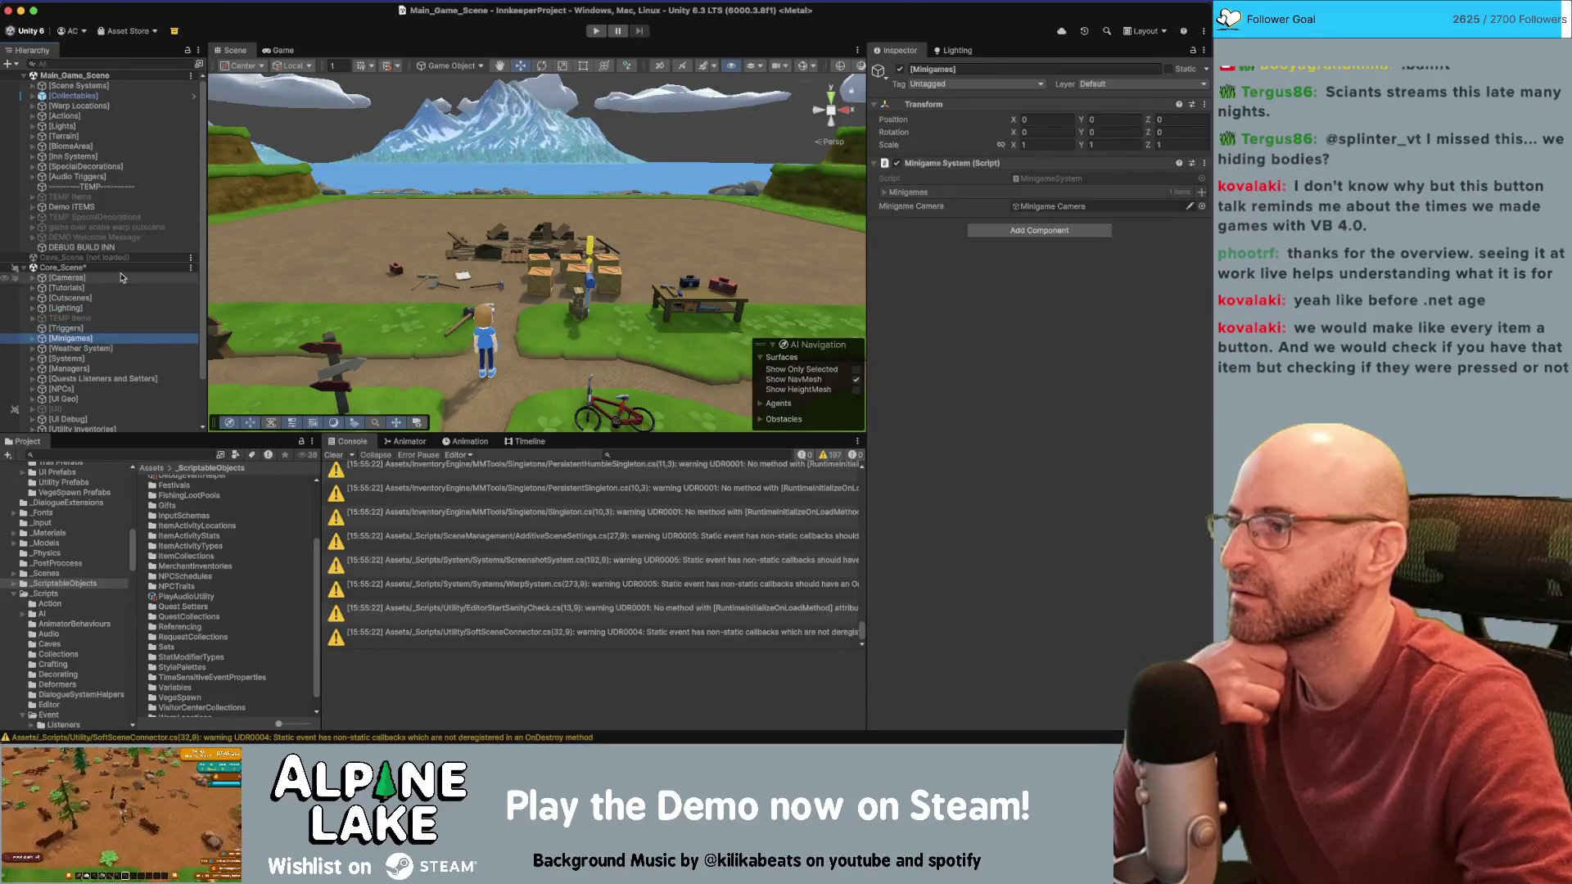
key("Down")
key("Down")
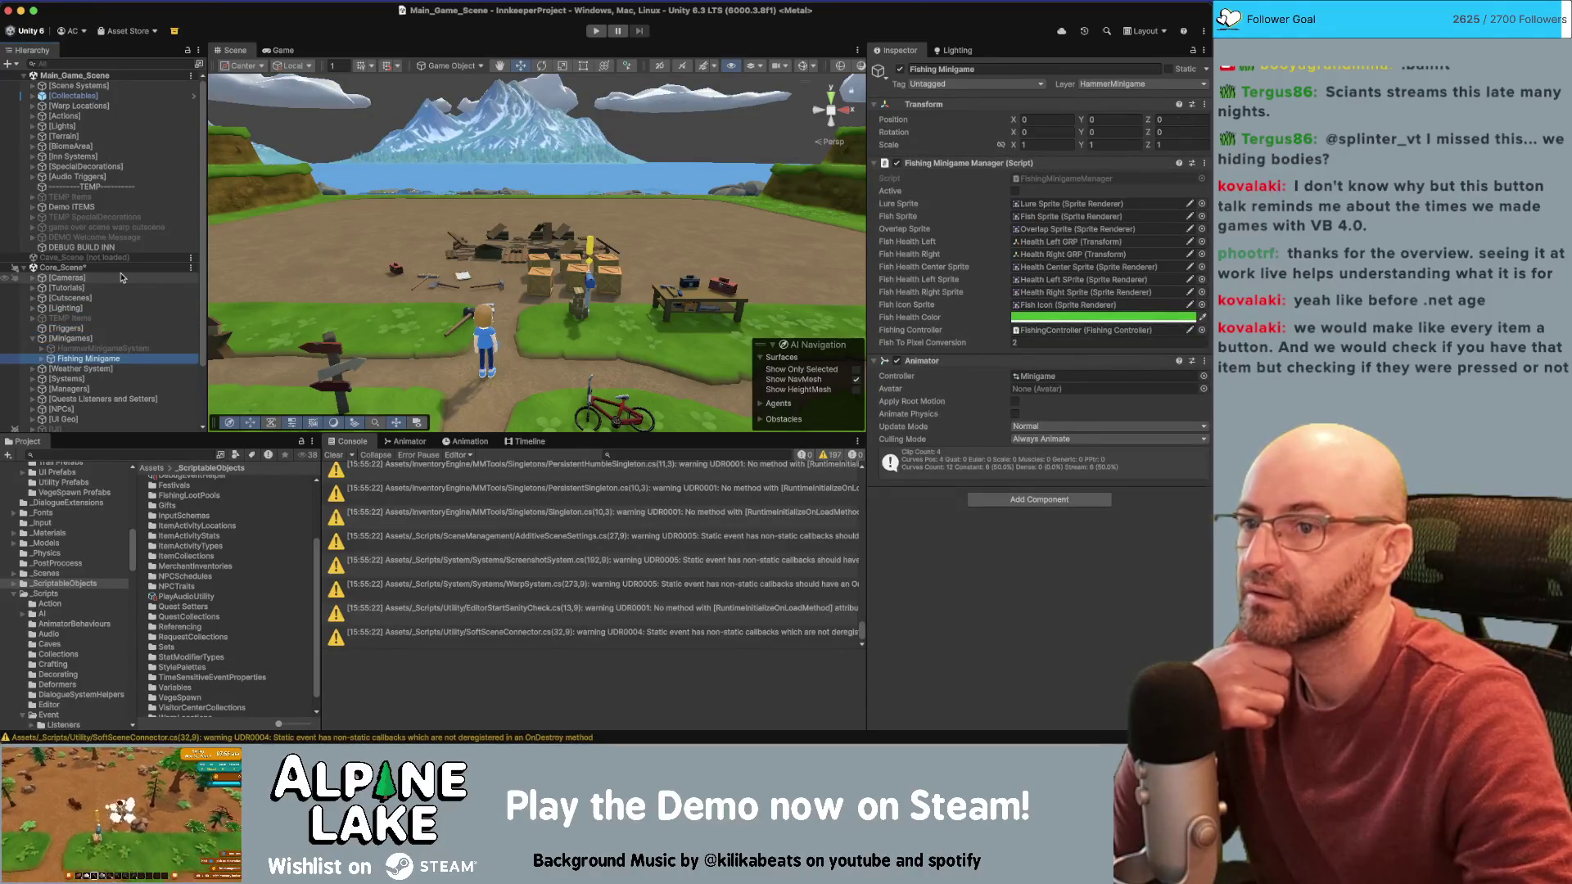
Inspect the Weather System and DustMotesCalm particles, then return via Minigames to Warp Locations.
key("Down")
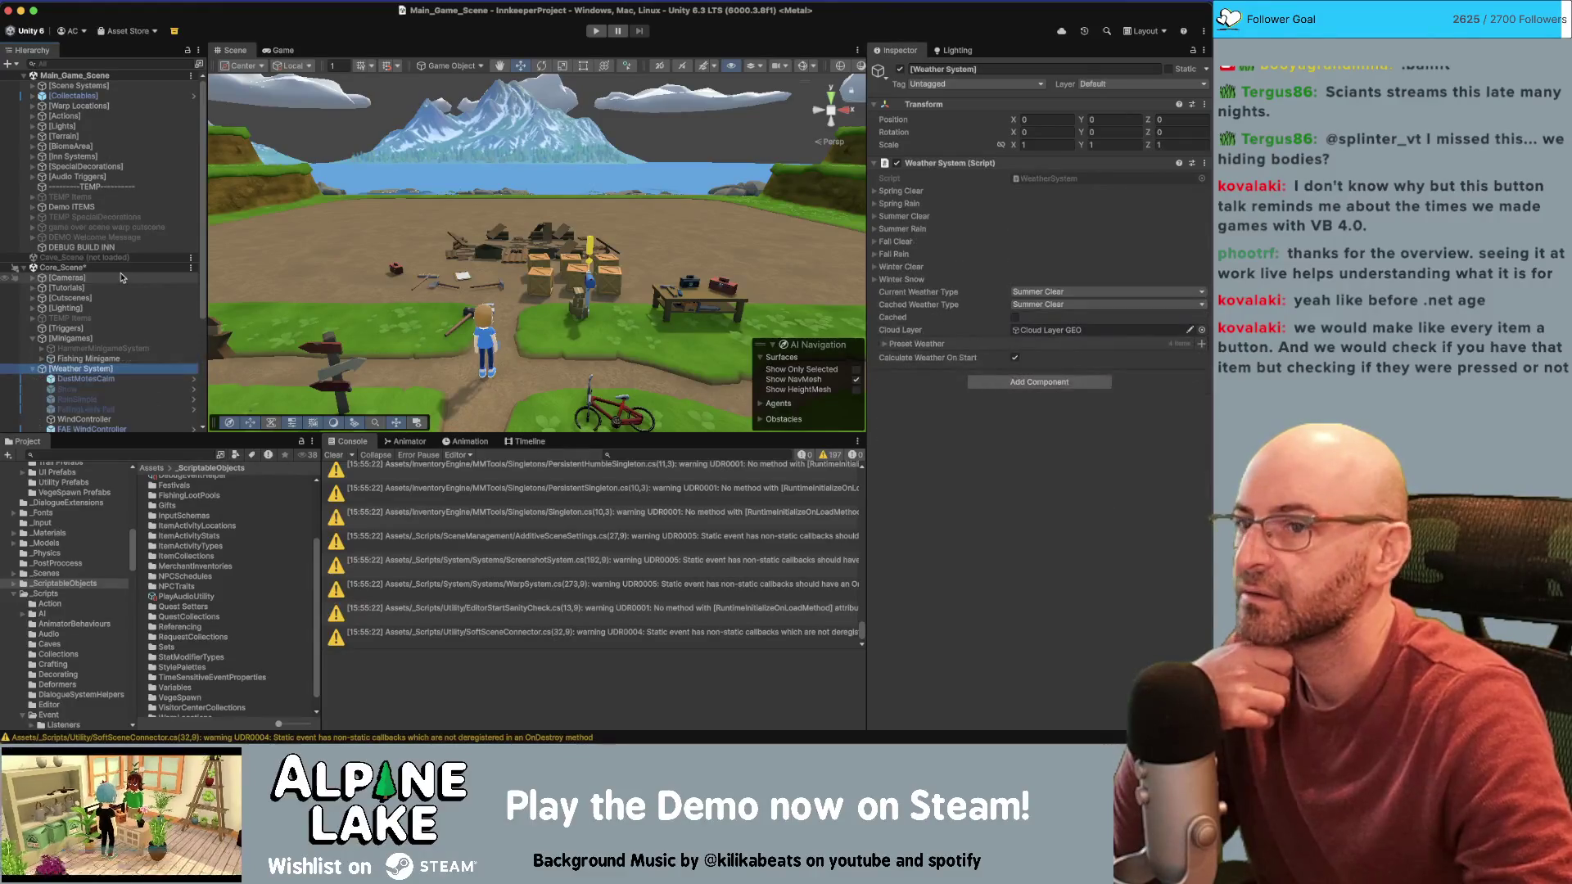
key("Right")
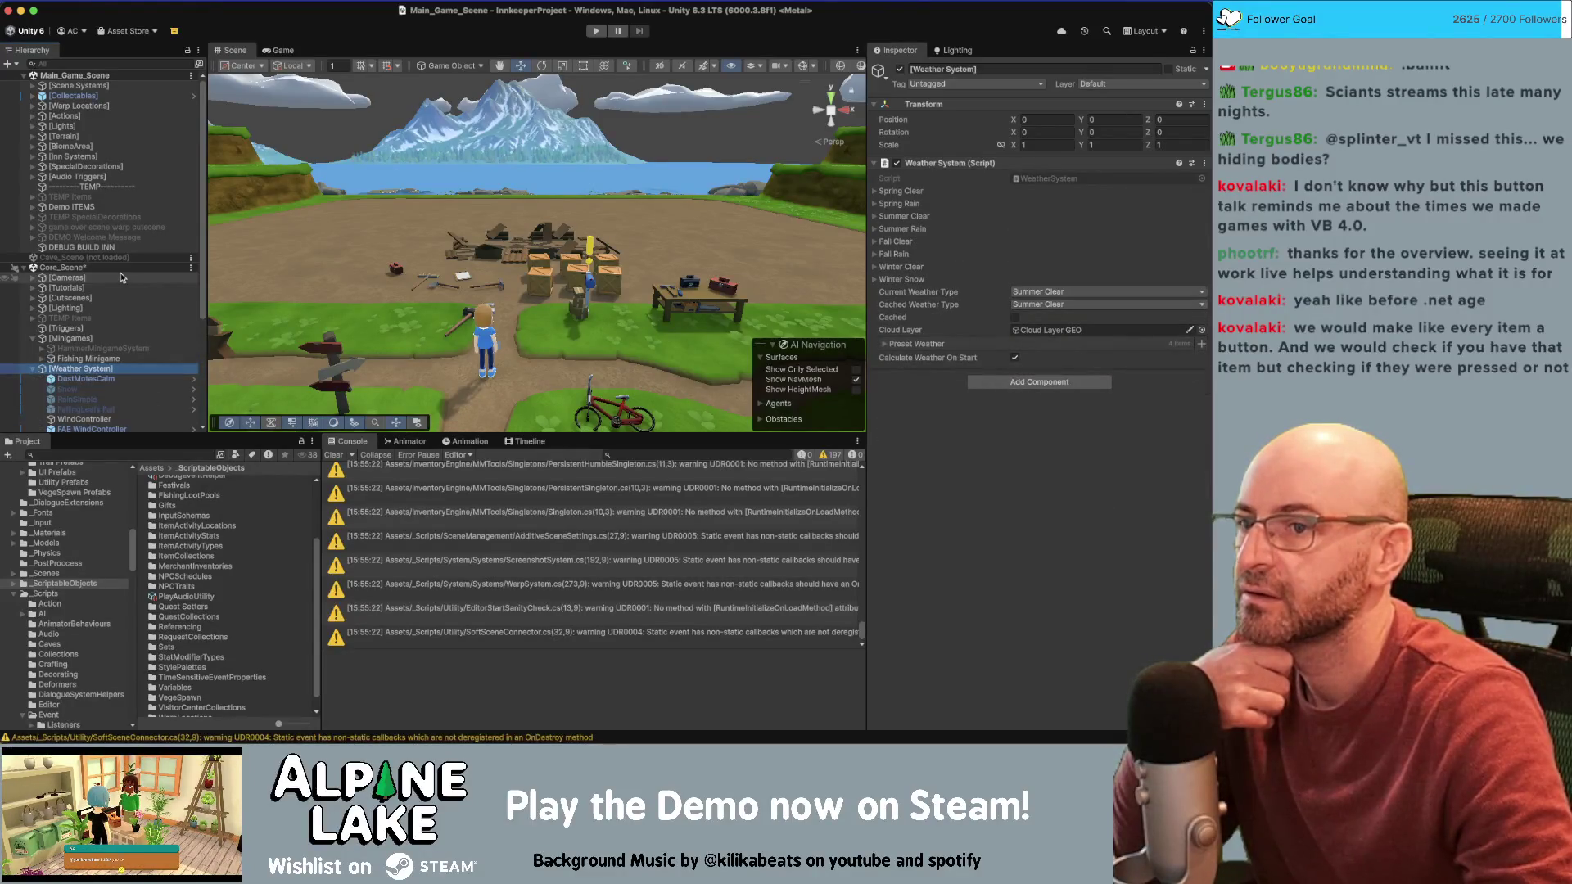
key("Down")
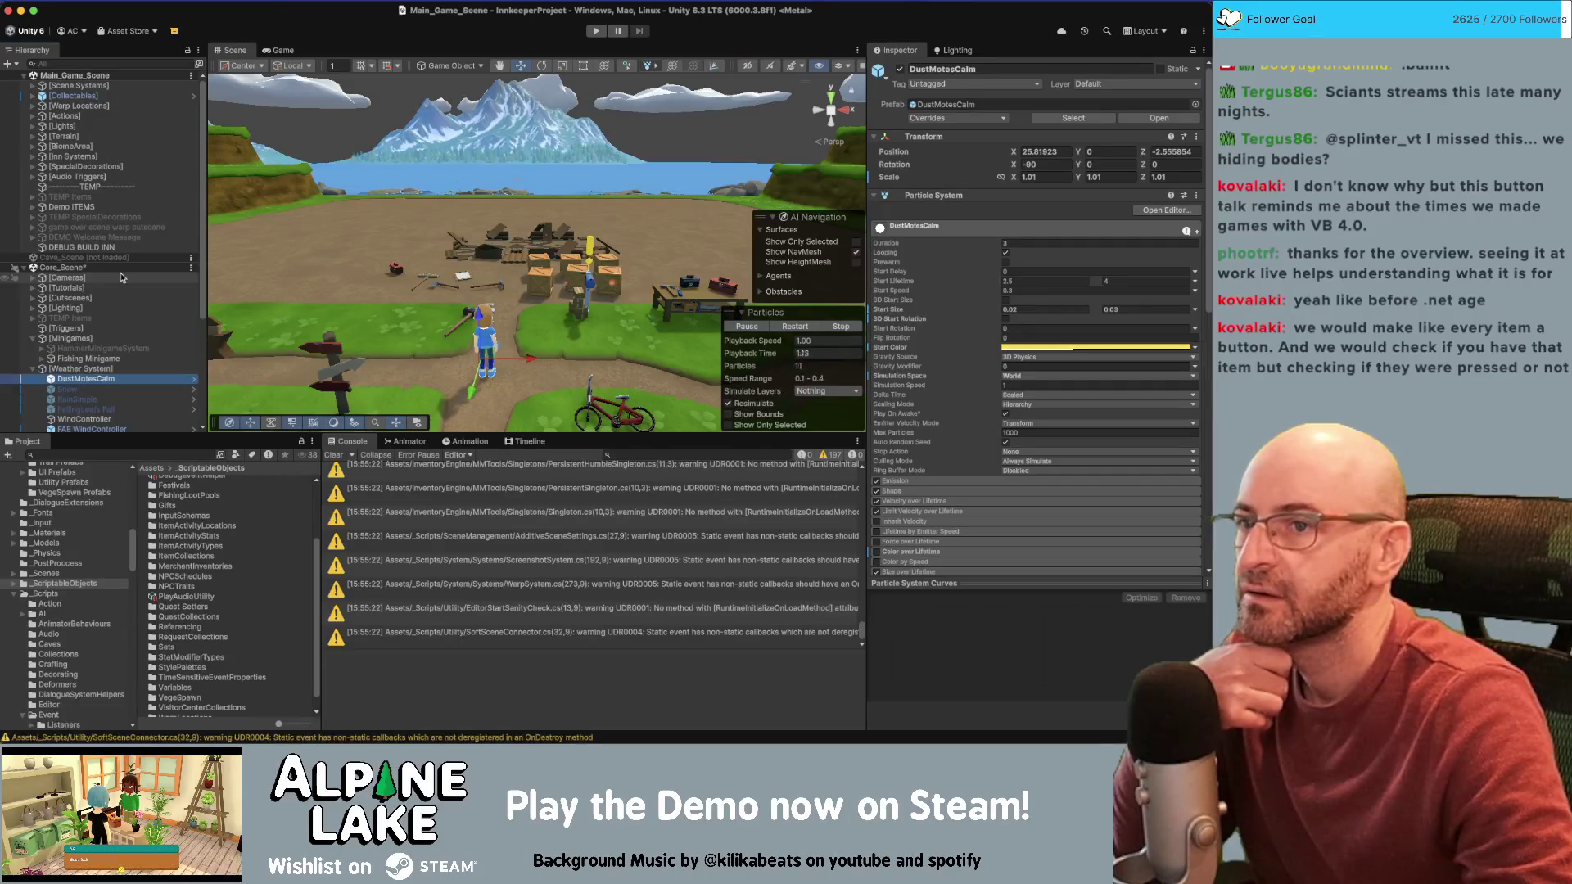
key("Up")
key("Left")
key("Up")
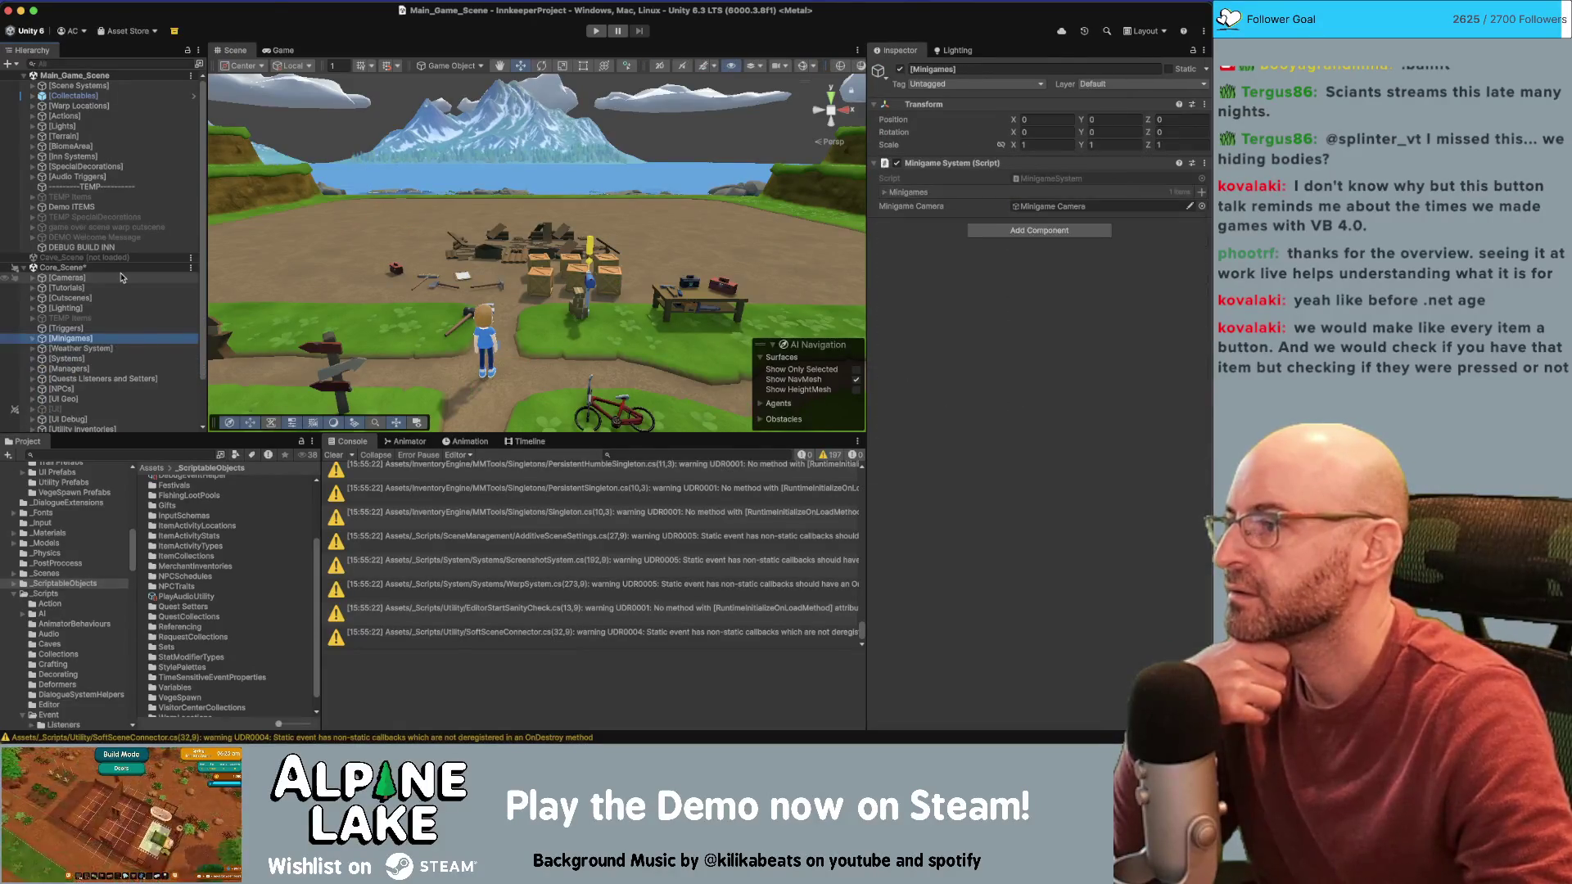
left_click(81, 107)
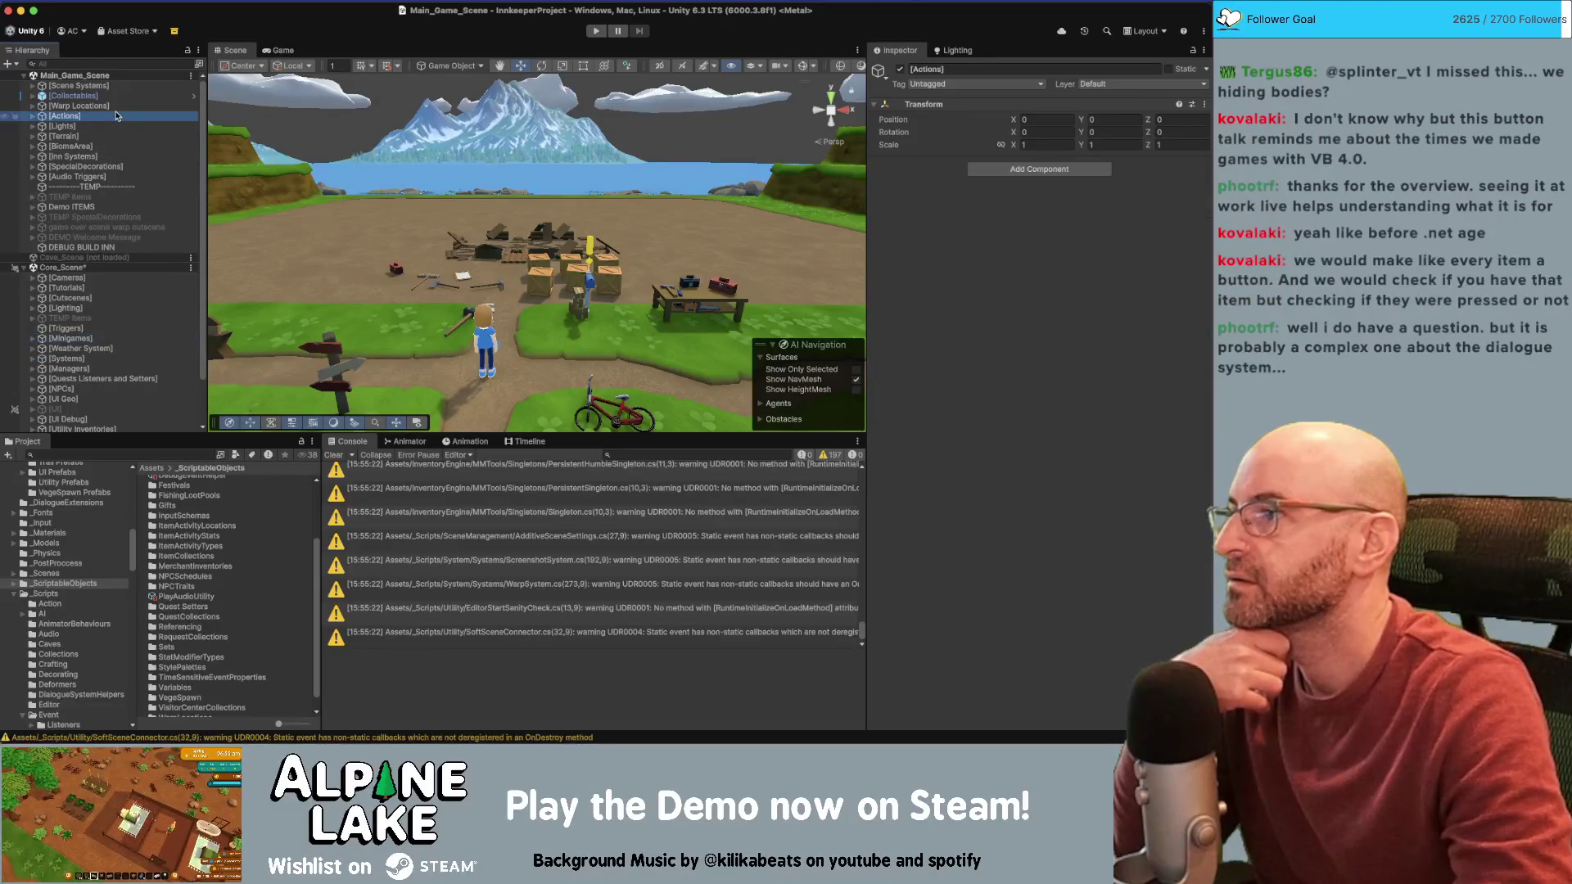
Expand Warp Locations and step through StartArea to a warp location and its children.
key("Right")
key("Down")
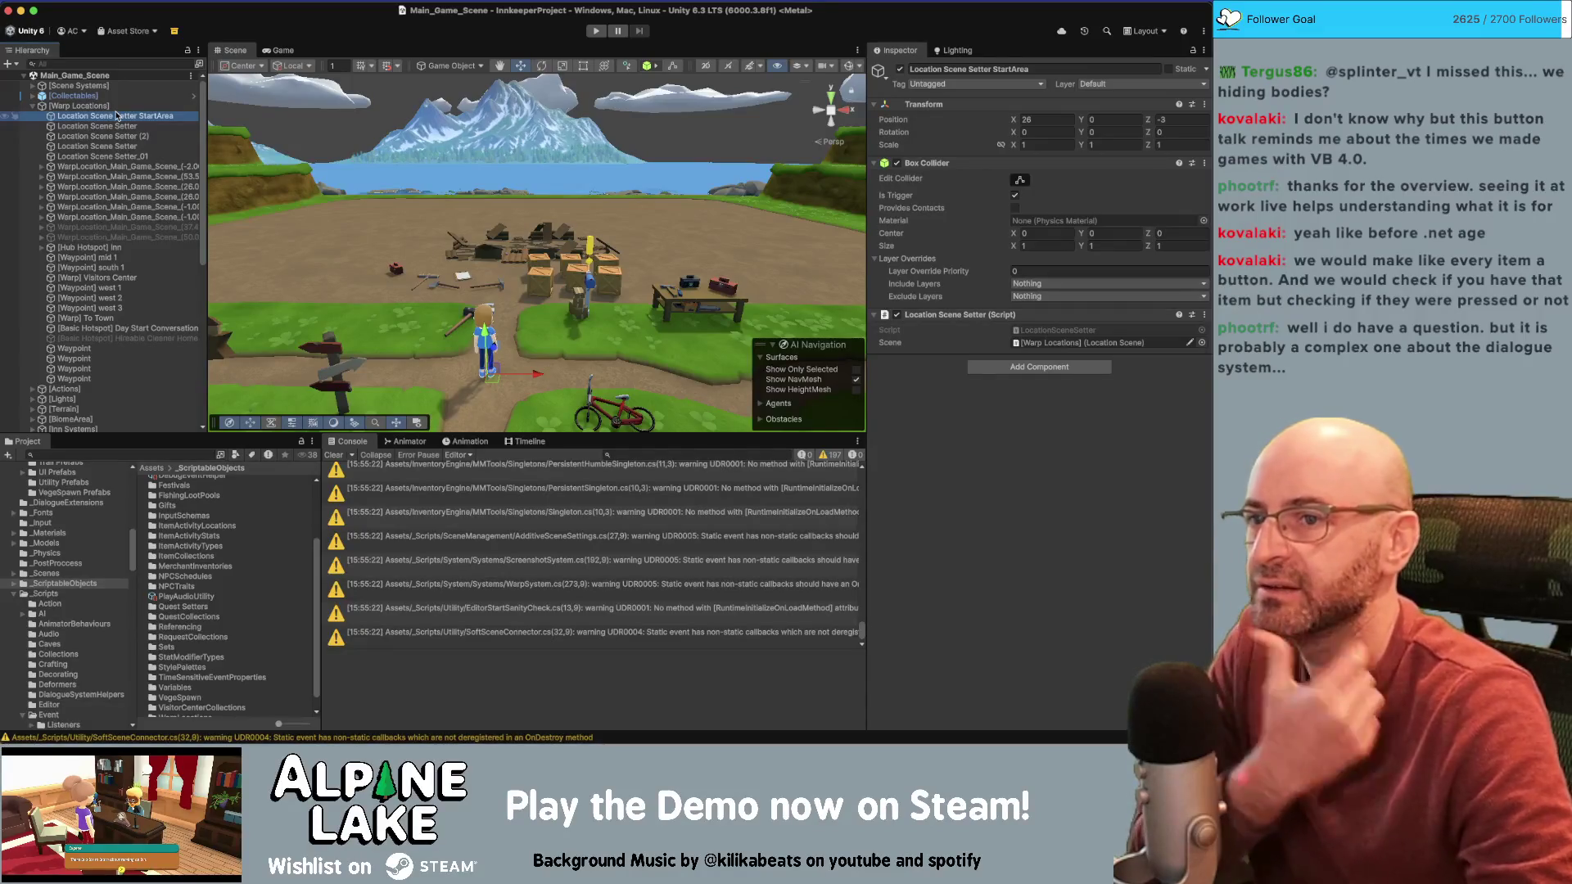
key("Down")
key("Down")
key("Down")
key("Down")
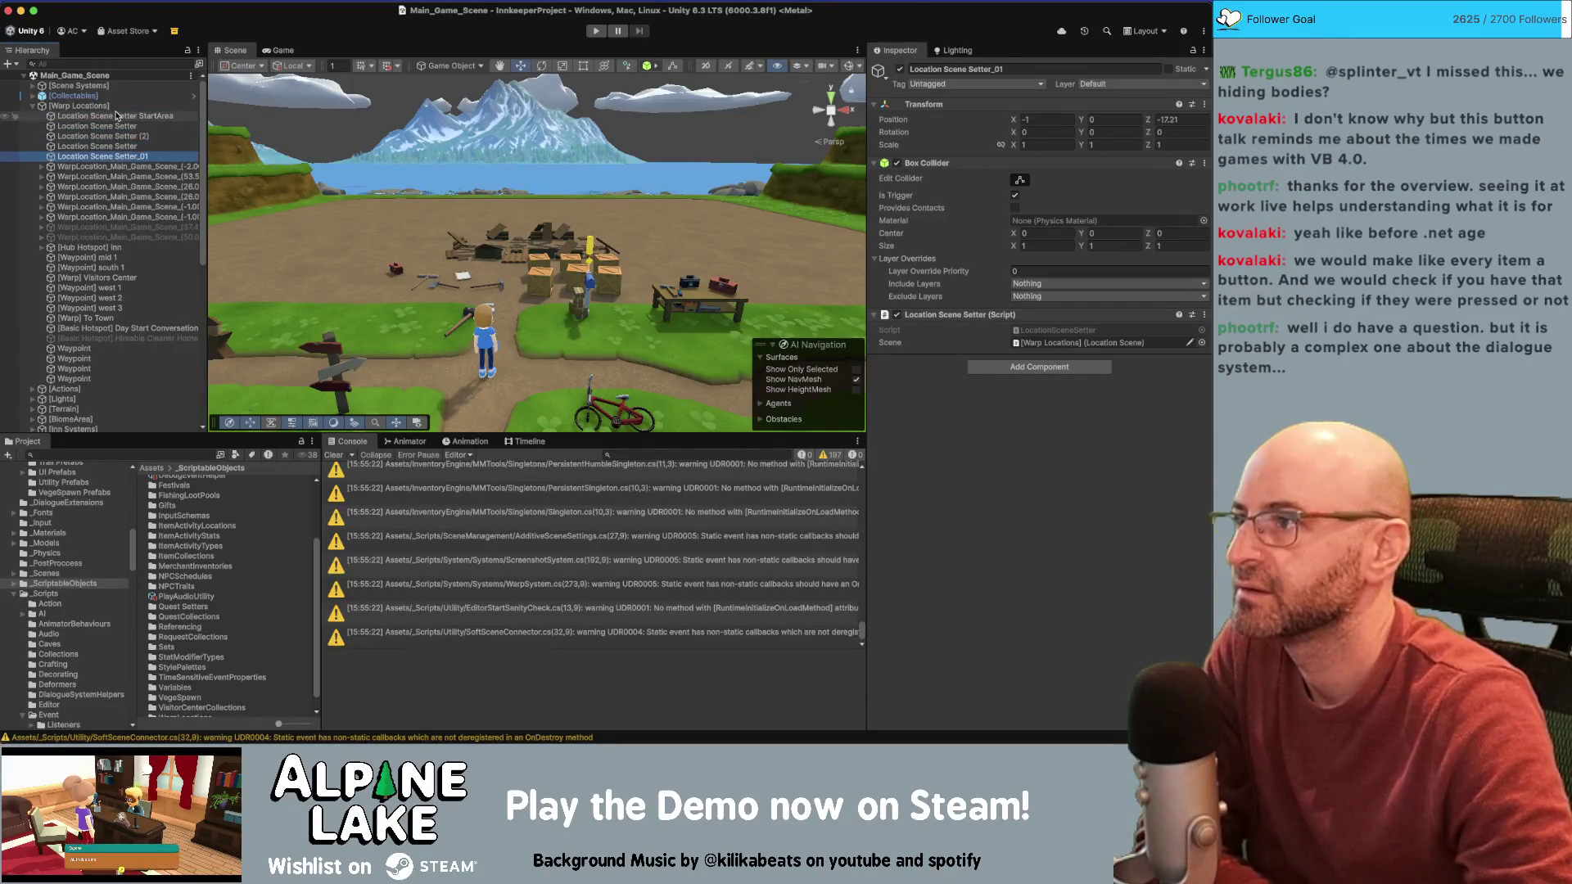
key("Down")
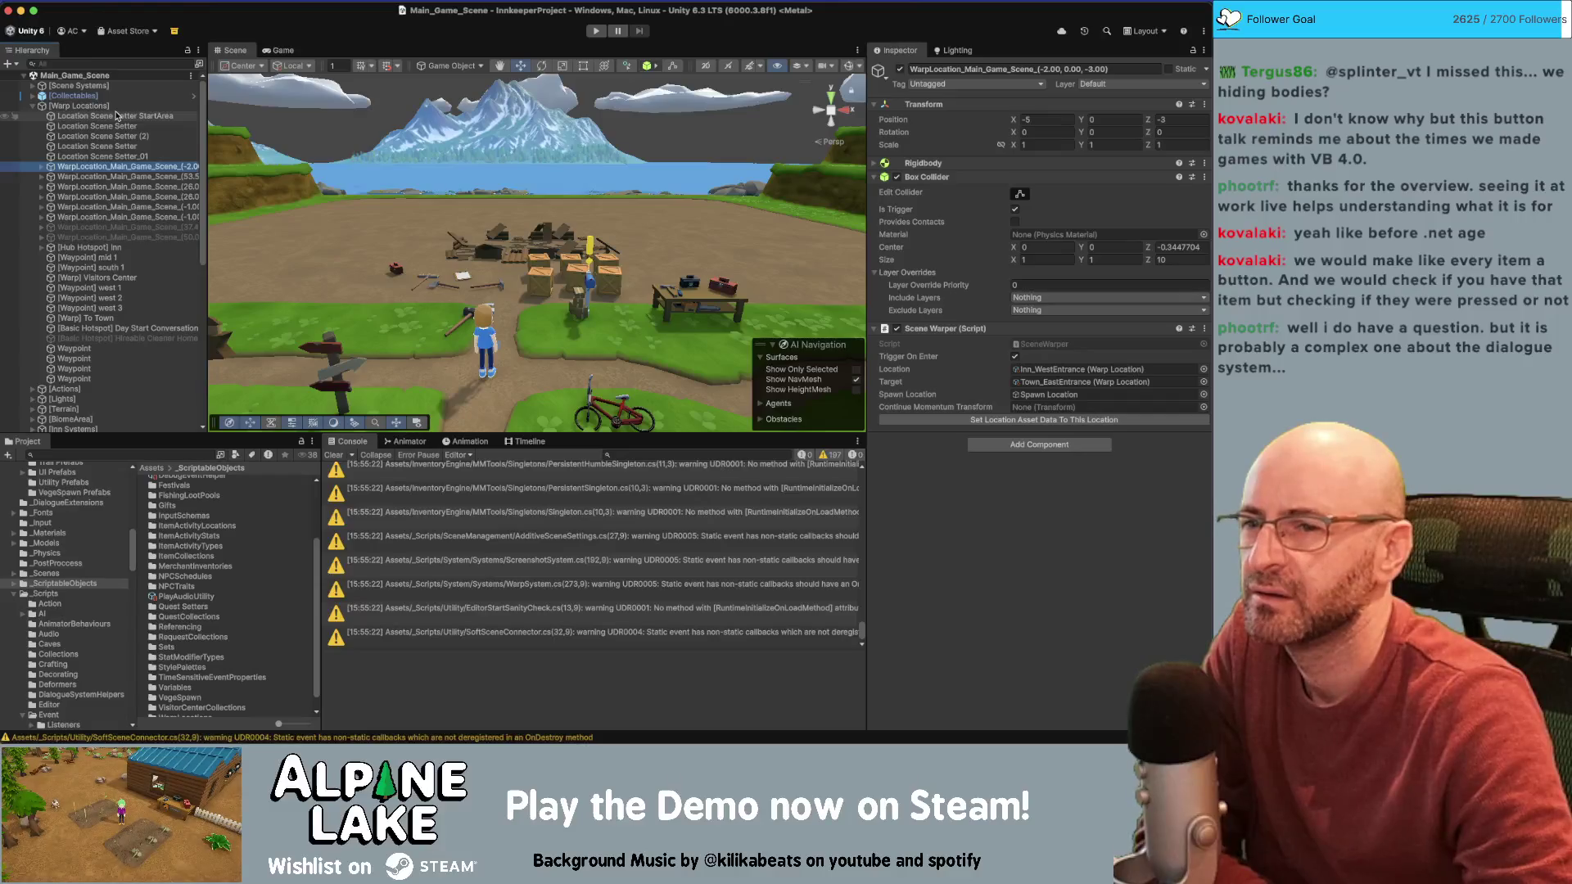
key("Right")
key("Down")
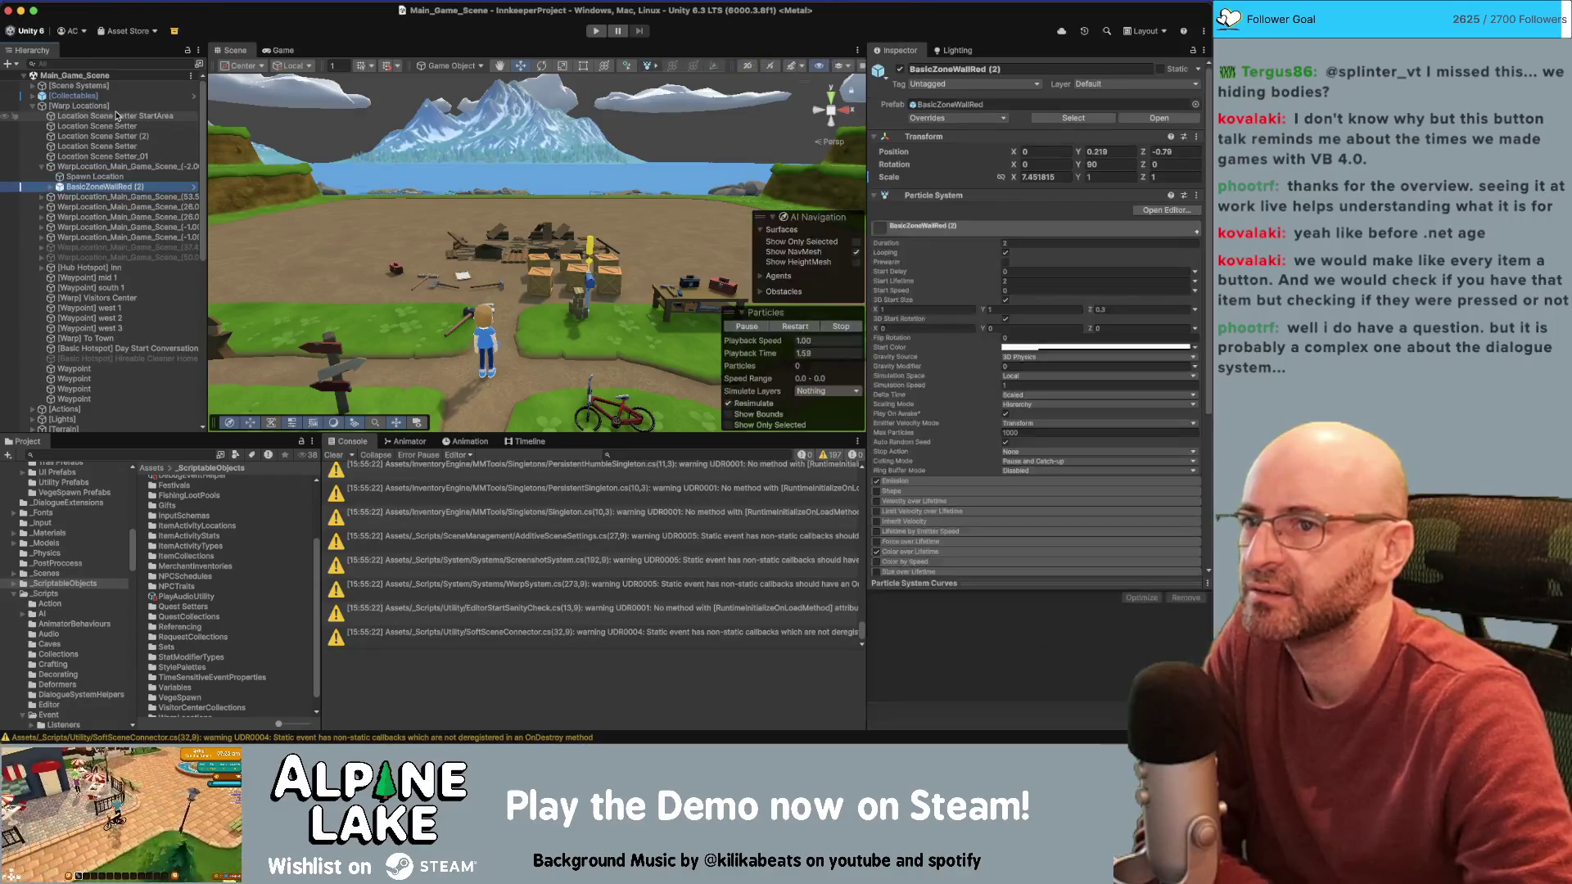
key("Up")
key("Left")
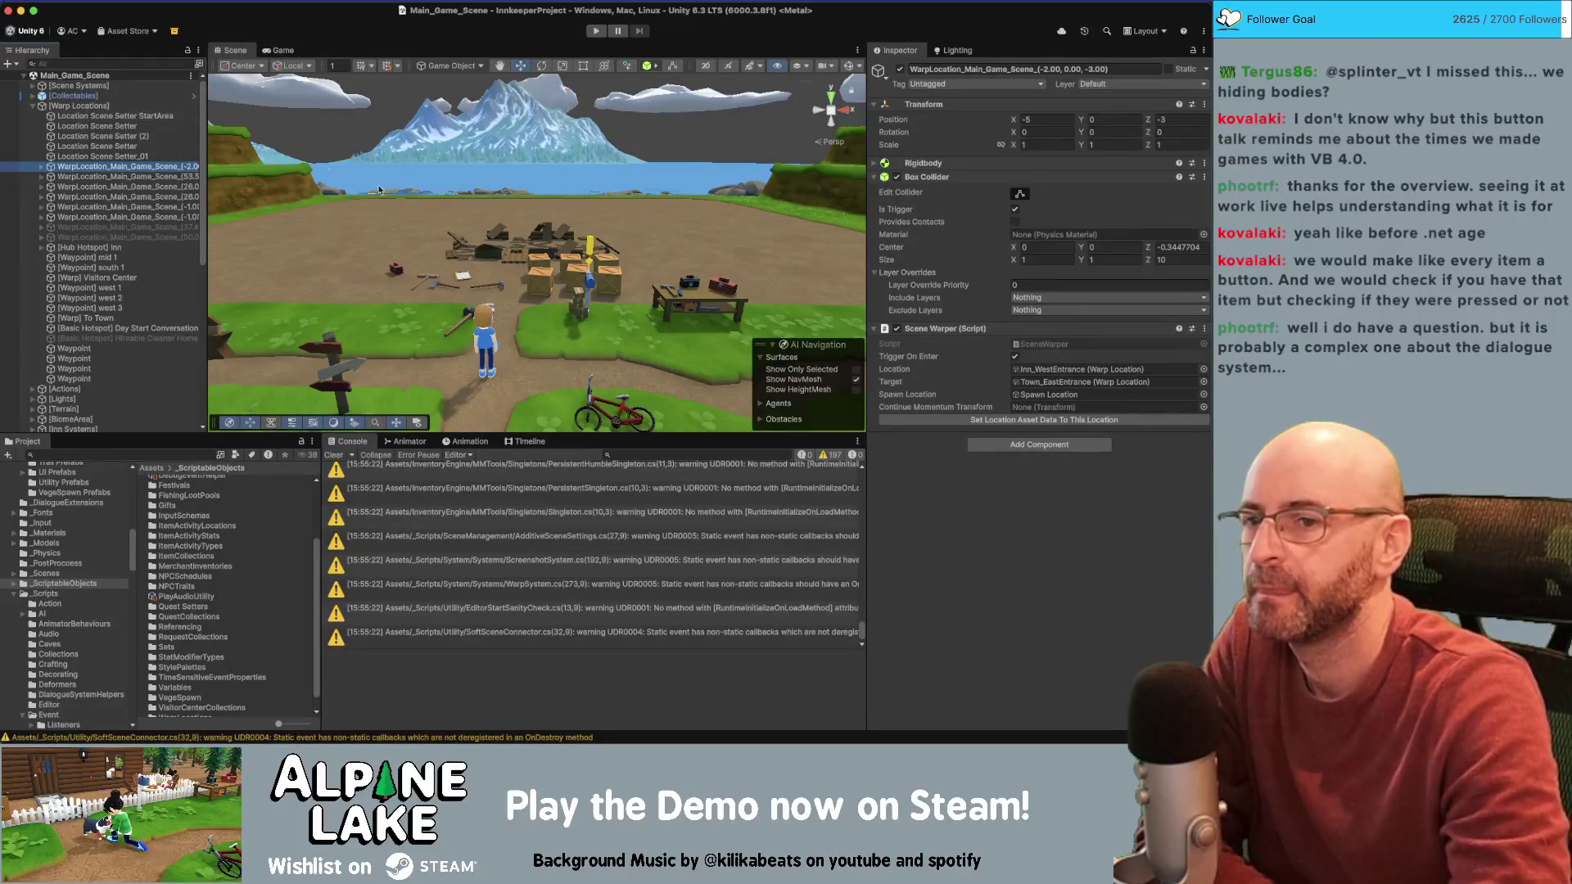
Check the Scene Warper Target and Location property options on two warp location objects.
right_click(889, 384)
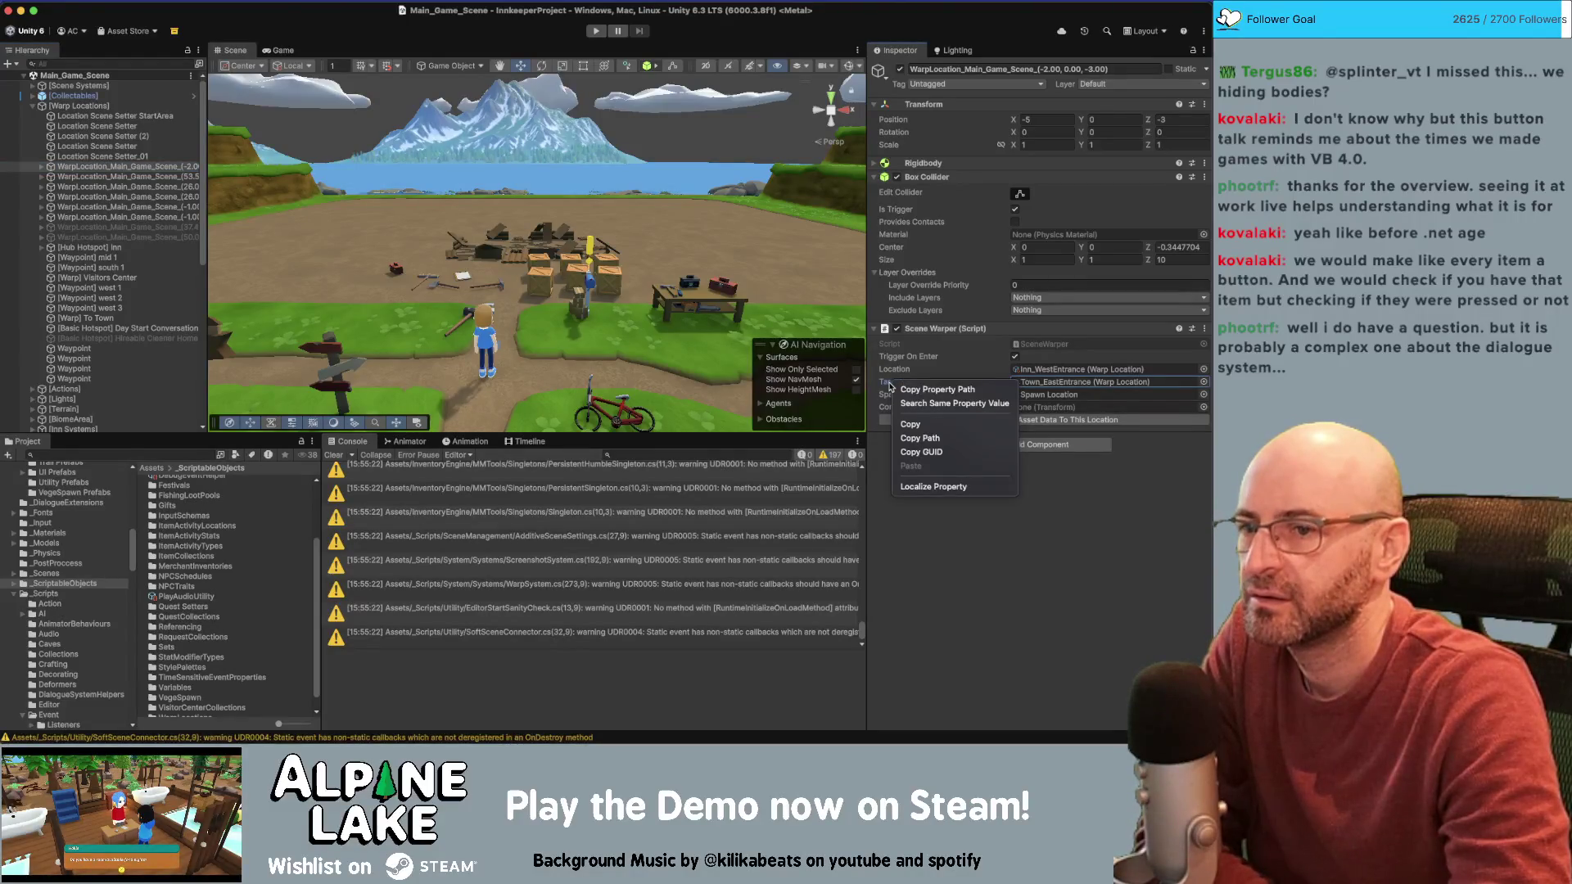
key("Escape")
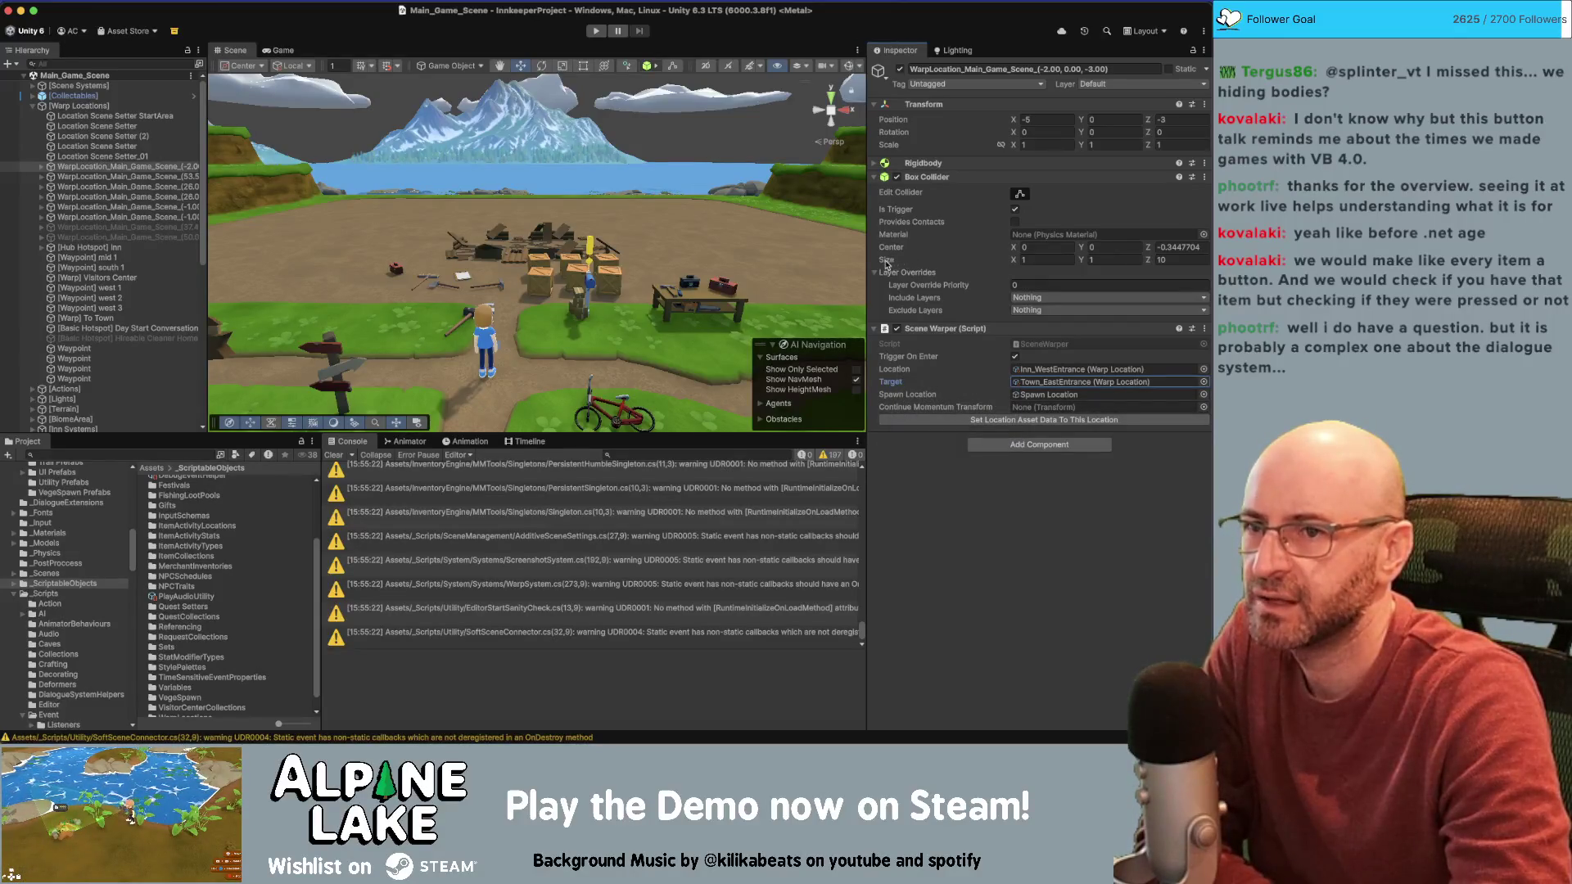
left_click(113, 196)
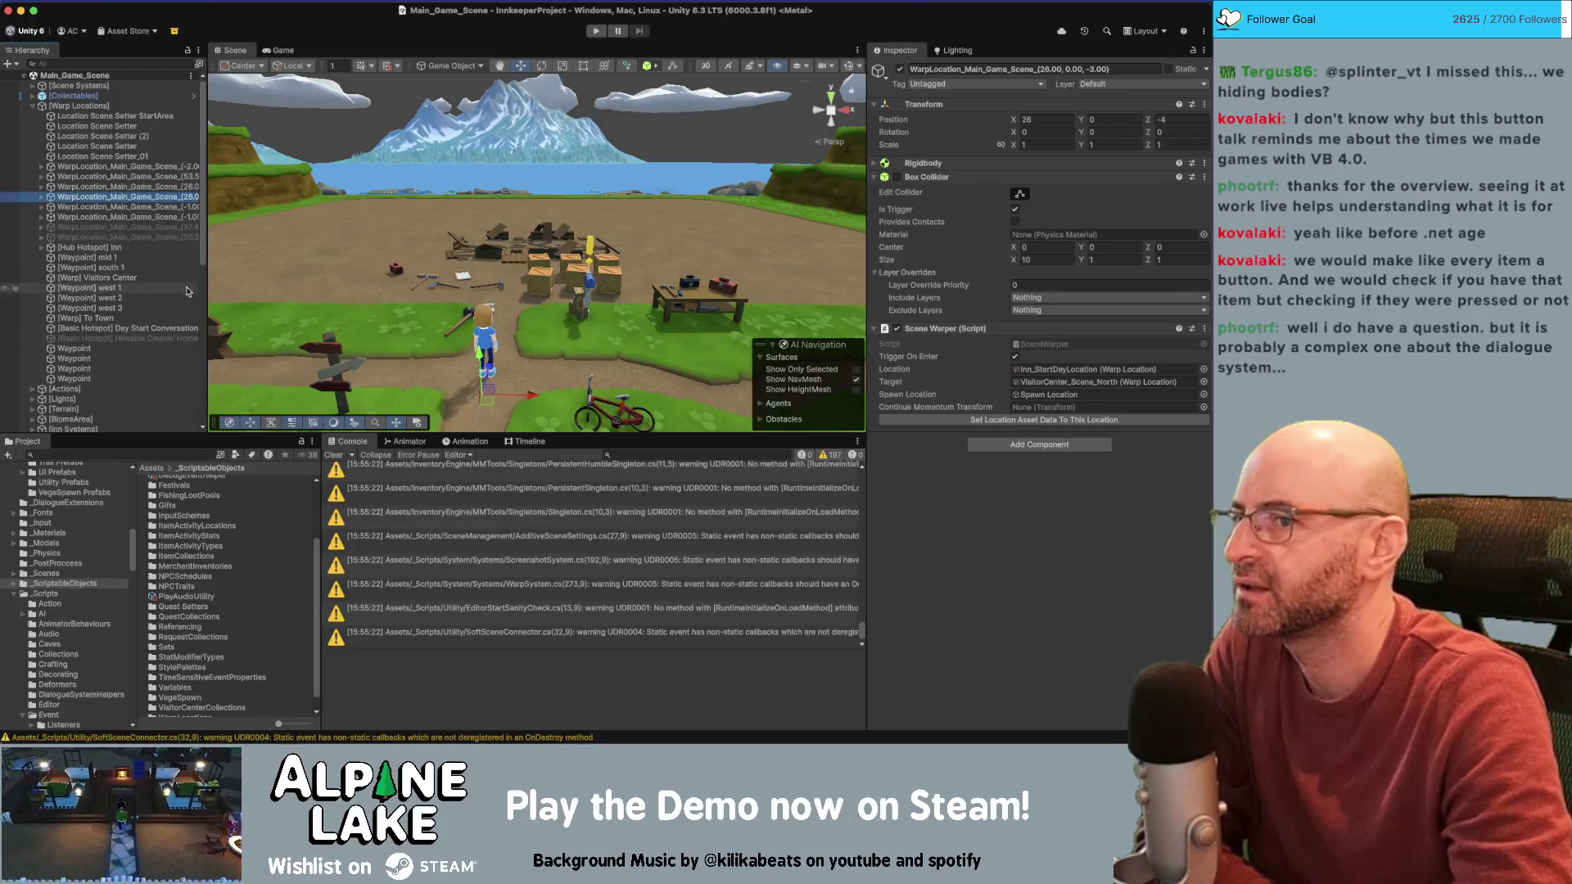
right_click(897, 370)
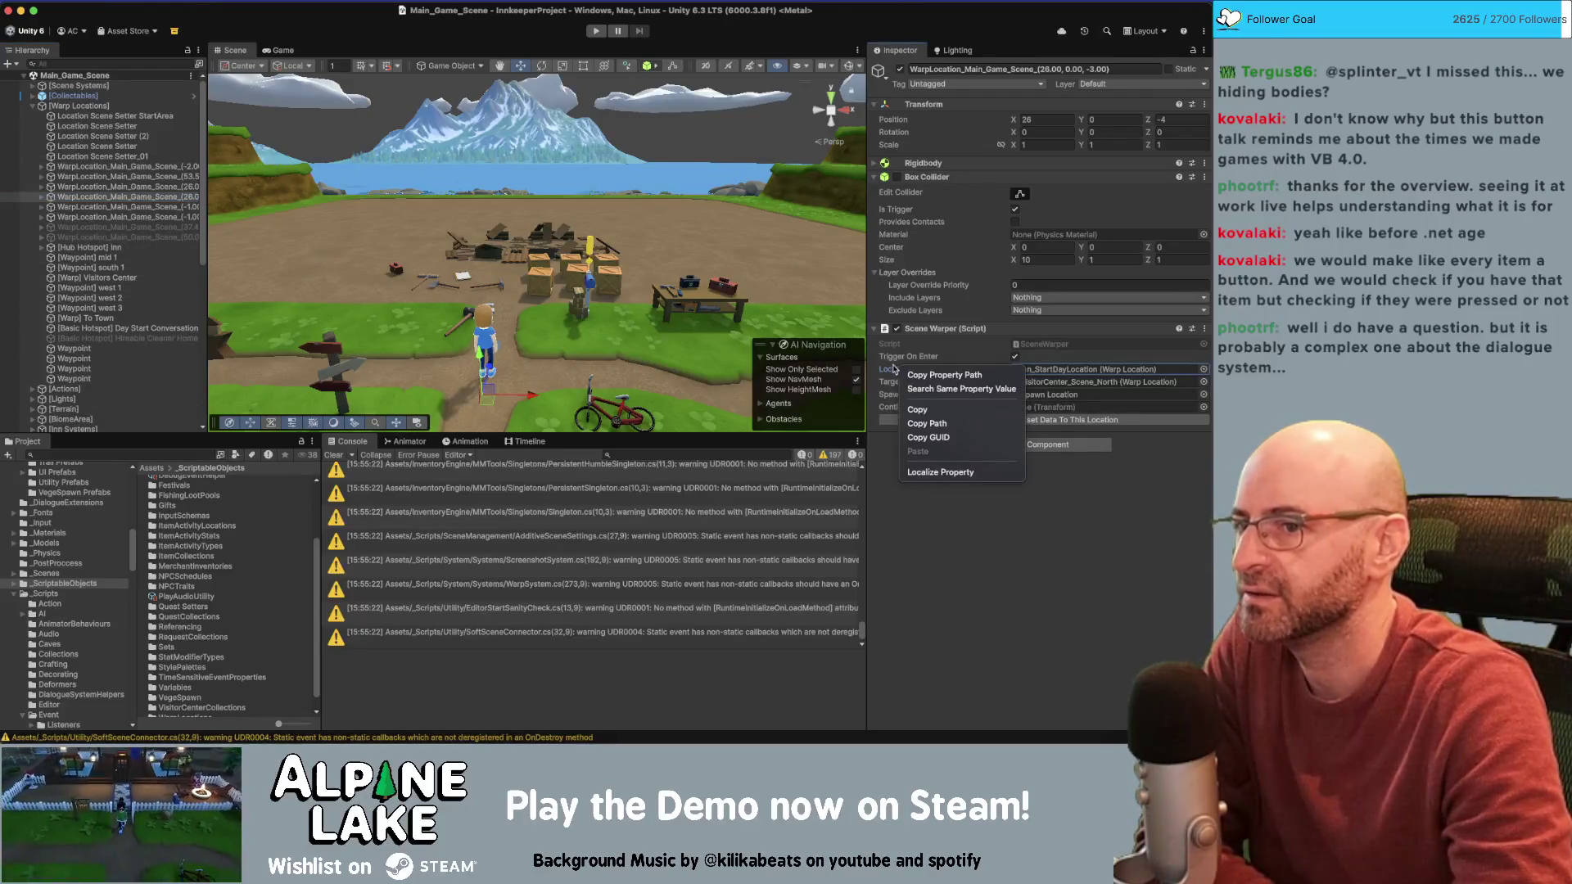
left_click(1050, 368)
right_click(1052, 369)
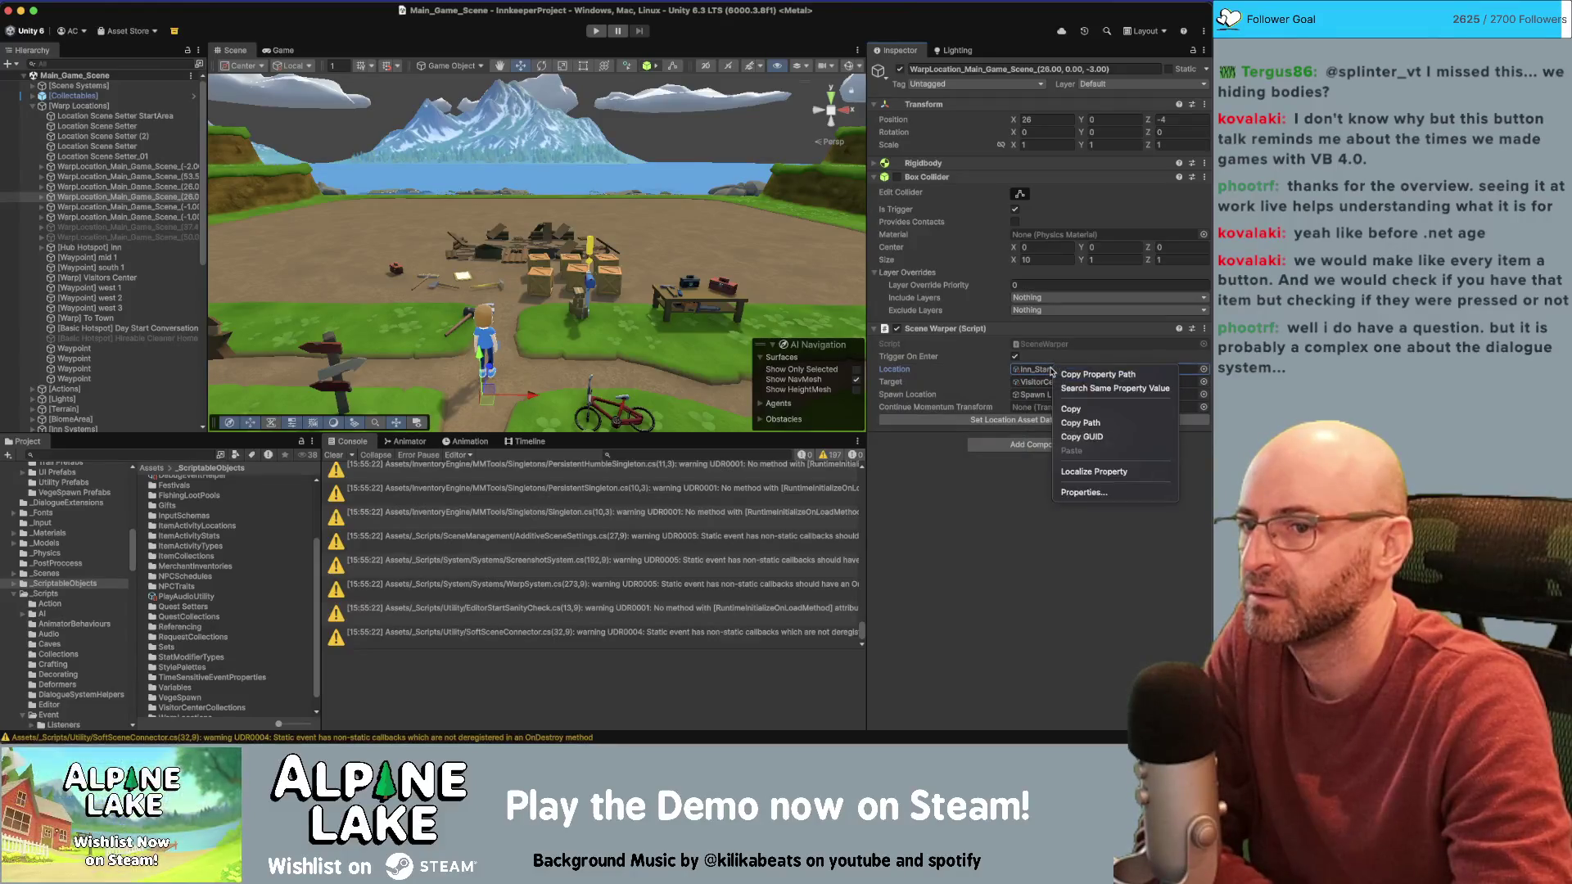
left_click(1050, 495)
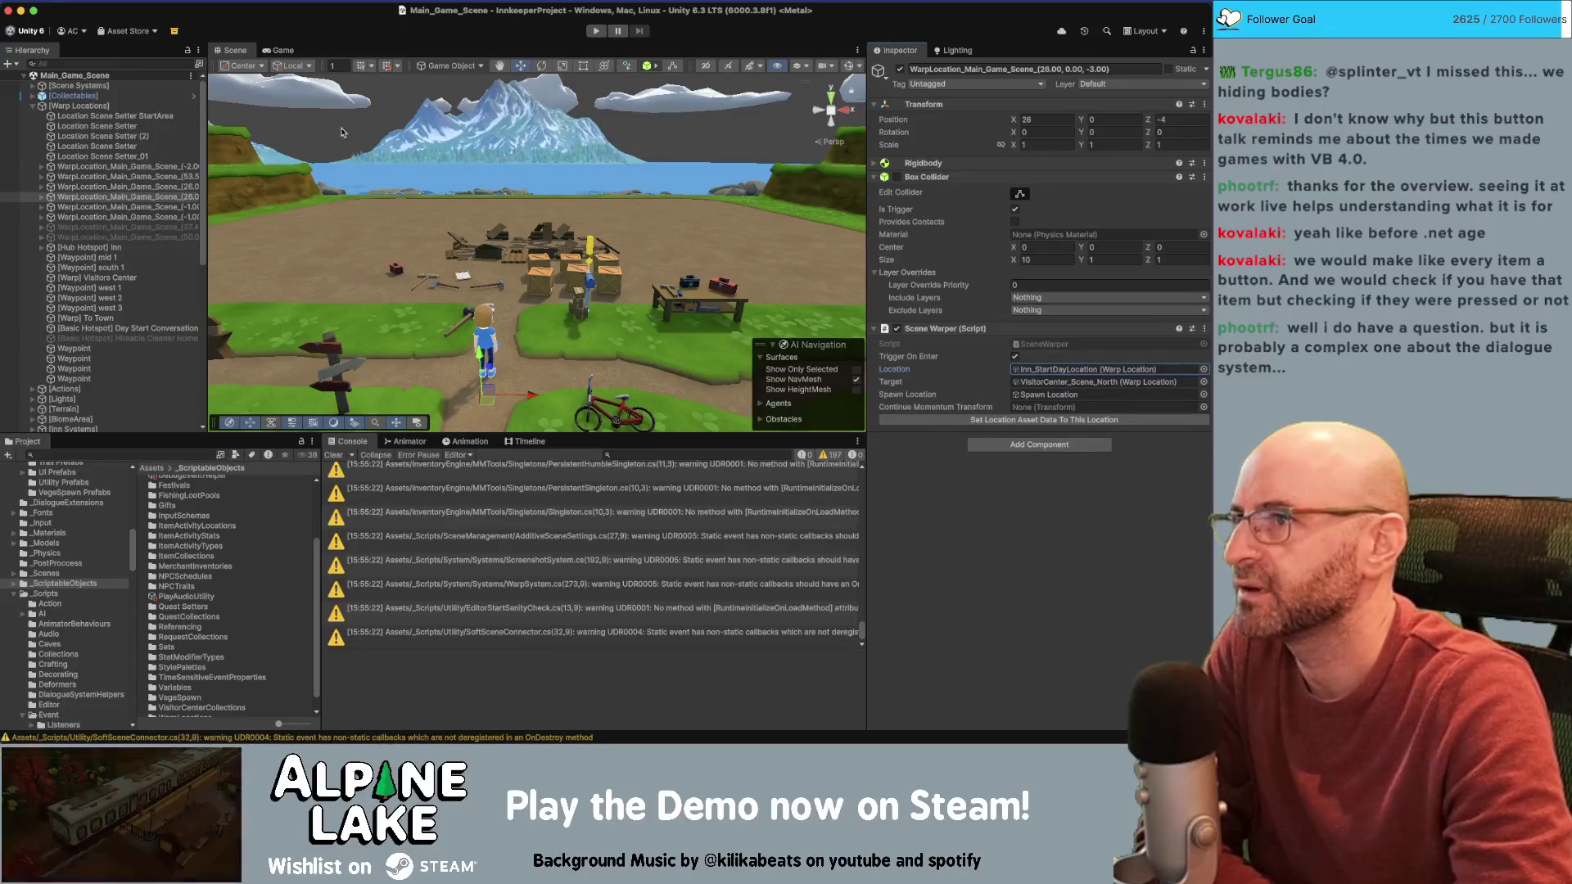
Browse the editor menus toward Tools > Odin > Inspector.
left_click(595, 32)
left_click(335, 5)
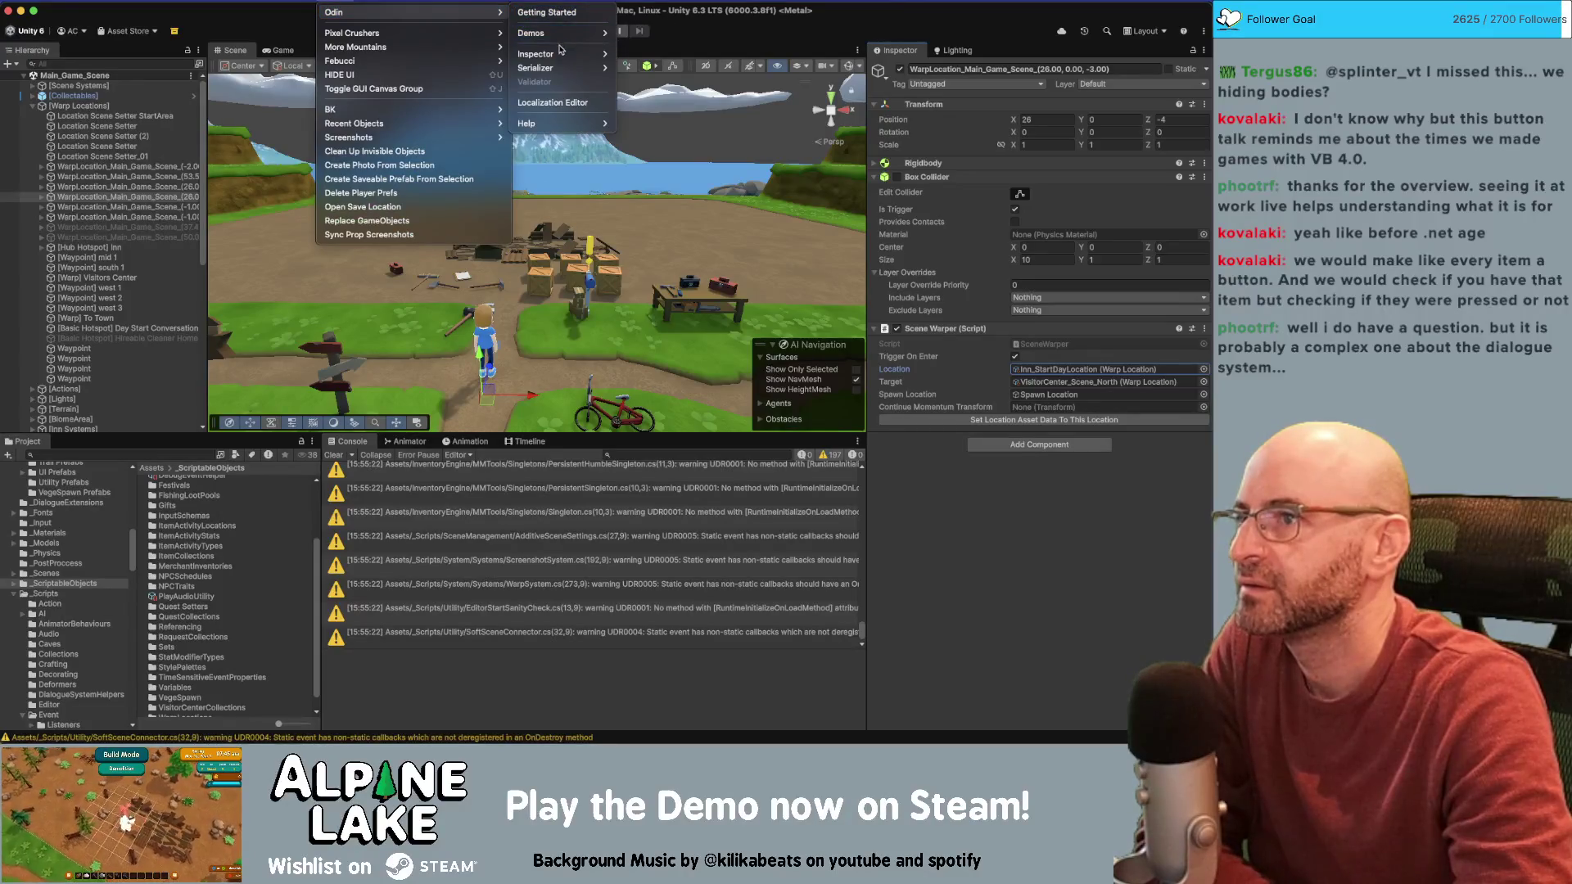
mouse_move(541, 54)
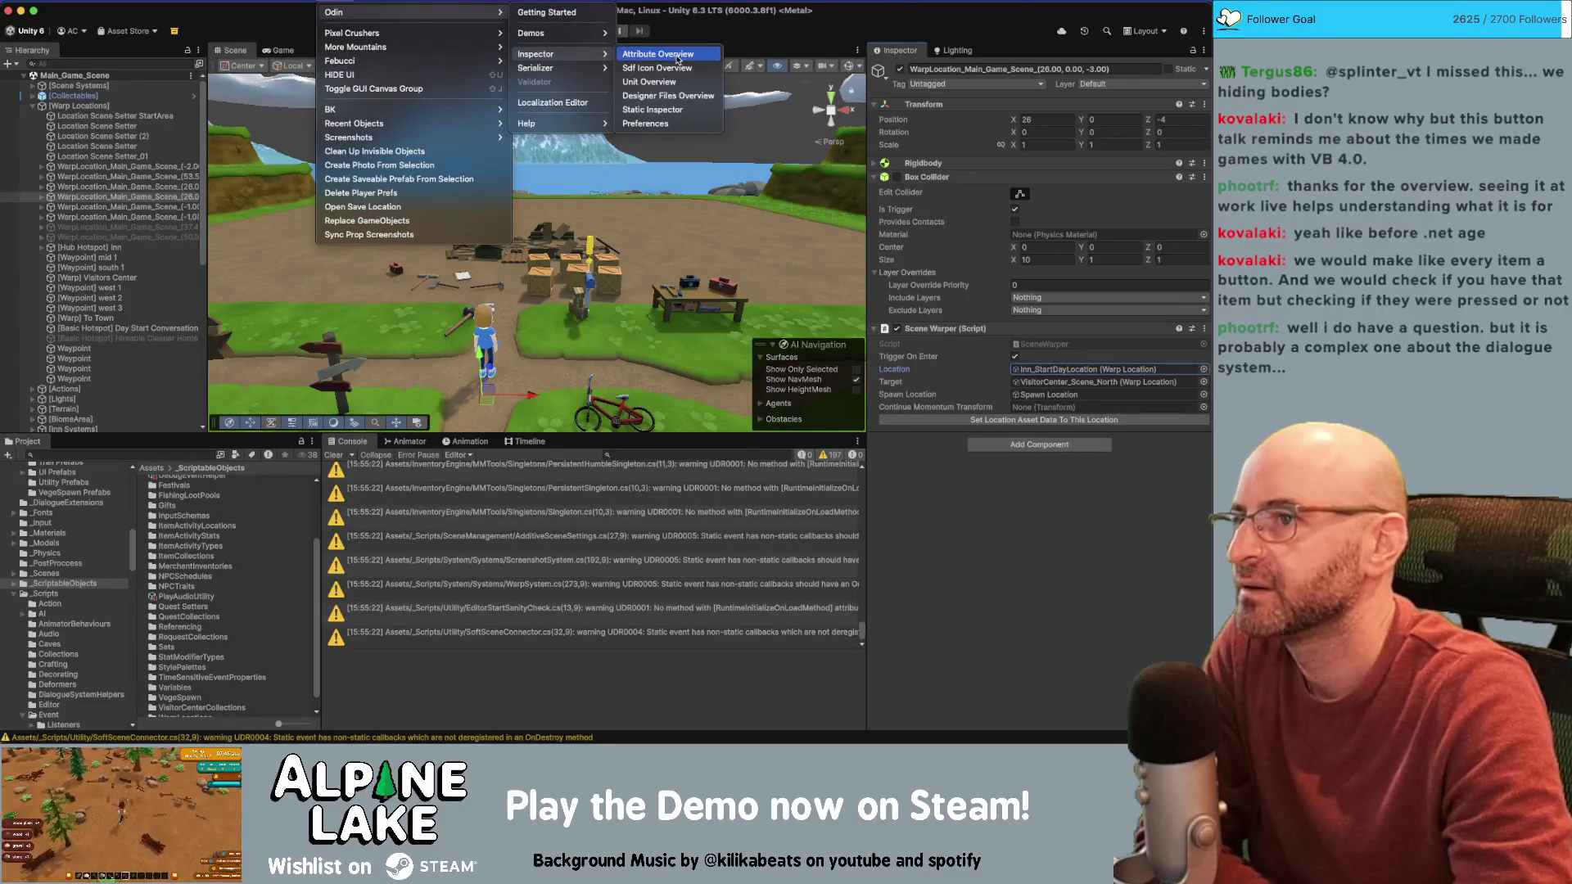
Open the Odin Attributes Example window, reposition it and select the Custom Value Drawer example.
left_click(674, 56)
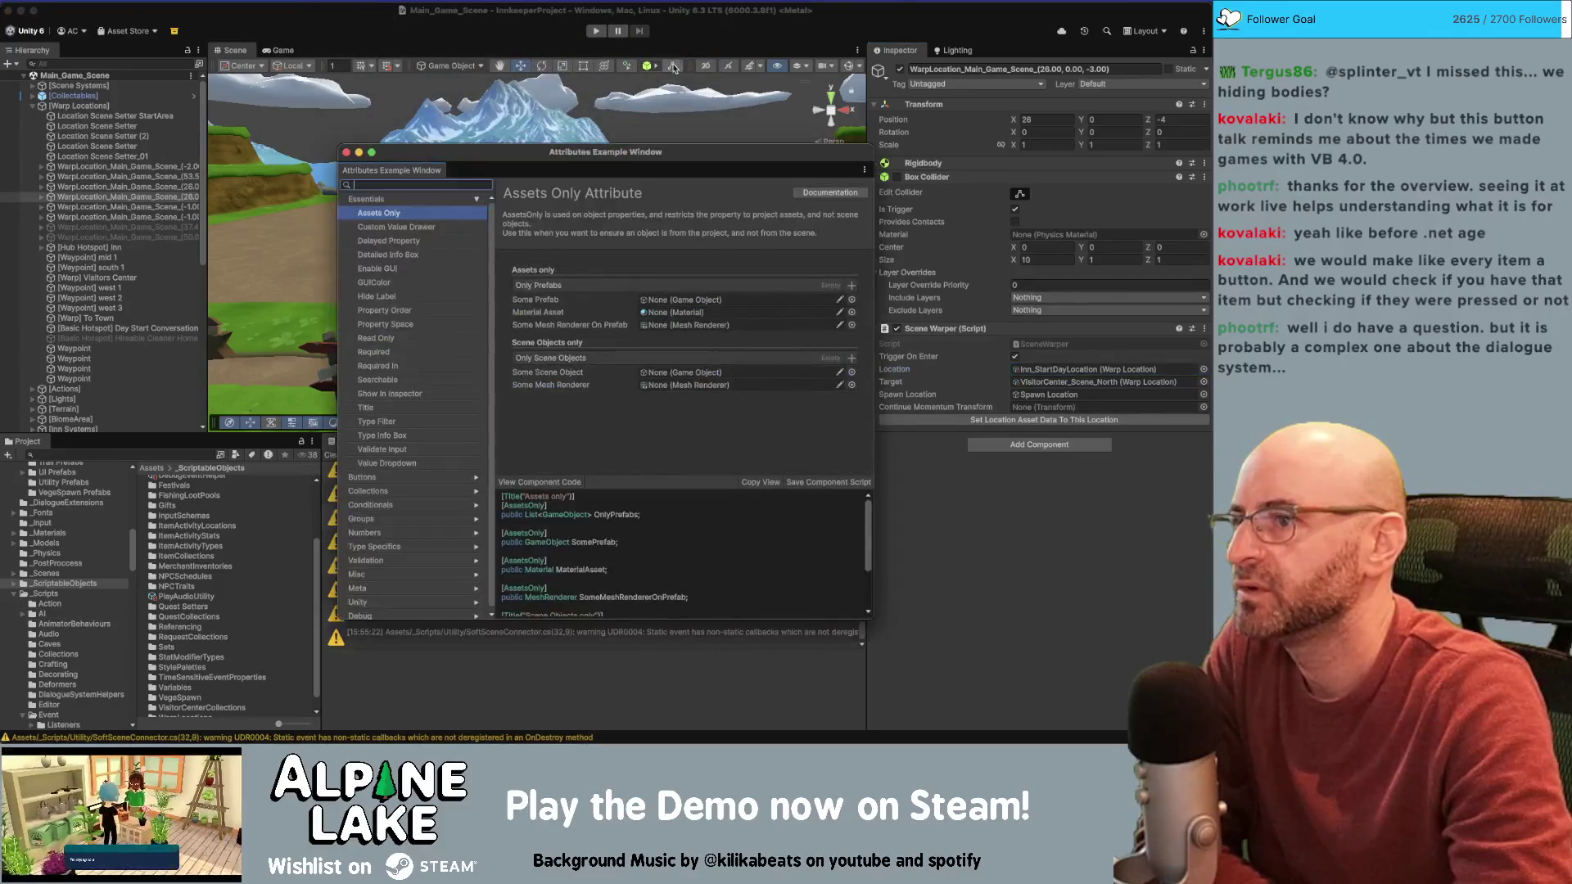
left_click_drag(522, 158, 471, 135)
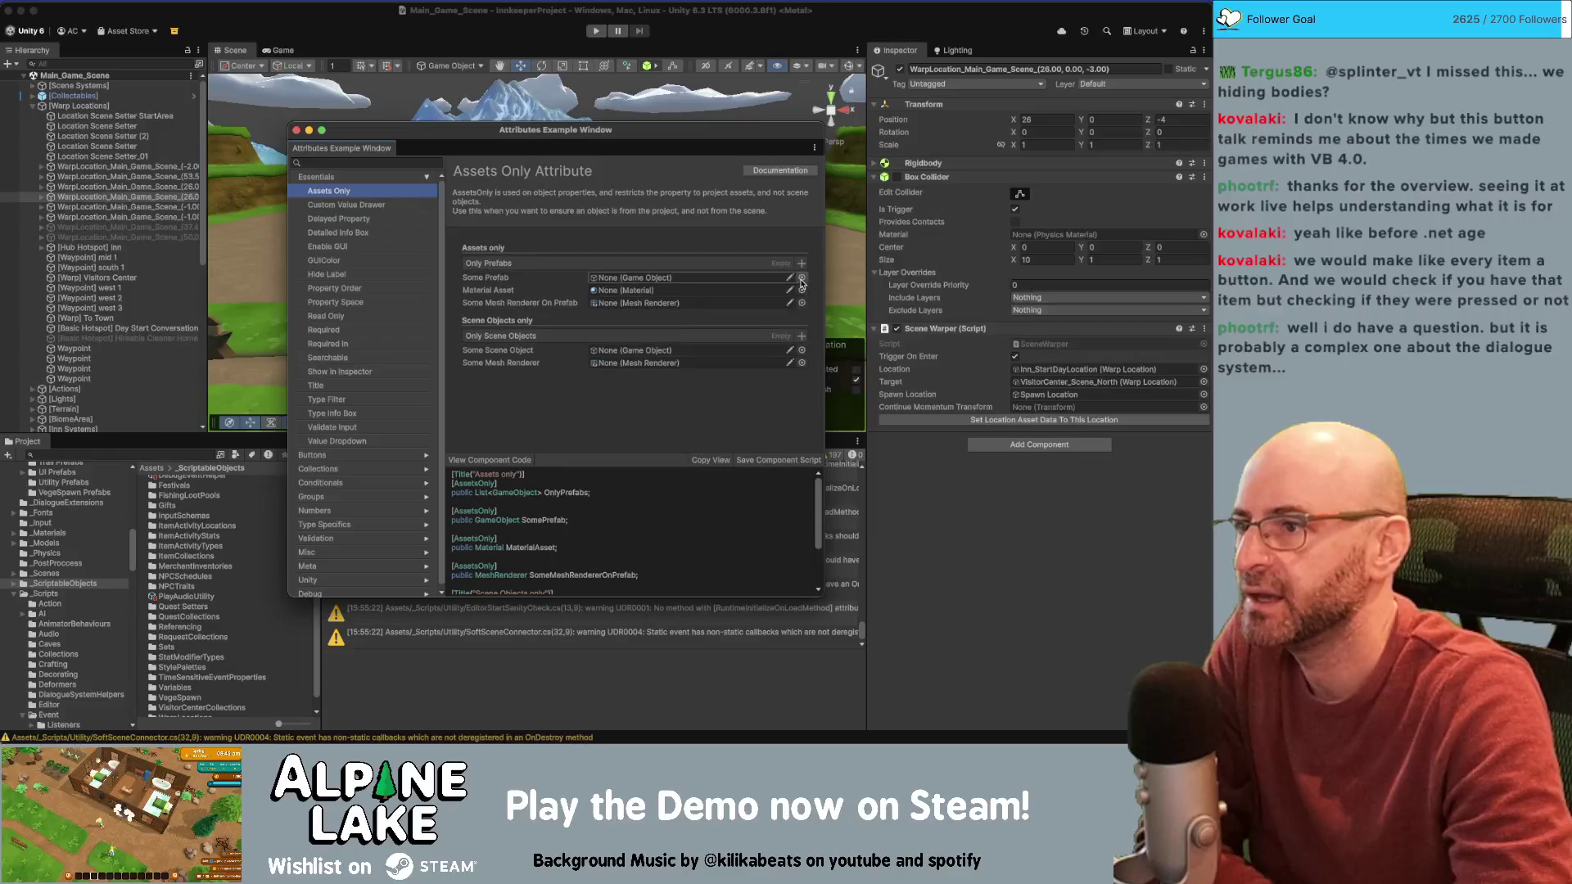
left_click(393, 208)
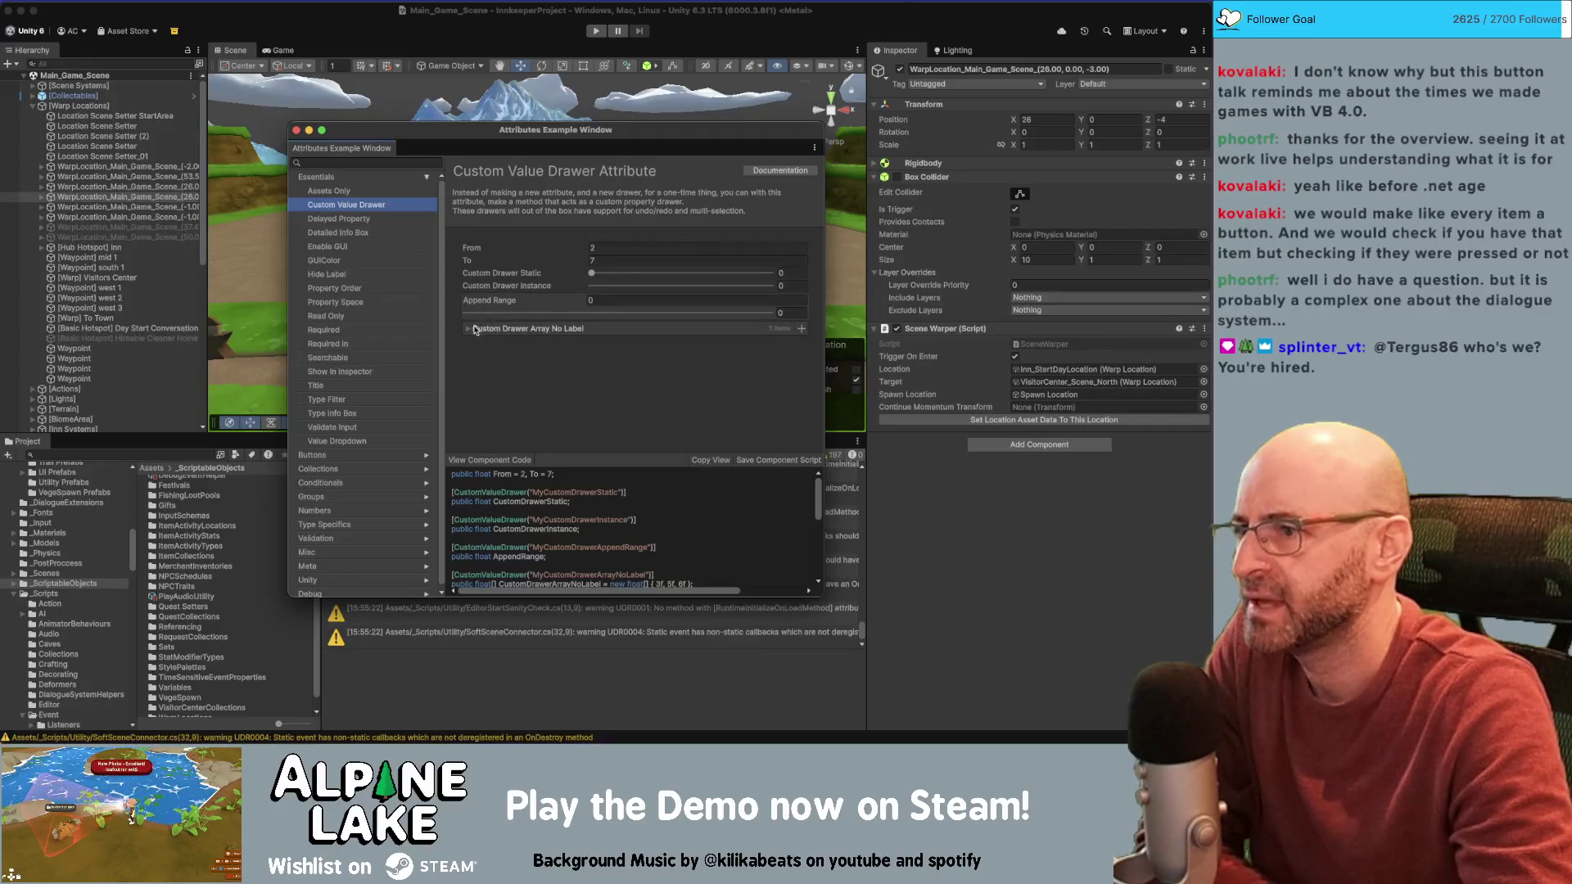
Toggle Custom Drawer Array No Label, then view Delayed Property, Detailed Info Box, Enable GUI and GUIColor examples.
left_click(470, 329)
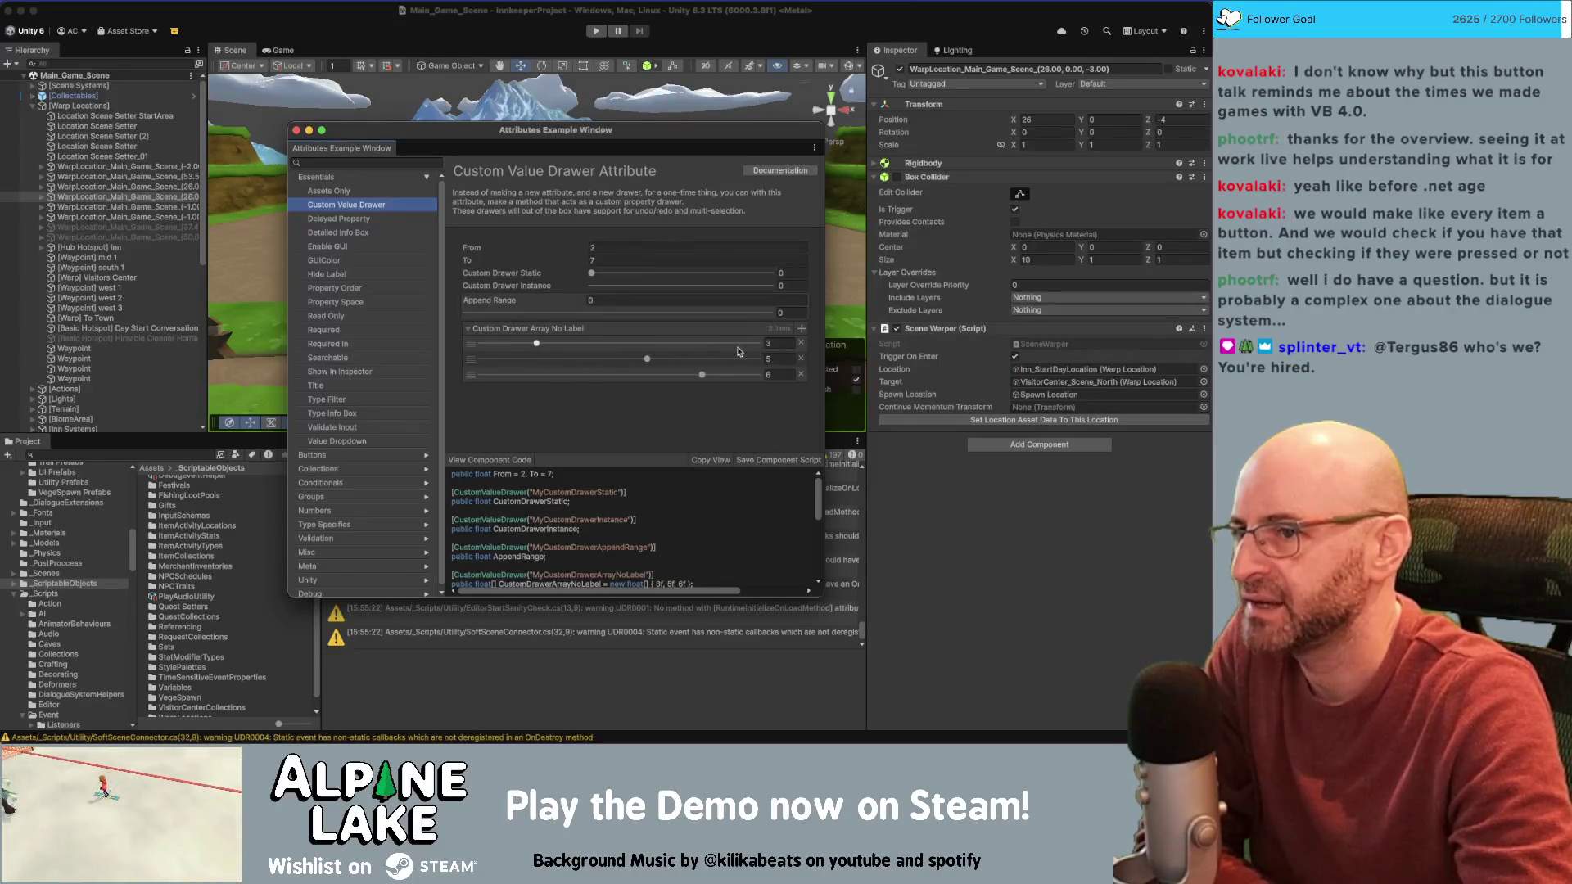
left_click(471, 330)
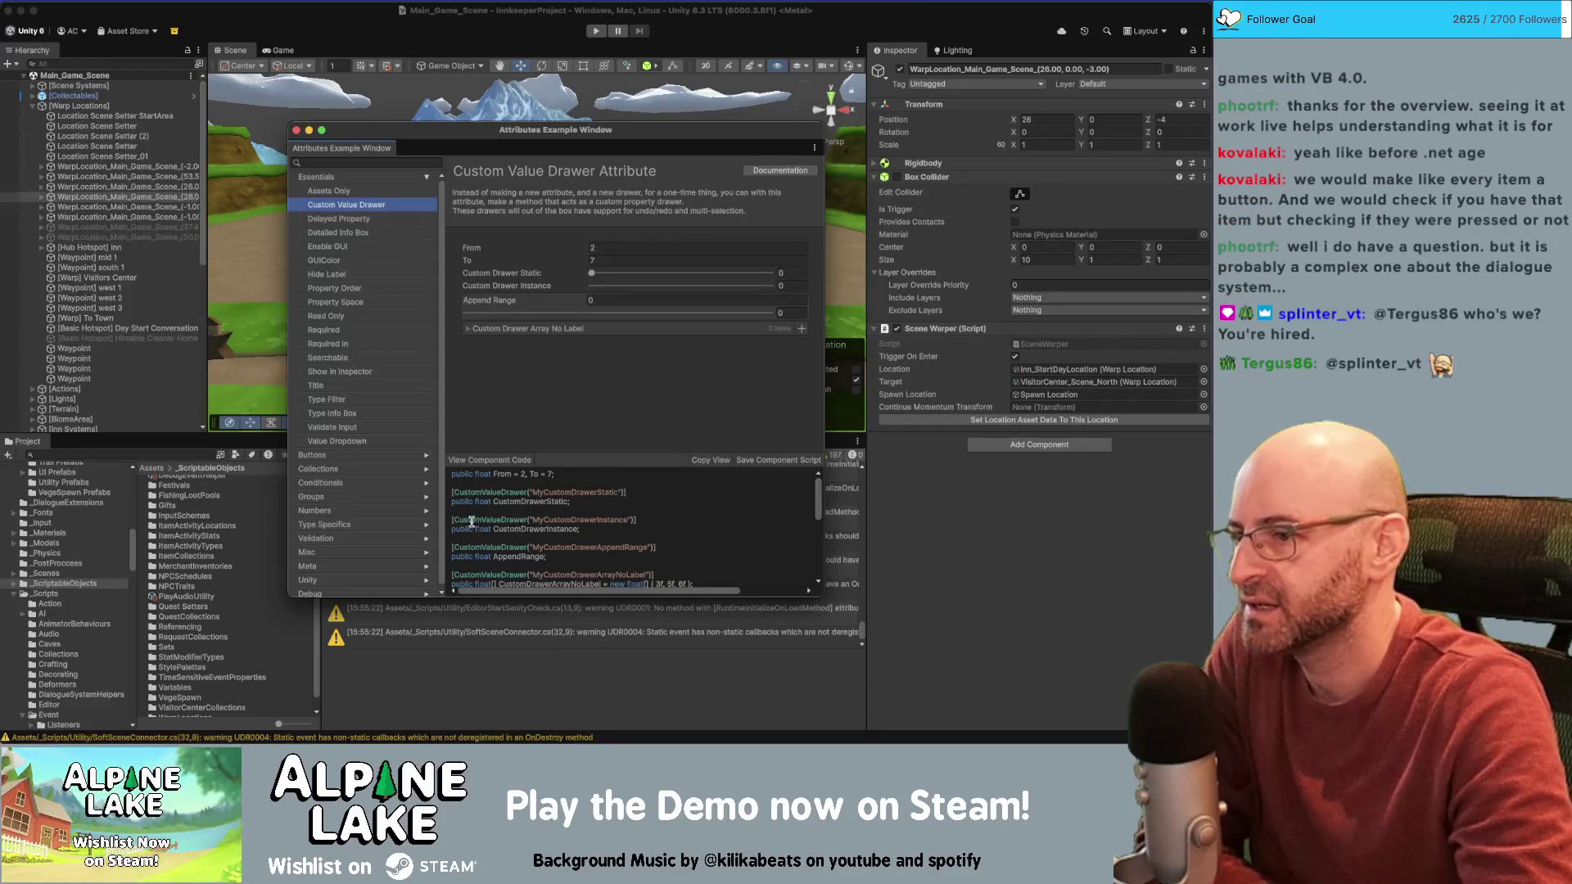
scroll(622, 516, "down", 5)
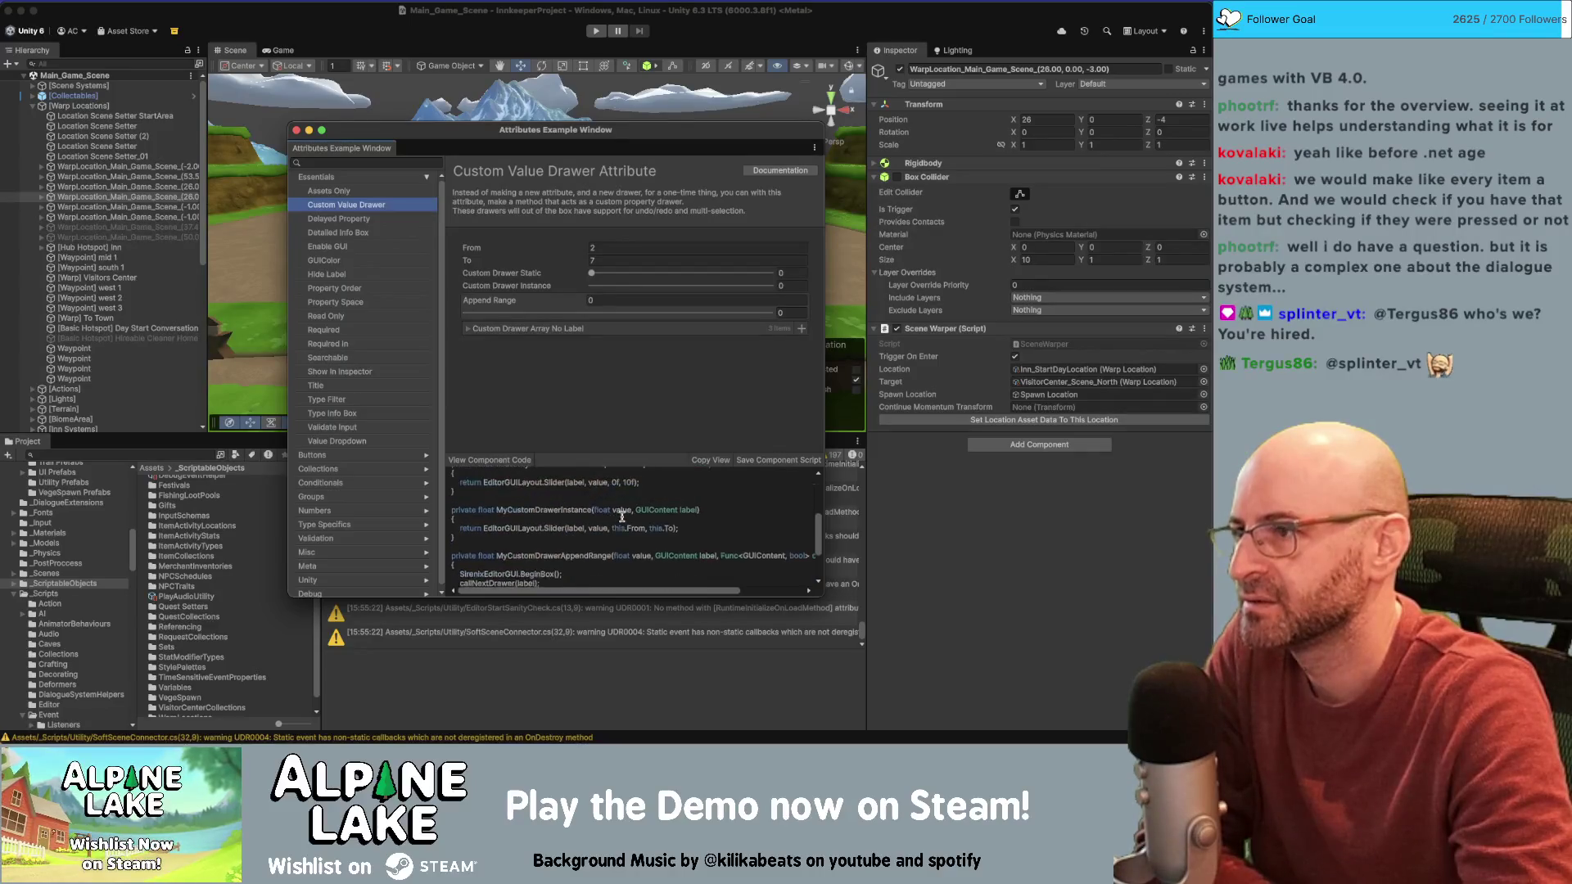
scroll(621, 517, "up", 5)
left_click(381, 221)
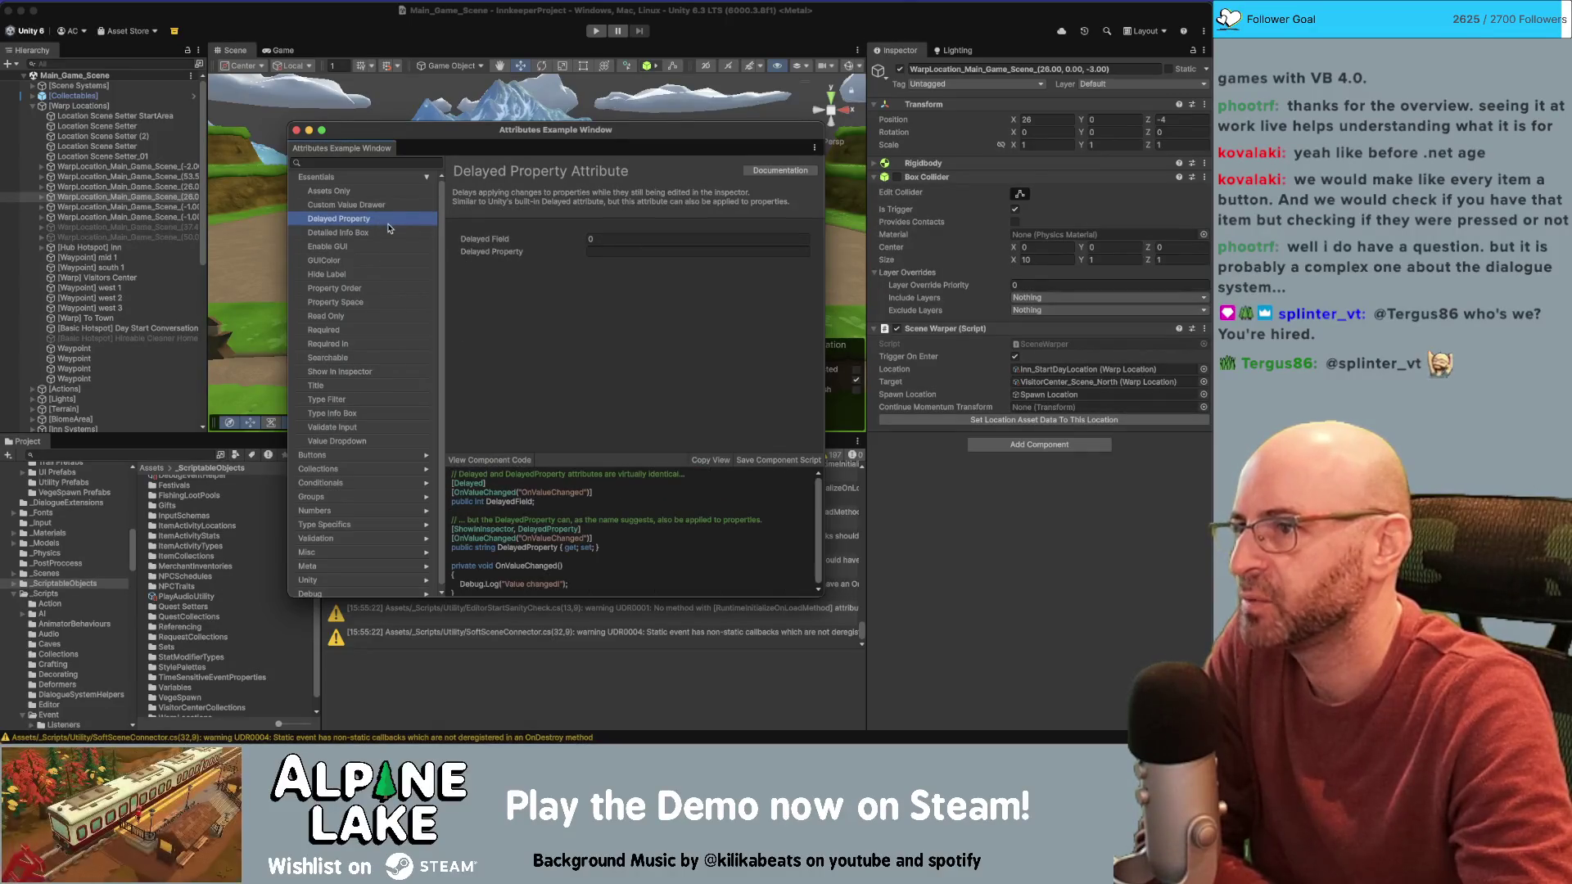
left_click(392, 233)
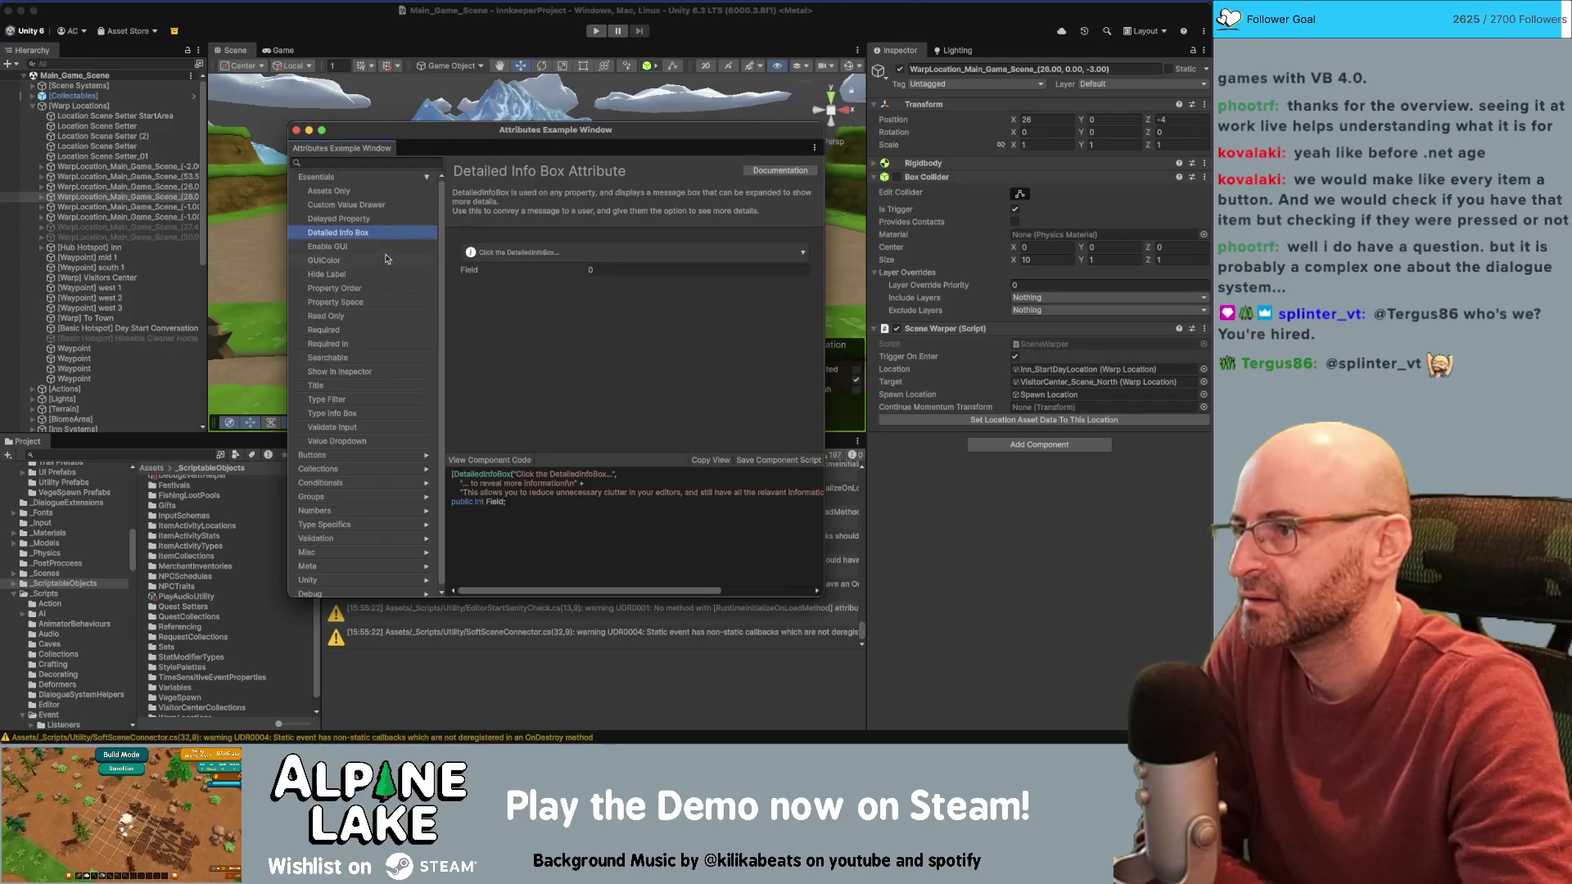
left_click(386, 249)
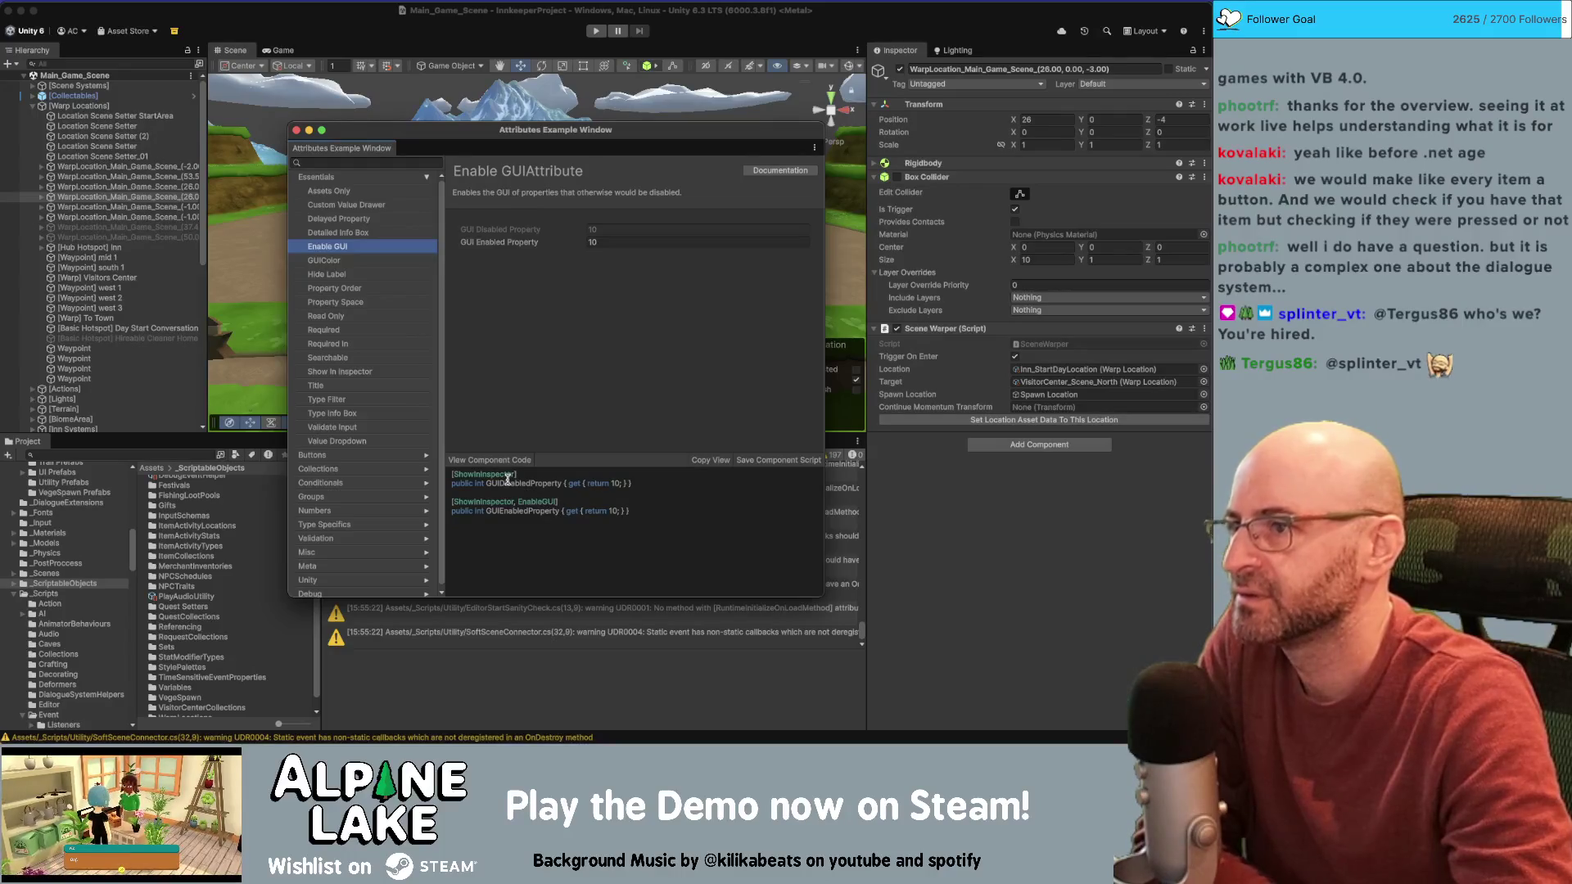
left_click(324, 261)
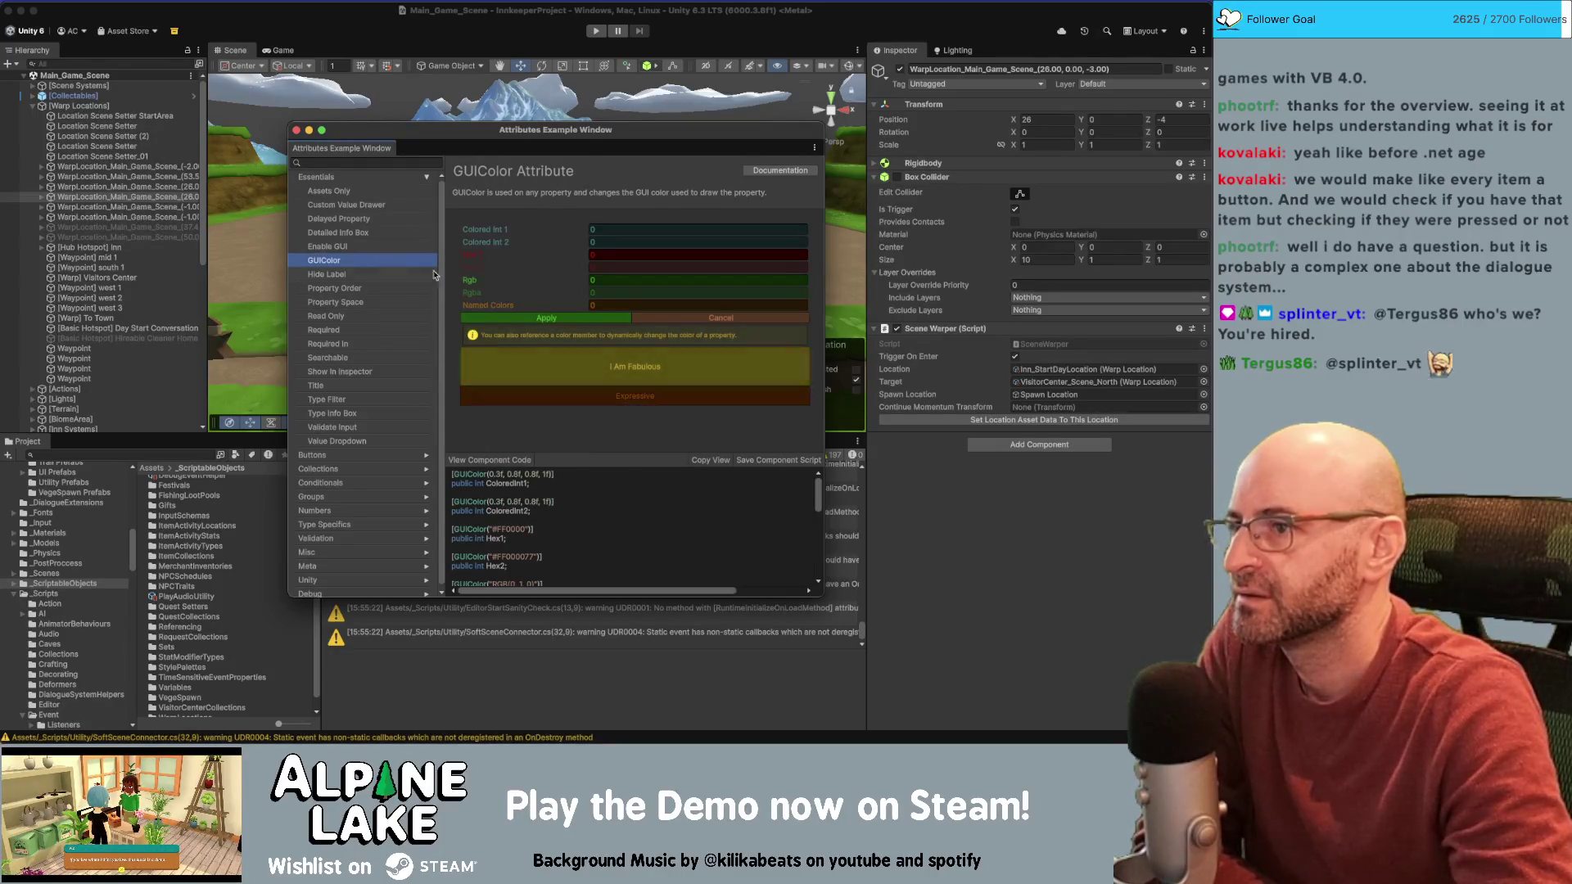
View the Property Order, Hide Label, Property Space and Required attribute examples.
left_click(338, 288)
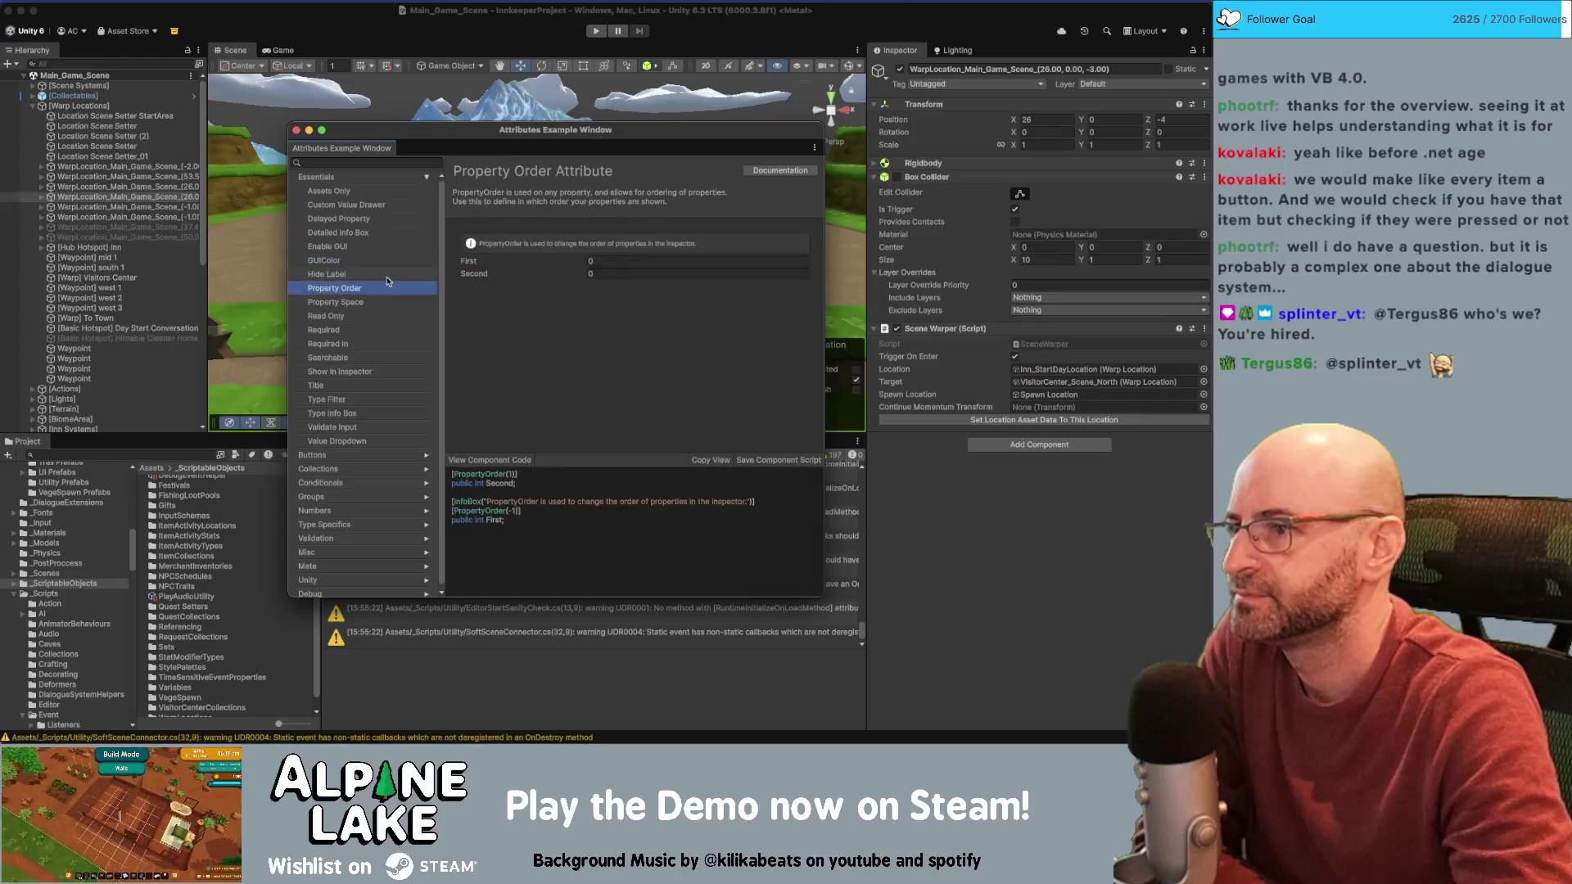
left_click(389, 275)
left_click(388, 302)
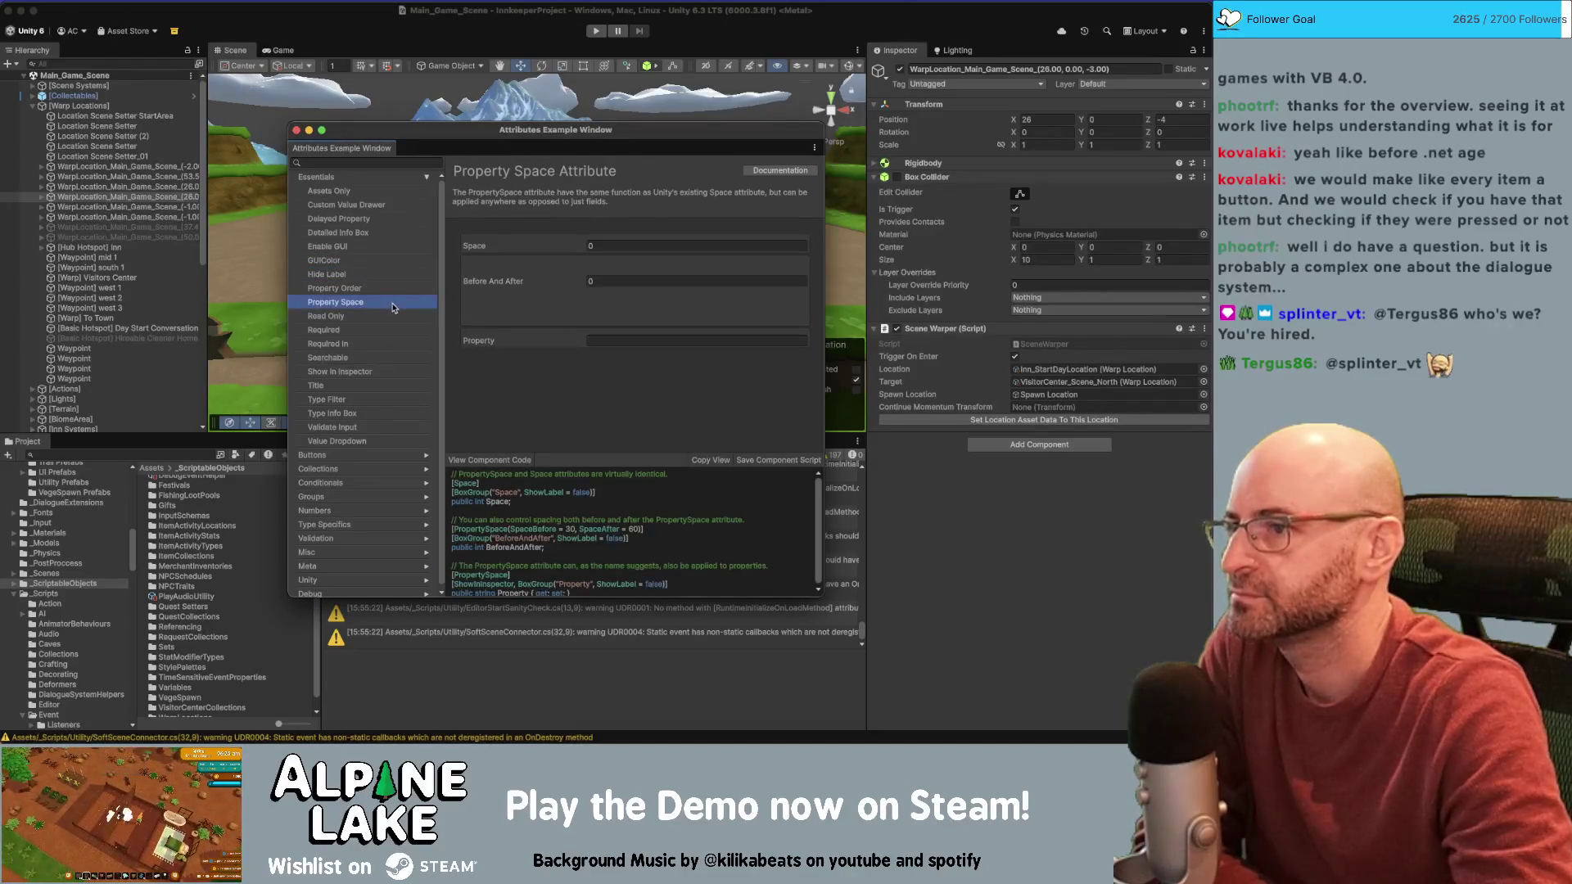
left_click(394, 329)
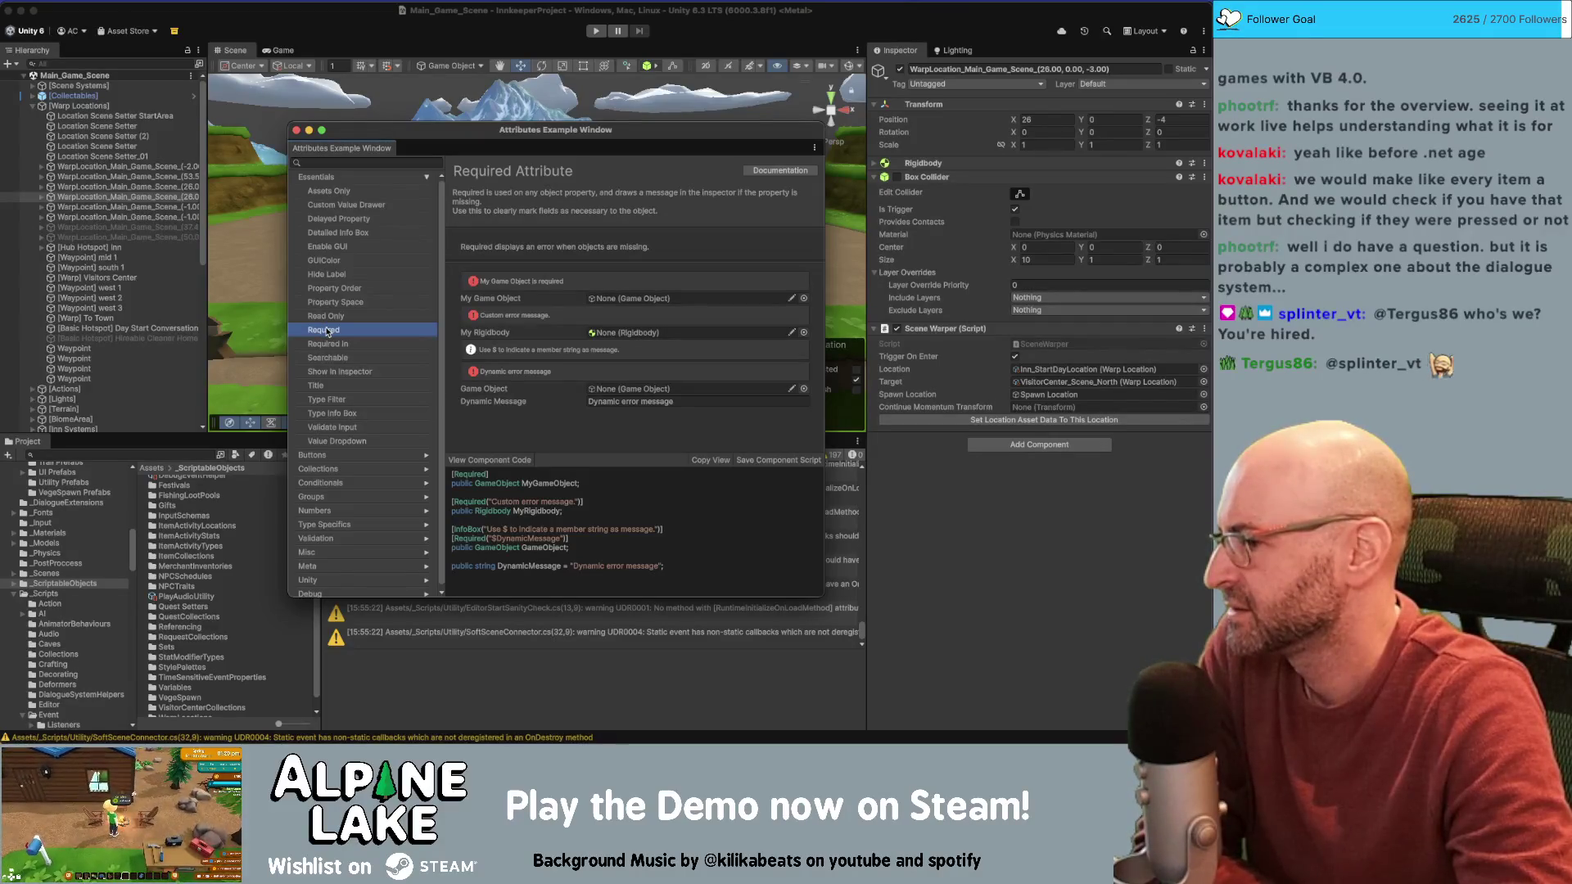
Close the Attributes Example window, deselect in the Scene view and switch to the Miro board.
left_click(298, 130)
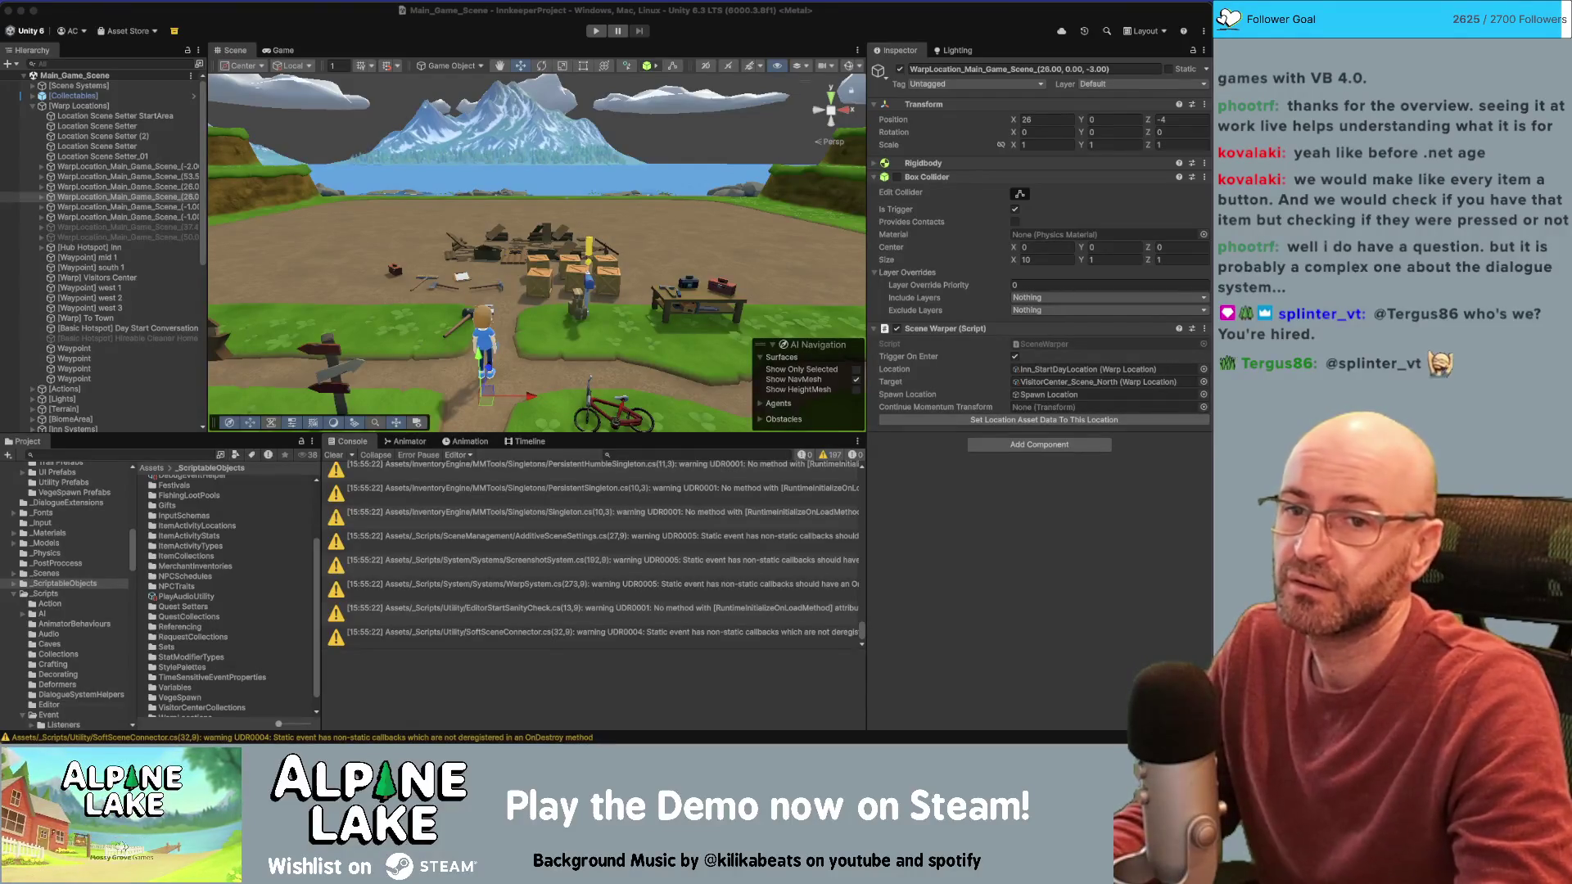
left_click(706, 145)
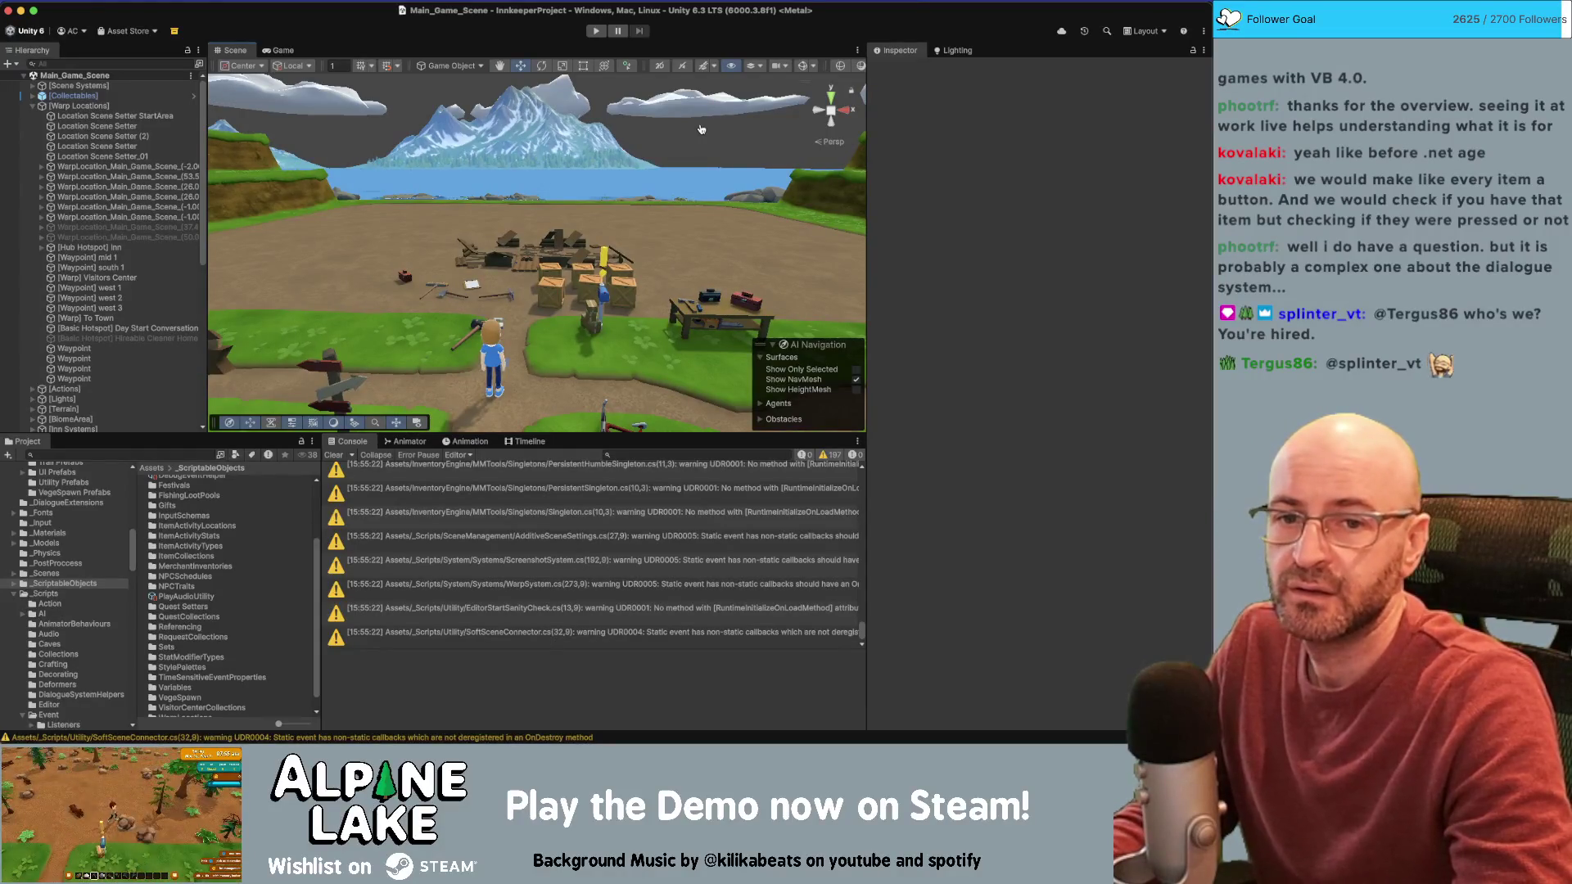
key("super+Tab")
scroll(810, 163, "up", 2)
scroll(810, 162, "down", 3)
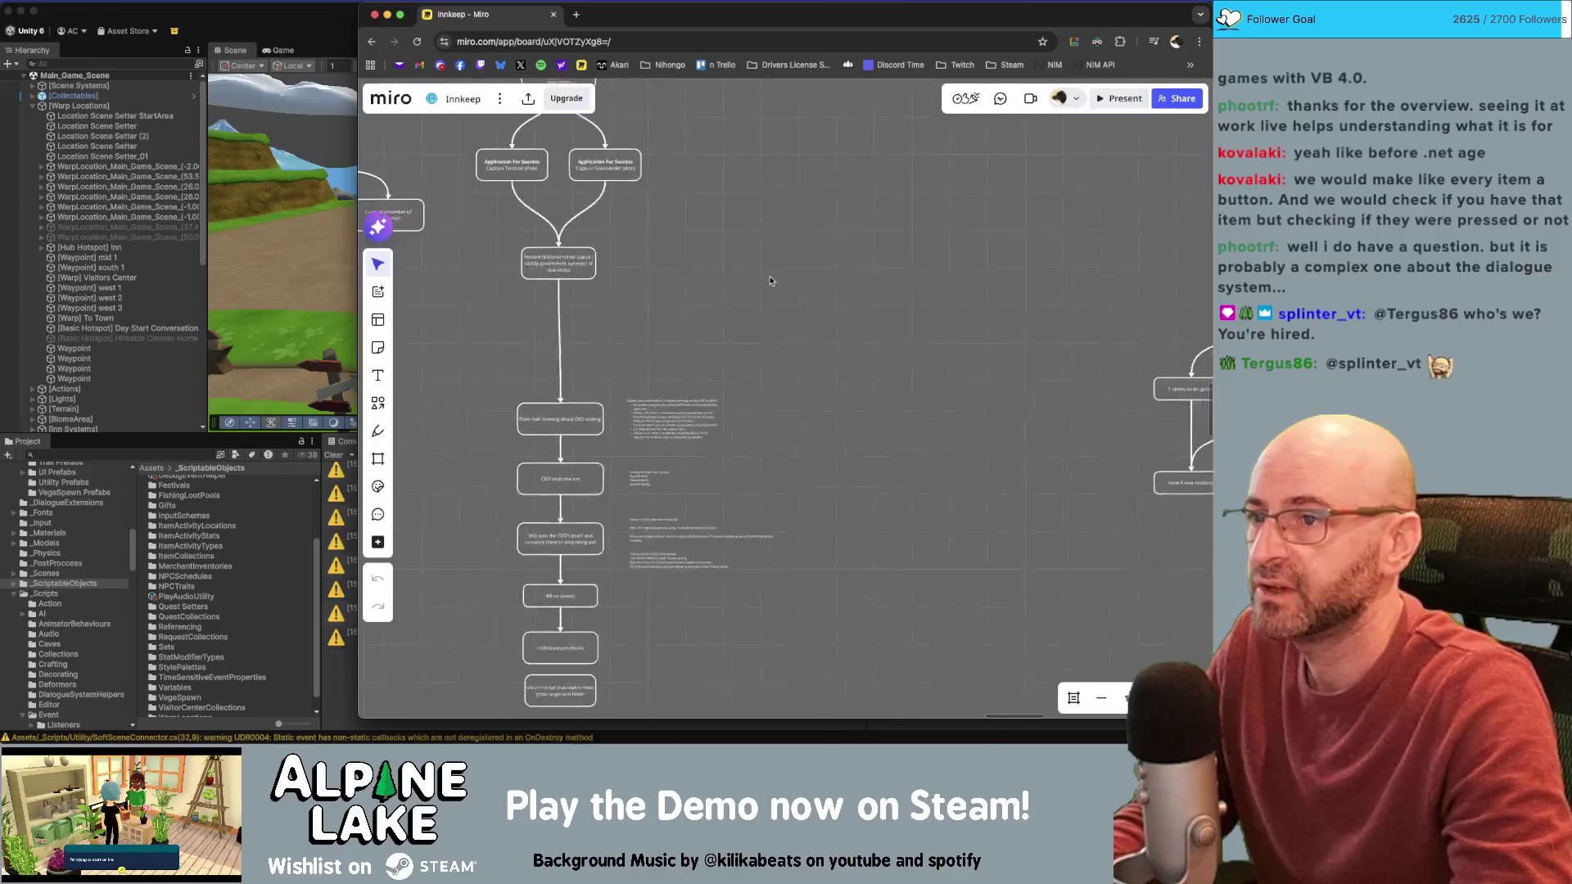
scroll(786, 308, "down", 2)
scroll(742, 479, "down", 3)
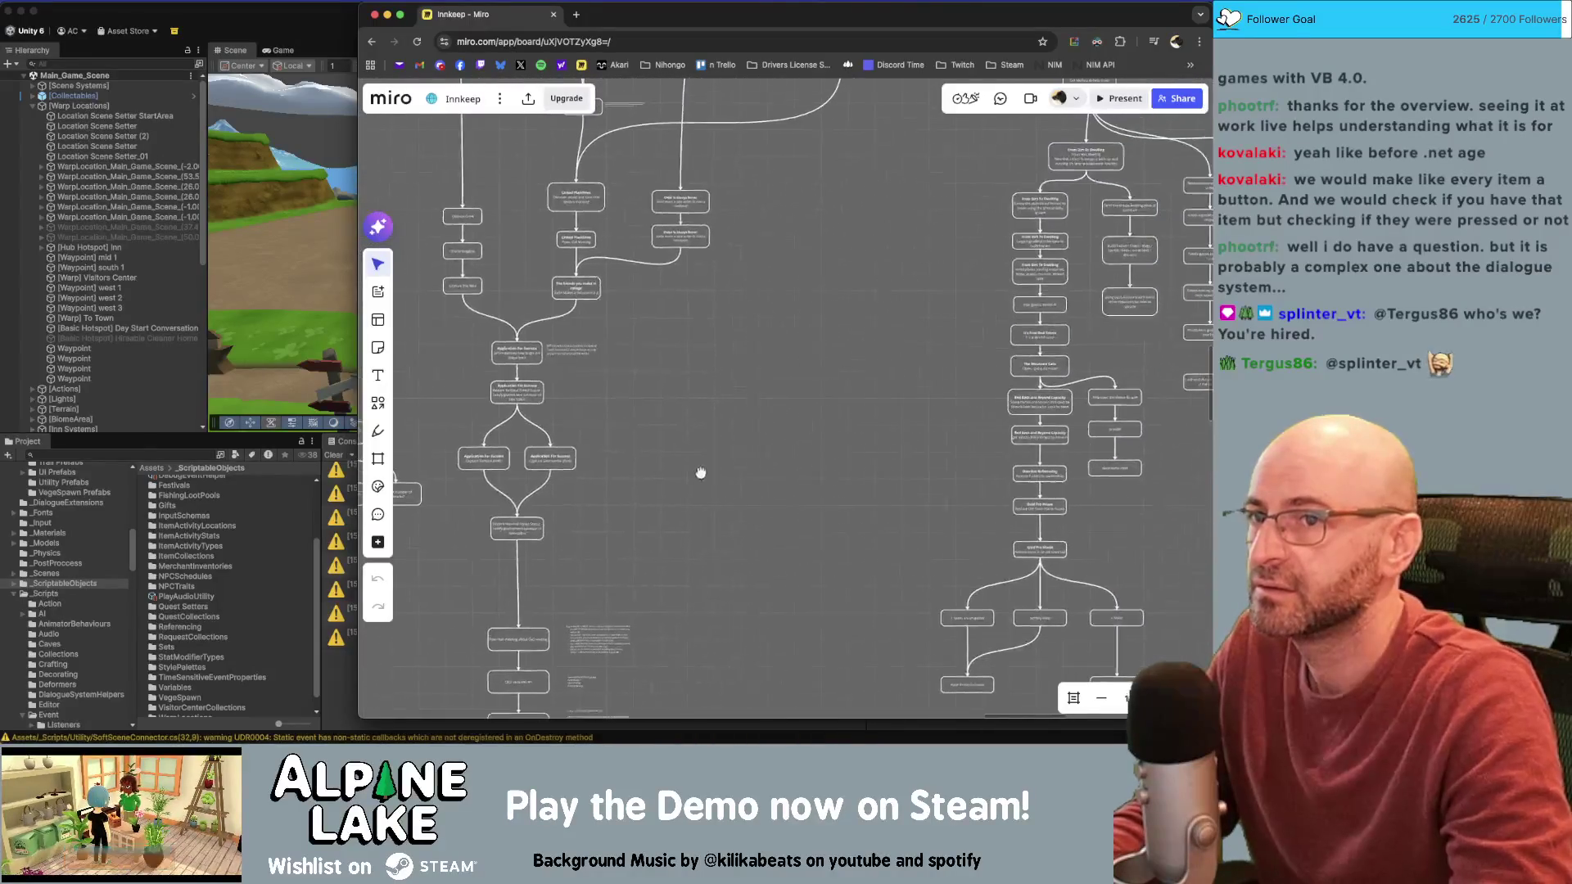
Pan the Innkeep flowchart, move one node slightly right, then switch to the Economy Design Tool note.
left_click_drag(742, 479, 699, 407)
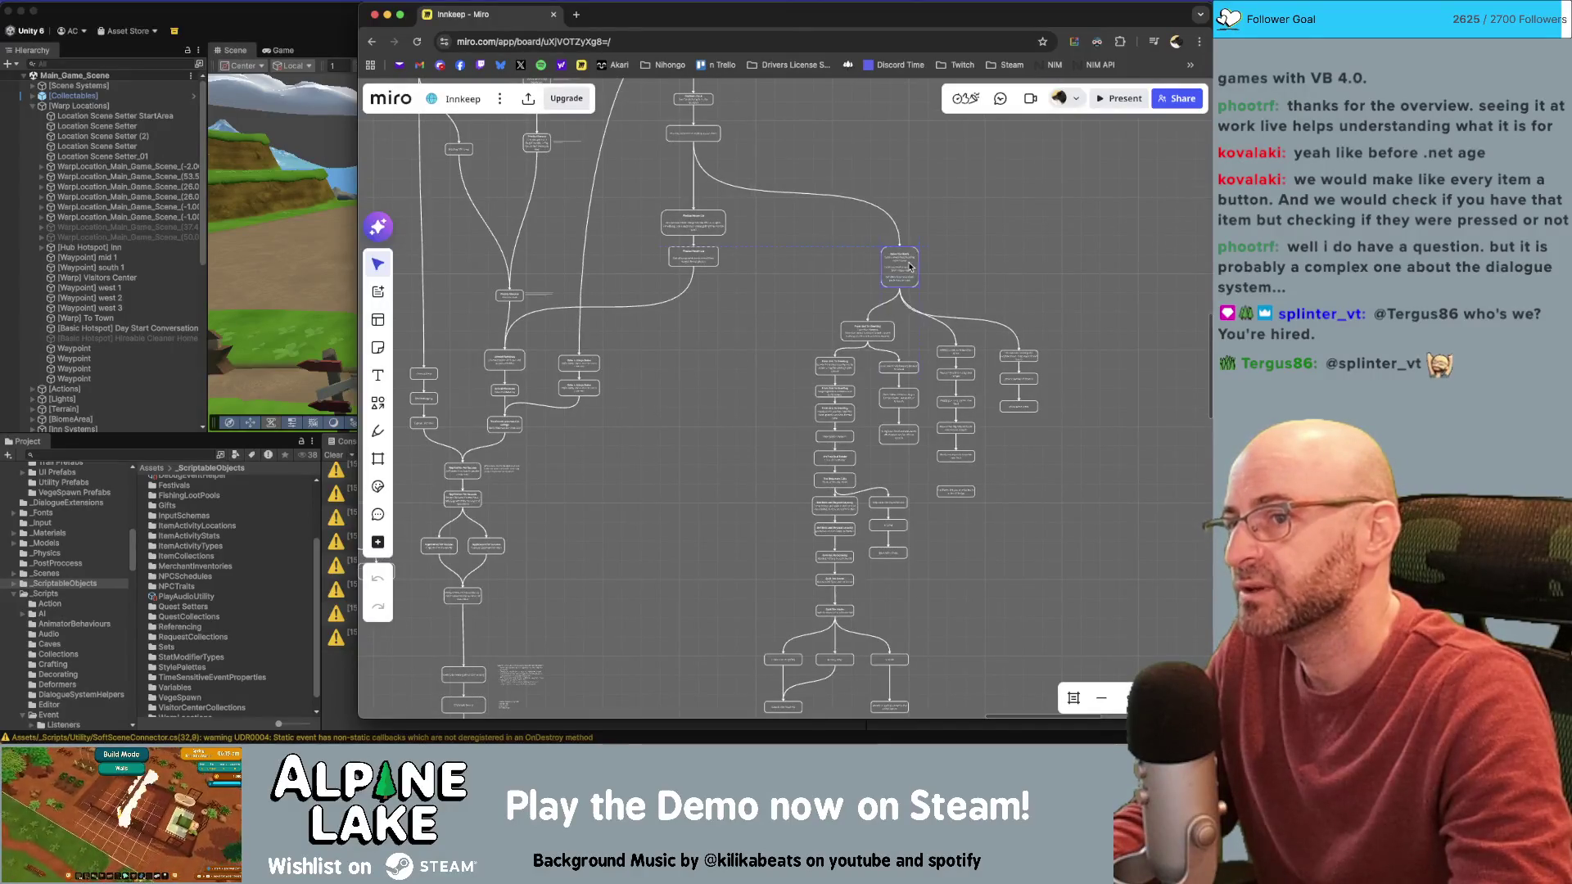
left_click_drag(877, 268, 958, 264)
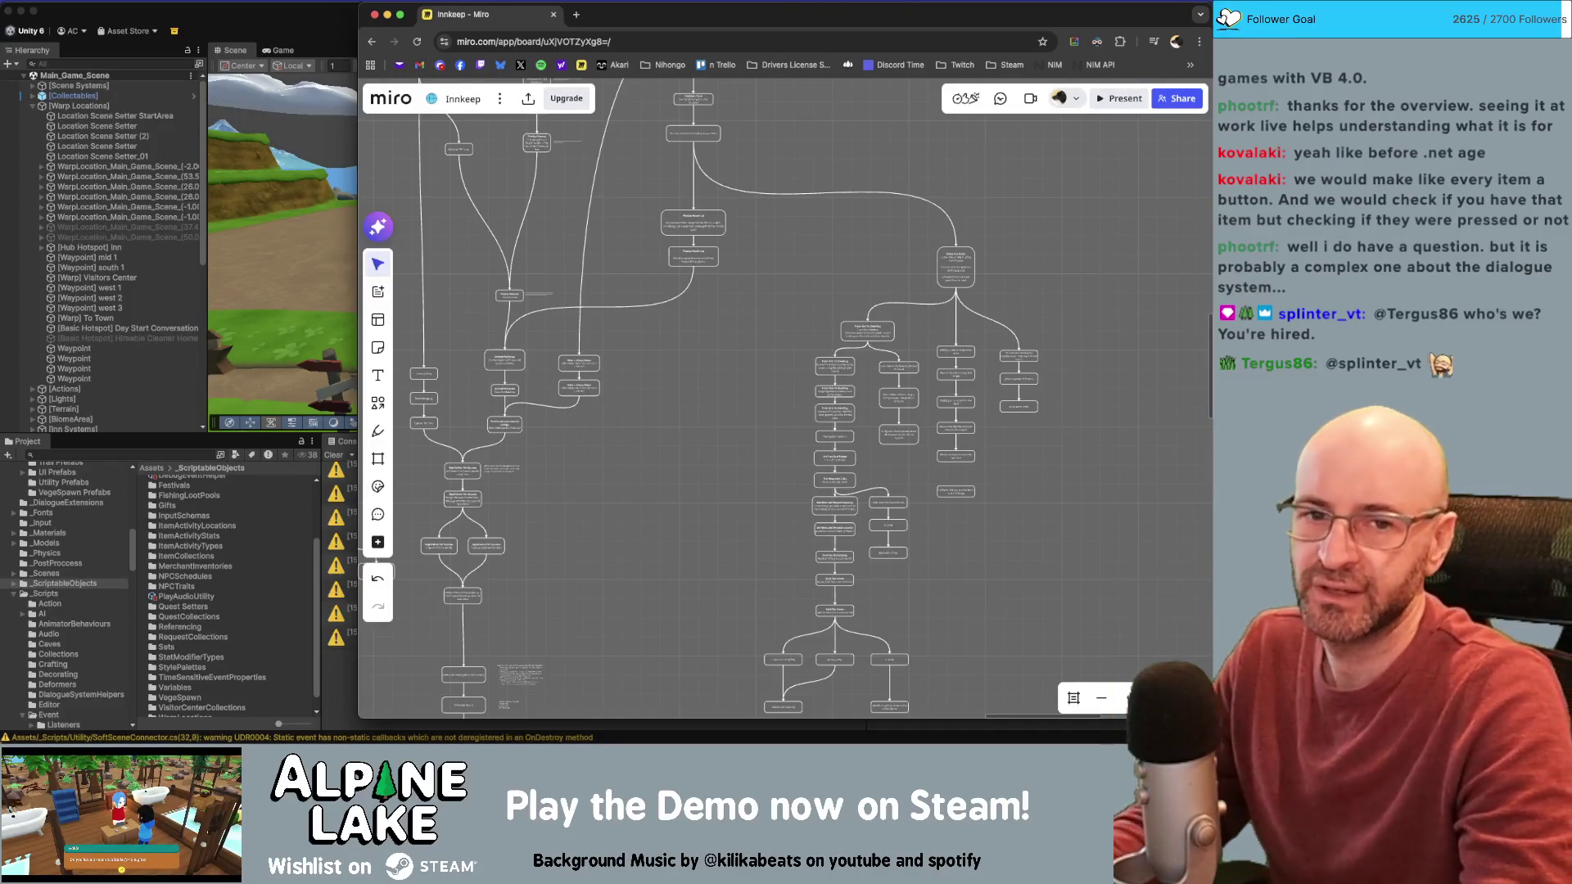
key("super+Tab")
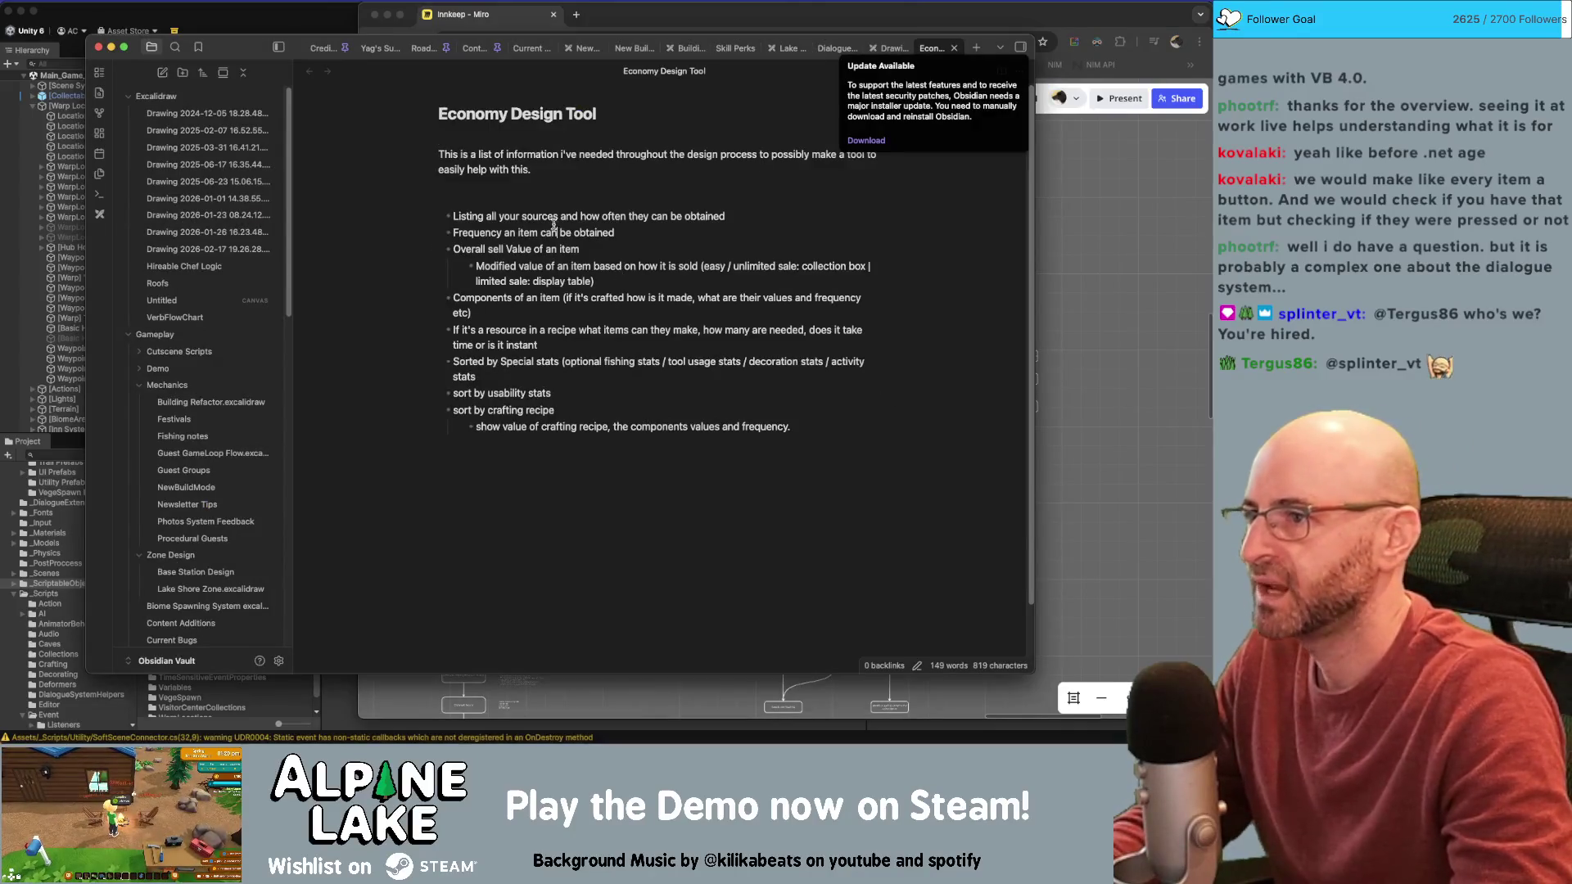
Highlight and clear passages of the first bullet about item sources while reading it.
left_click_drag(498, 216, 680, 216)
left_click(679, 216)
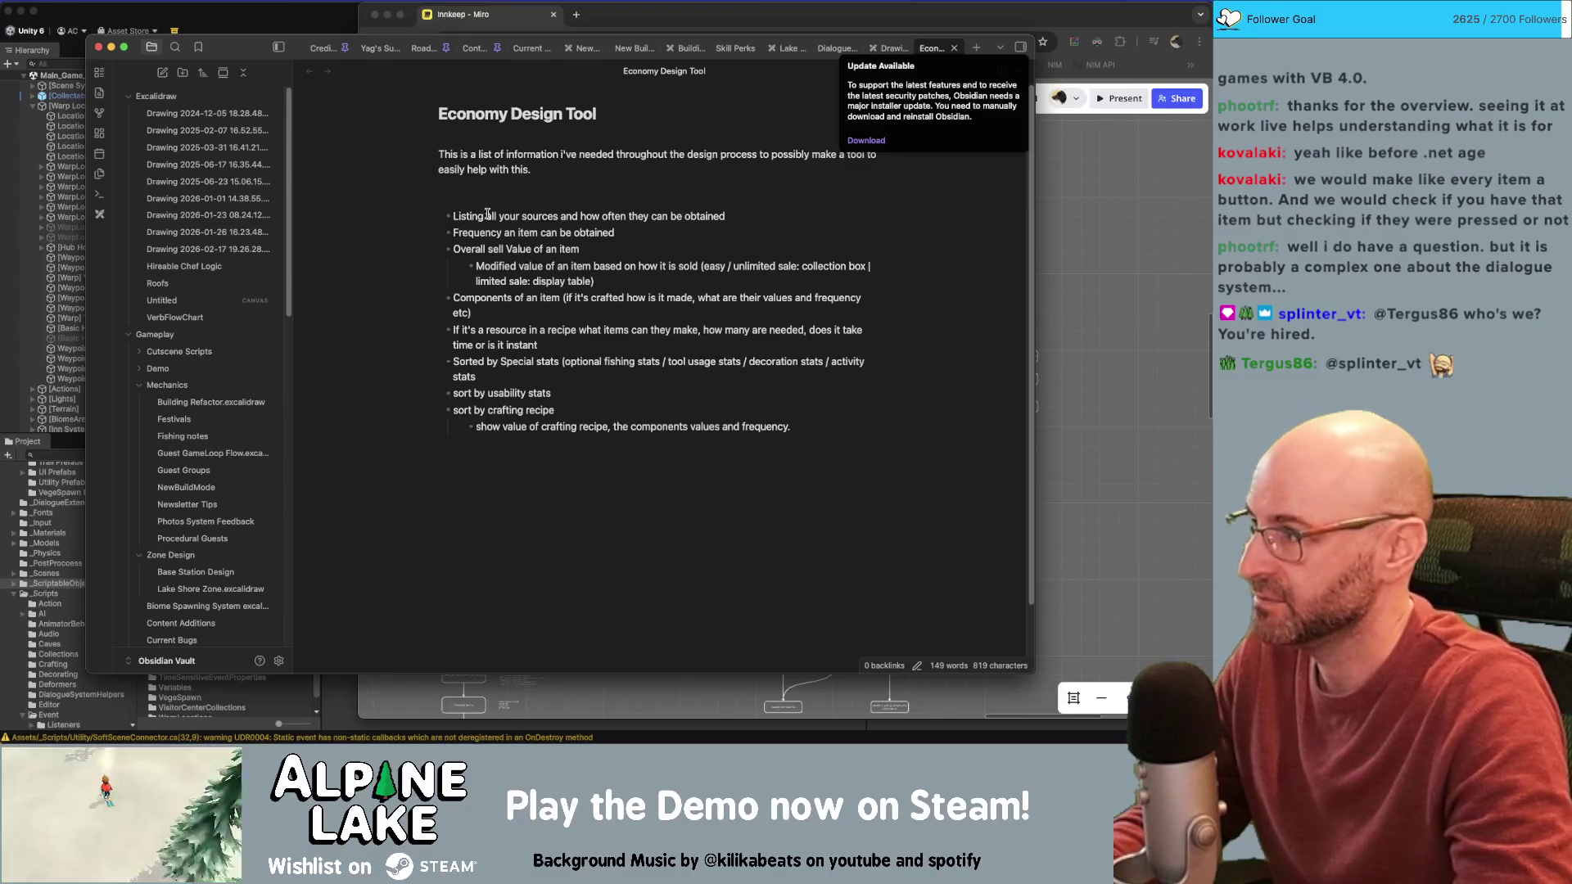
mouse_move(550, 217)
left_mouse_down()
mouse_move(718, 217)
mouse_move(551, 216)
left_mouse_up()
left_click(717, 216)
left_click(552, 221)
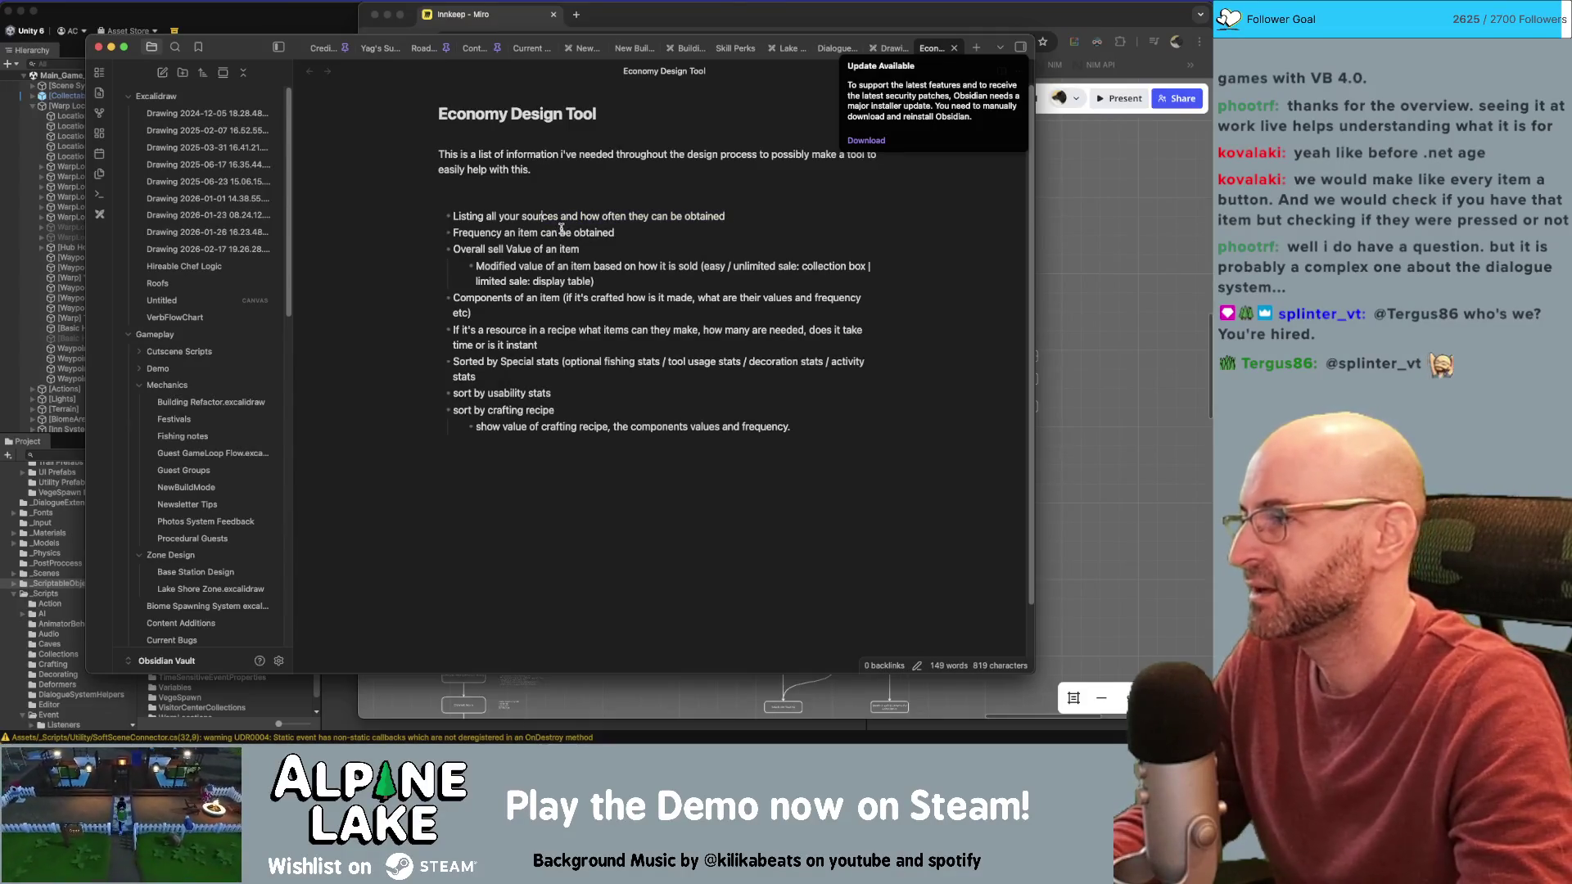
left_click_drag(522, 218, 664, 217)
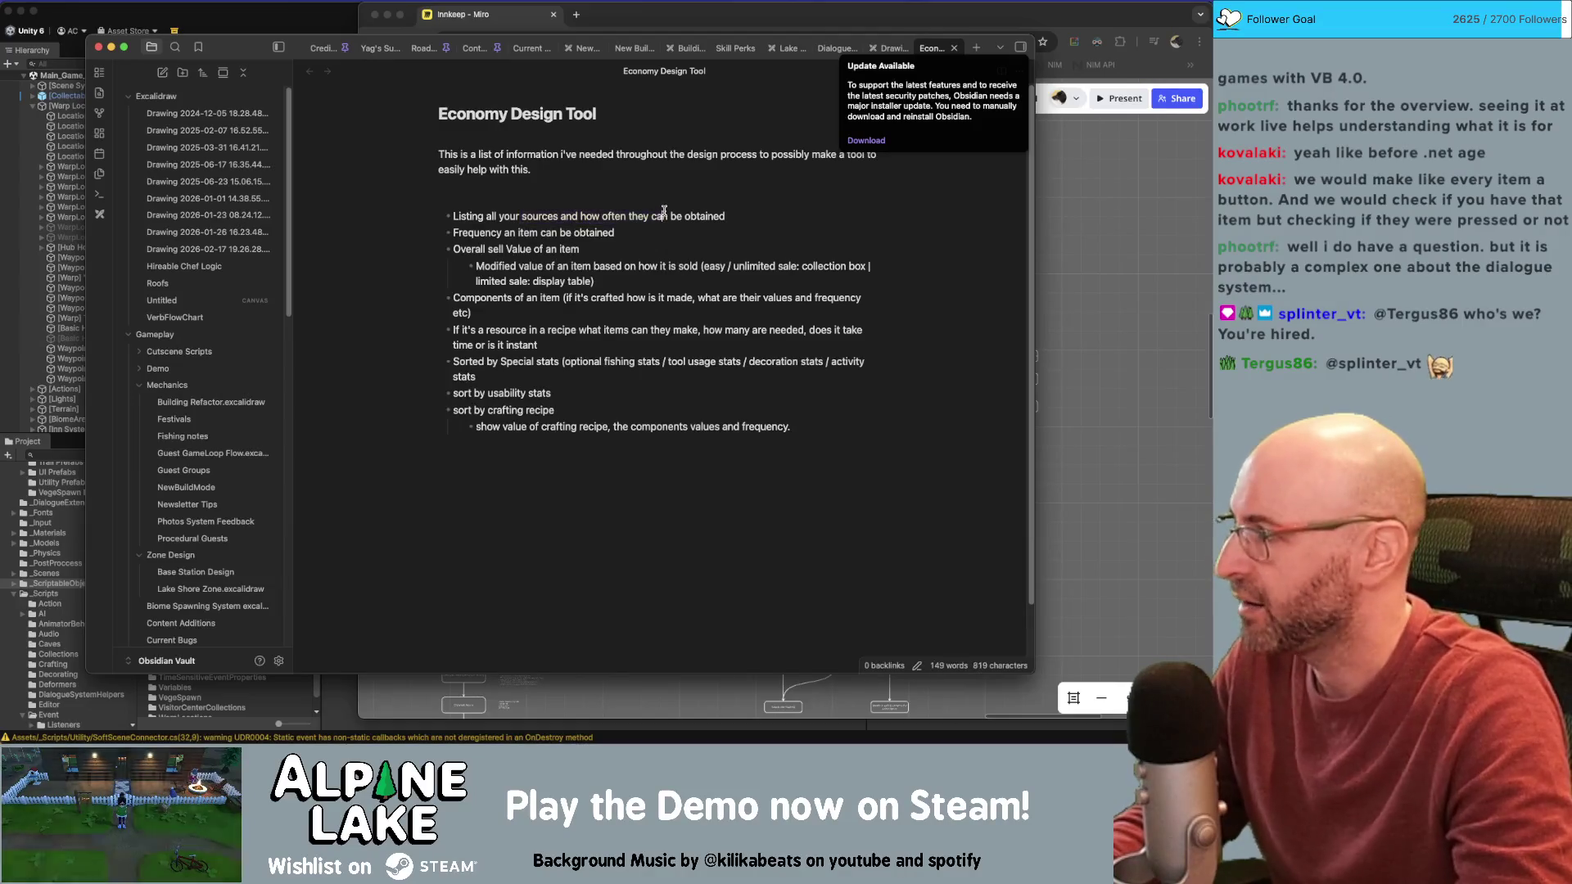
left_click(664, 215)
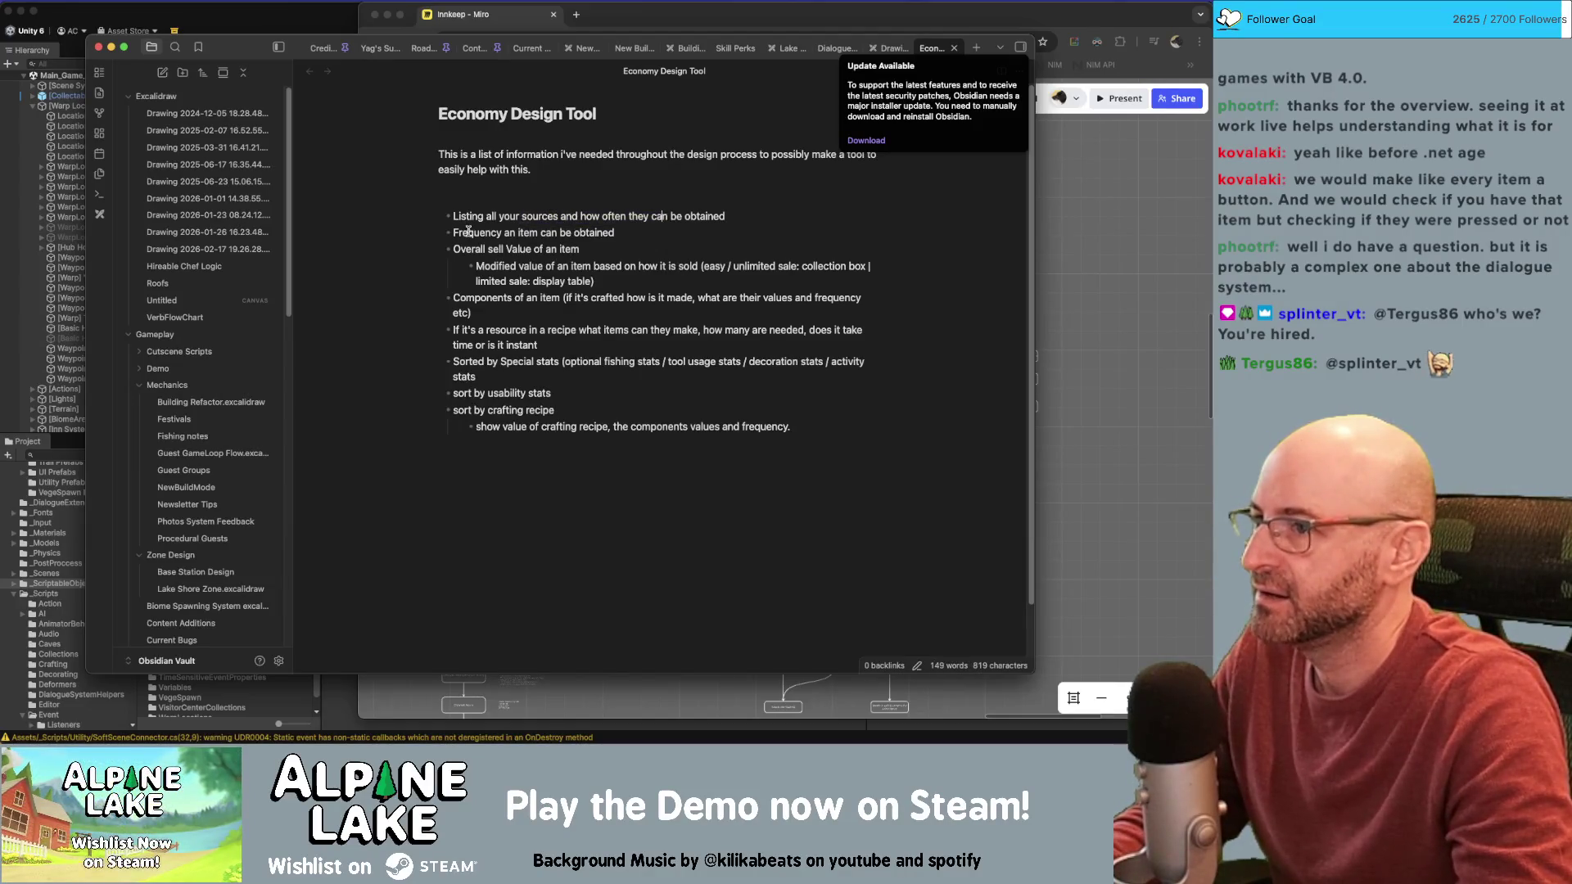
Highlight the bullets about item frequency and overall sell value.
left_click_drag(468, 232, 591, 231)
left_click_drag(468, 250, 545, 250)
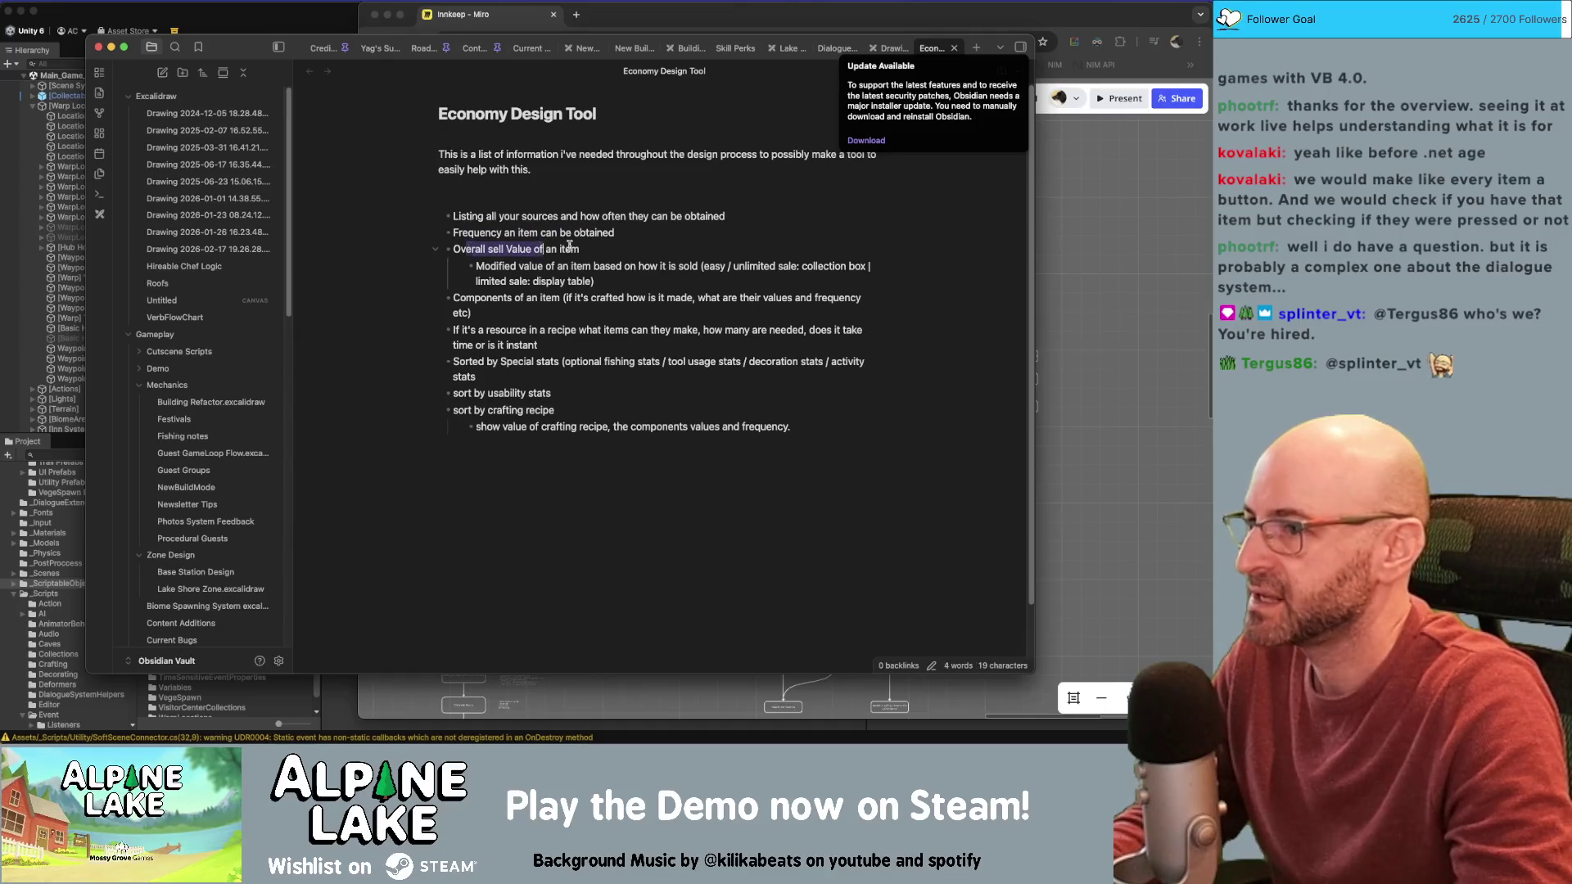
left_click(578, 250)
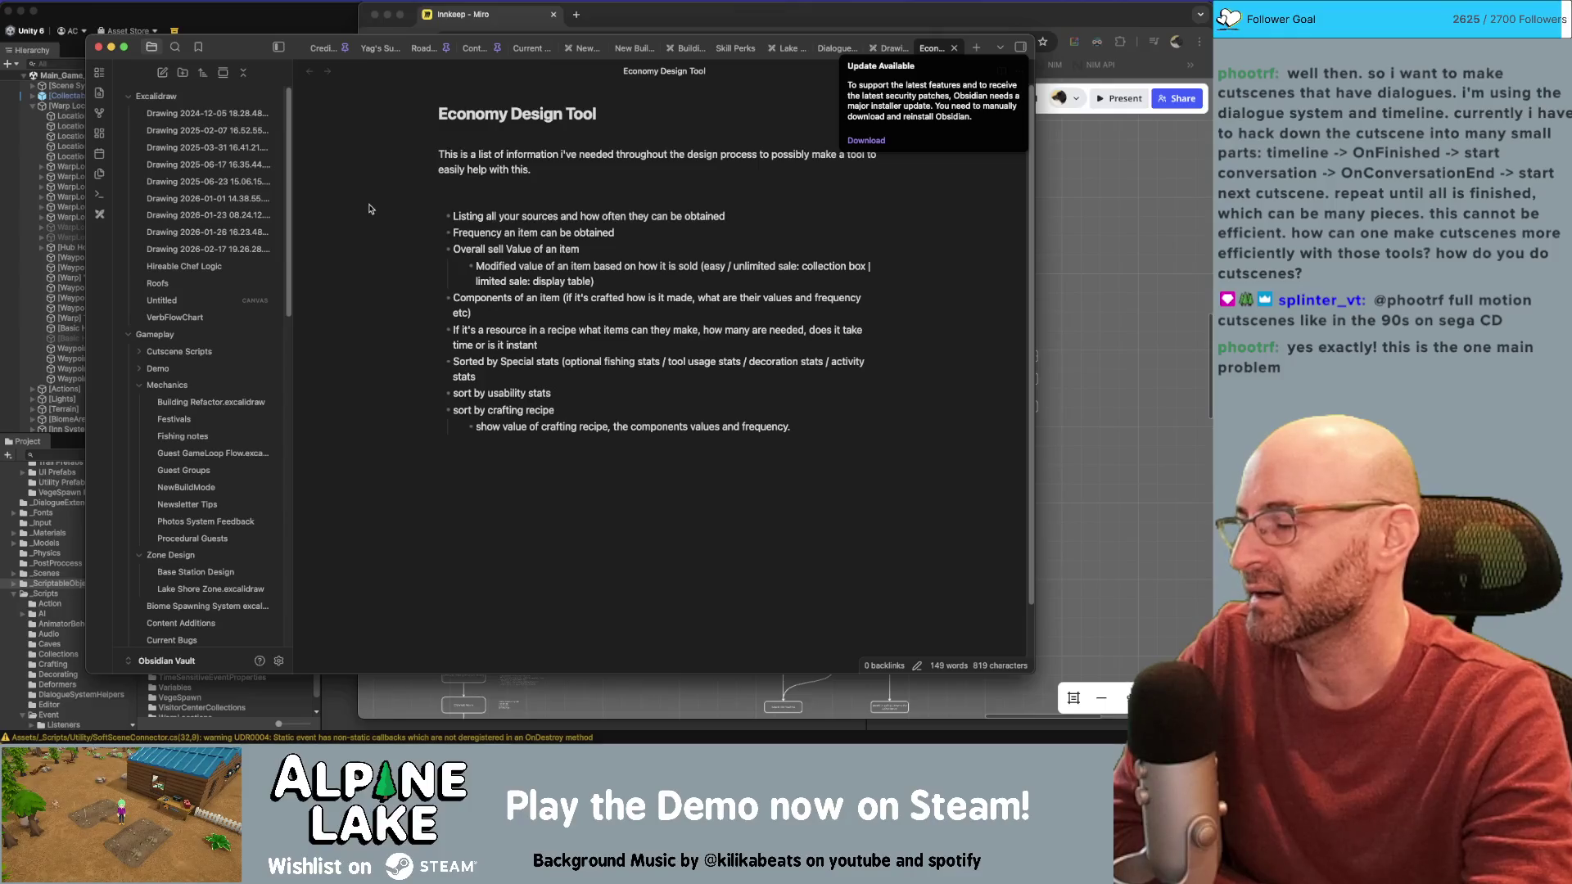
left_click(271, 20)
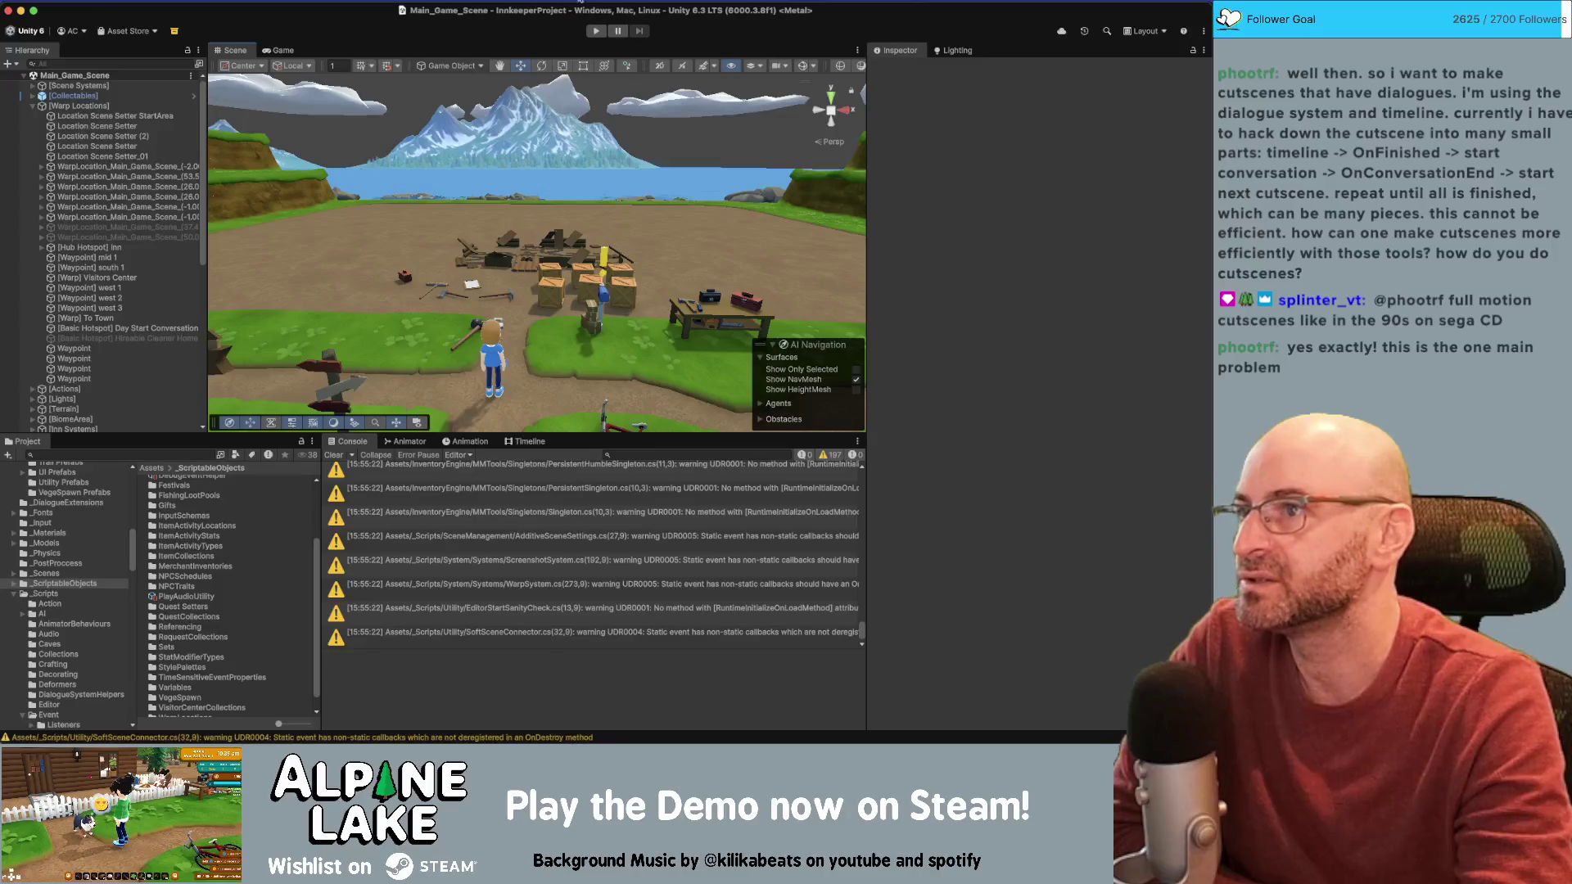
Apply the saved Gamedev editor layout from the layouts dropdown.
left_click(602, 5)
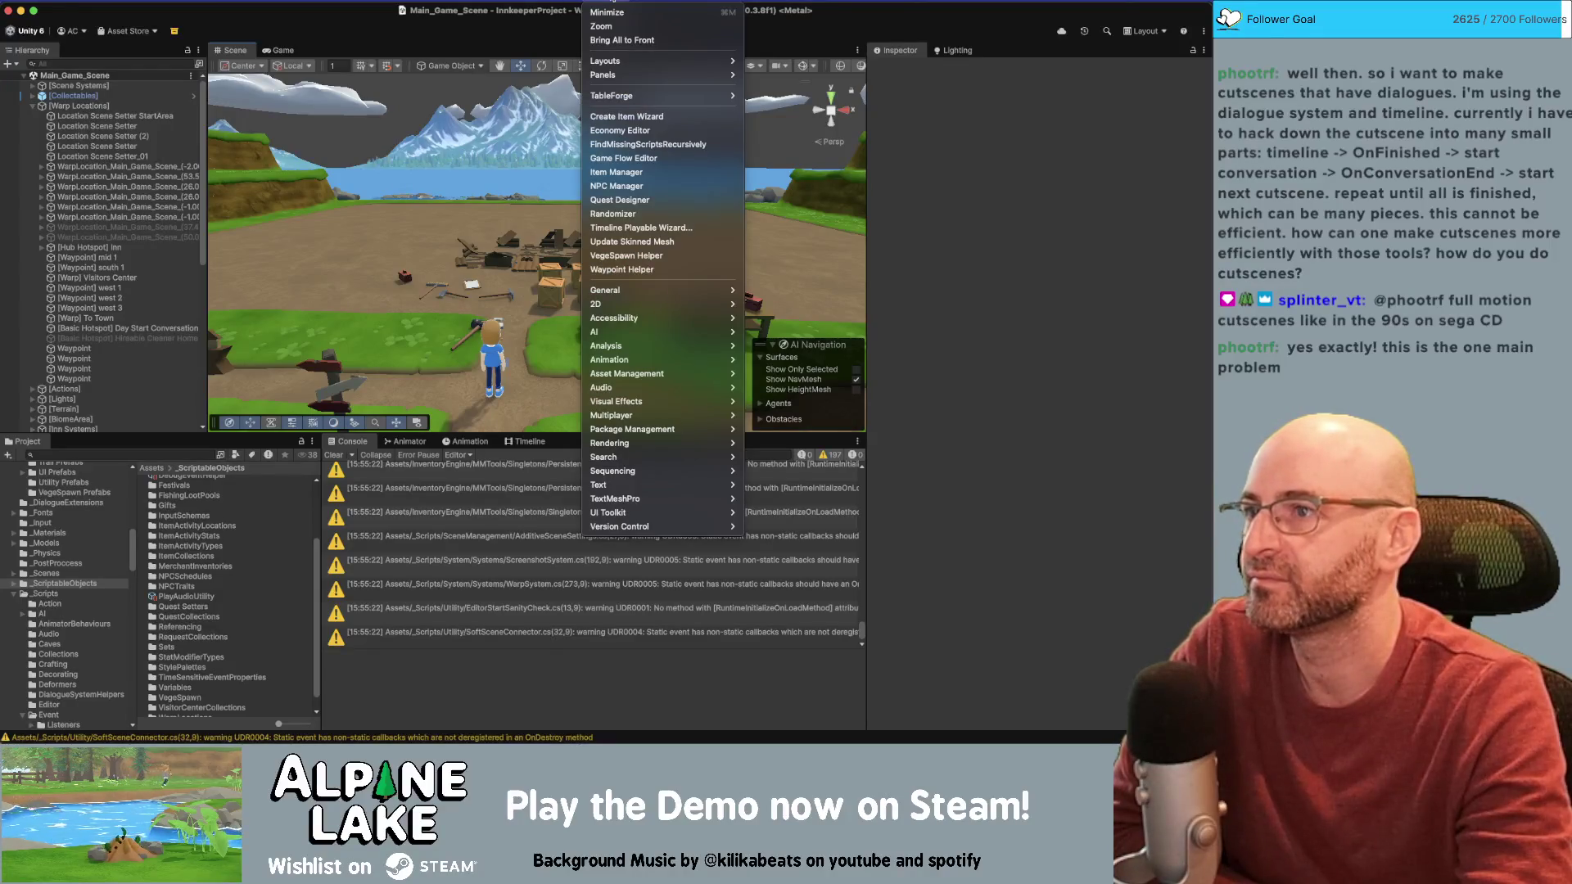
left_click(712, 123)
left_click(1146, 31)
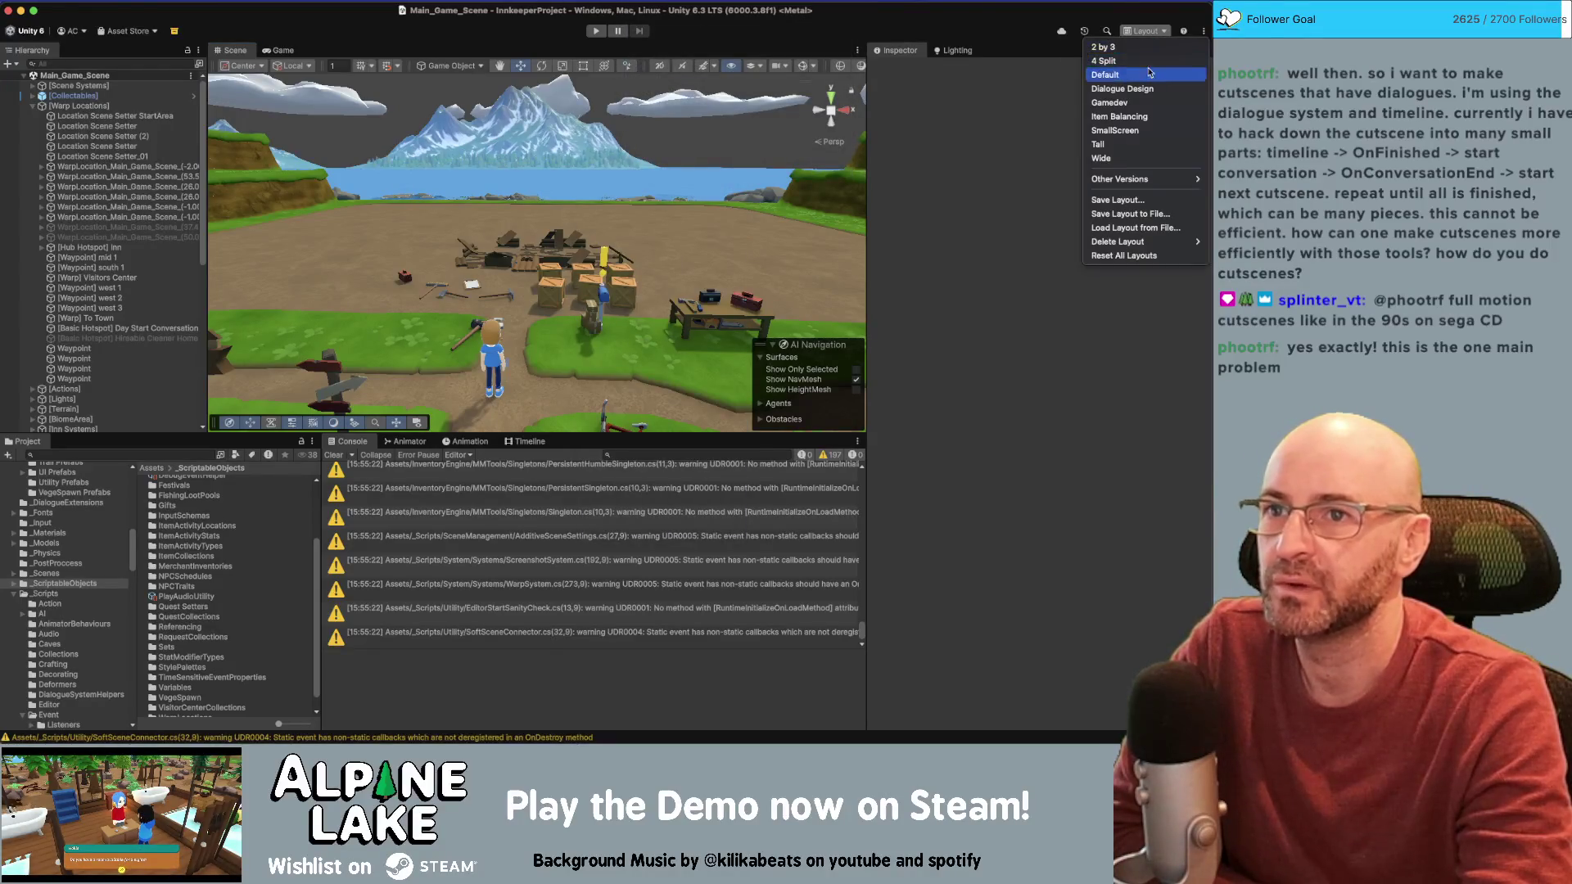
left_click(1121, 108)
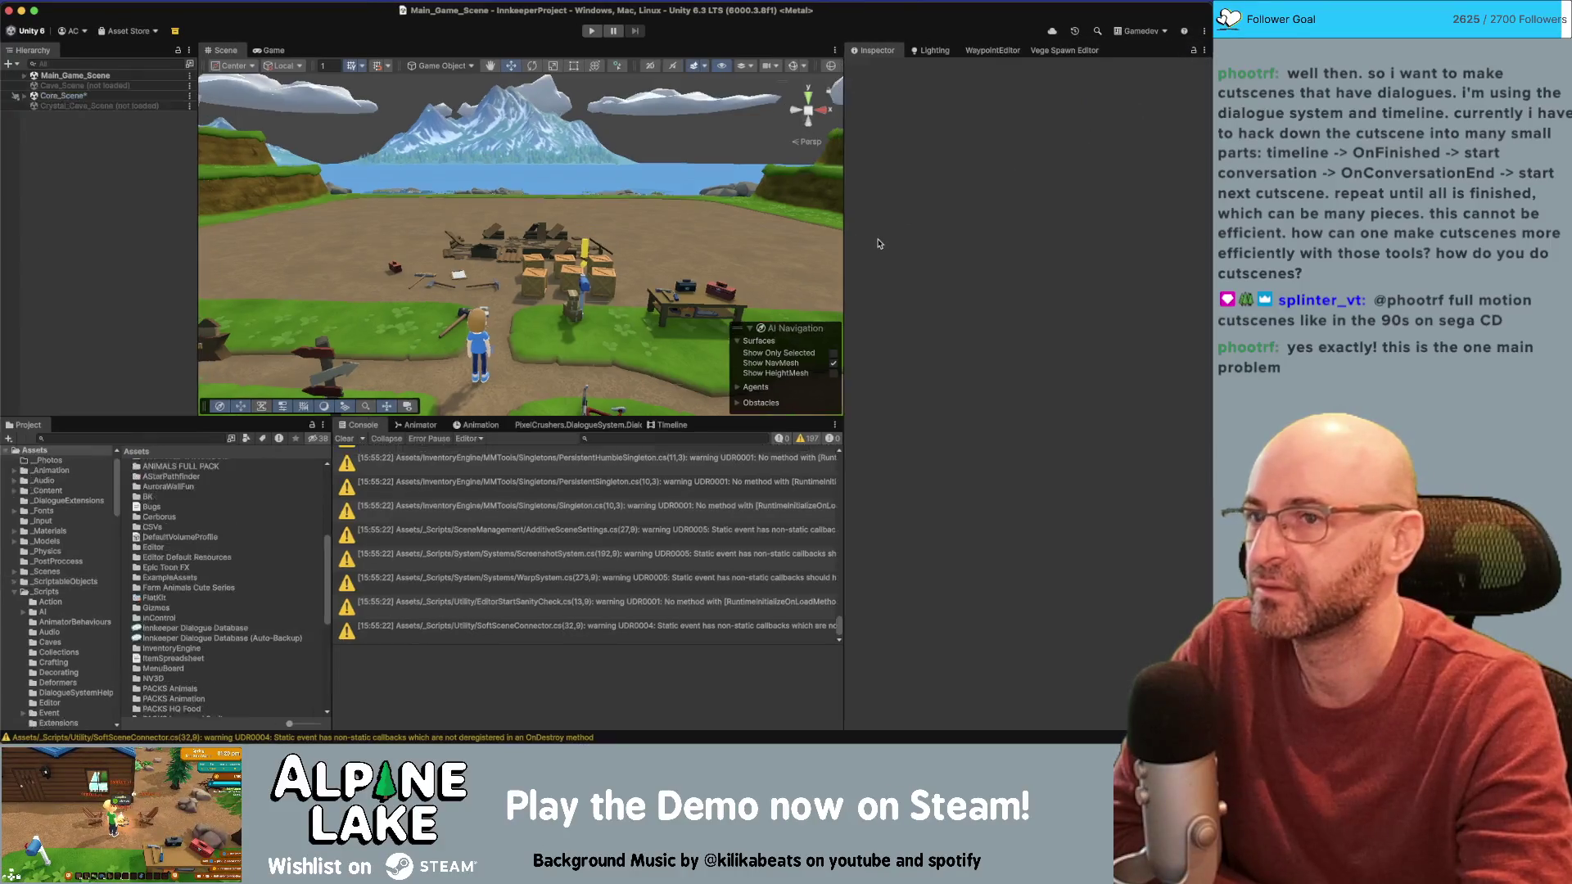
Show the Dialogue Database panel and its conversation selector.
left_click(577, 425)
left_click(720, 440)
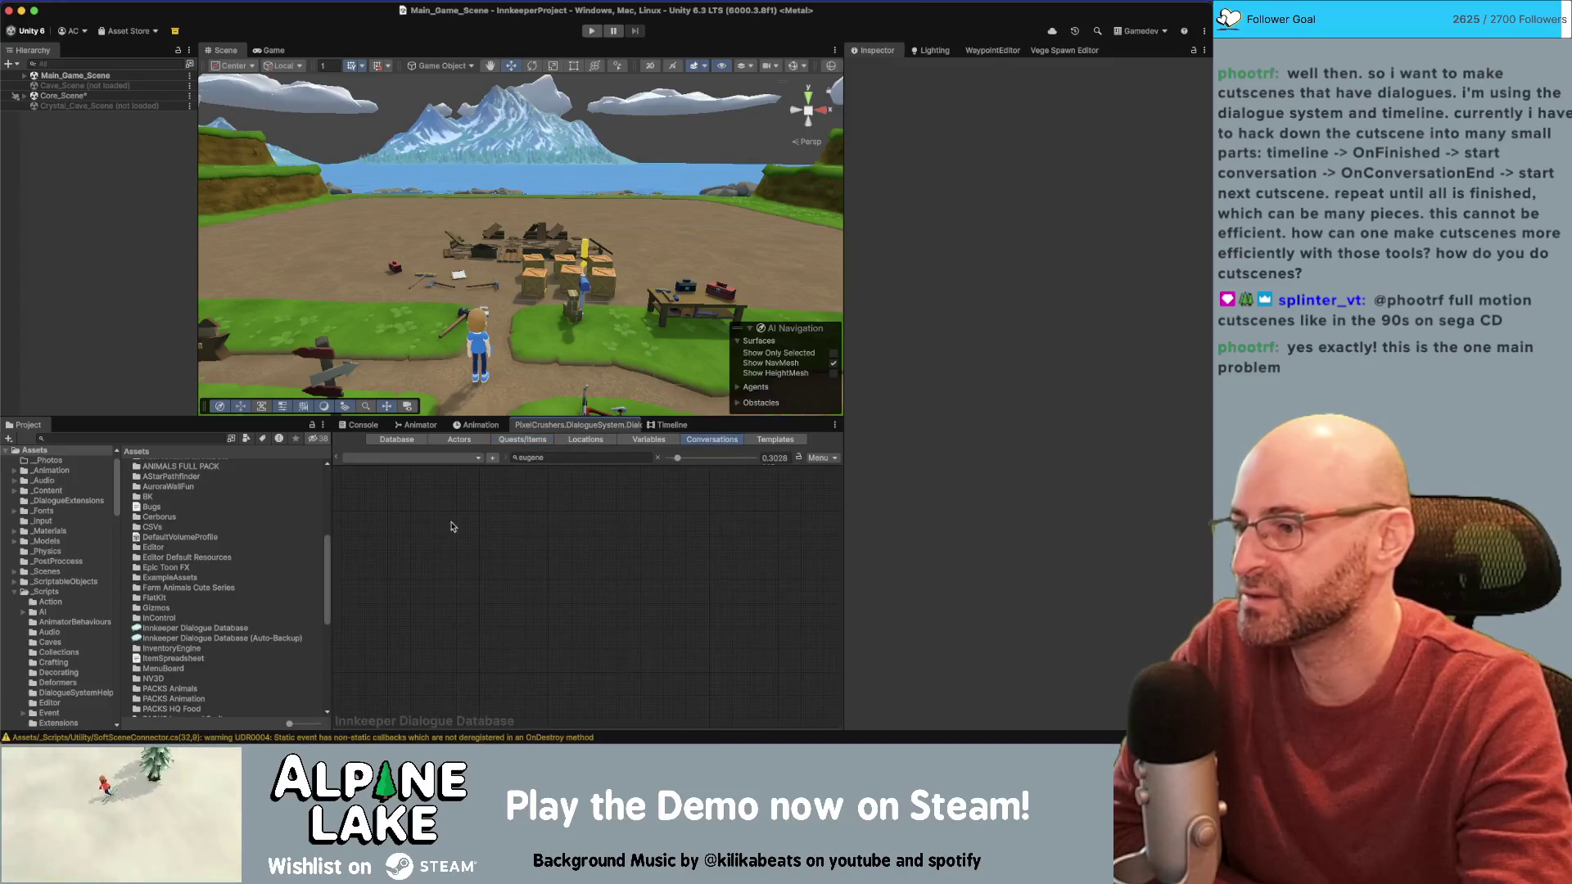
Load the Basic > Eugene > Guests conversation and select a dialogue entry.
left_click(419, 457)
mouse_move(510, 474)
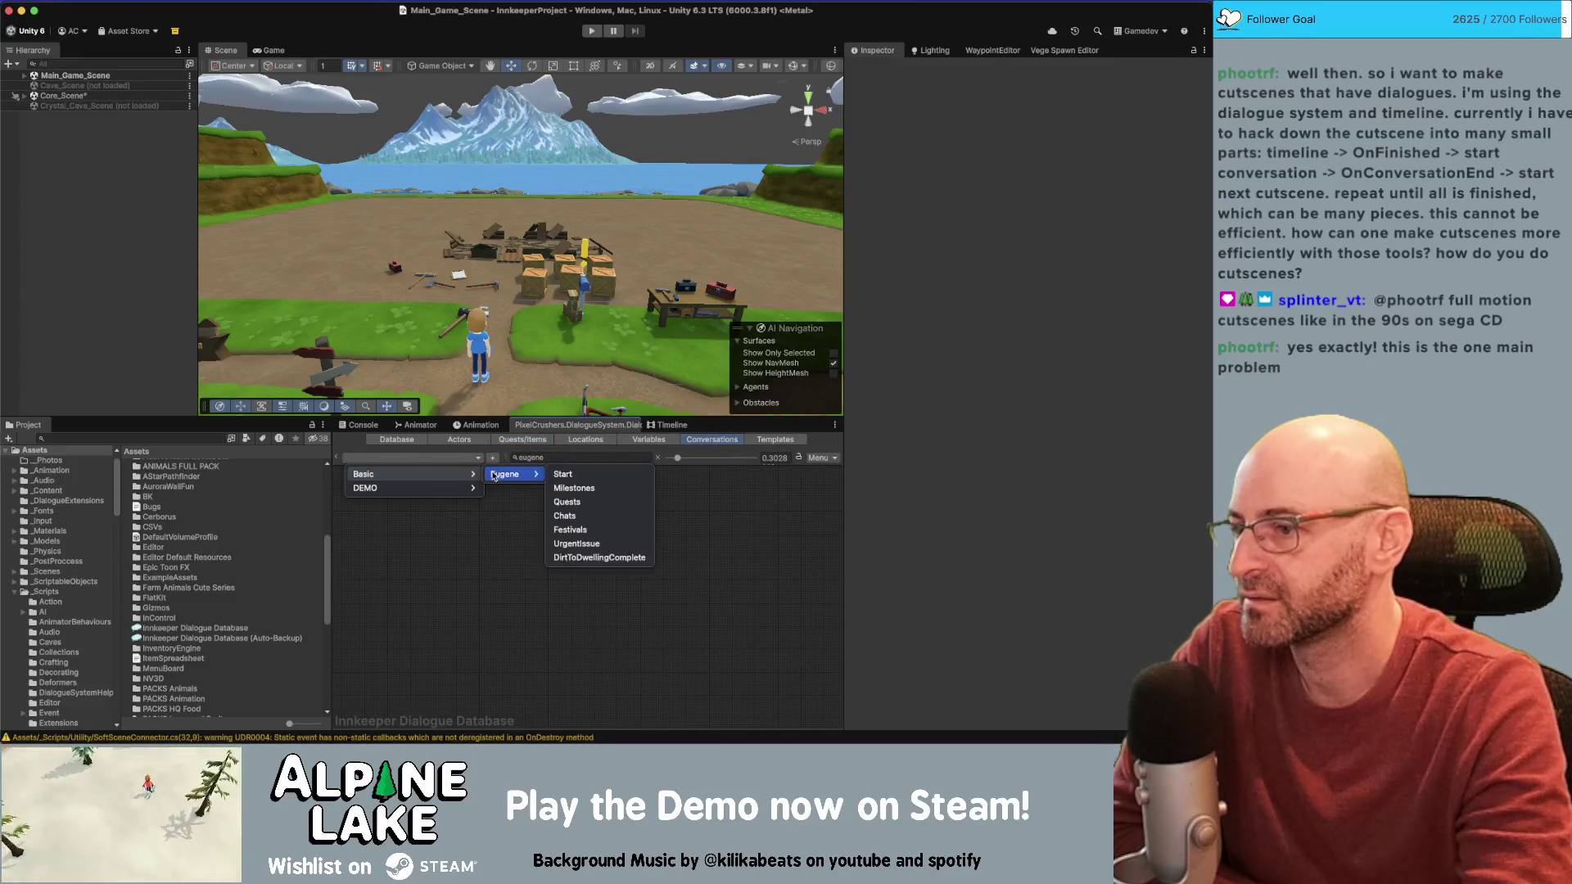
left_click(562, 503)
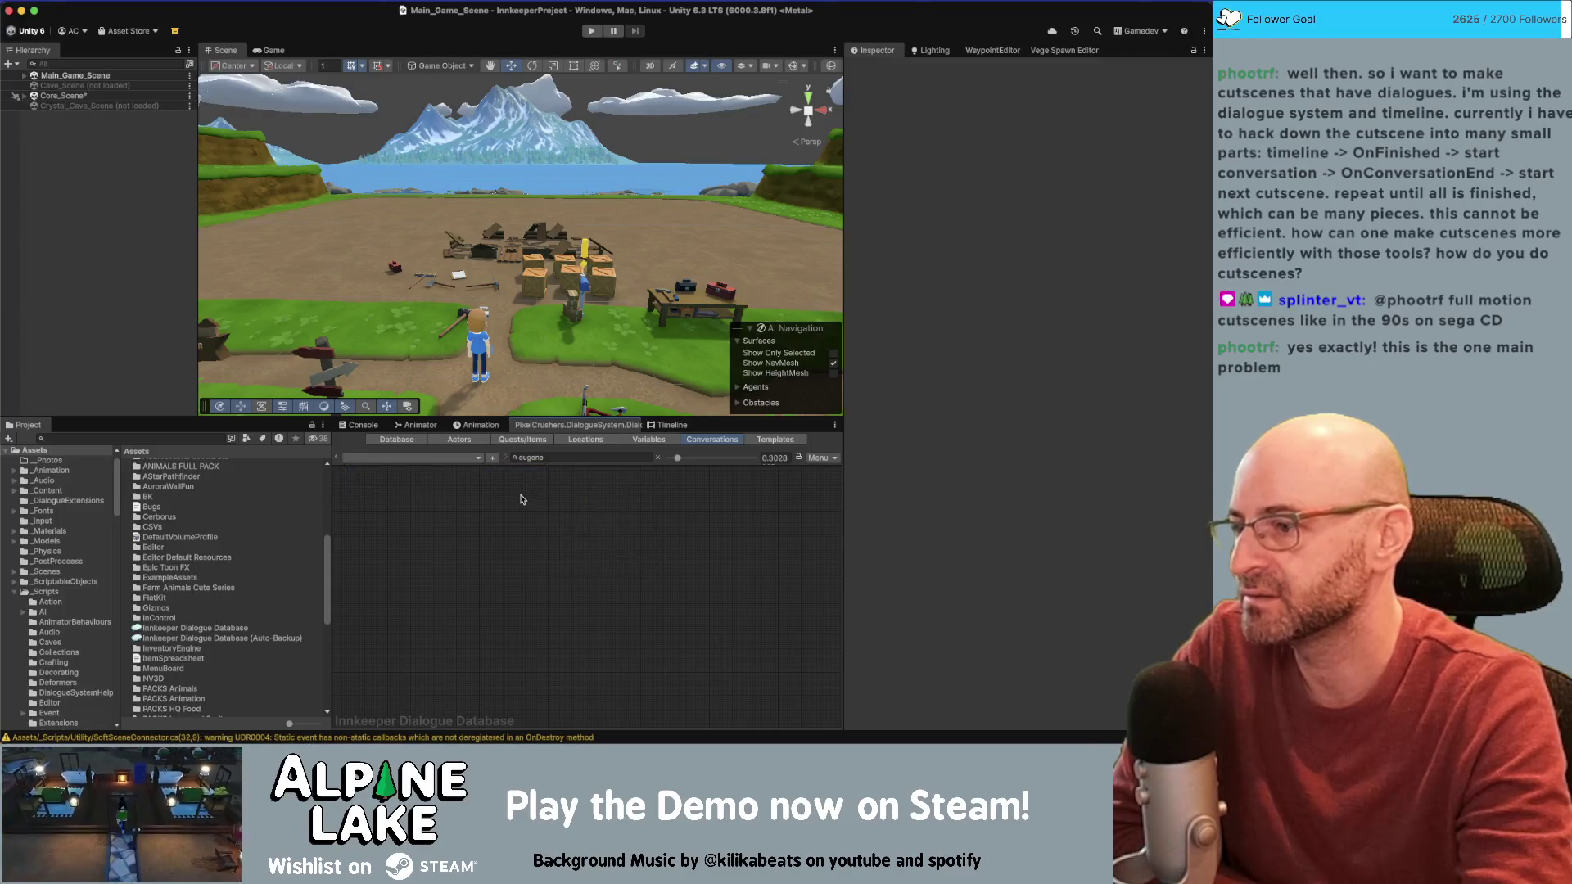
left_click(540, 545)
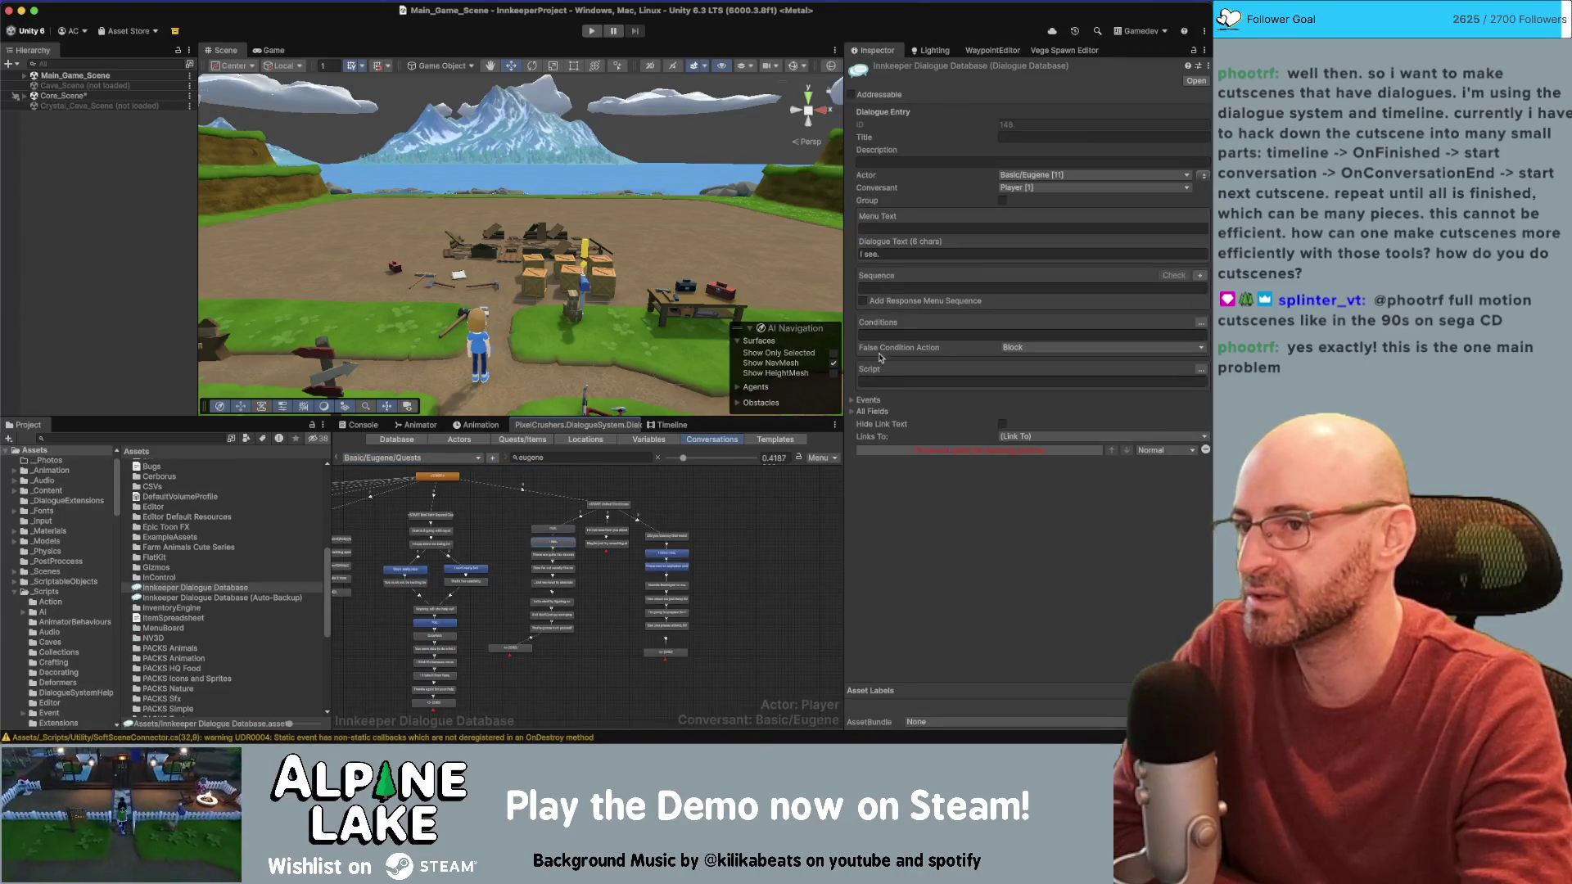
Review the Sequence field's sequencer command shortcuts, then show the conversation's properties.
left_click(1032, 290)
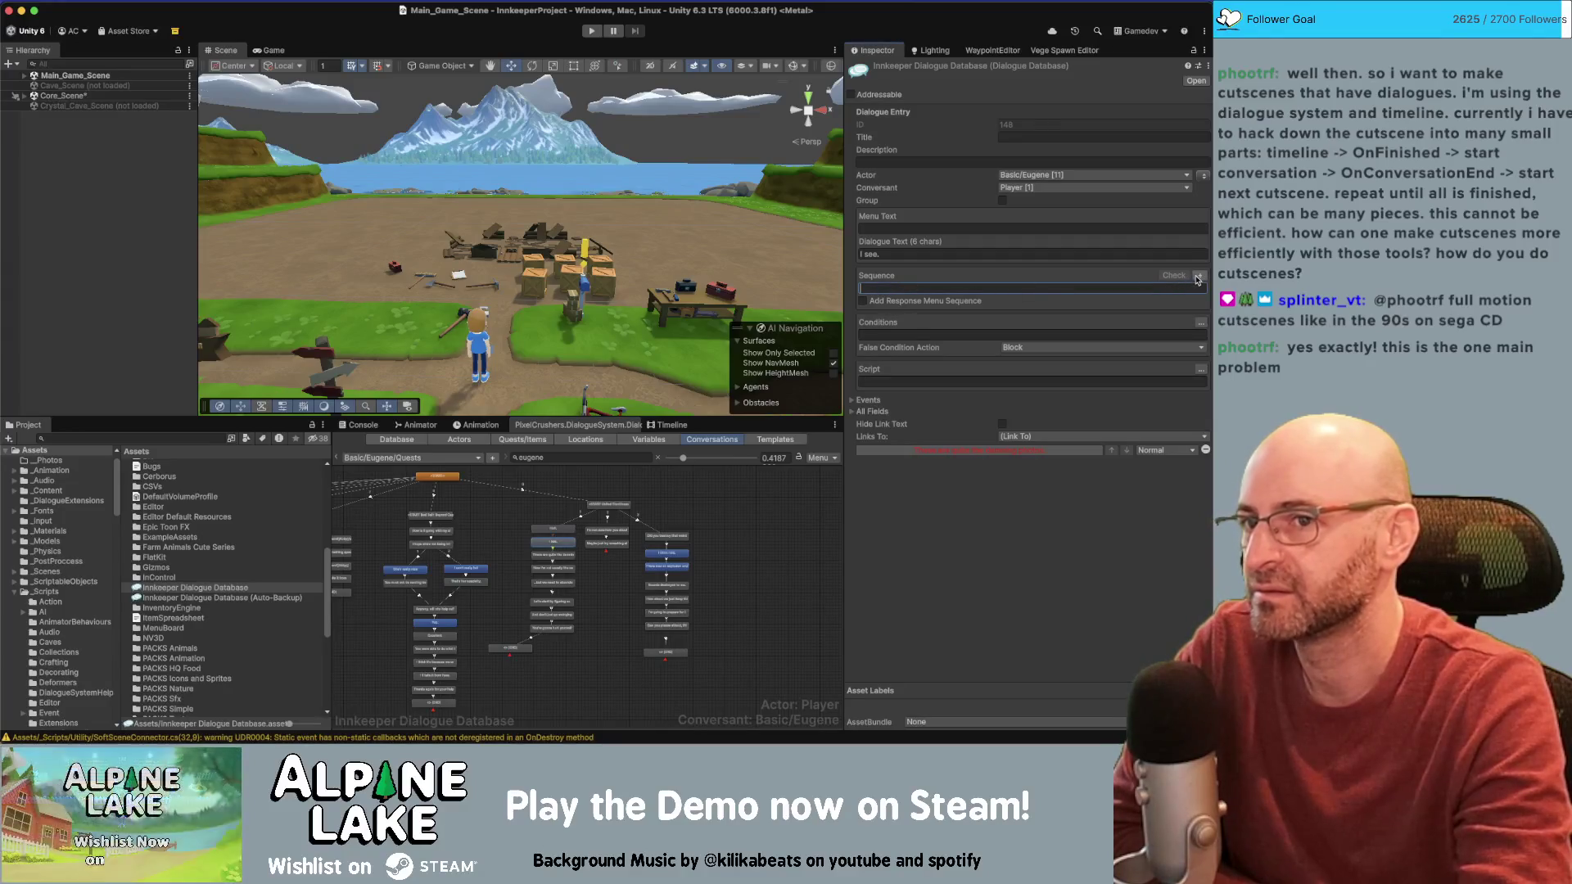
left_click(1198, 278)
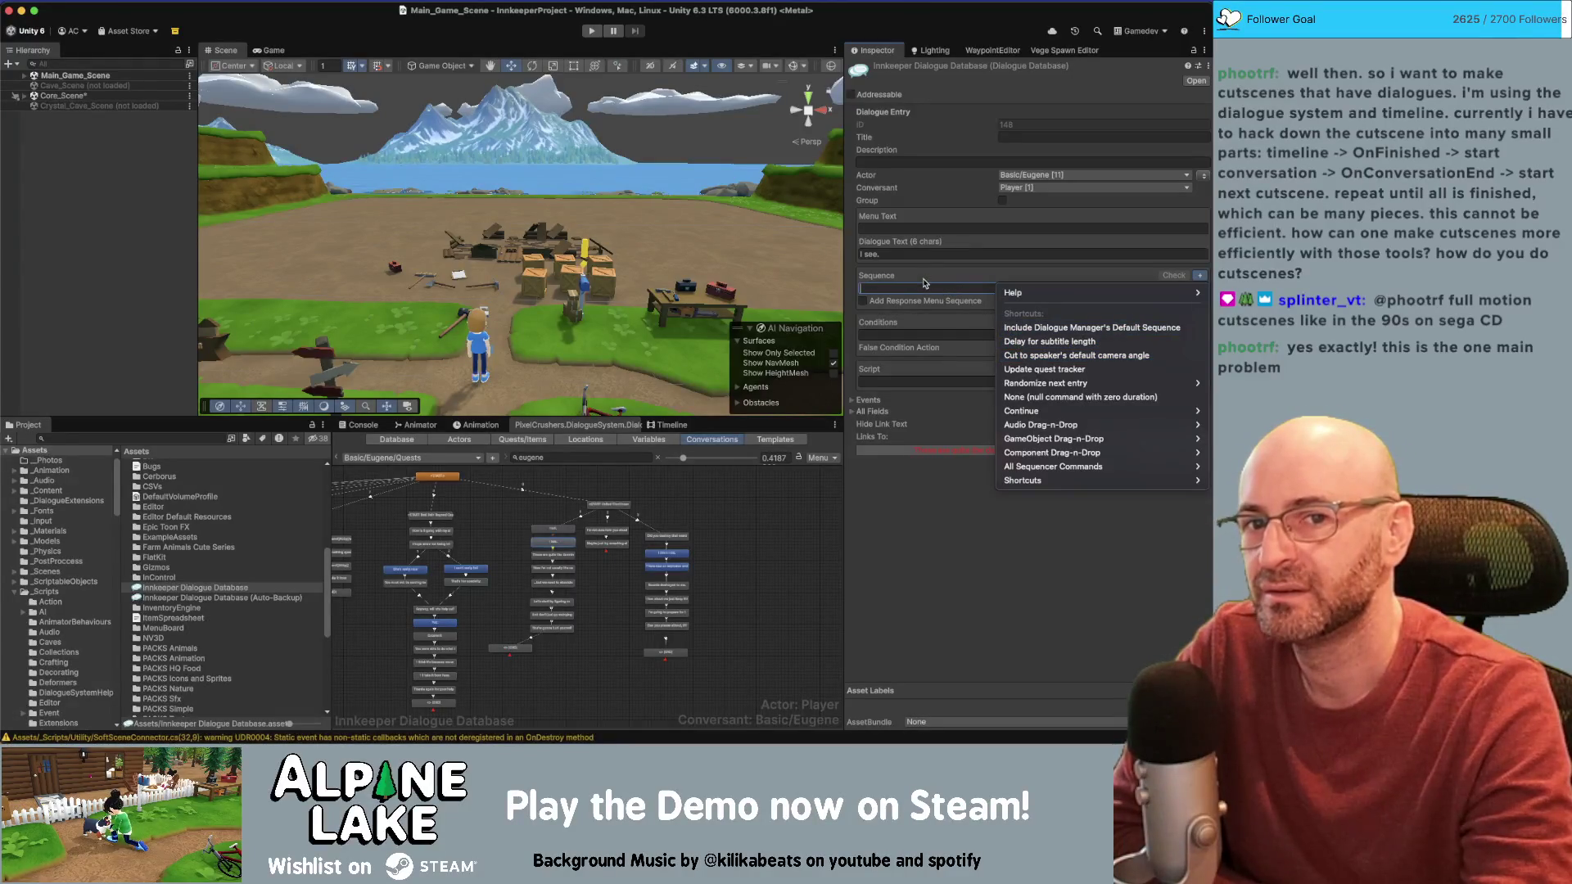
left_click(801, 554)
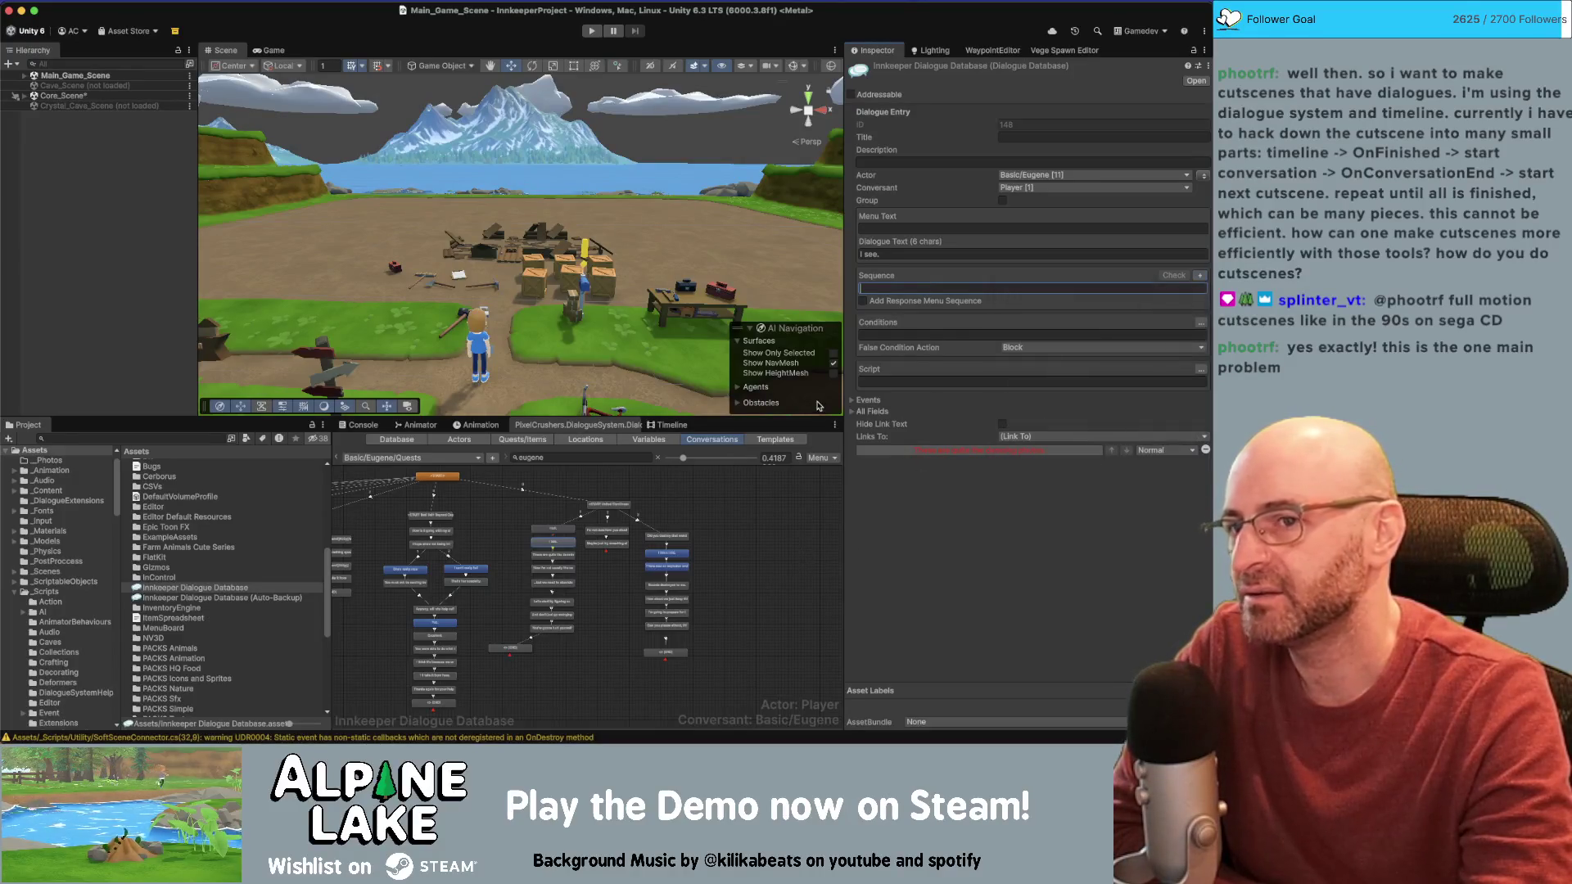
left_click(773, 550)
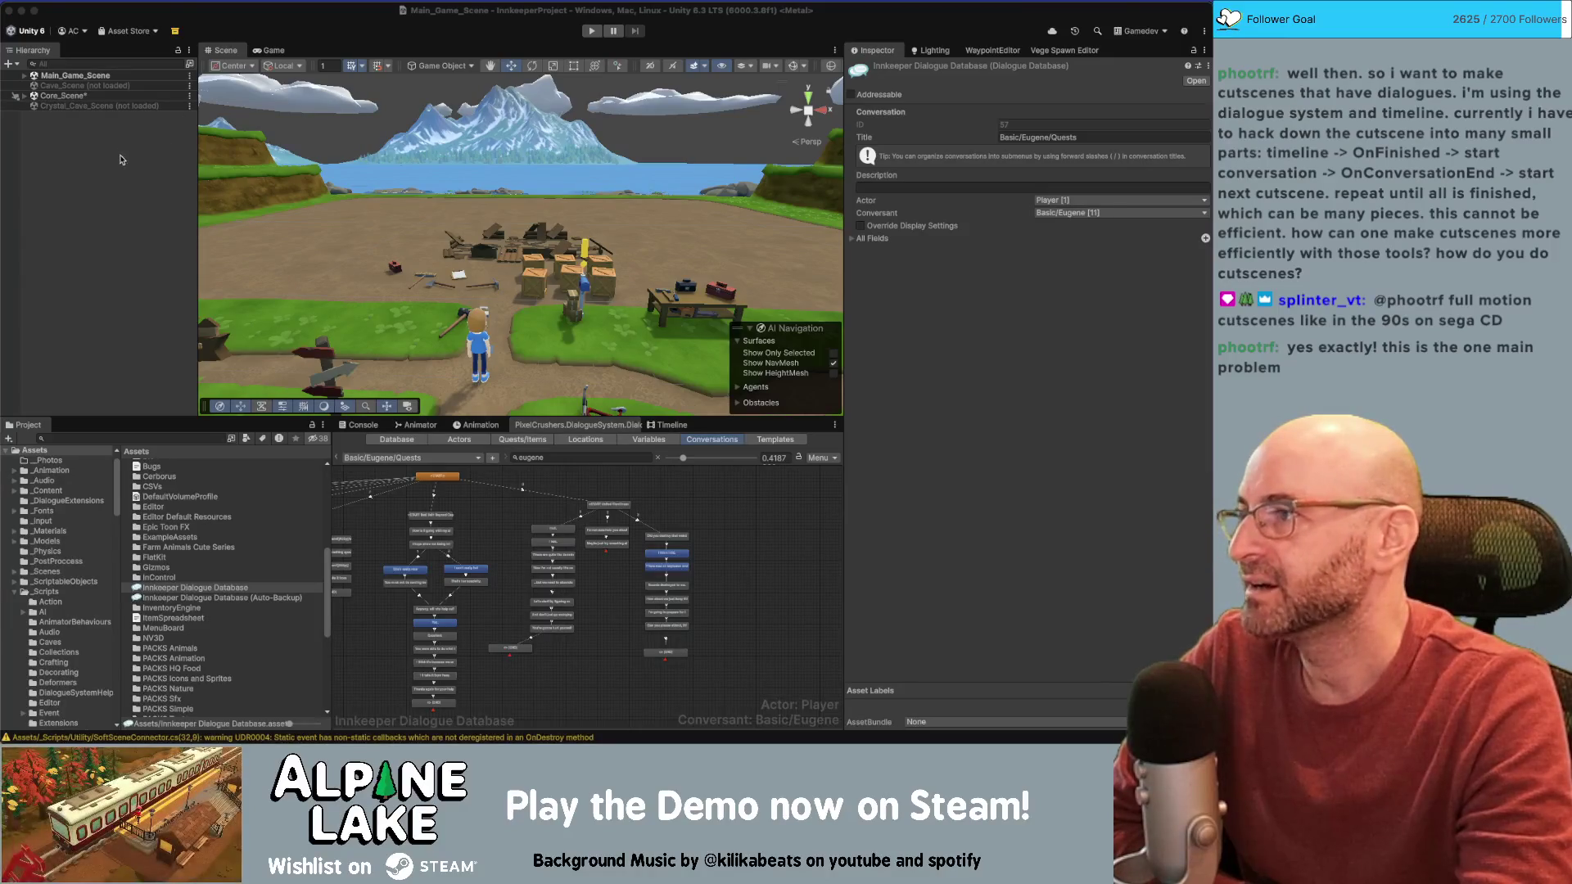
Clear the selection and switch over to the Miro story board.
left_click(120, 181)
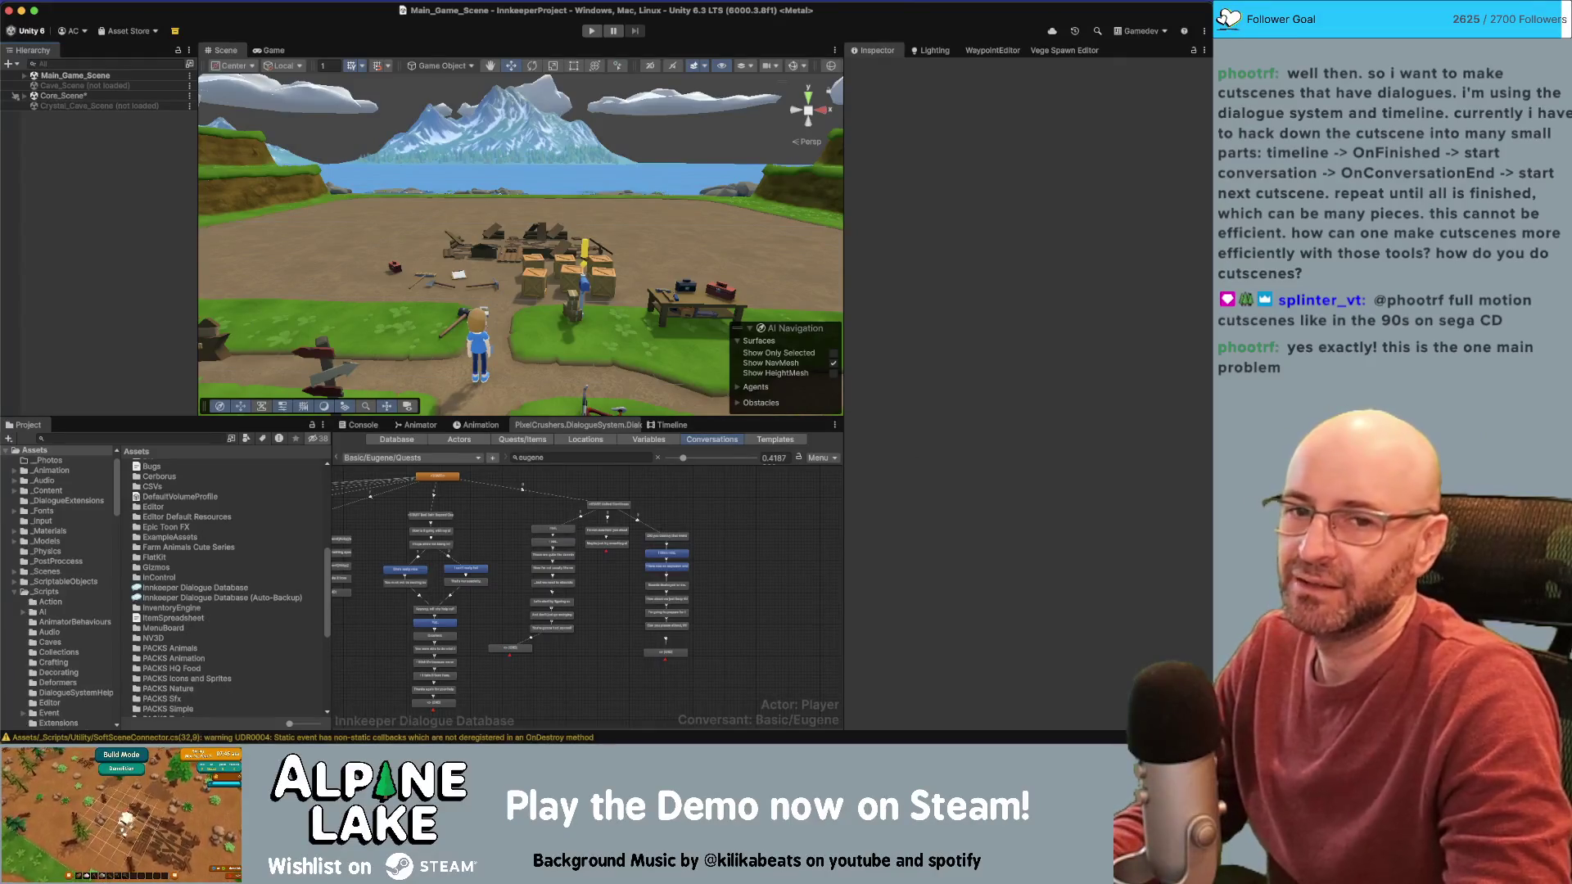
key("super+Tab")
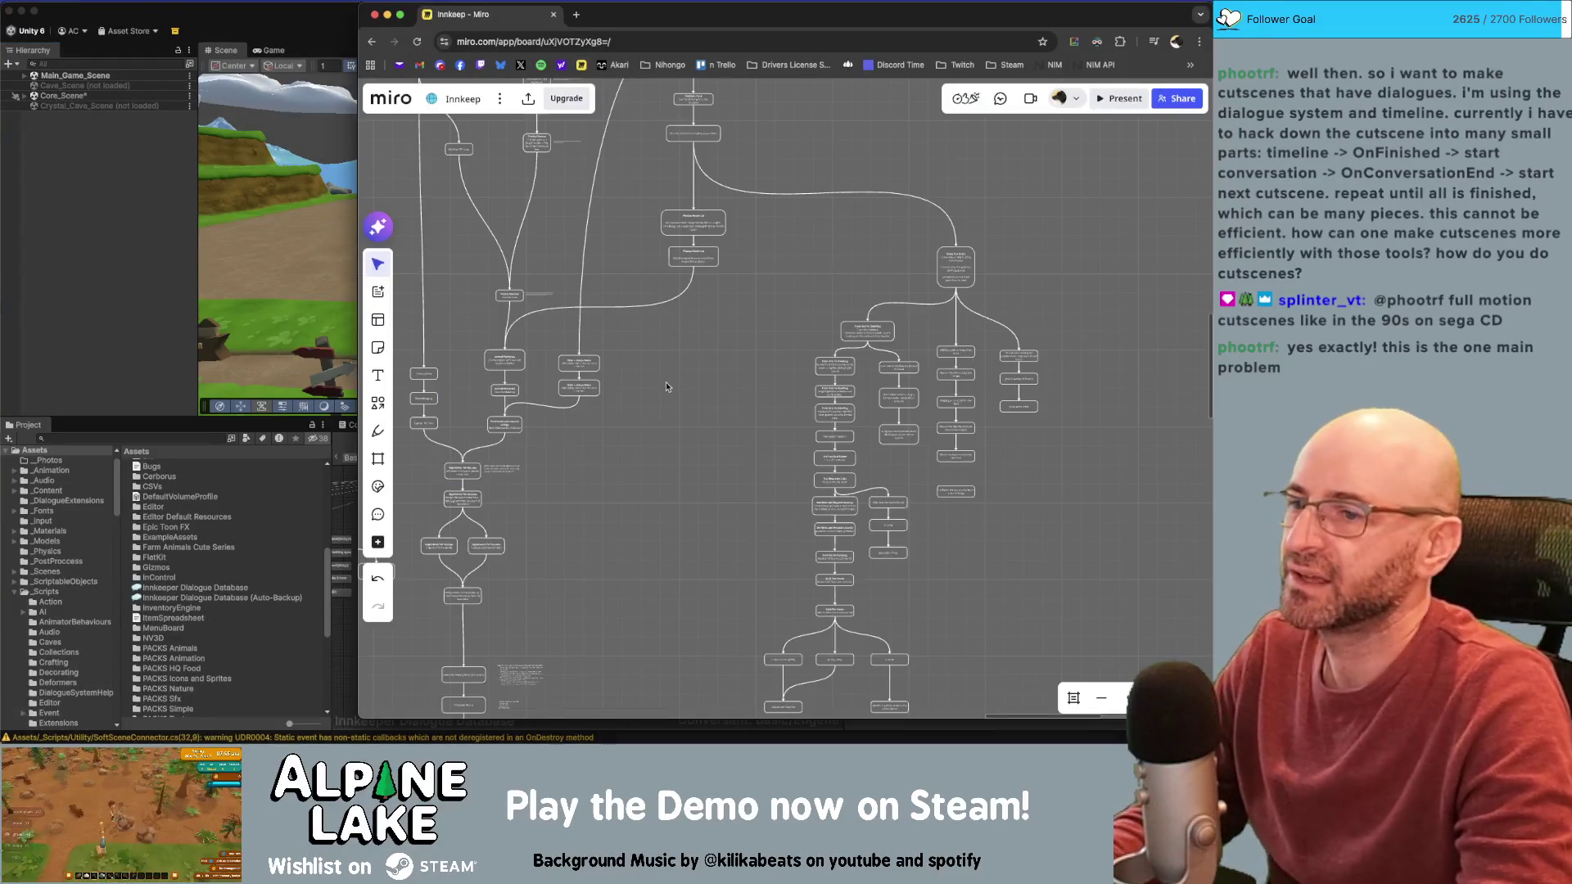
scroll(670, 539, "down", 5)
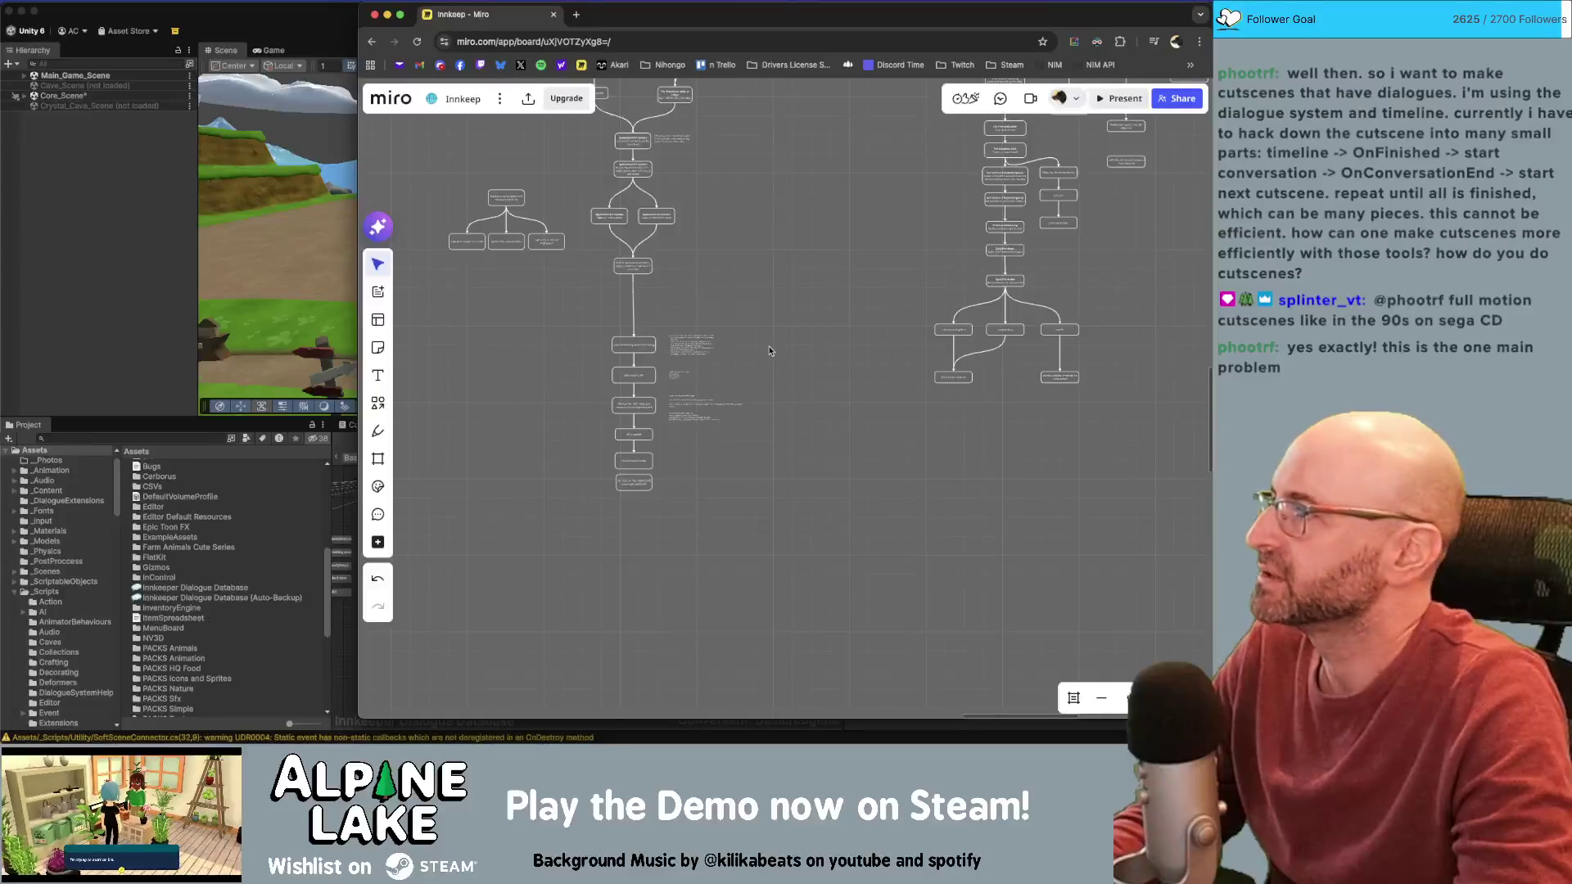
Pan across the flowchart to the CEO town hall meeting column and select its notes.
left_click_drag(771, 351, 724, 375)
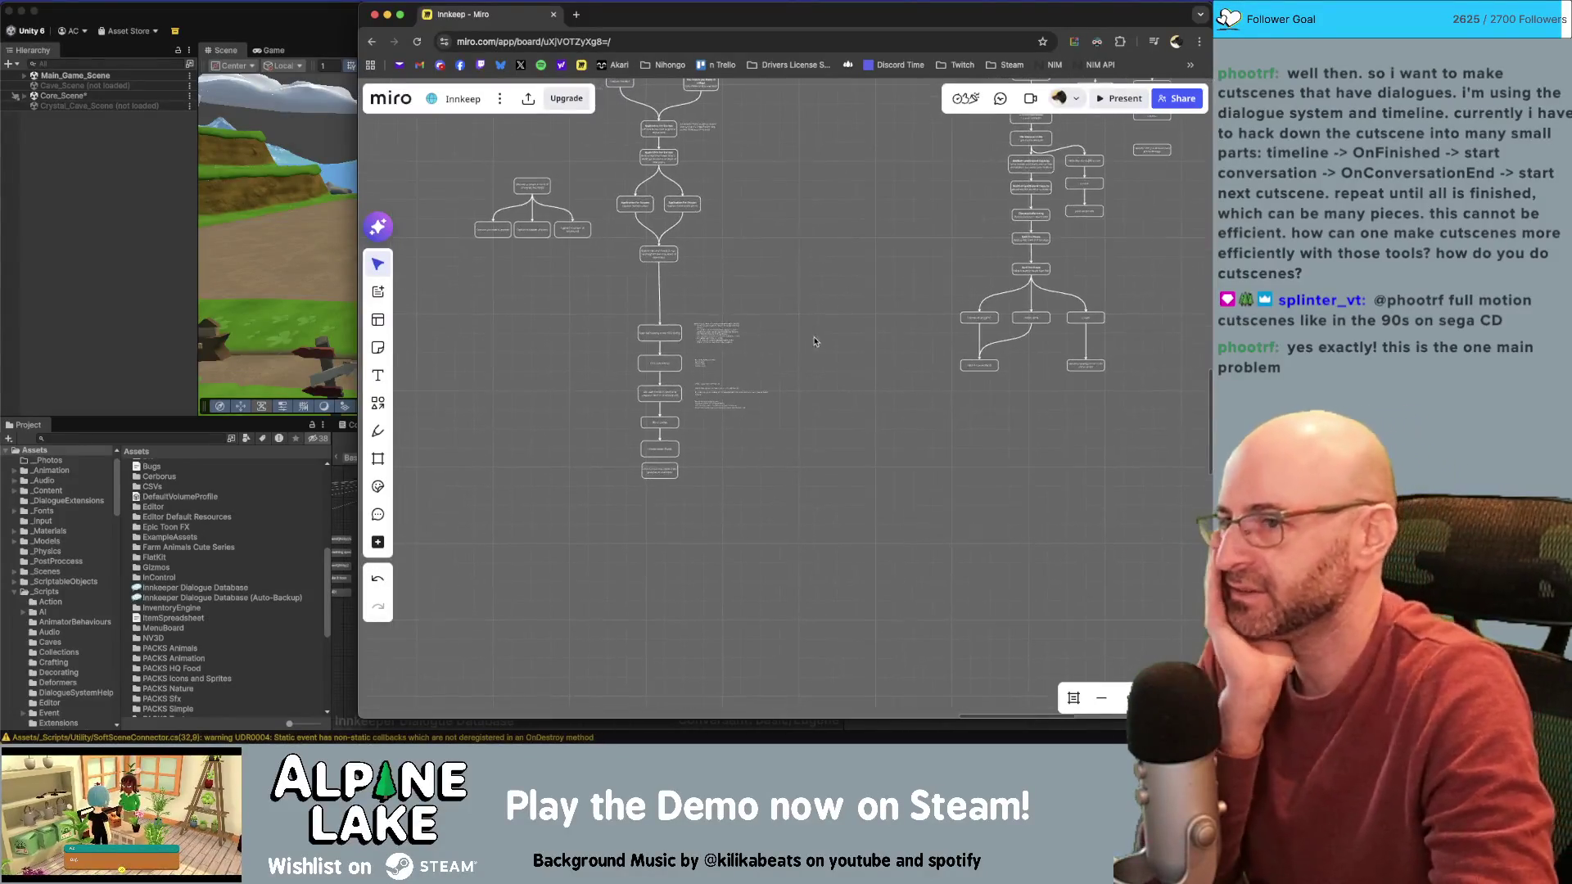
scroll(725, 373, "up", 5)
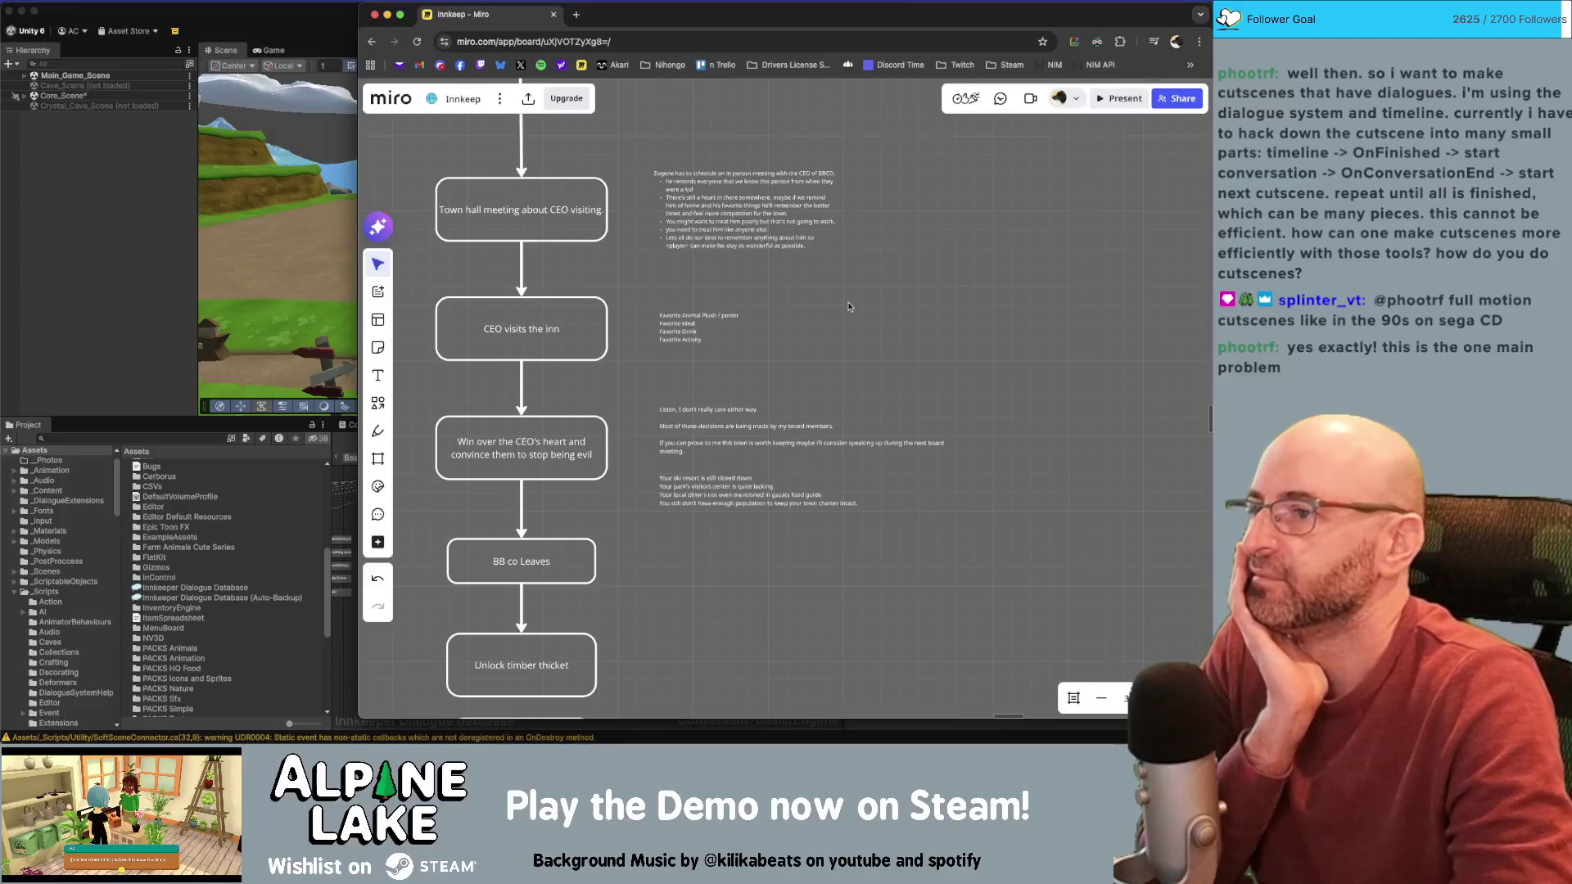
mouse_move(810, 344)
left_mouse_down()
mouse_move(856, 330)
mouse_move(836, 344)
left_mouse_up()
scroll(824, 353, "down", 10)
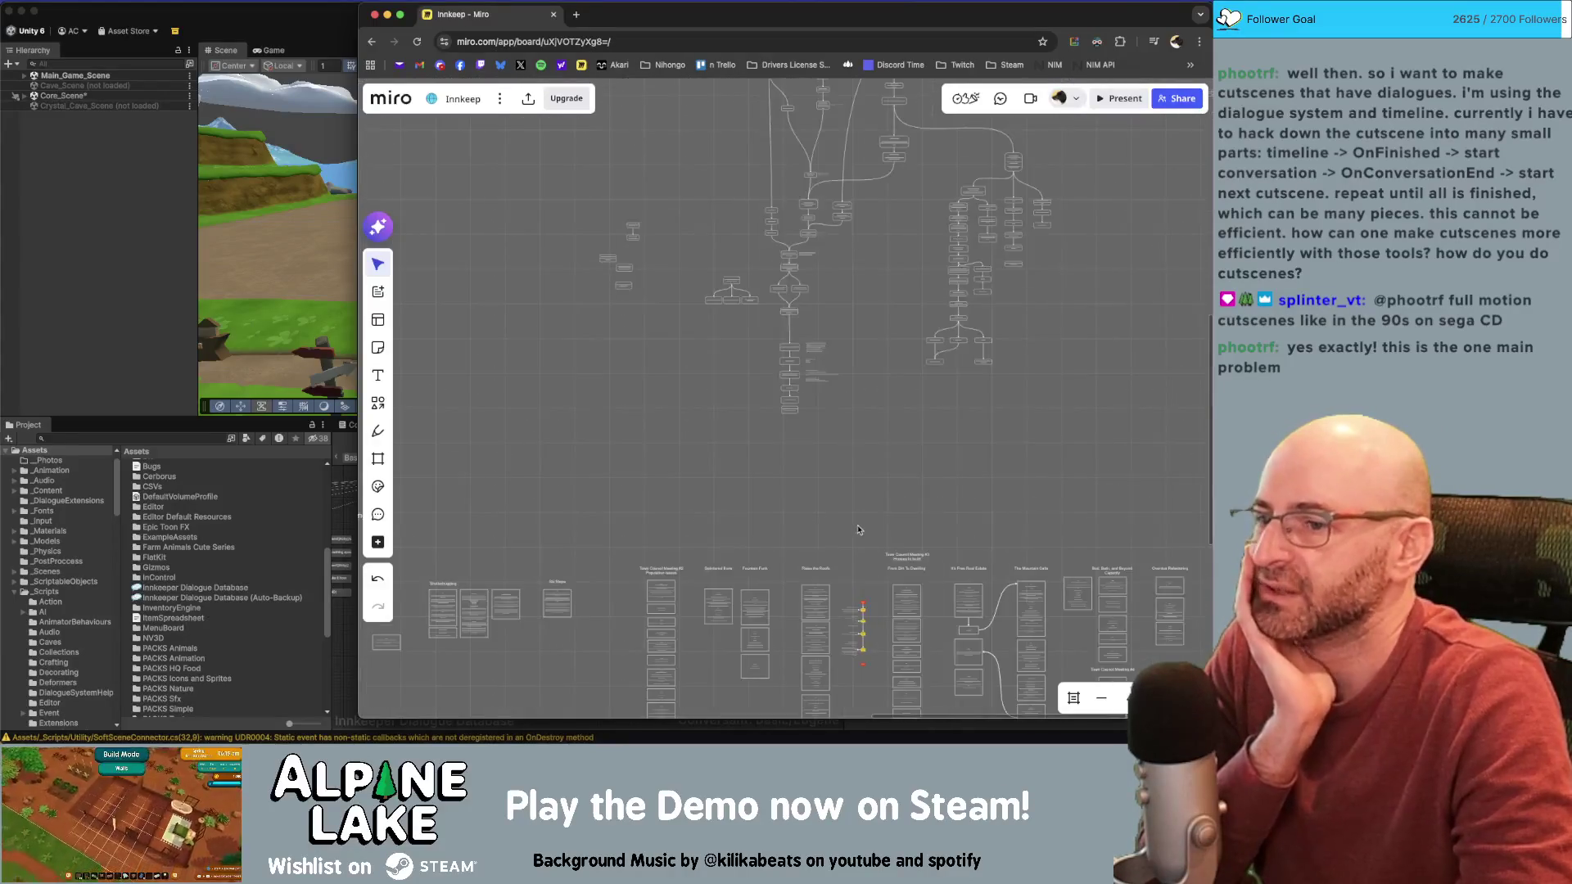
scroll(762, 394, "up", 10)
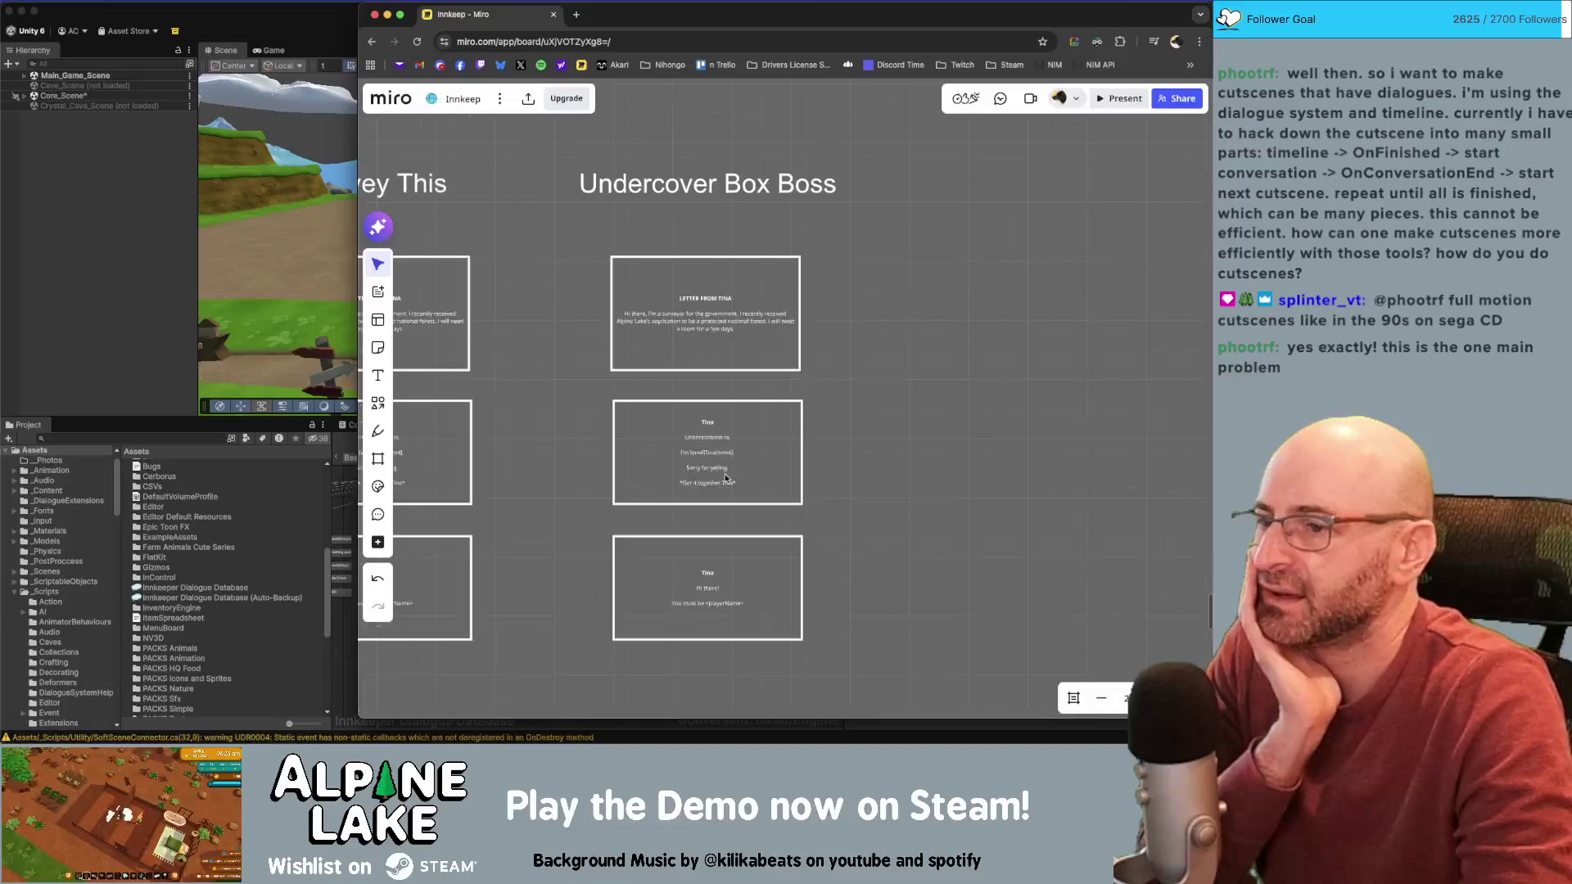
scroll(845, 387, "down", 10)
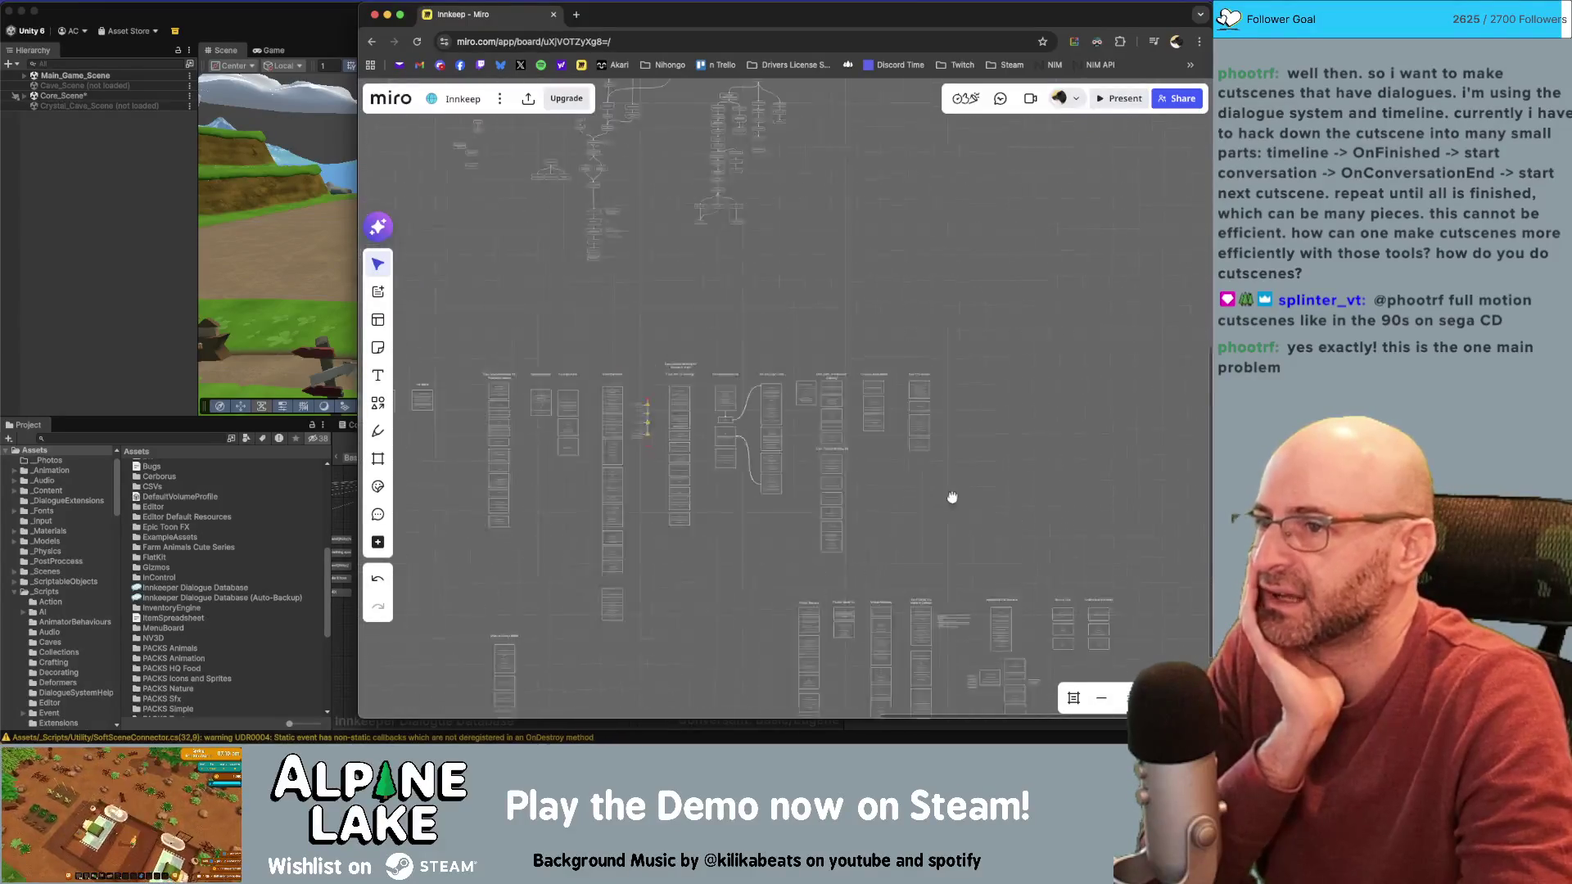
left_click_drag(860, 418, 880, 453)
scroll(737, 430, "up", 8)
scroll(696, 438, "up", 6)
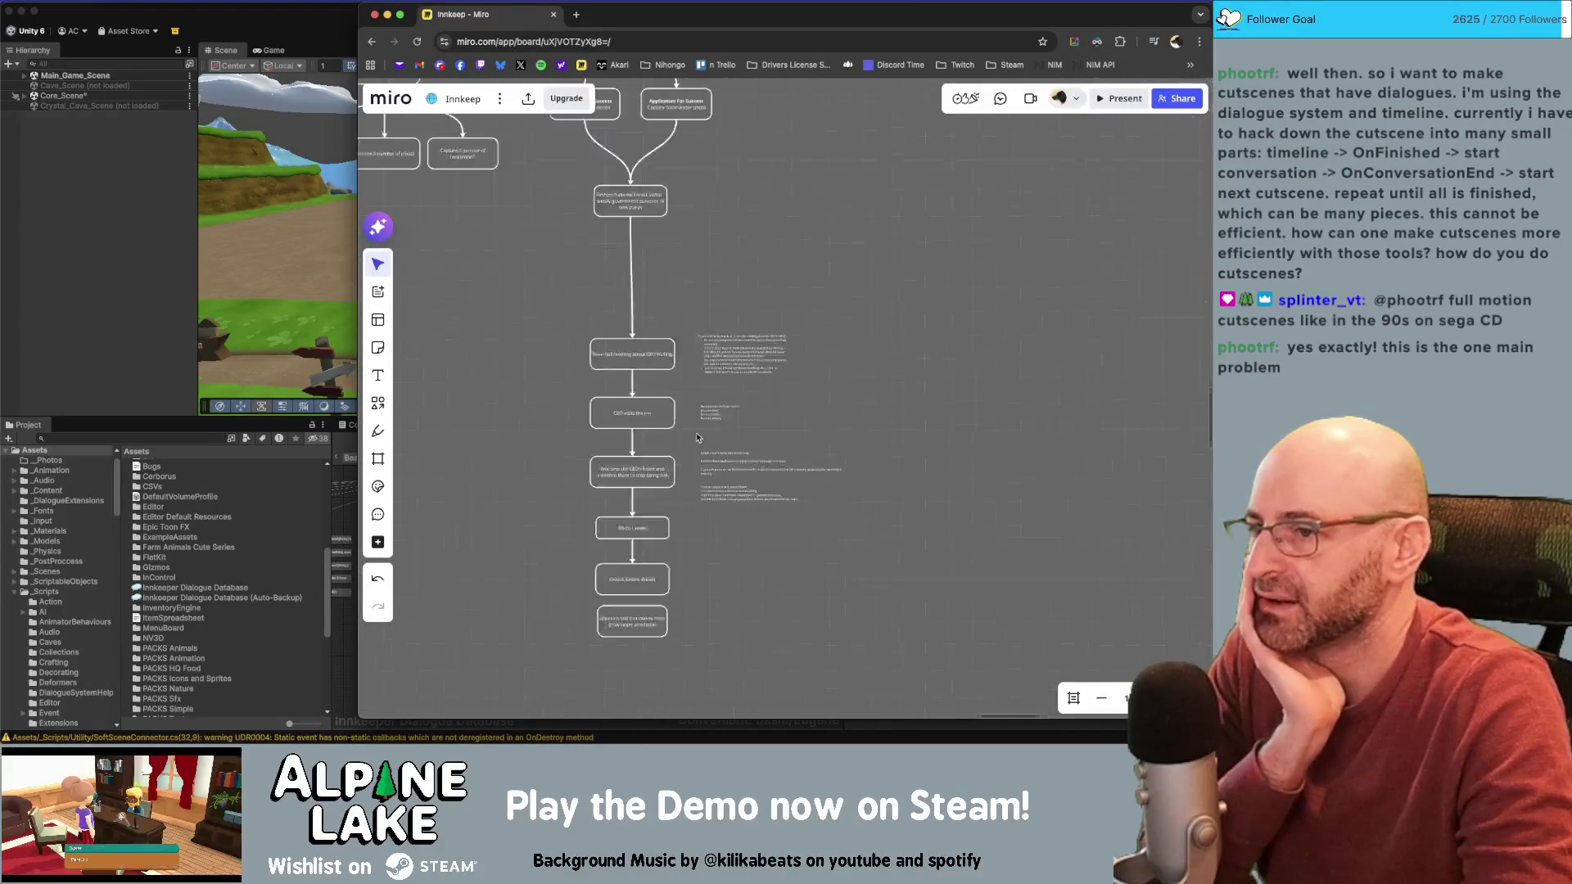
scroll(696, 438, "up", 3)
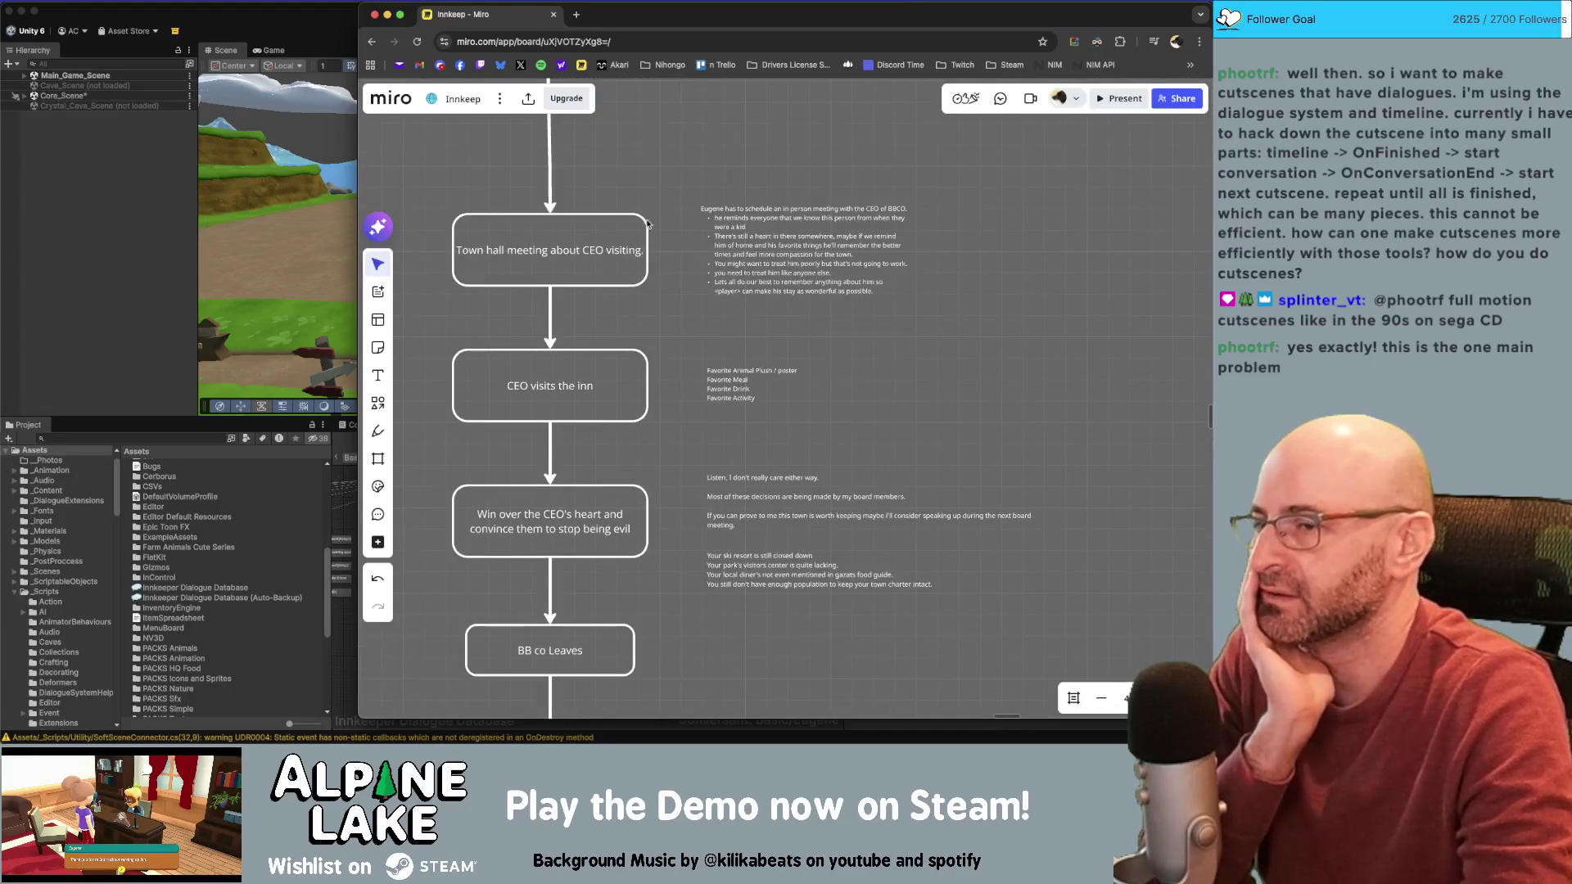
left_click(730, 225)
Select and deselect the CEO meeting note blocks beside the flowchart while reading them.
left_click_drag(989, 276, 1004, 328)
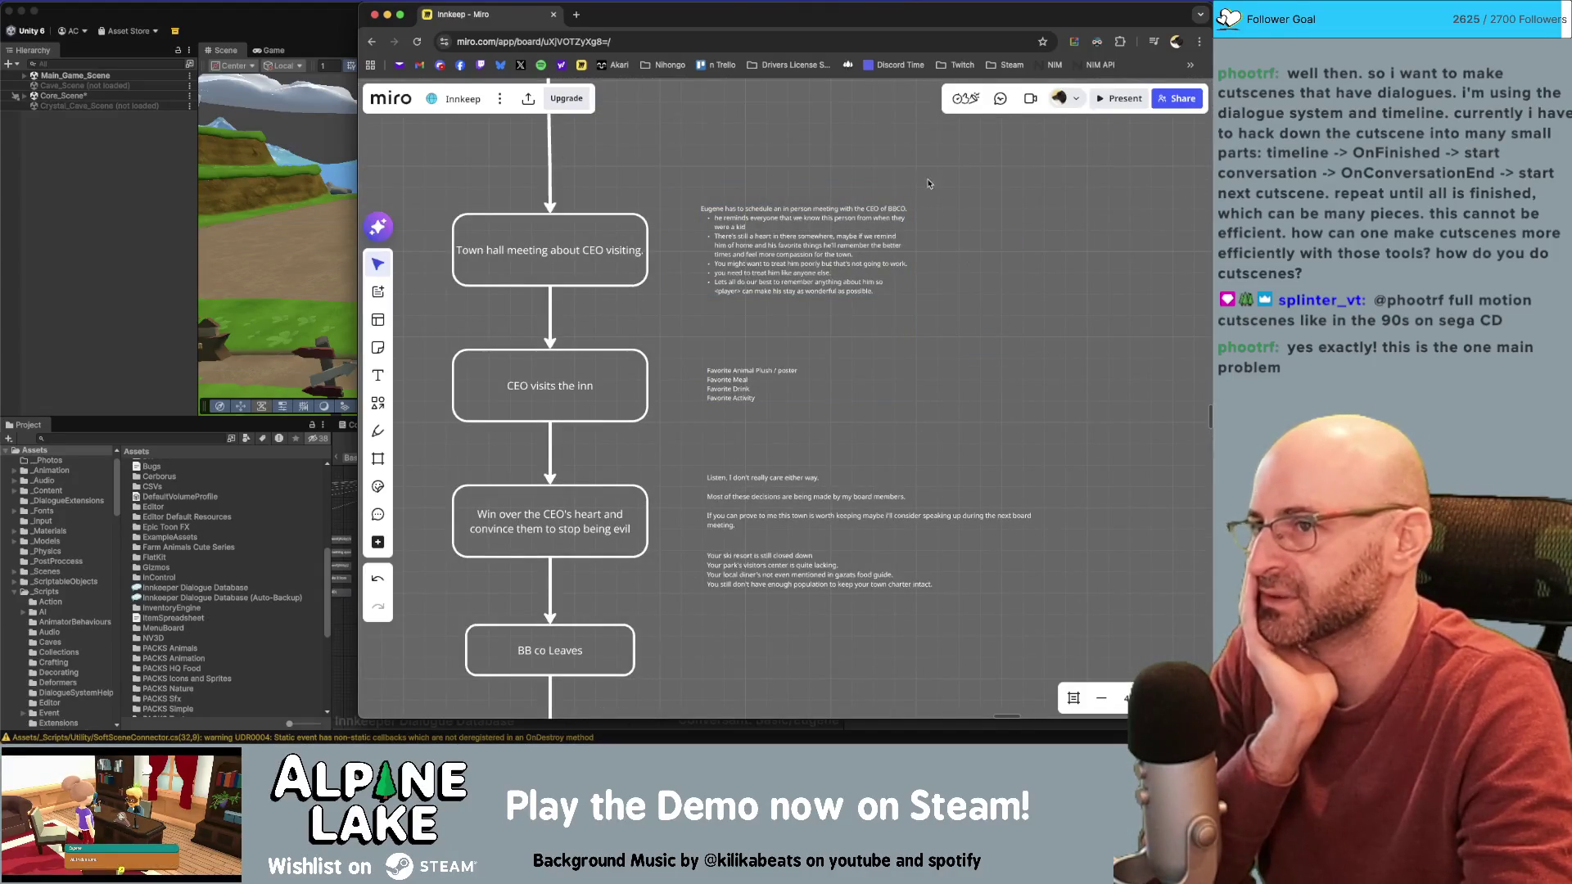
left_click(859, 258)
left_click(909, 326)
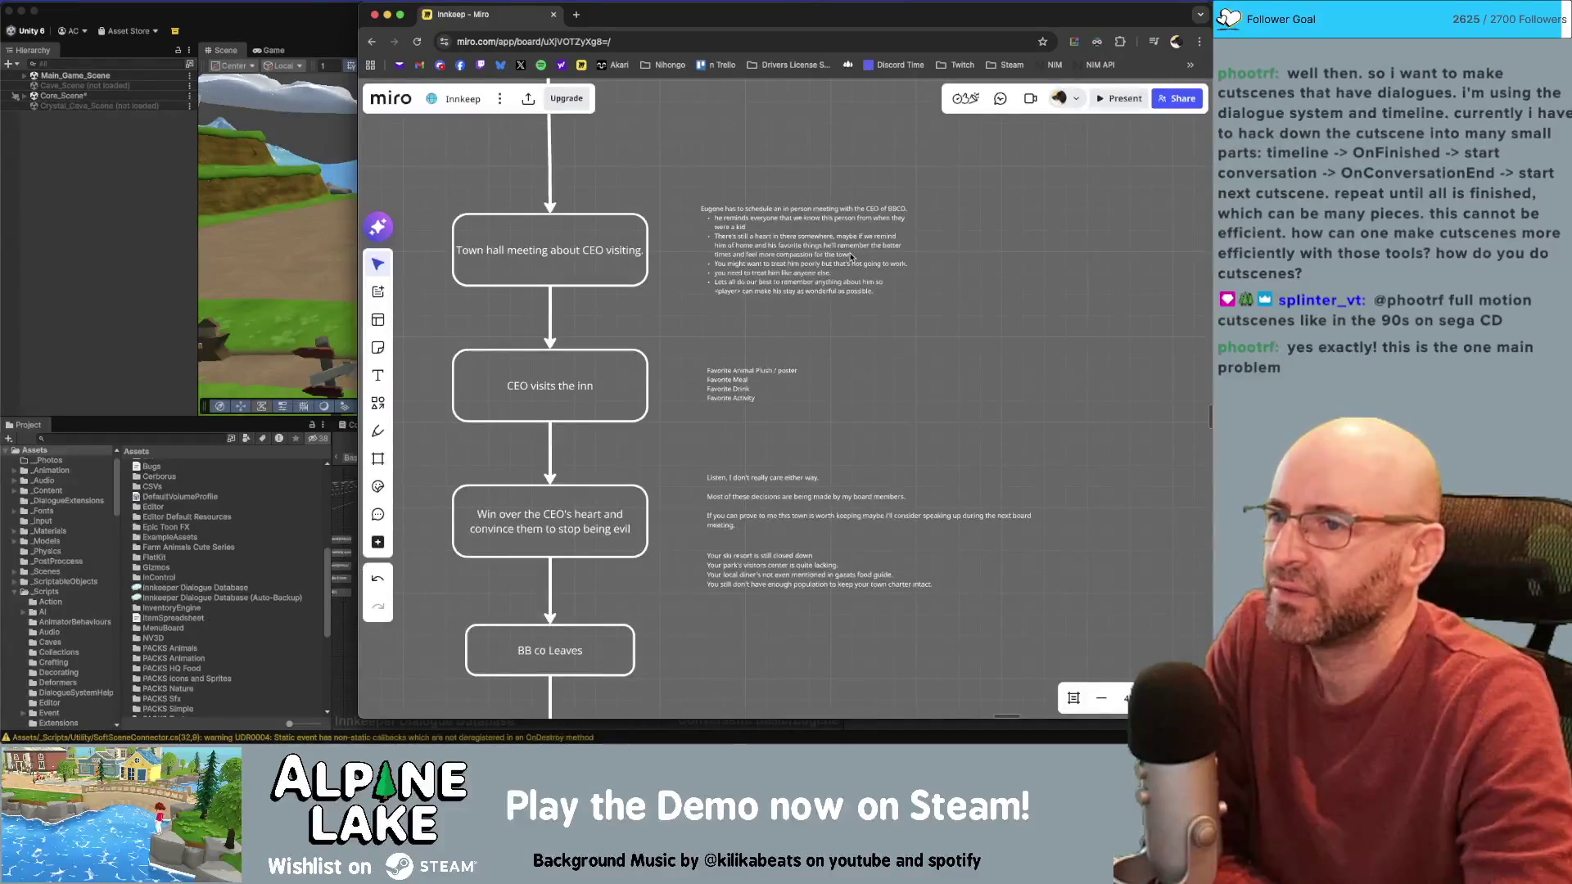
left_click(860, 251)
left_click(931, 249)
left_click(858, 271)
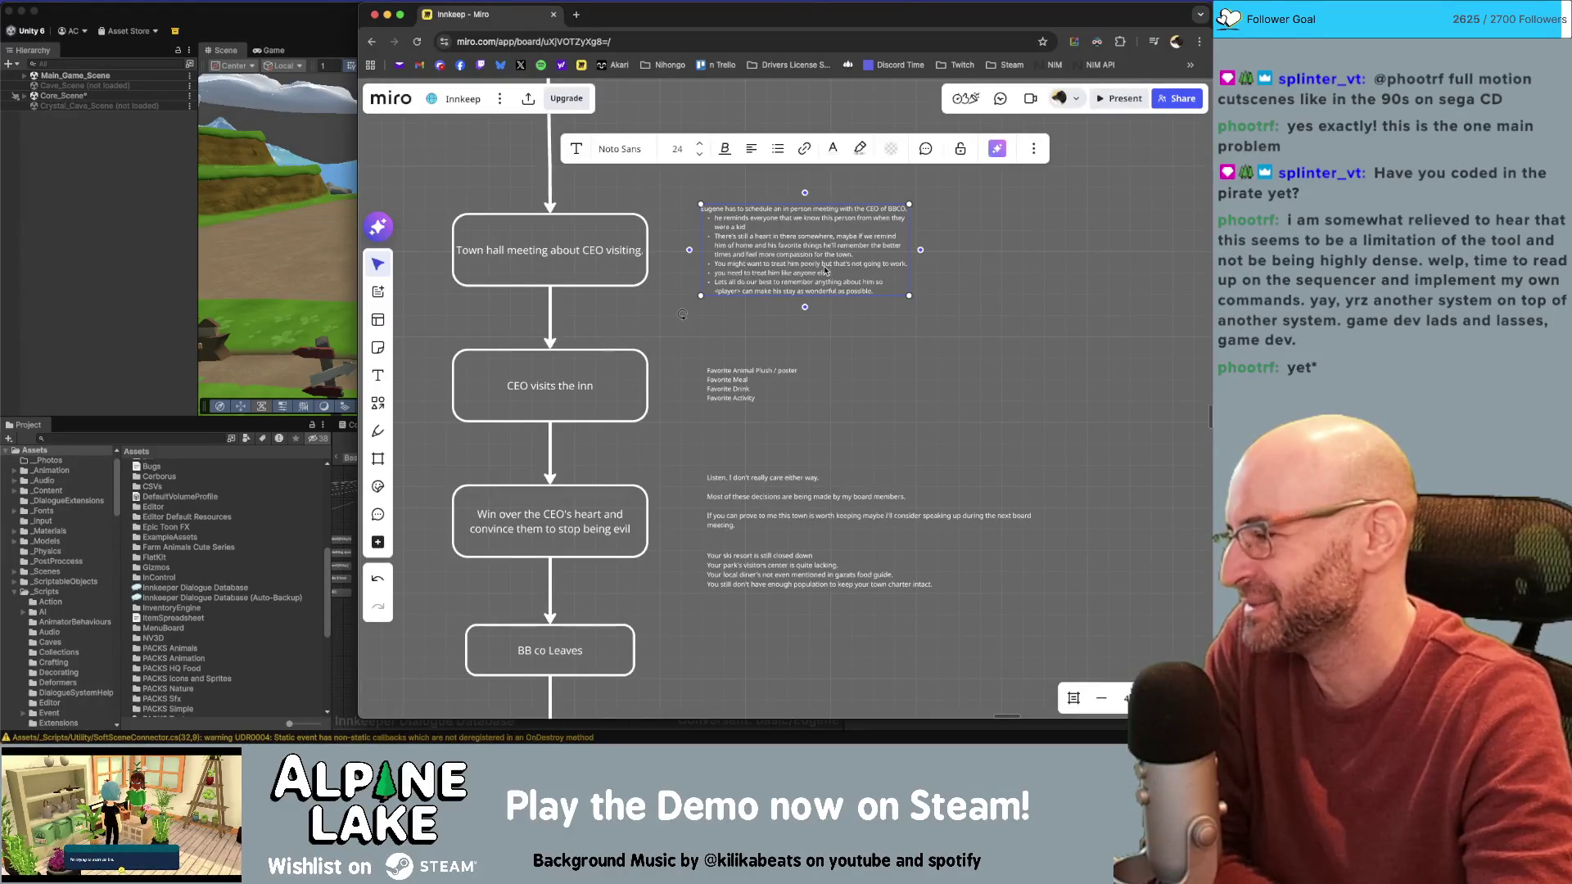
left_click(1009, 270)
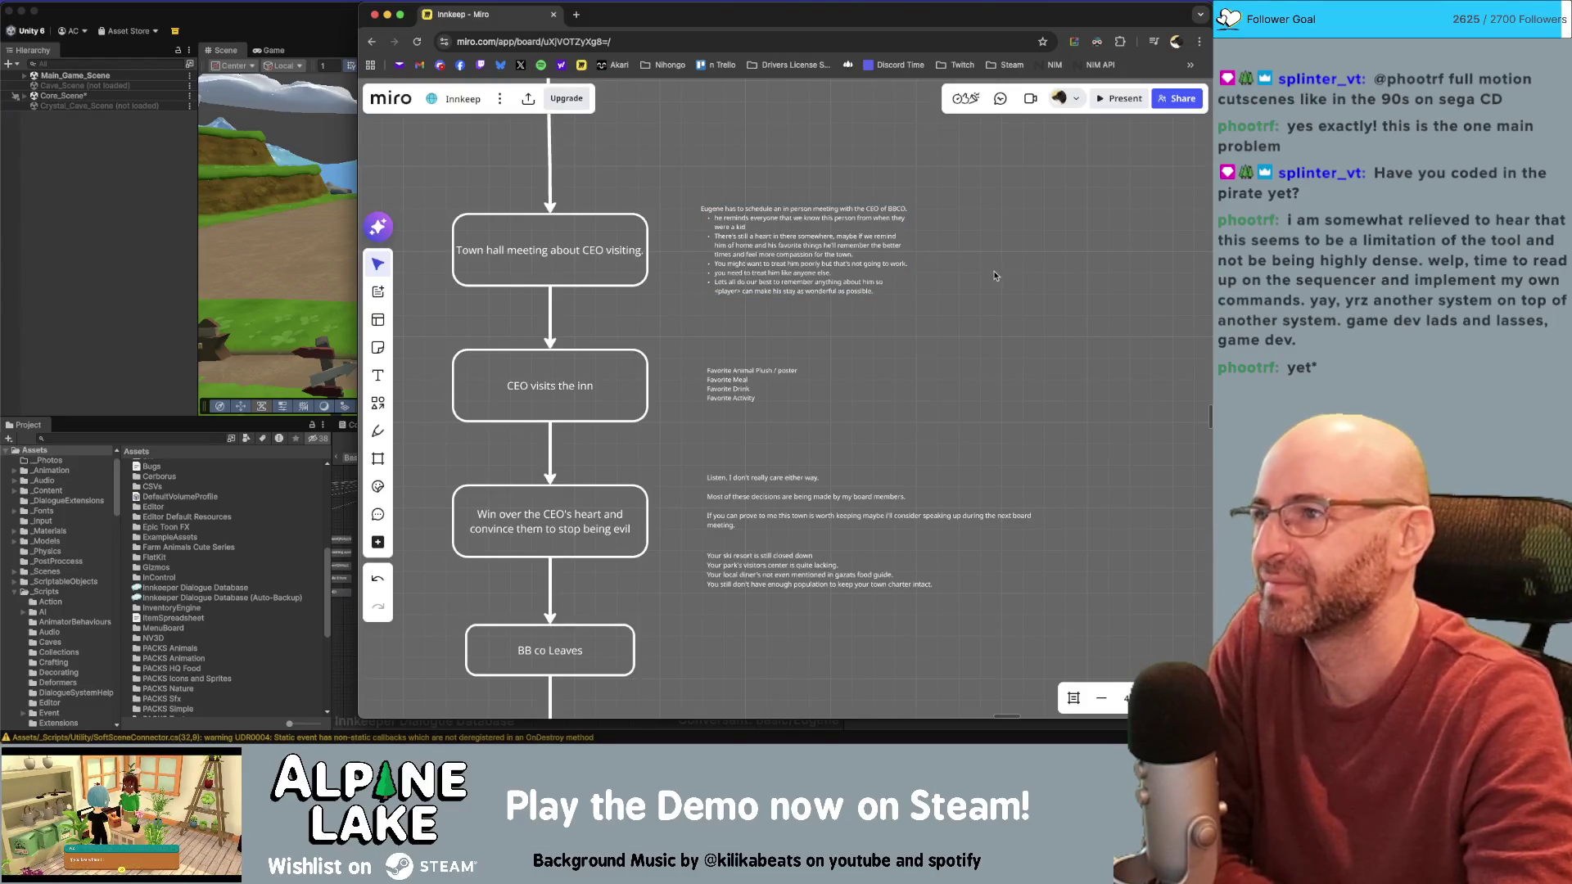
Start a new blank browser tab.
key("ctrl+t")
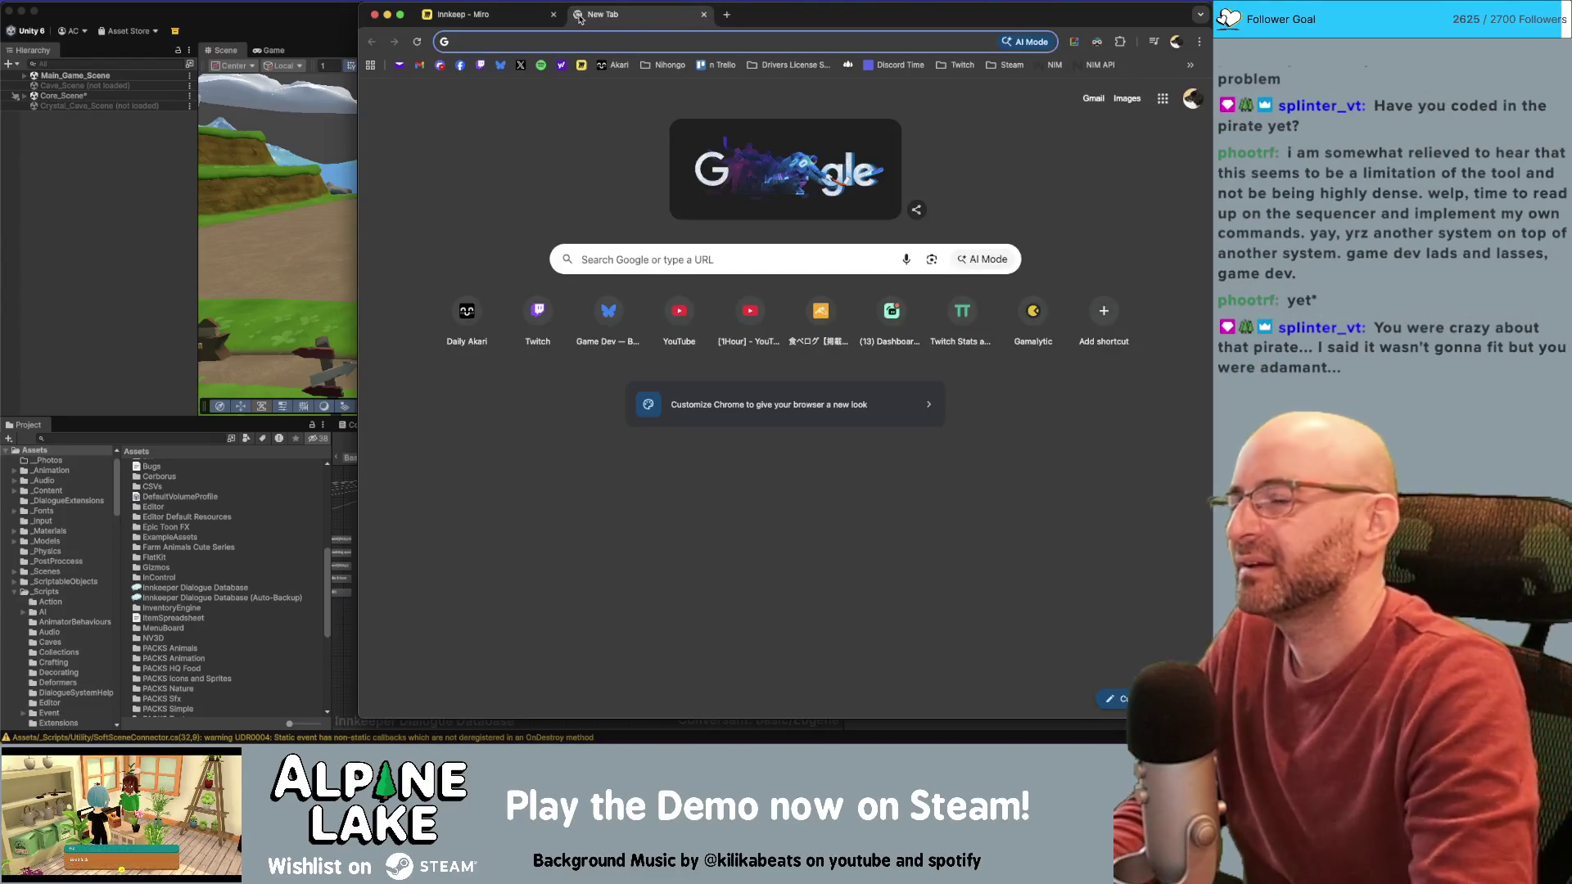
type("cutscenes with dialogue system u")
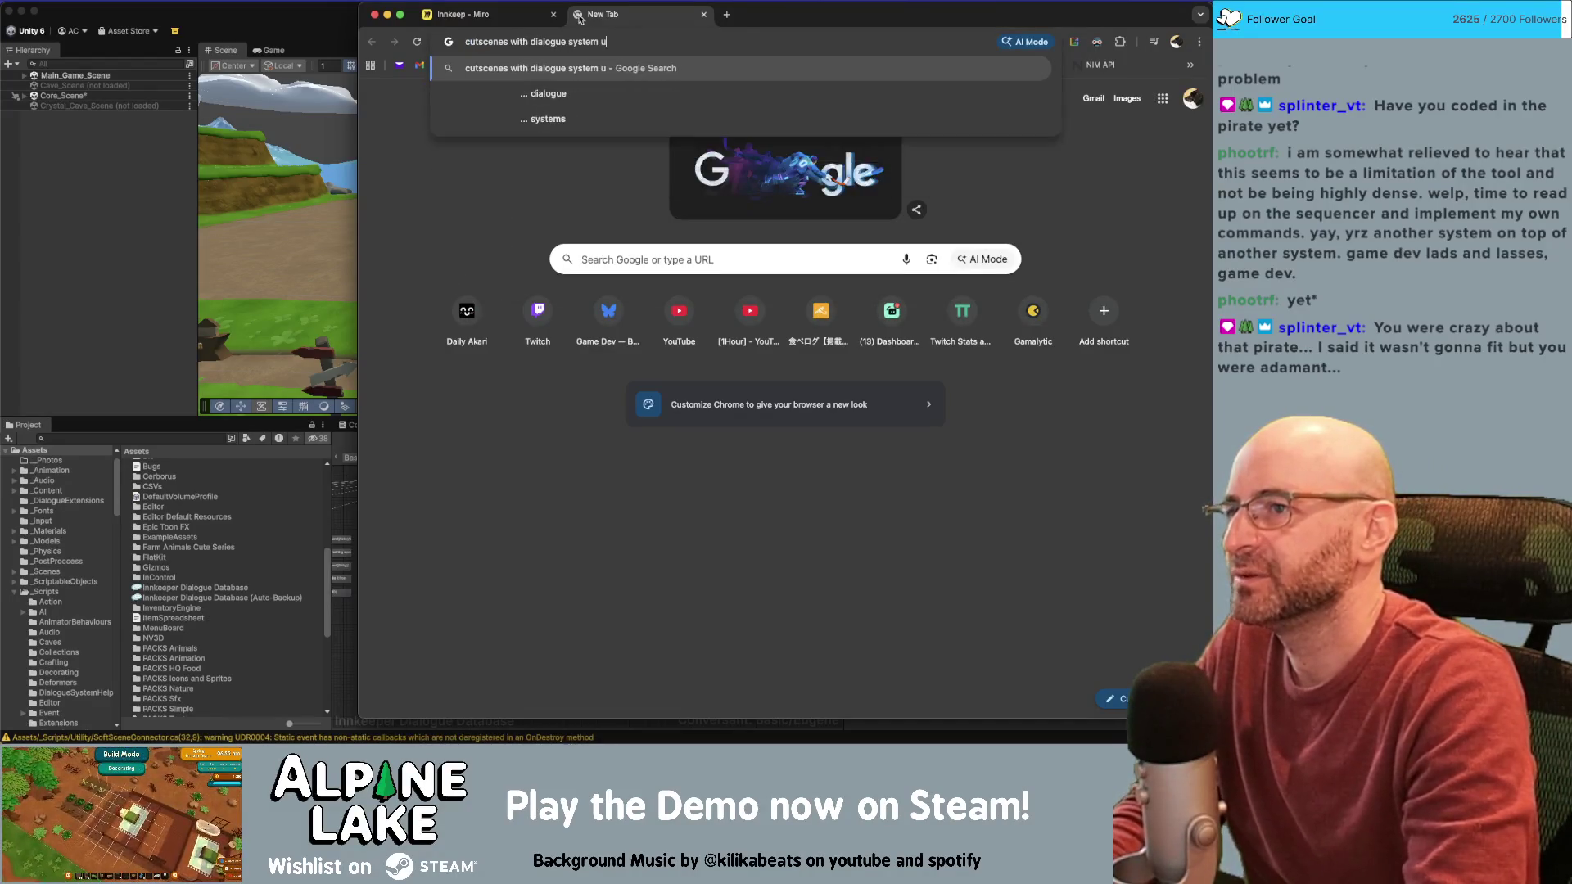
type("nity")
Search Google for dialogue system cutscenes, refined with 'pixel crushers'.
key("Return")
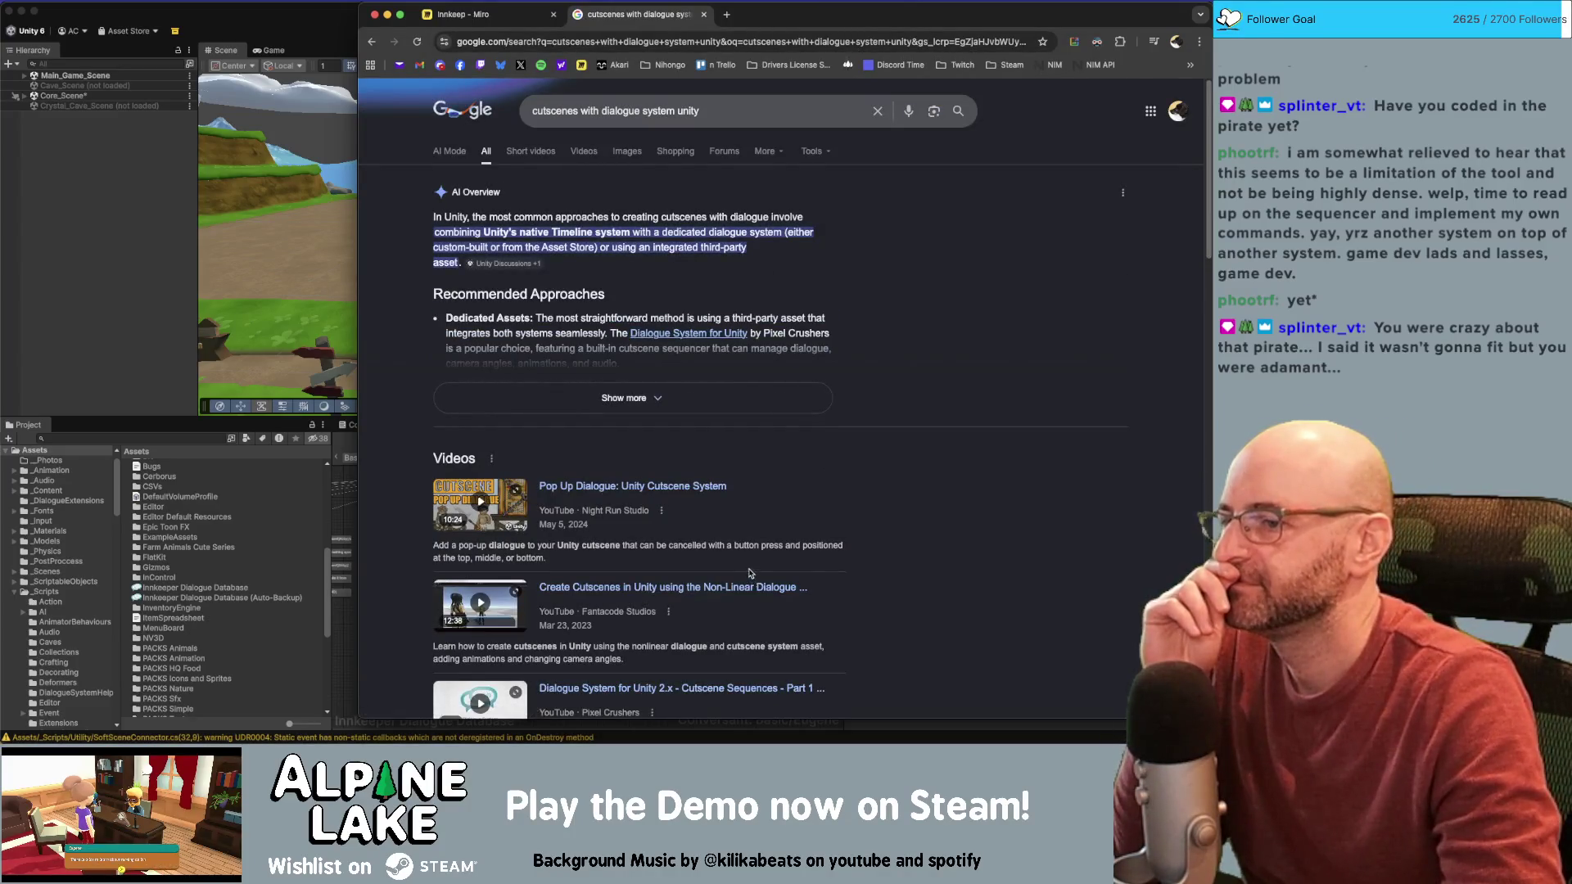
left_click(608, 111)
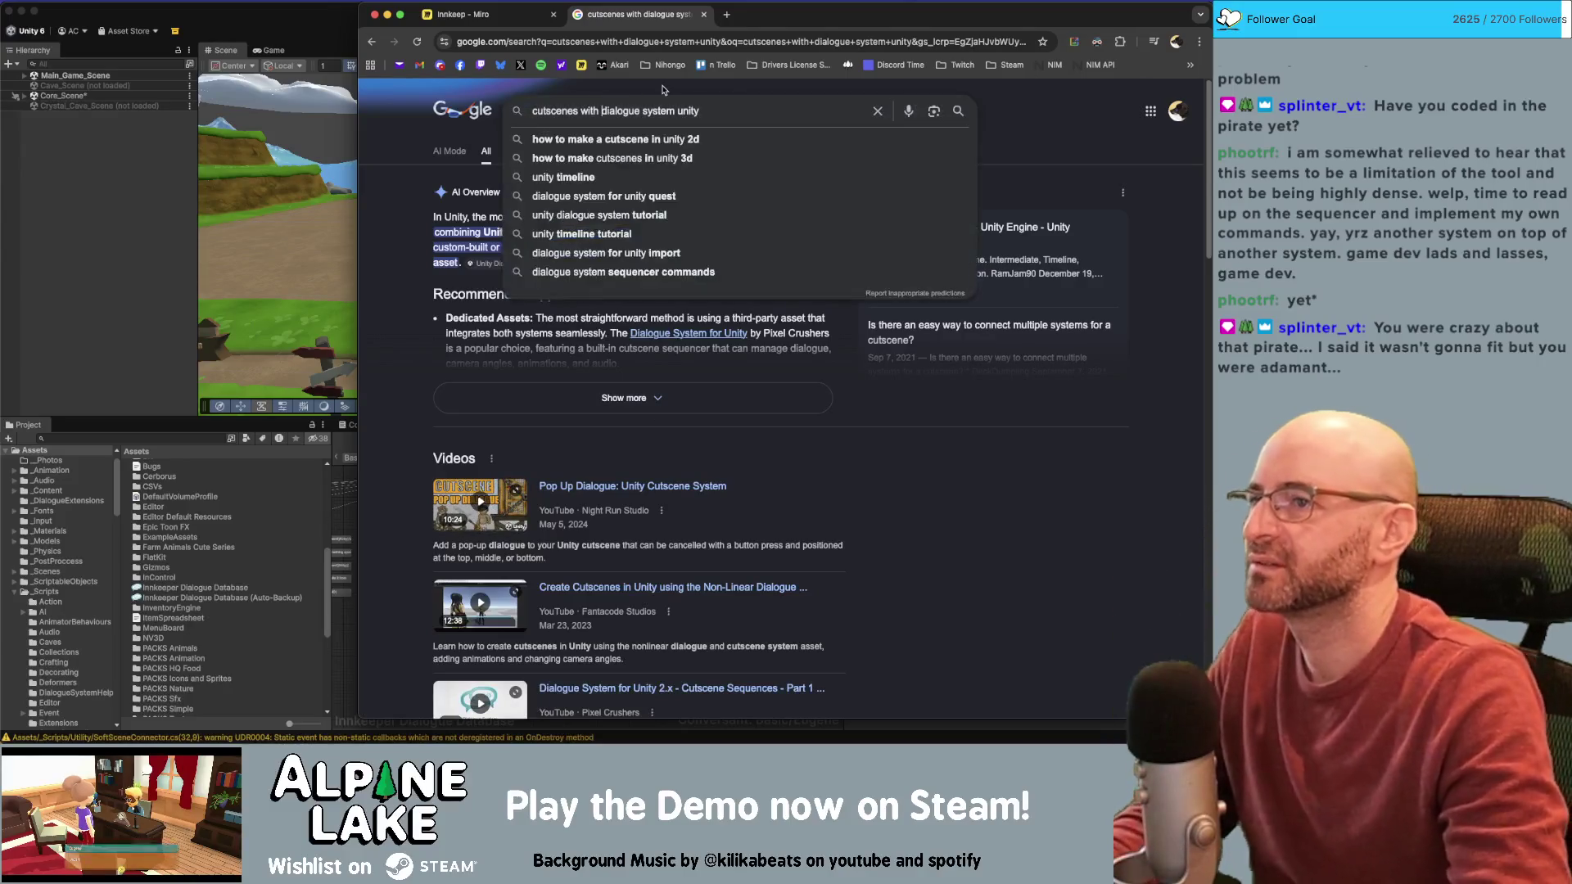
type("pixel crushers")
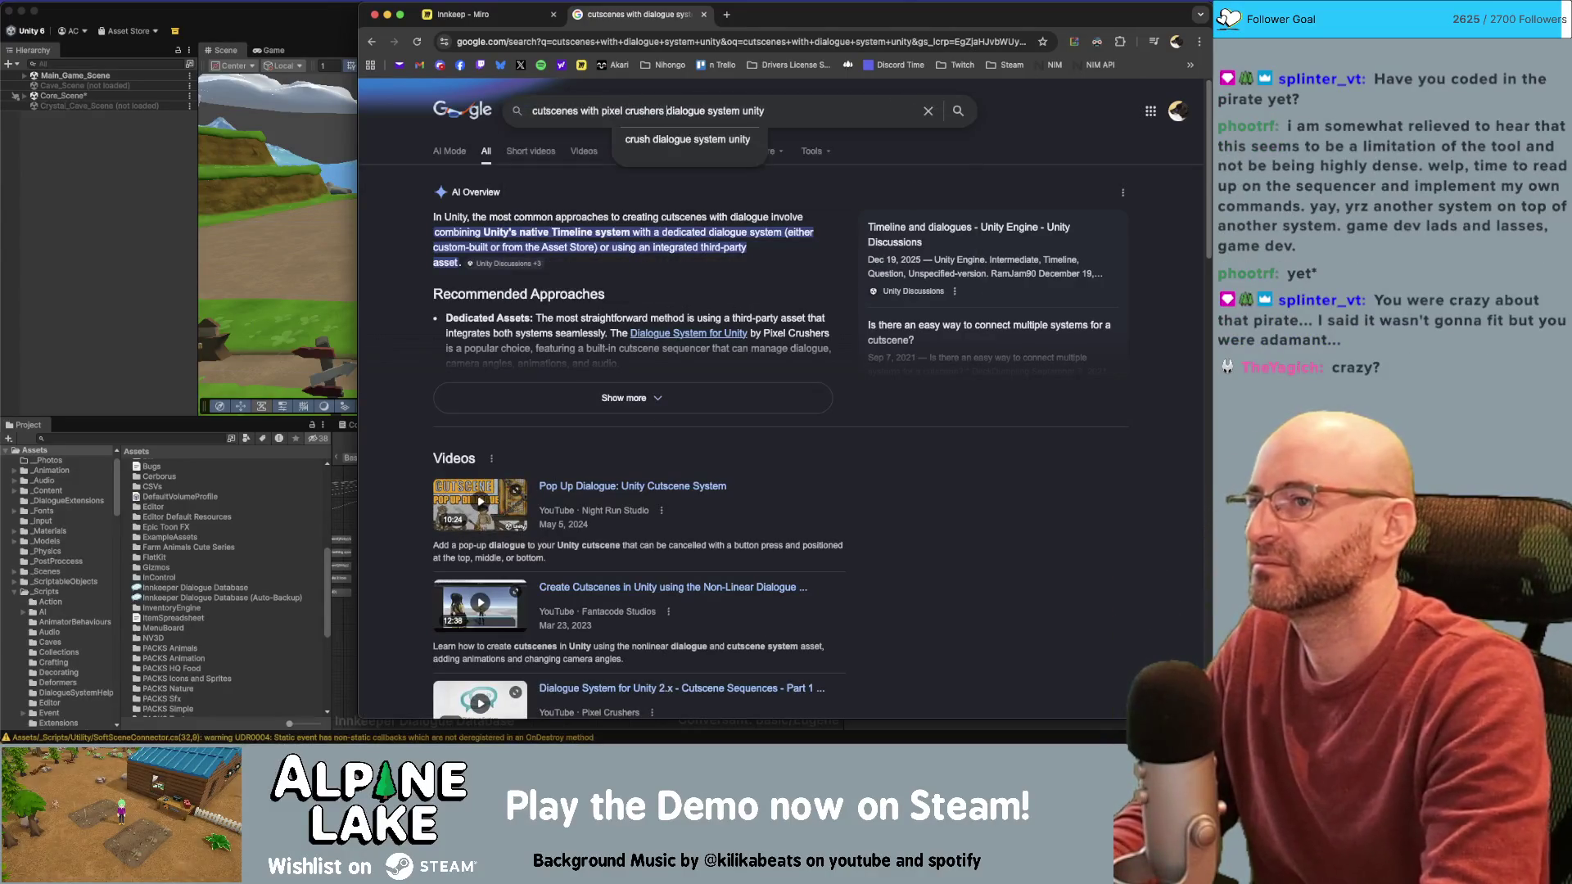
key("Return")
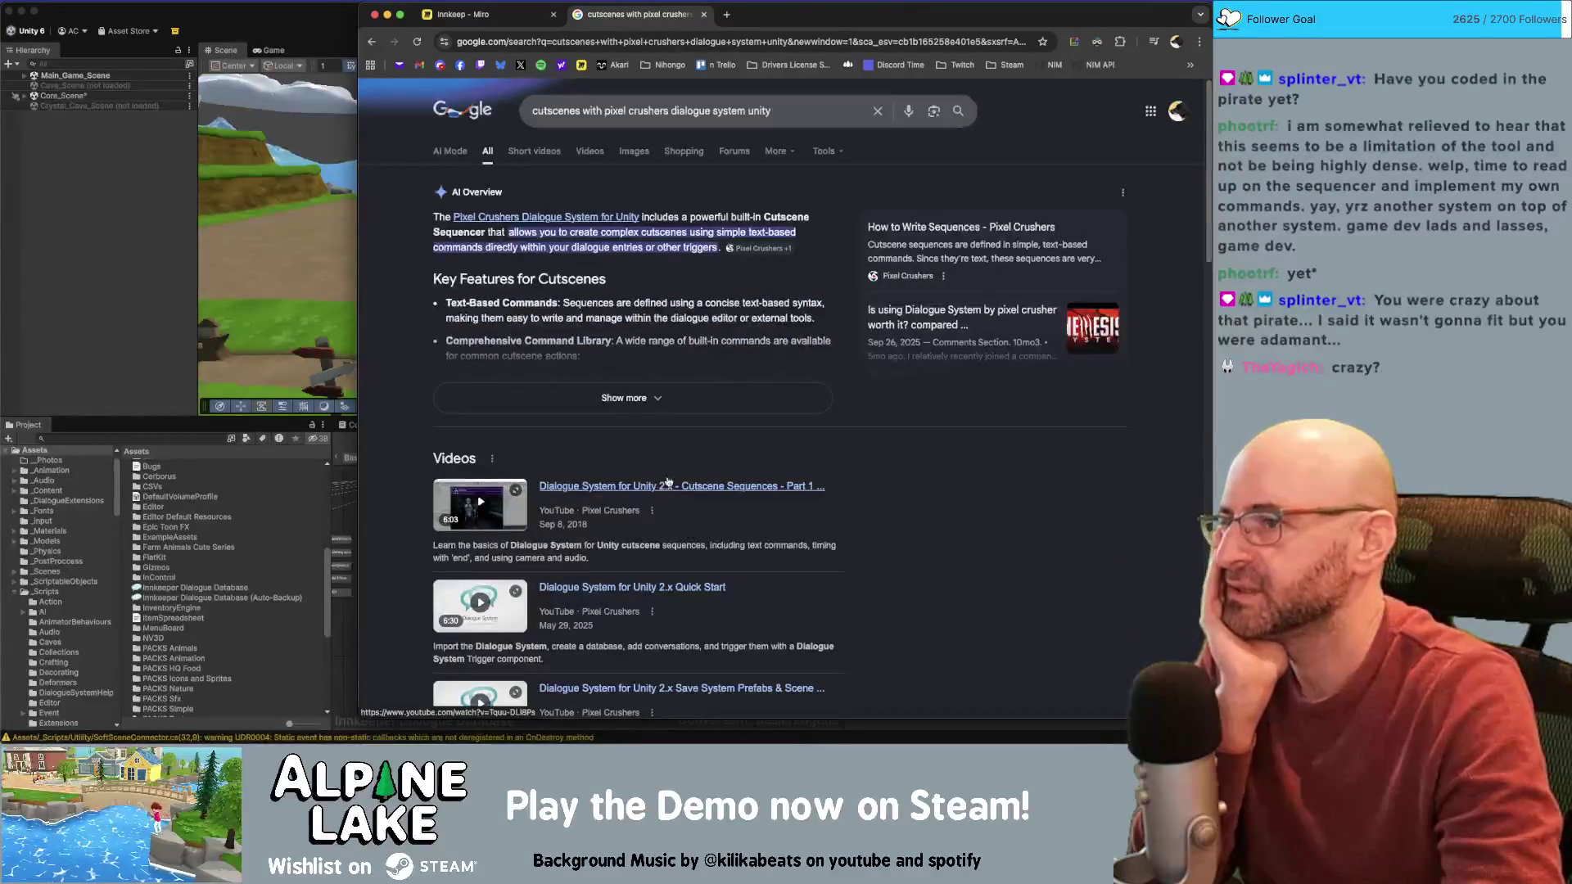
scroll(599, 292, "down", 2)
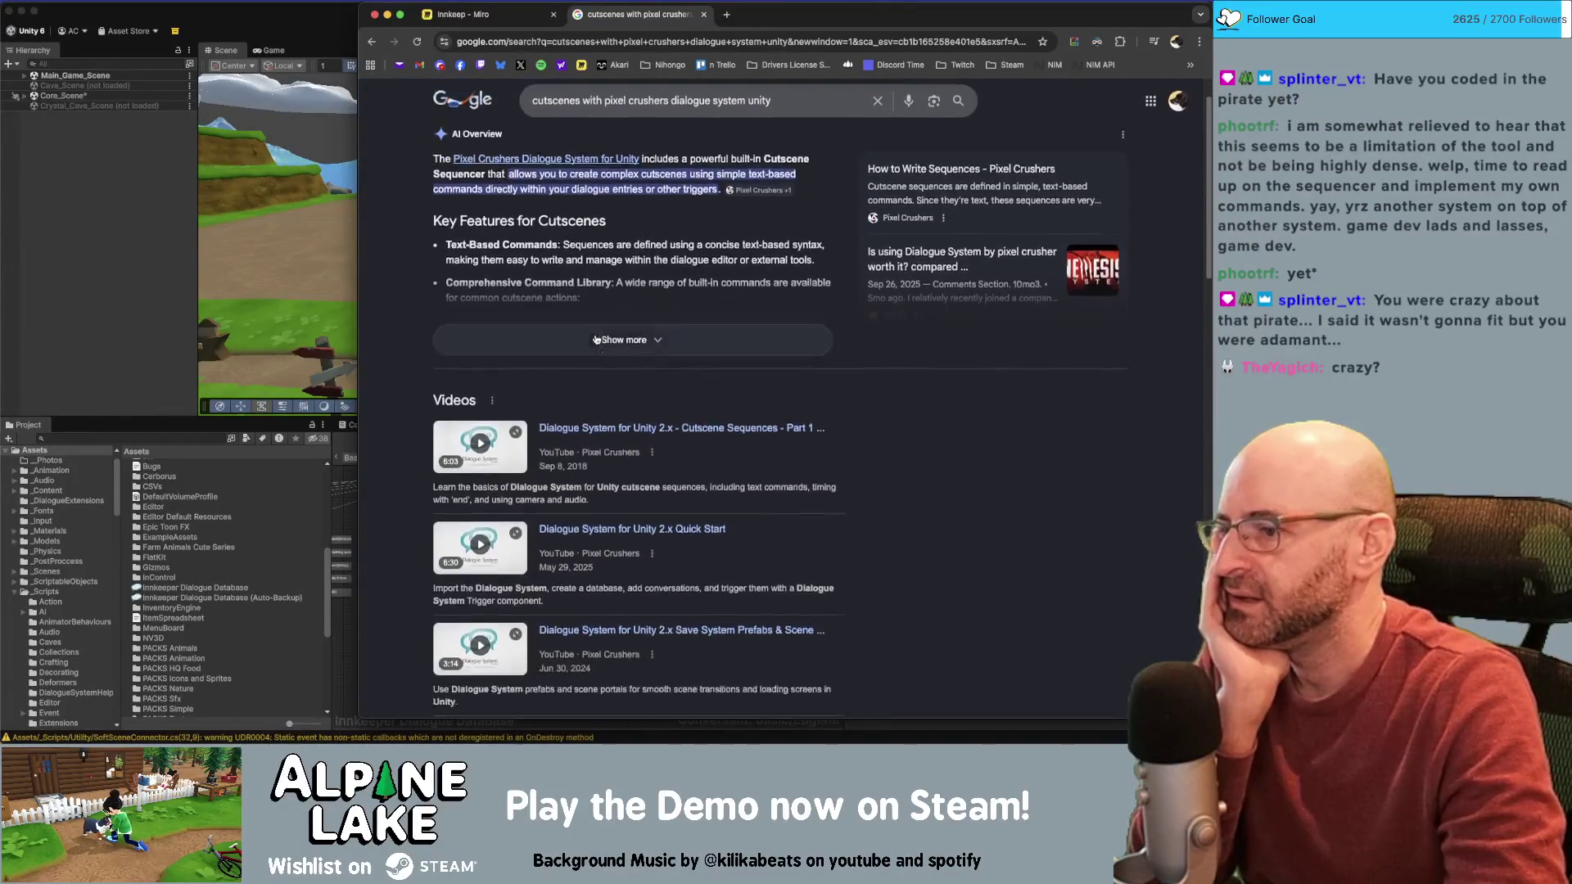
scroll(599, 308, "down", 1)
scroll(599, 341, "down", 2)
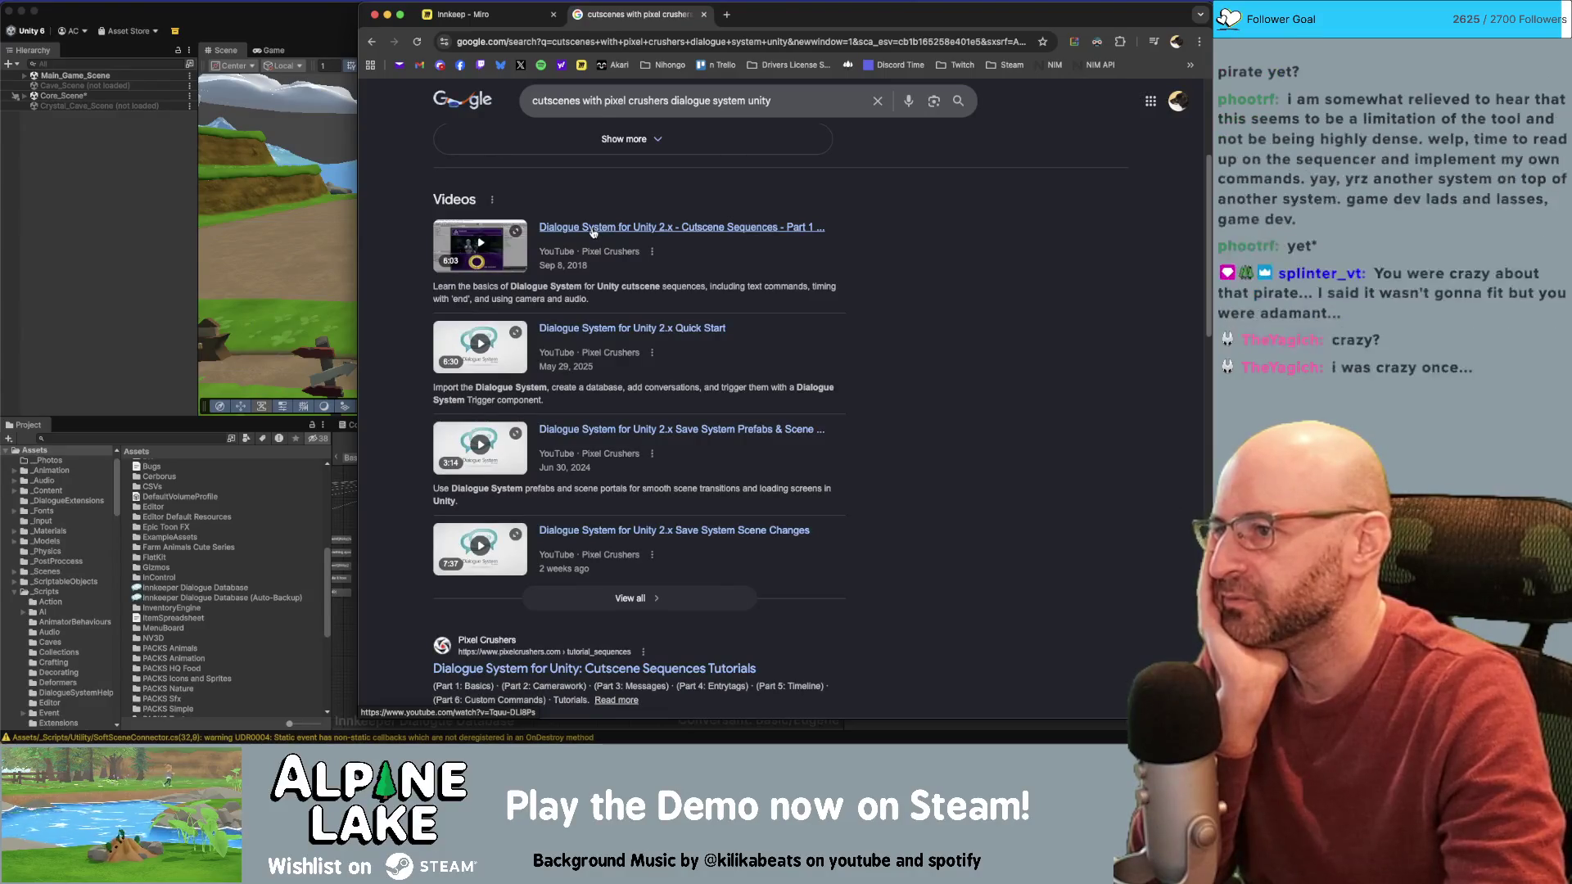
scroll(590, 232, "down", 2)
scroll(590, 231, "down", 1)
scroll(593, 237, "up", 1)
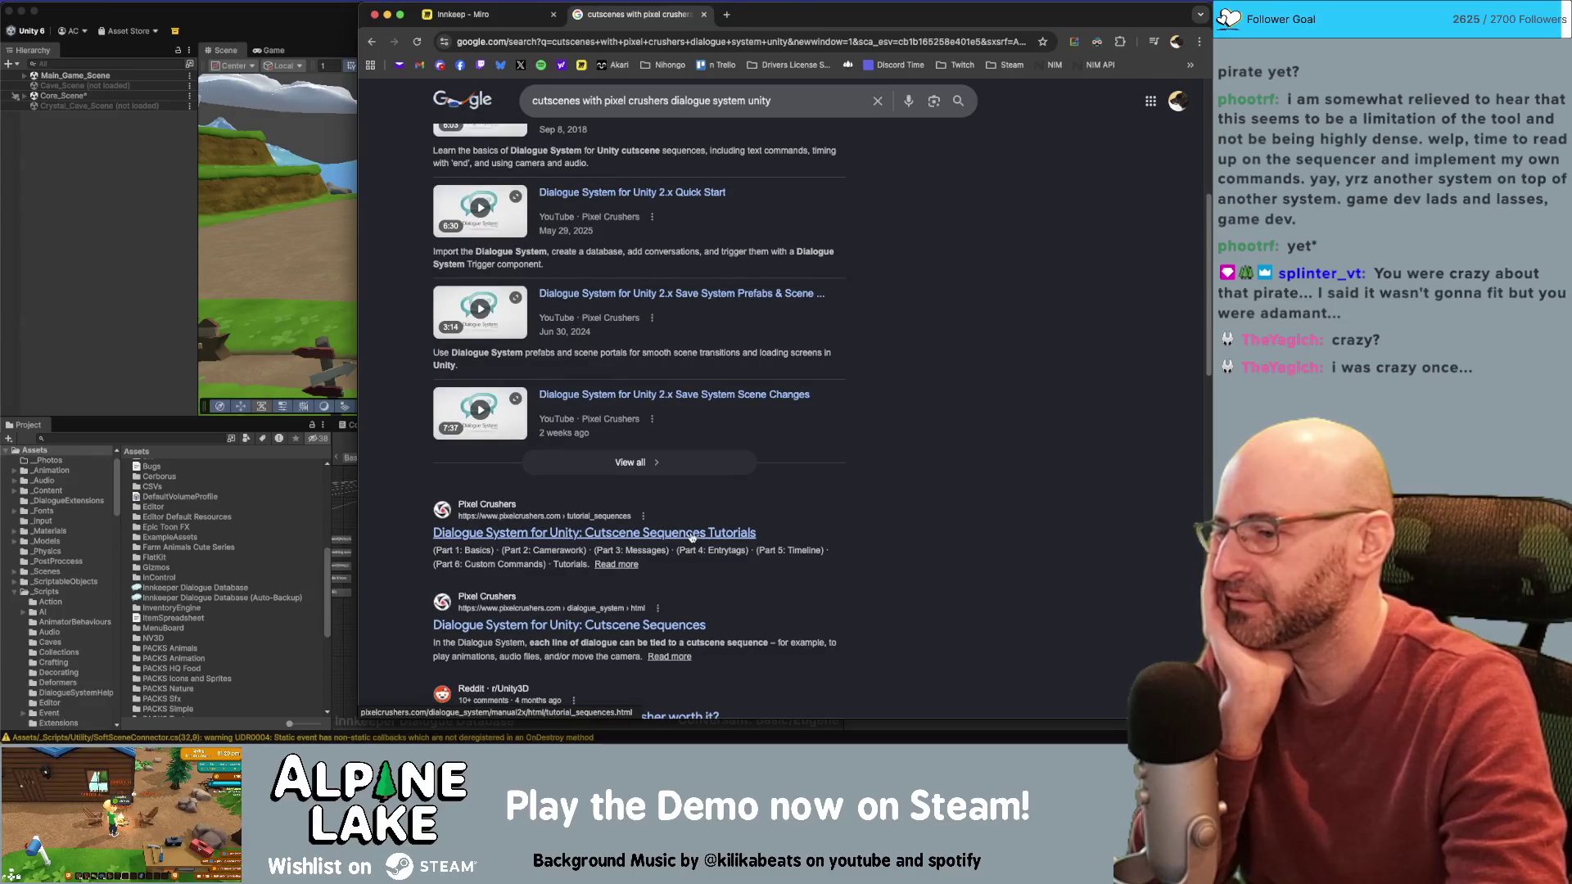
scroll(691, 537, "down", 2)
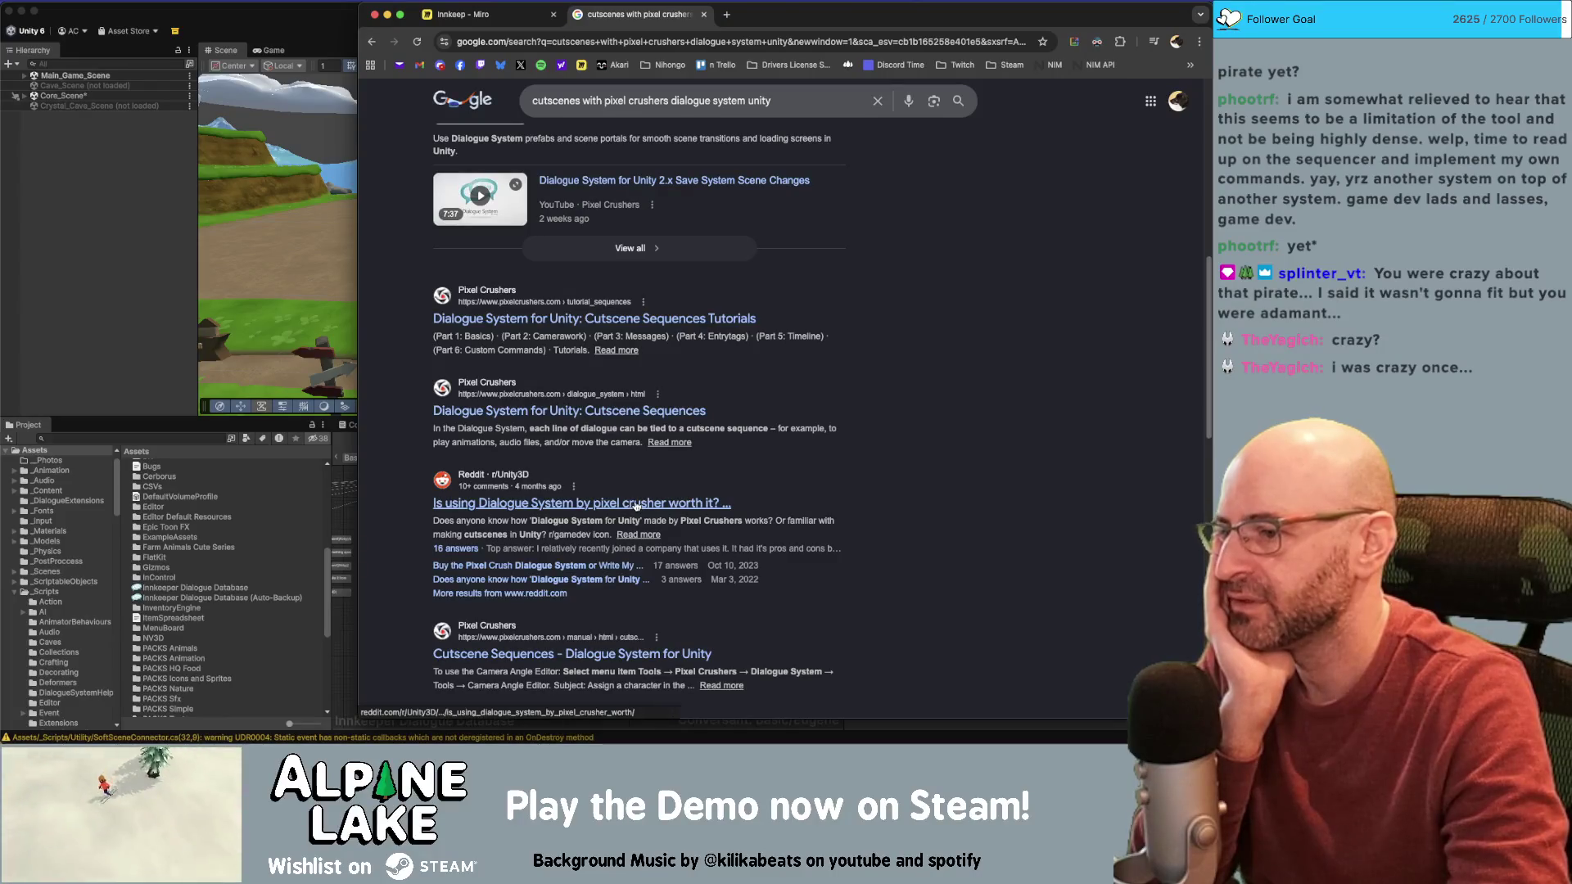
scroll(637, 504, "down", 1)
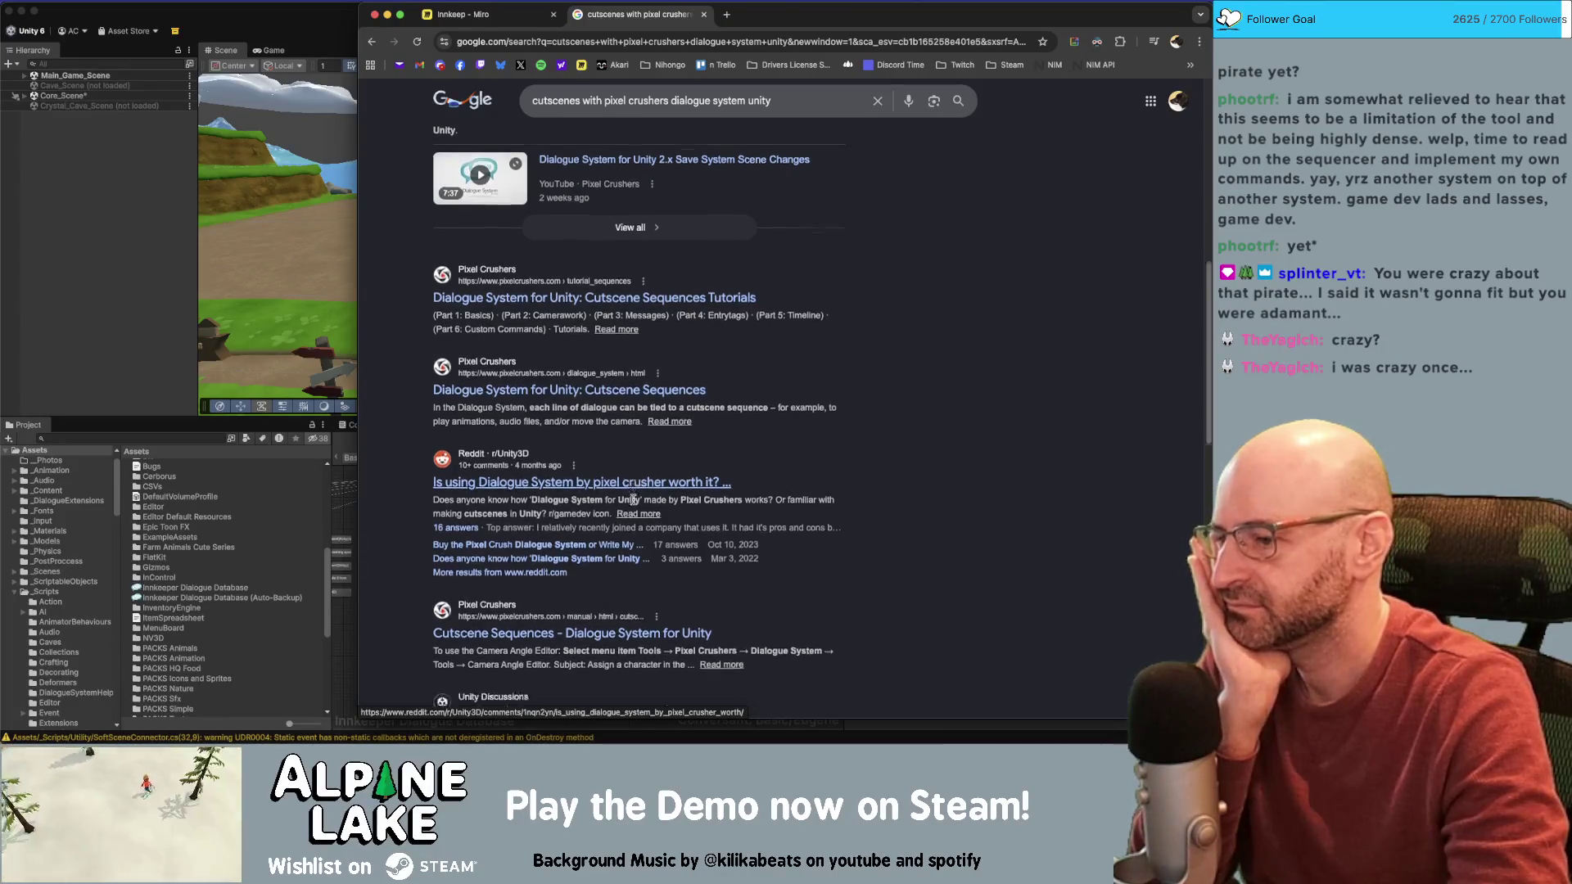
scroll(634, 528, "down", 1)
Follow the Cutscene Sequences documentation result.
left_click(635, 558)
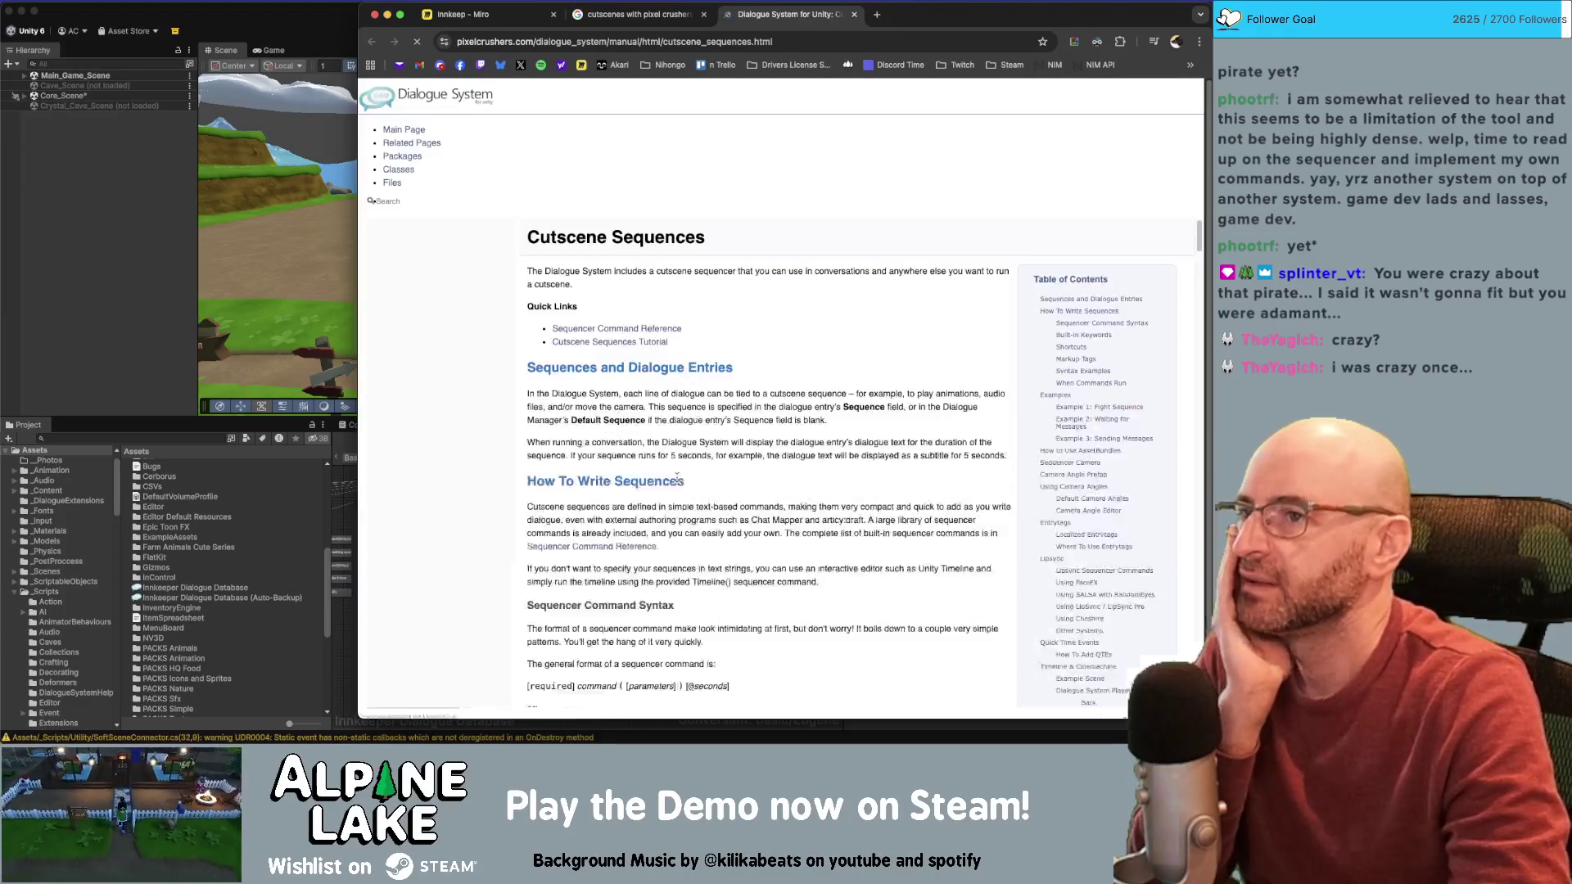
Enable the dark reader theme for the Pixel Crushers docs page.
left_click(1098, 40)
left_click(1002, 94)
left_click(691, 298)
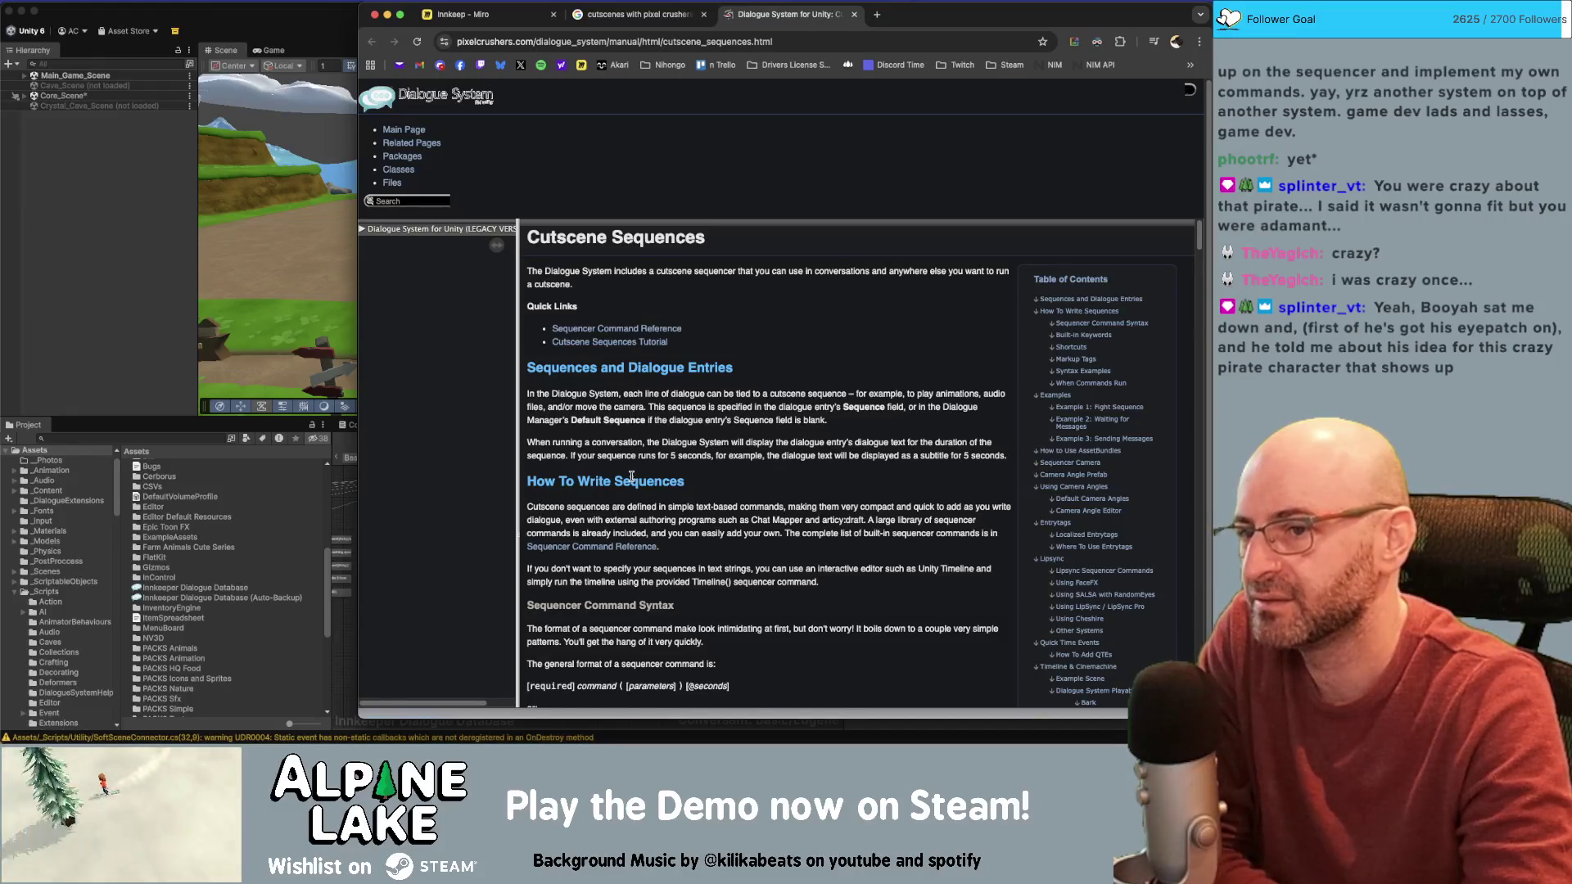
scroll(631, 478, "down", 1)
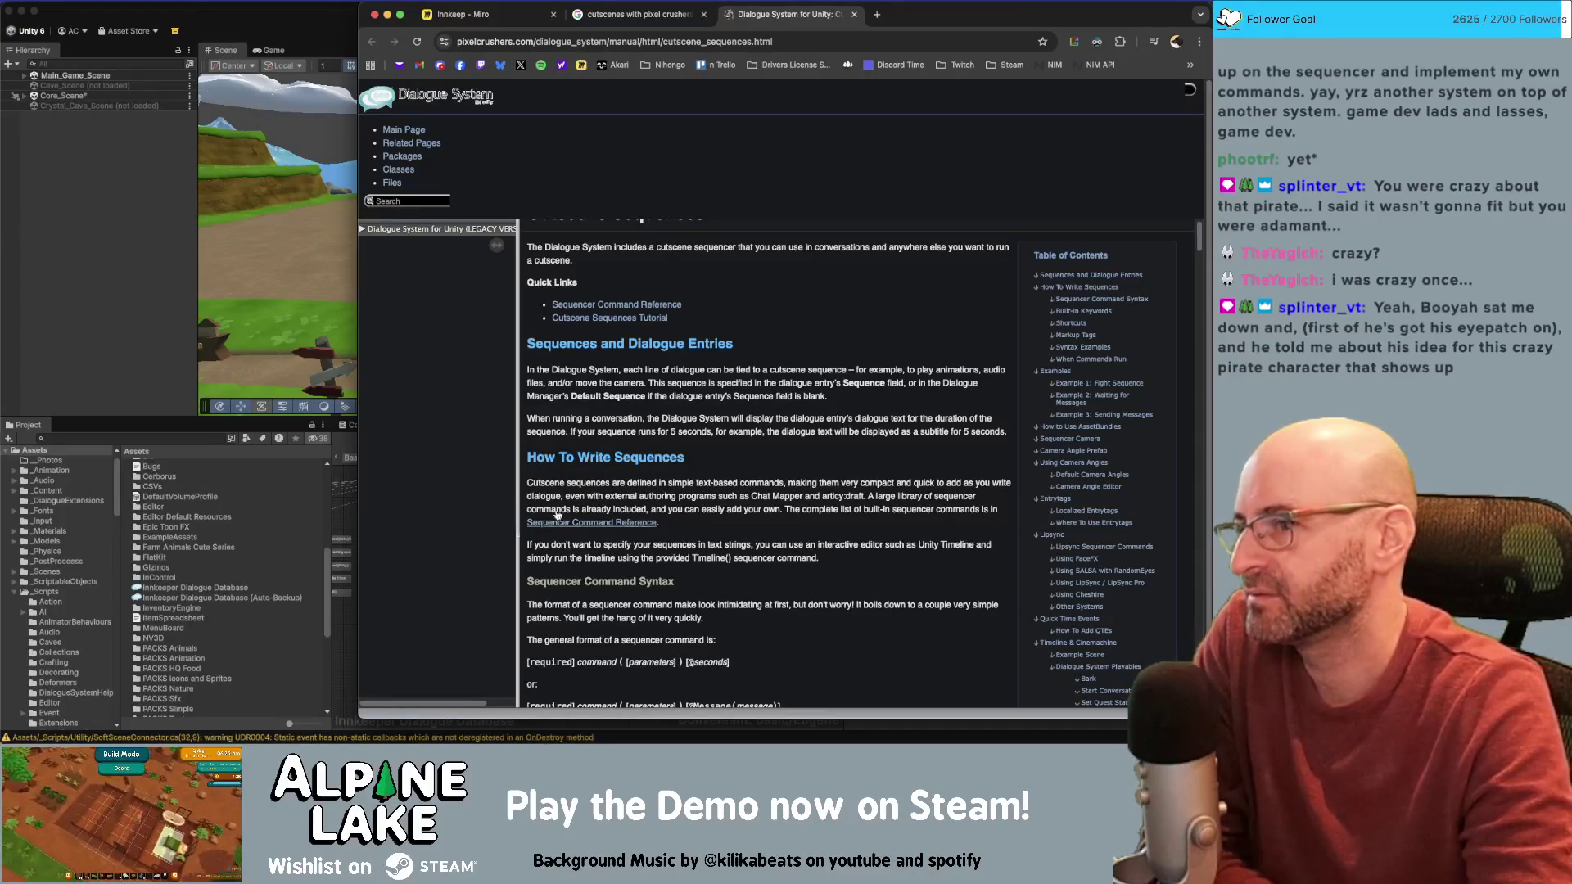
Hide the browser to get back to Unity after reading the page.
key("super+Tab")
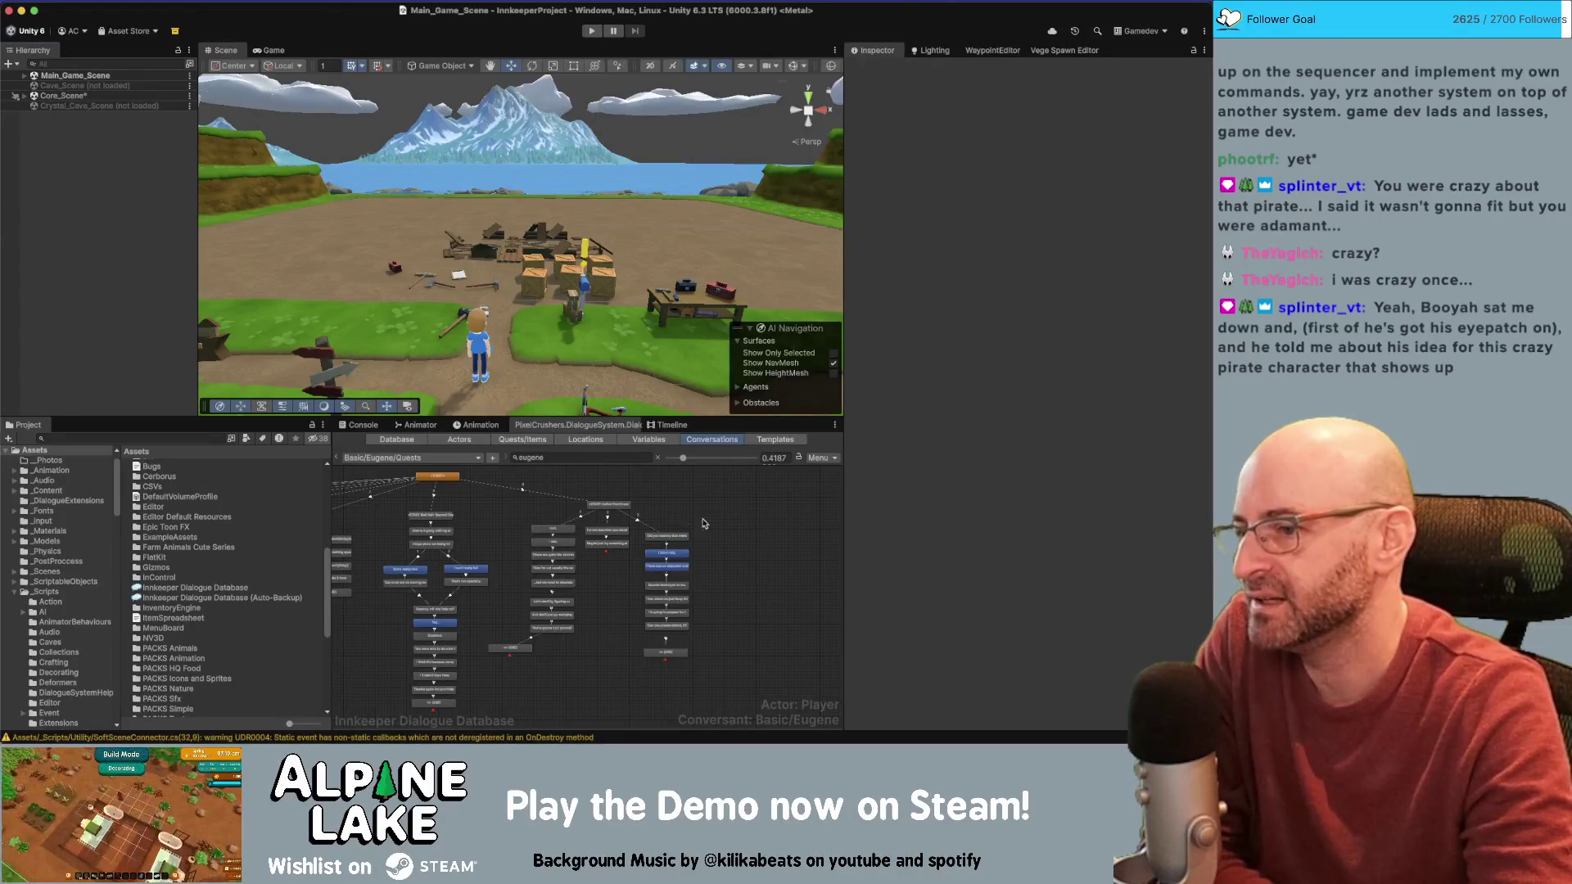
left_click(703, 525)
scroll(540, 531, "up", 4)
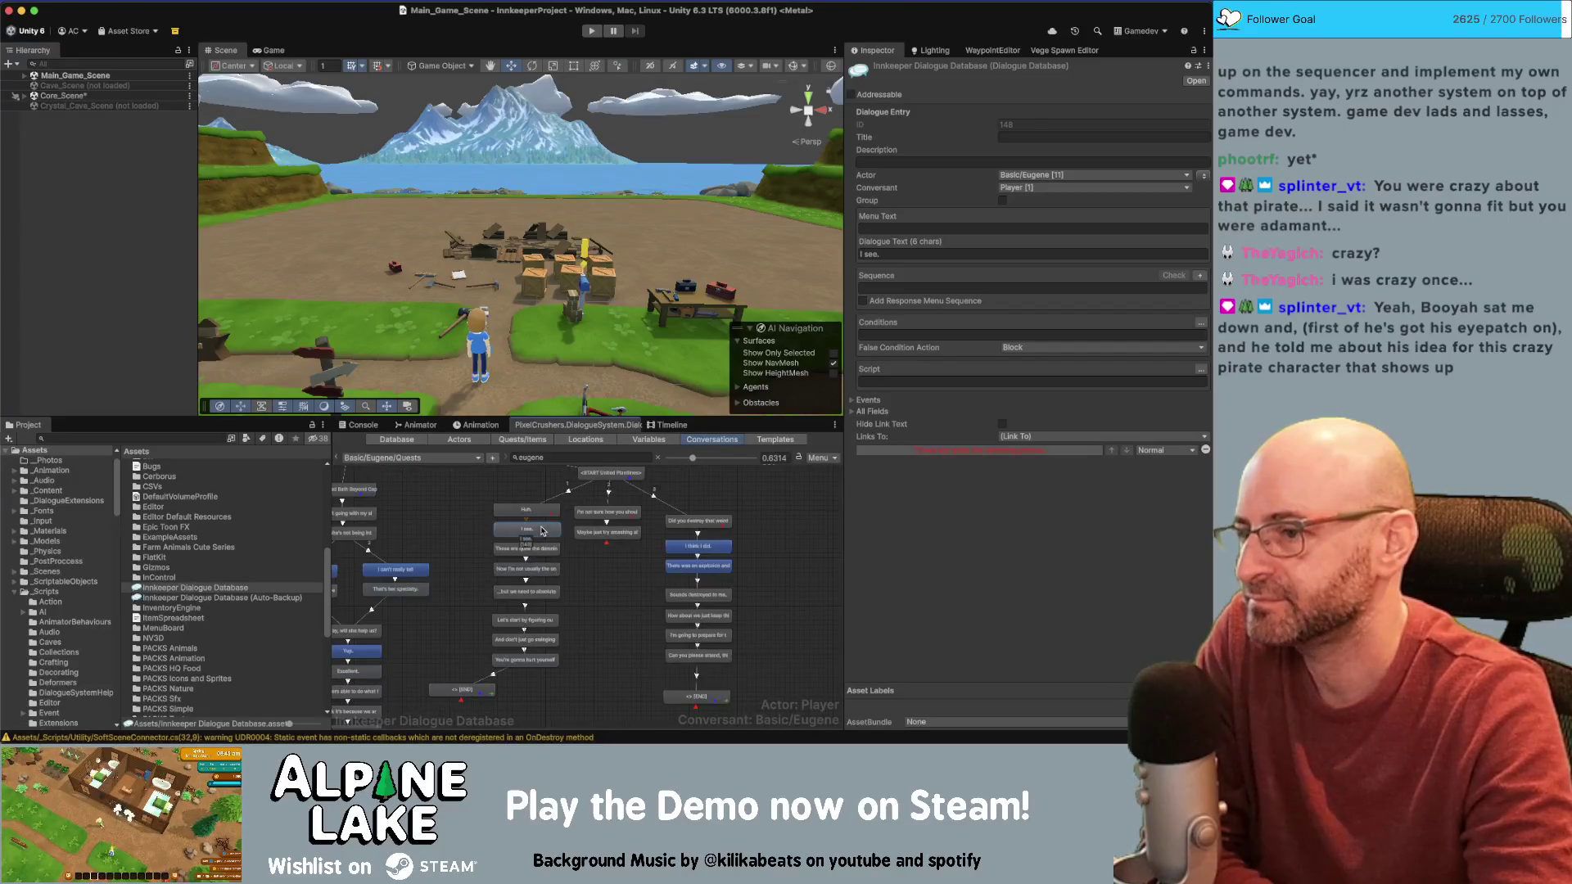
left_click(1046, 287)
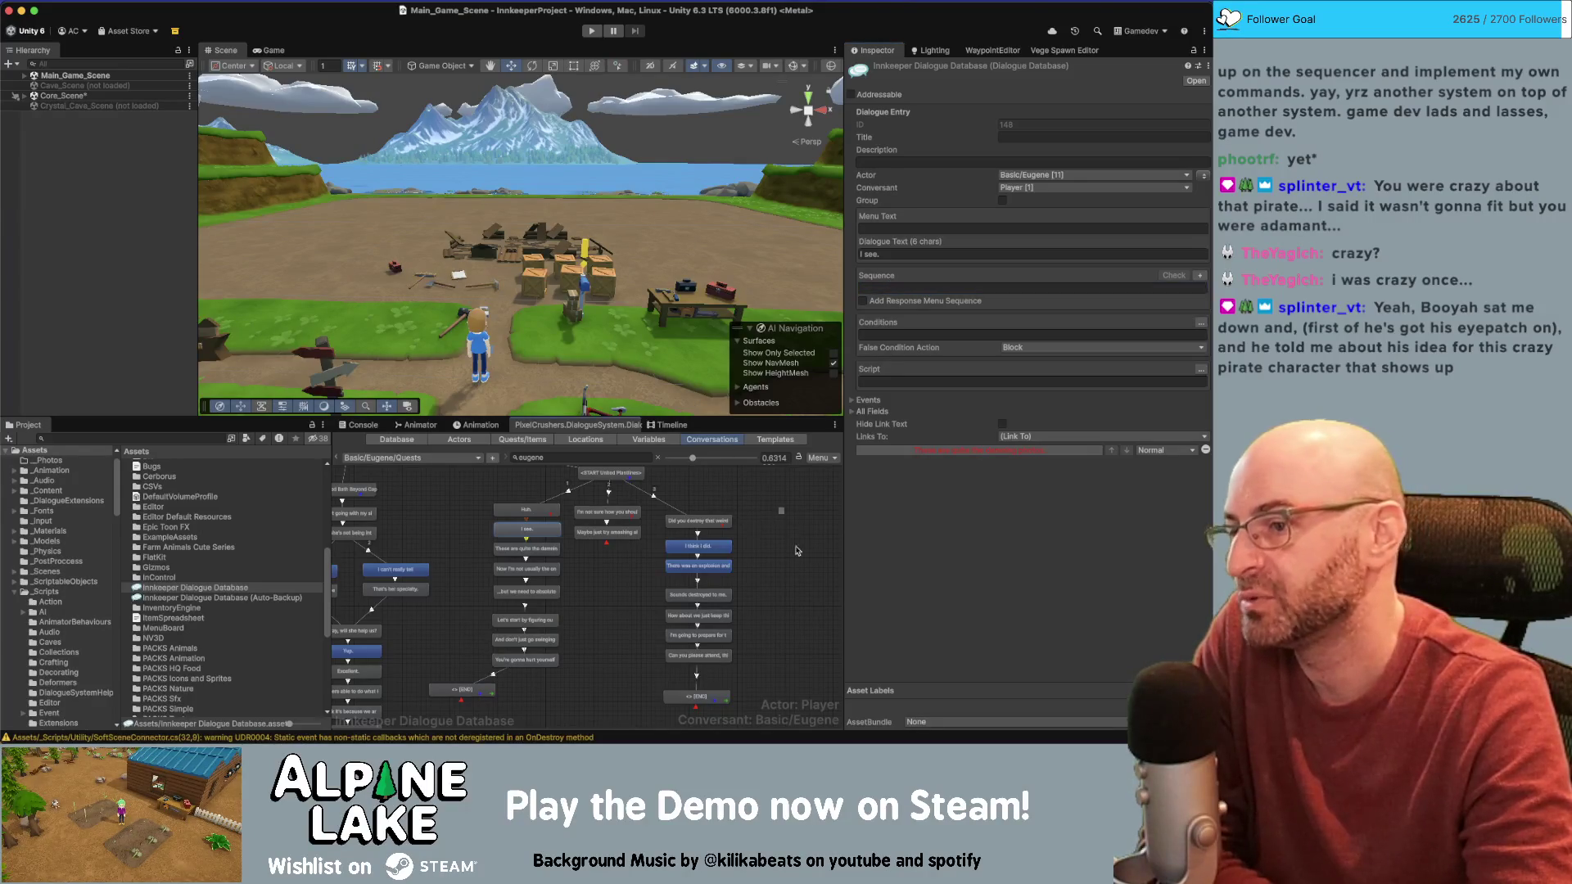
mouse_move(424, 473)
left_mouse_down()
mouse_move(471, 520)
mouse_move(553, 529)
left_mouse_up()
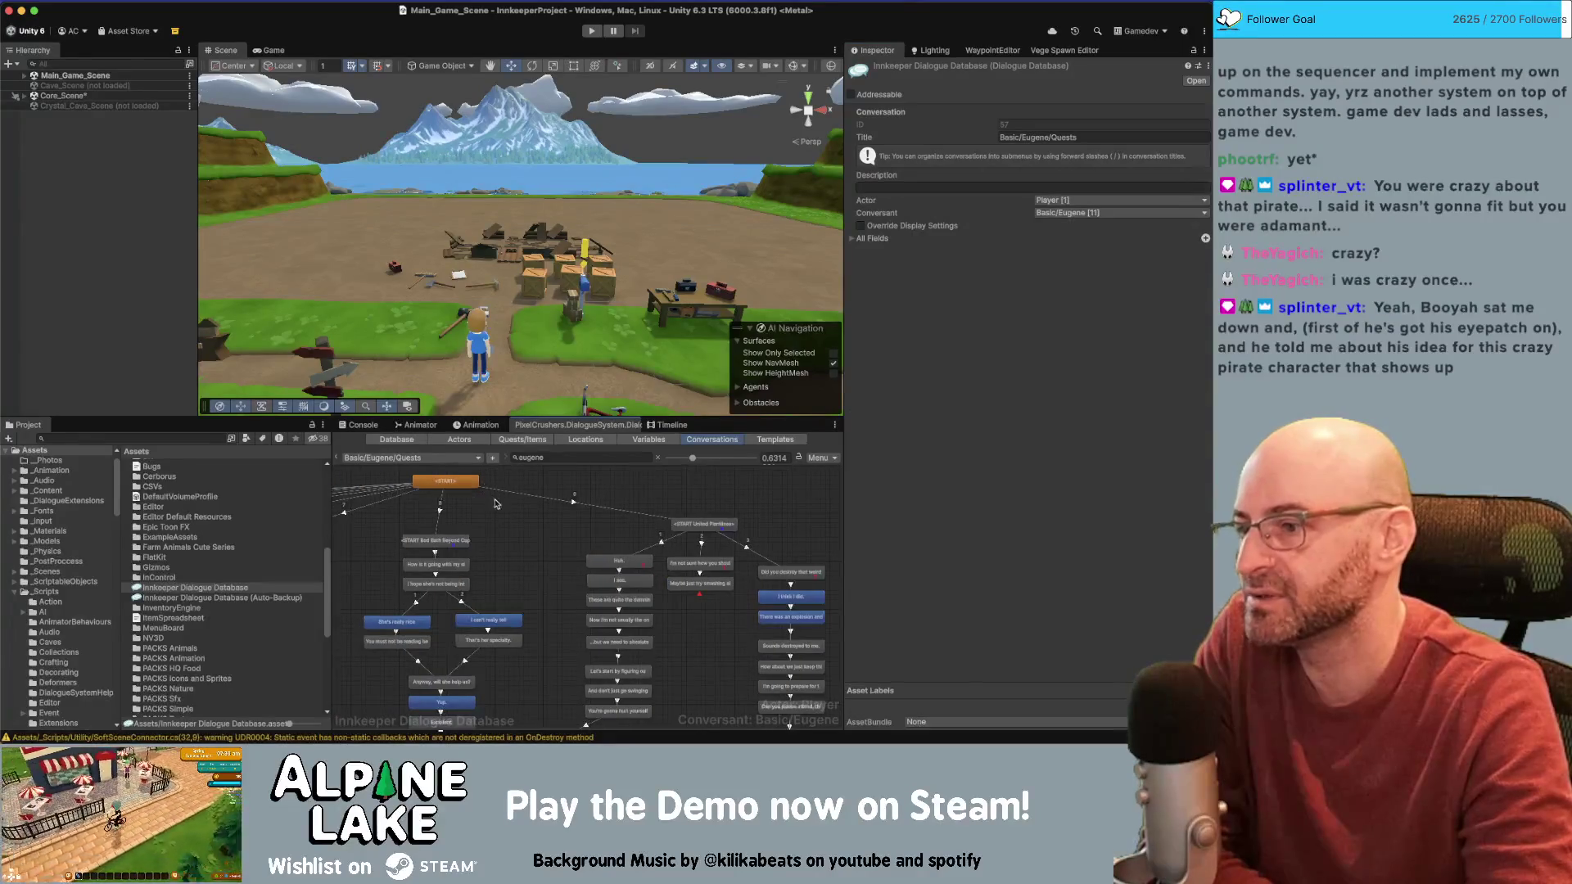
left_click(33, 96)
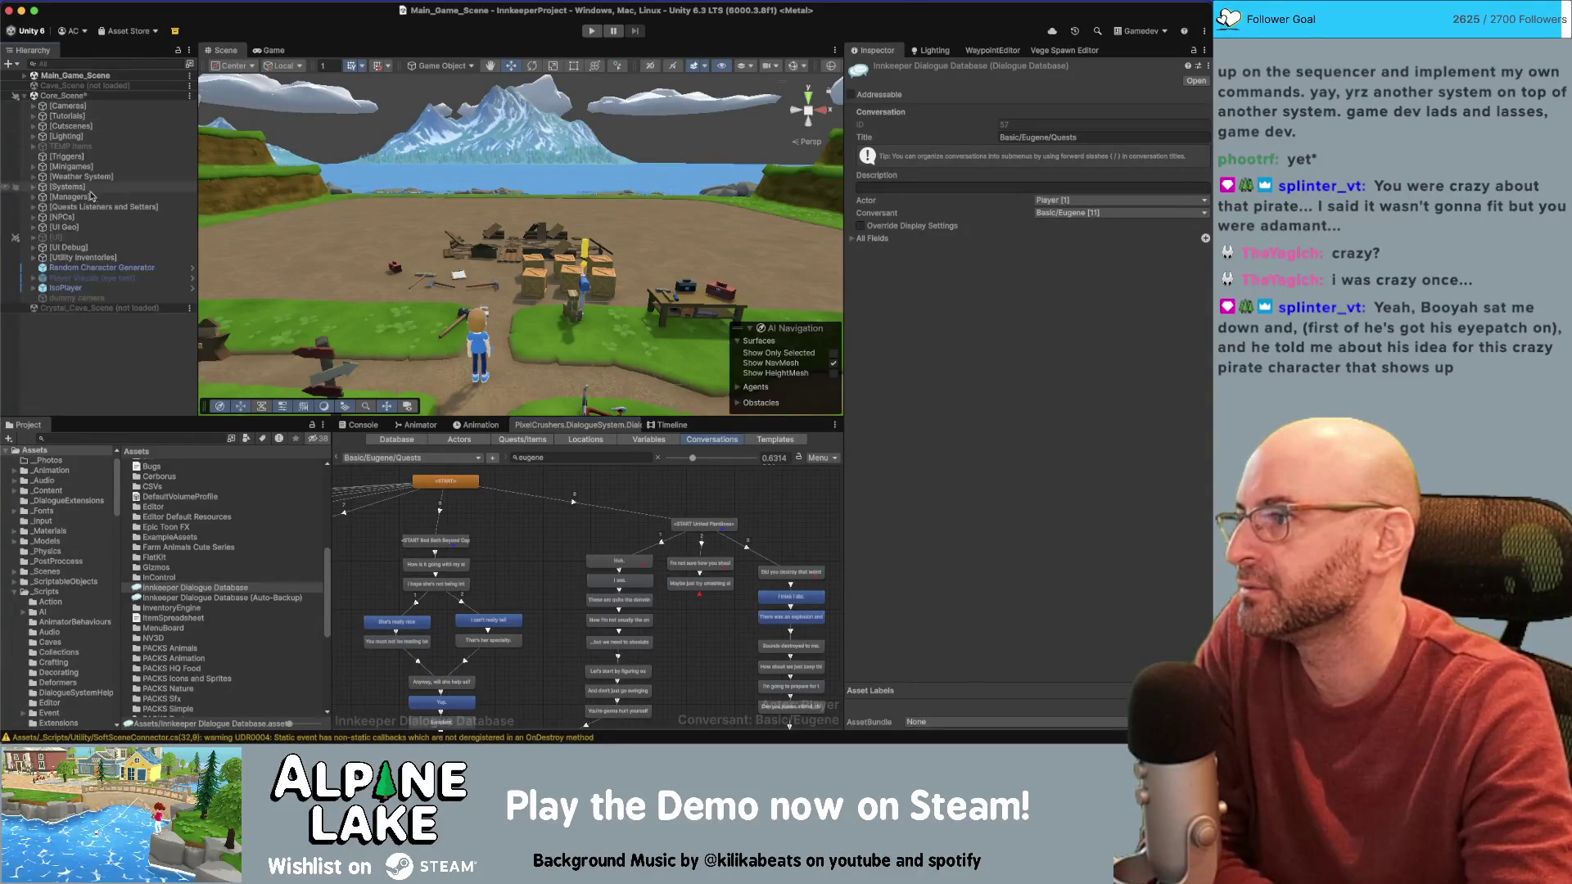
left_click(42, 237)
scroll(43, 246, "down", 5)
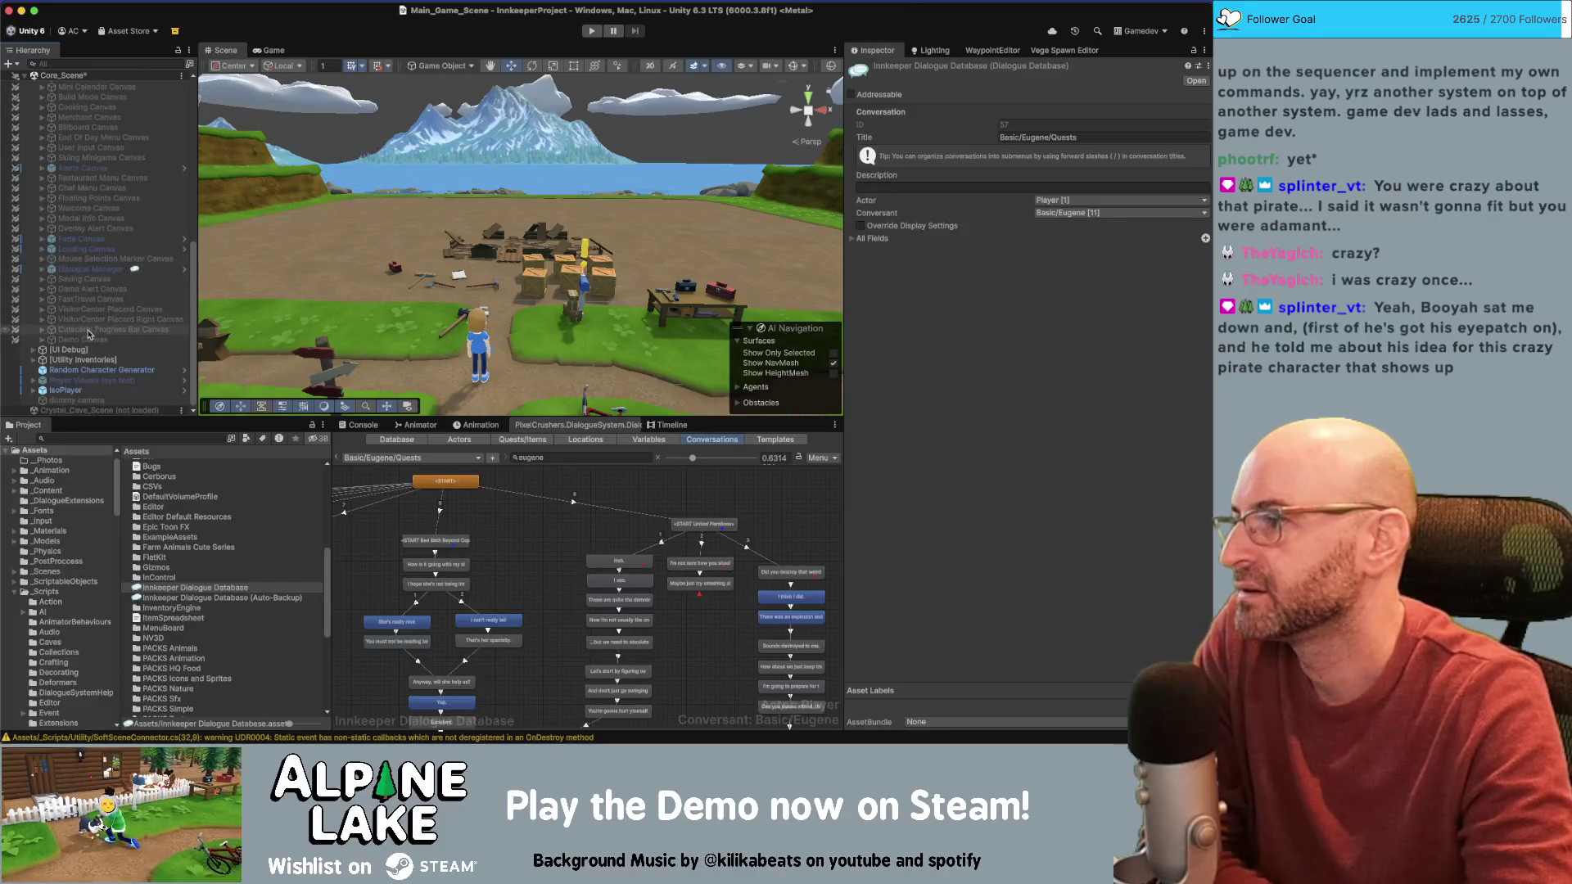
left_click(86, 269)
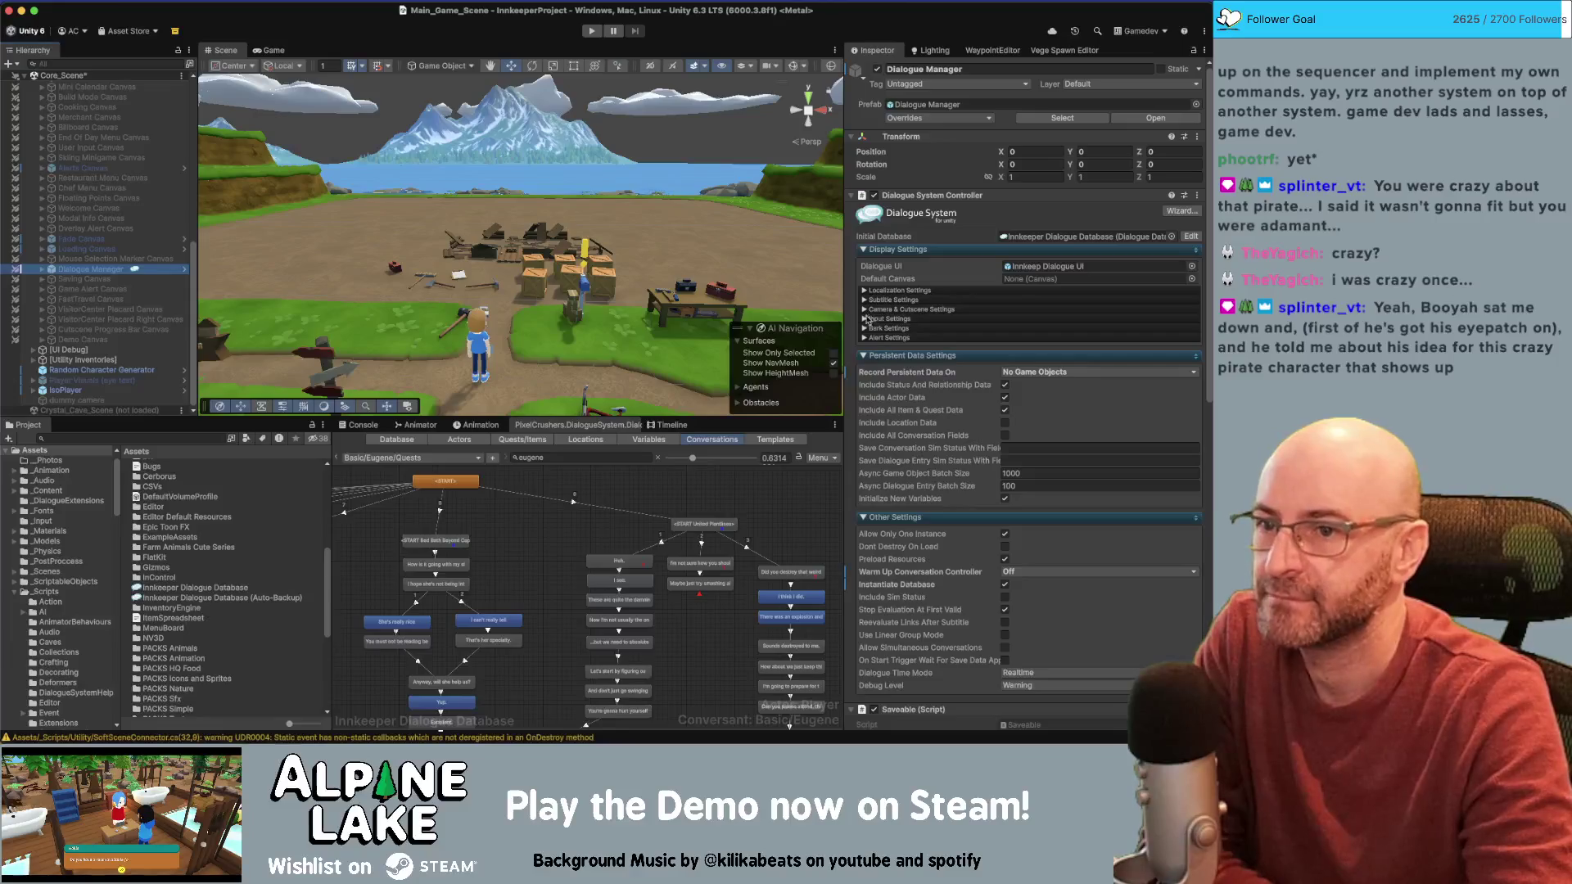
scroll(865, 322, "down", 8)
scroll(882, 397, "up", 8)
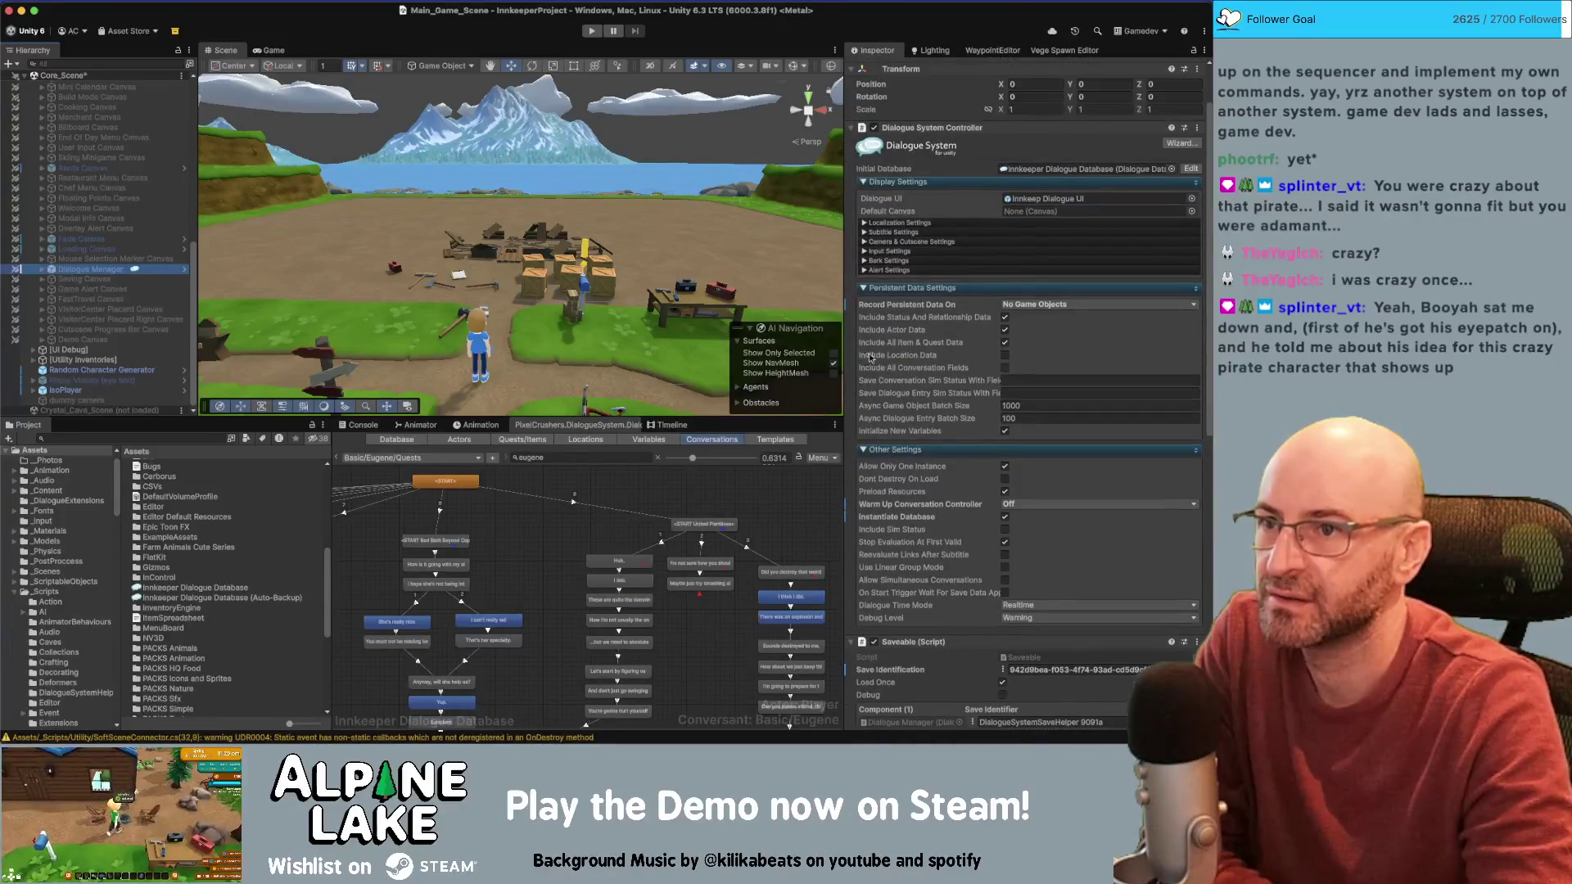
left_click(864, 231)
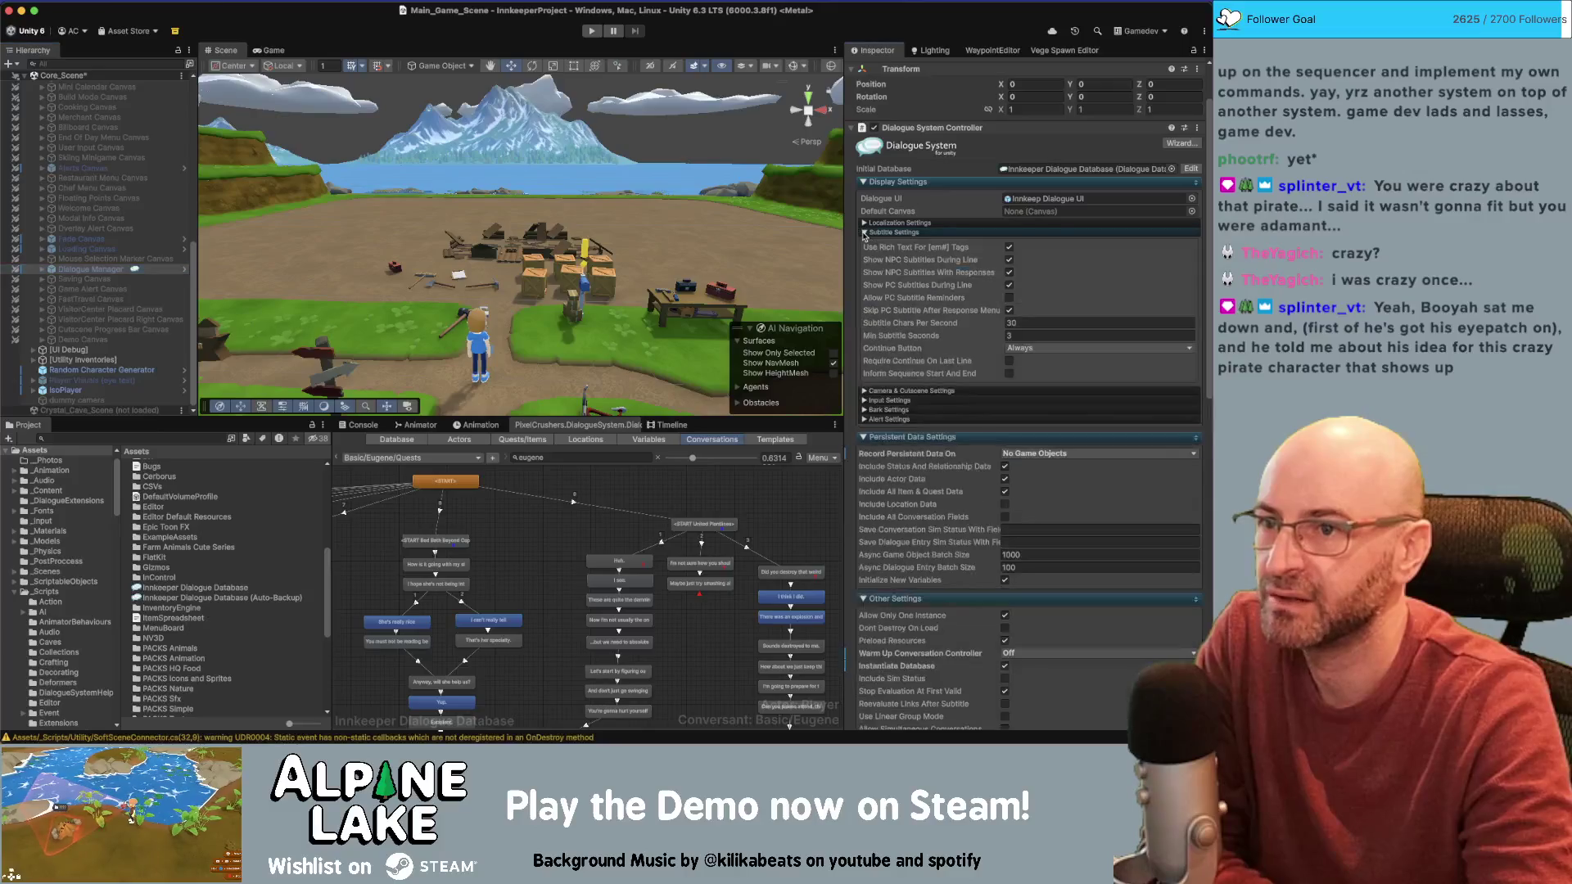
left_click(864, 230)
left_click(863, 242)
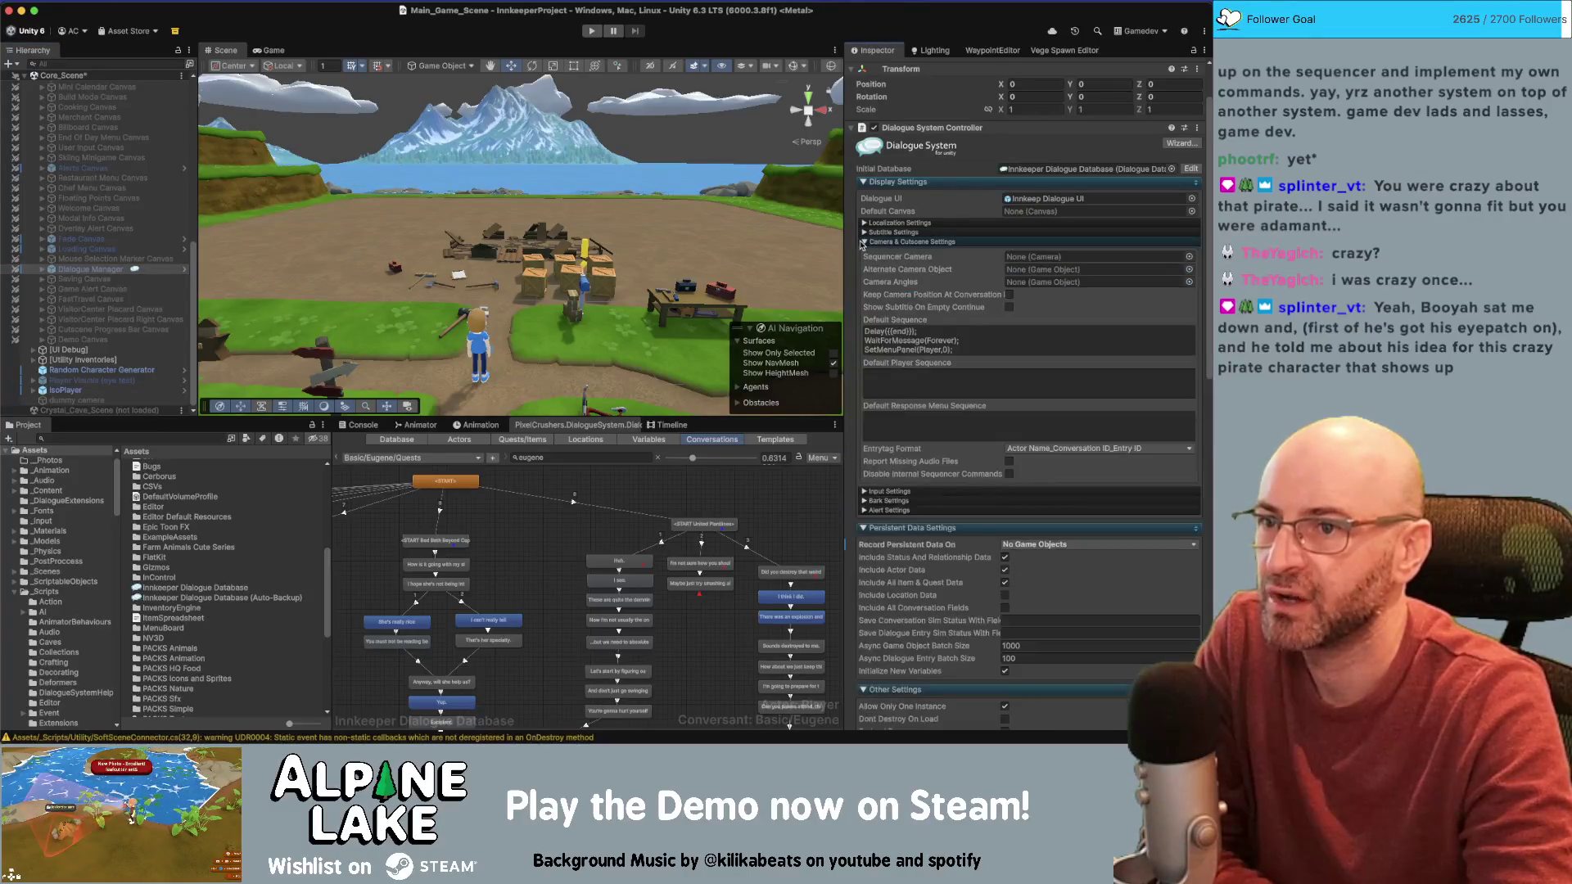
left_click(912, 333)
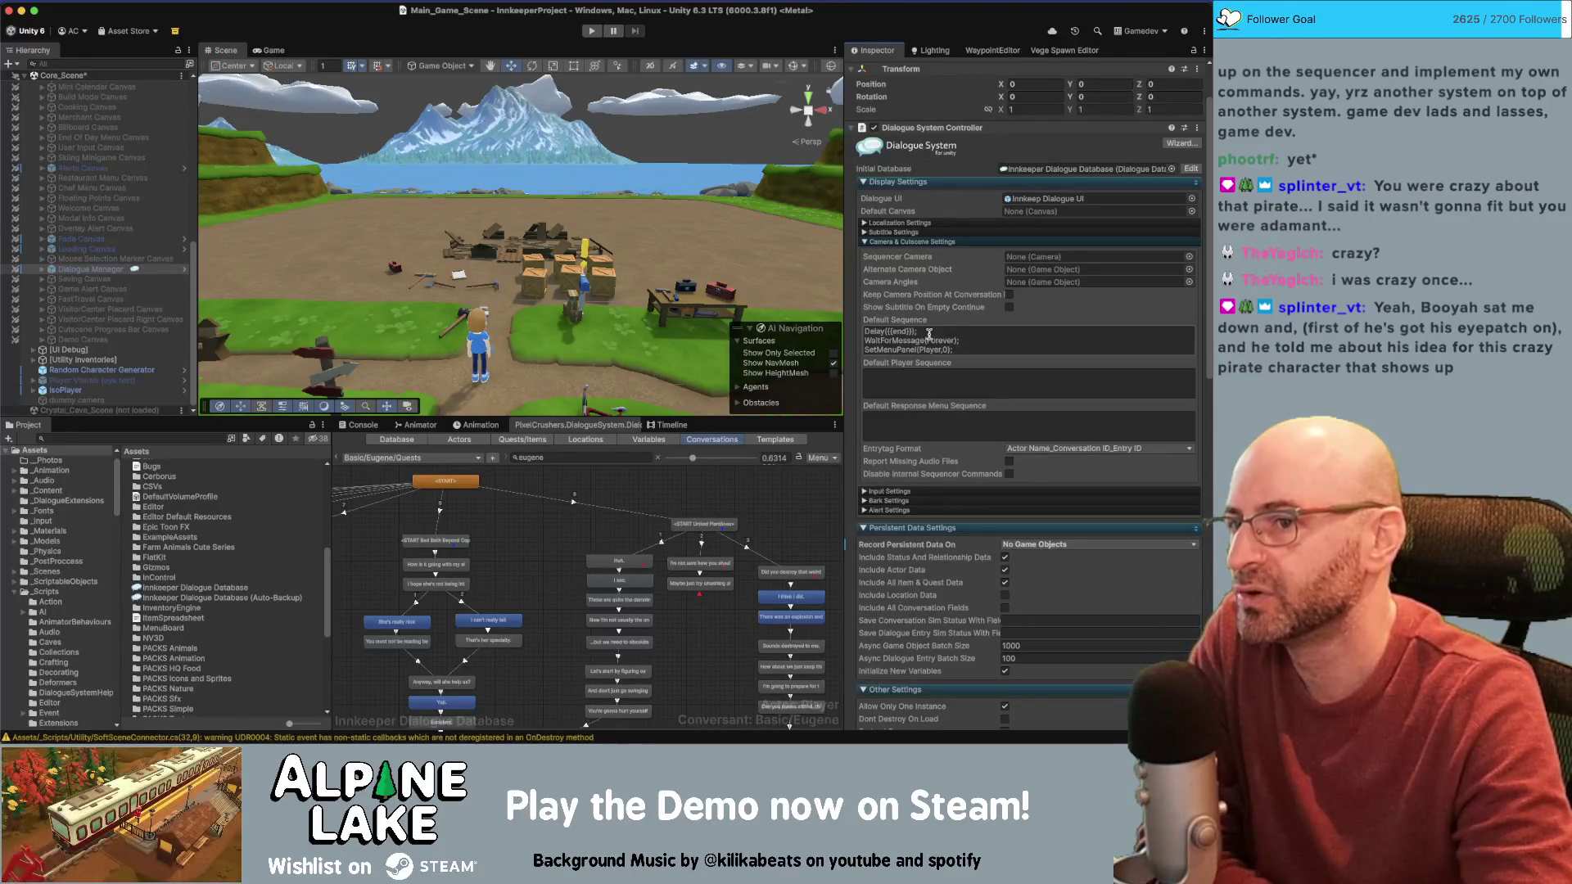
left_click(928, 333)
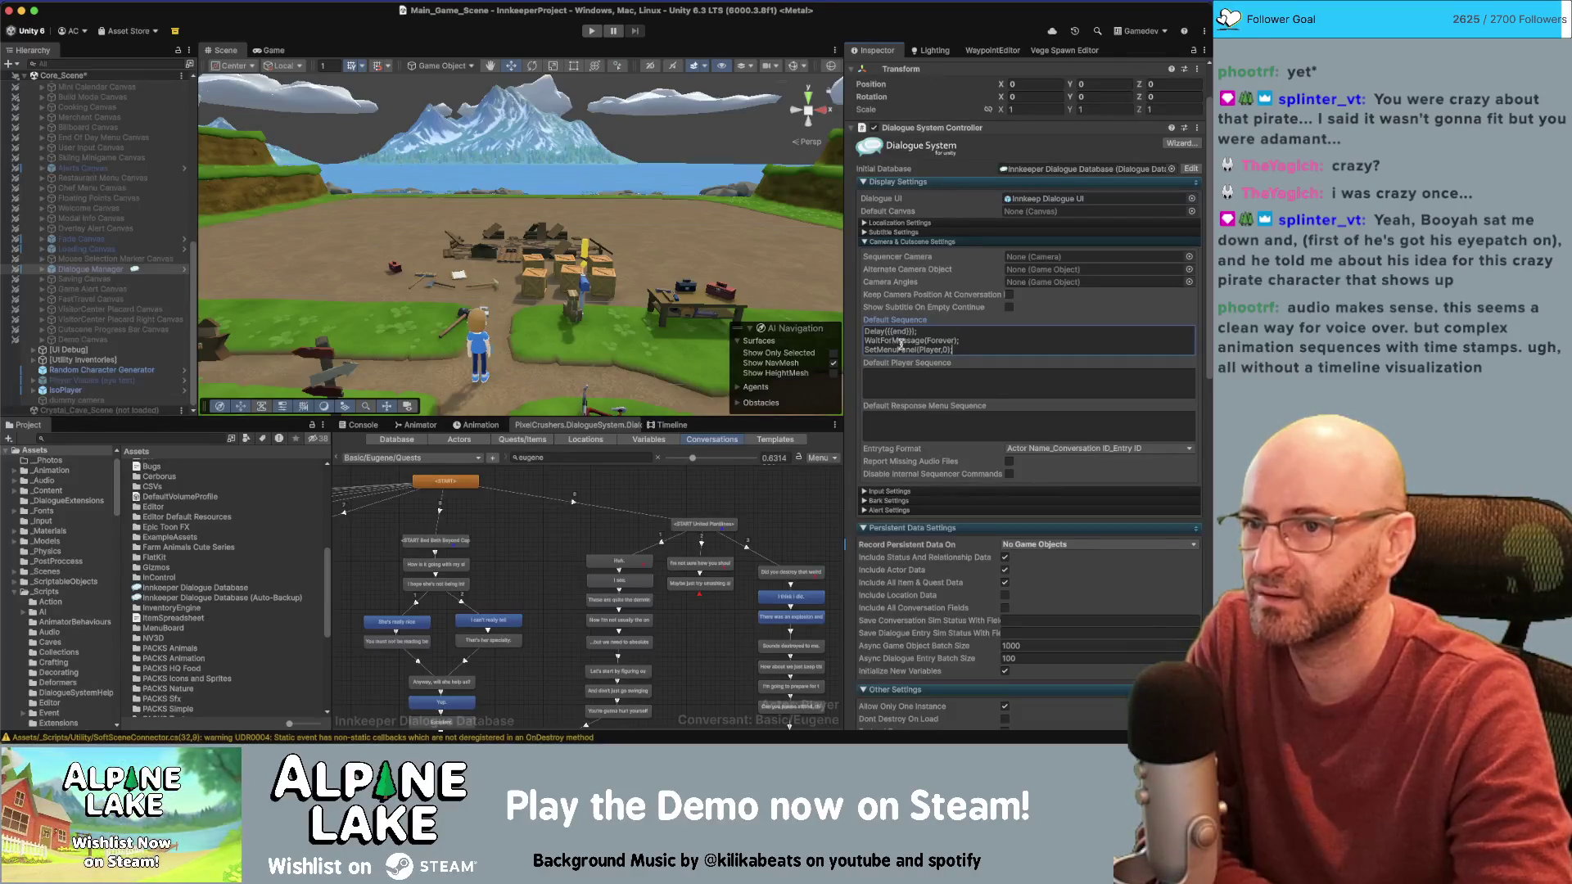
Collapse the Dialogue Manager's Camera & Cutscene, Persistent Data and Other Settings foldouts.
left_click(866, 241)
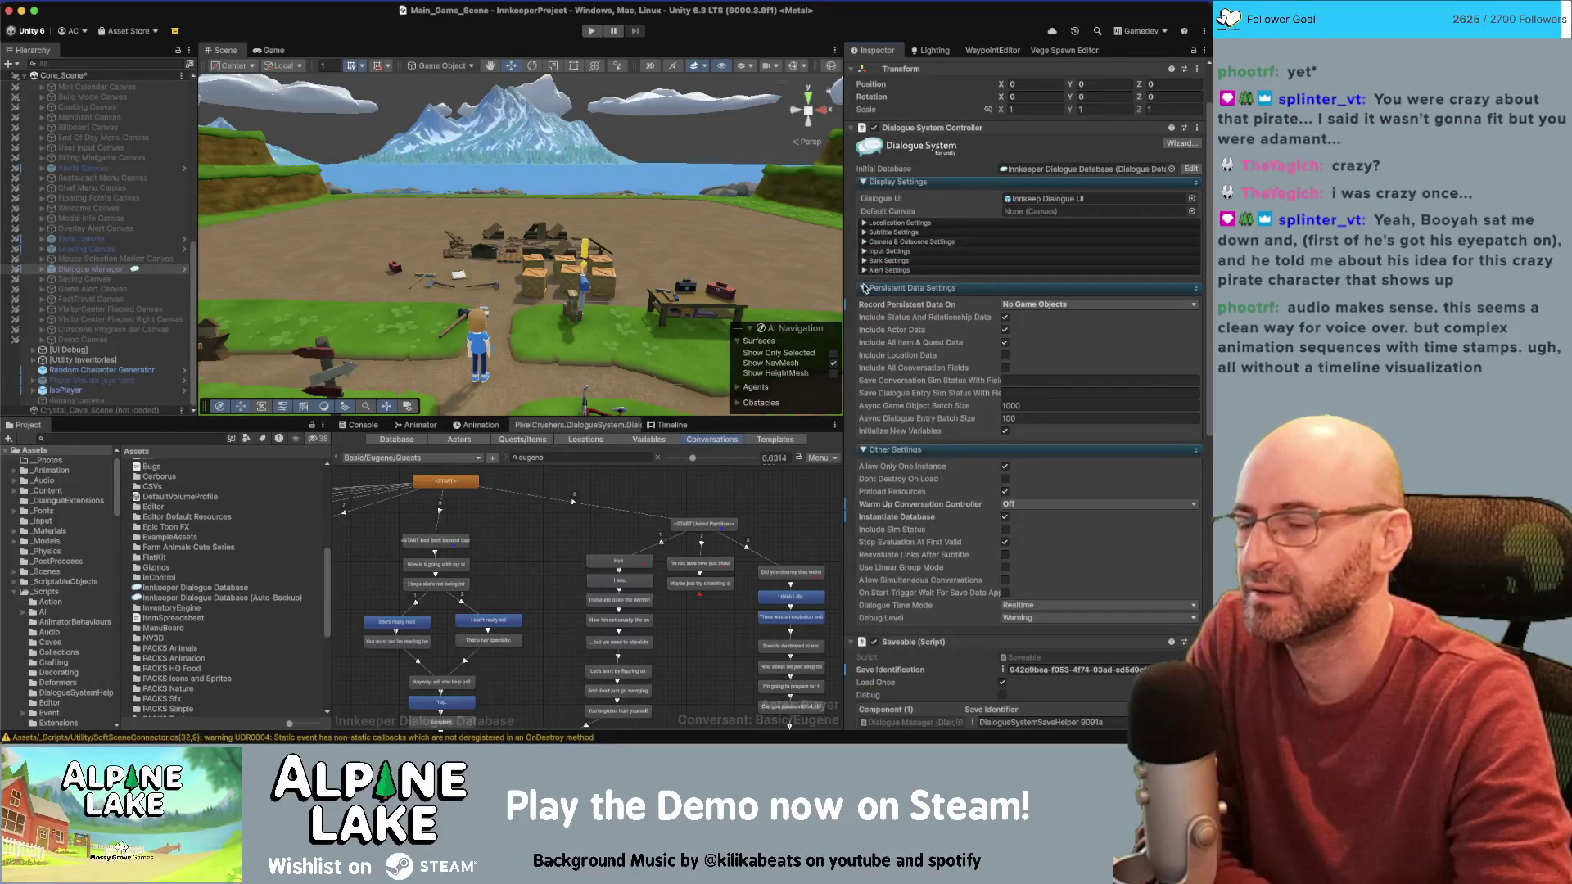
left_click(866, 287)
left_click(864, 289)
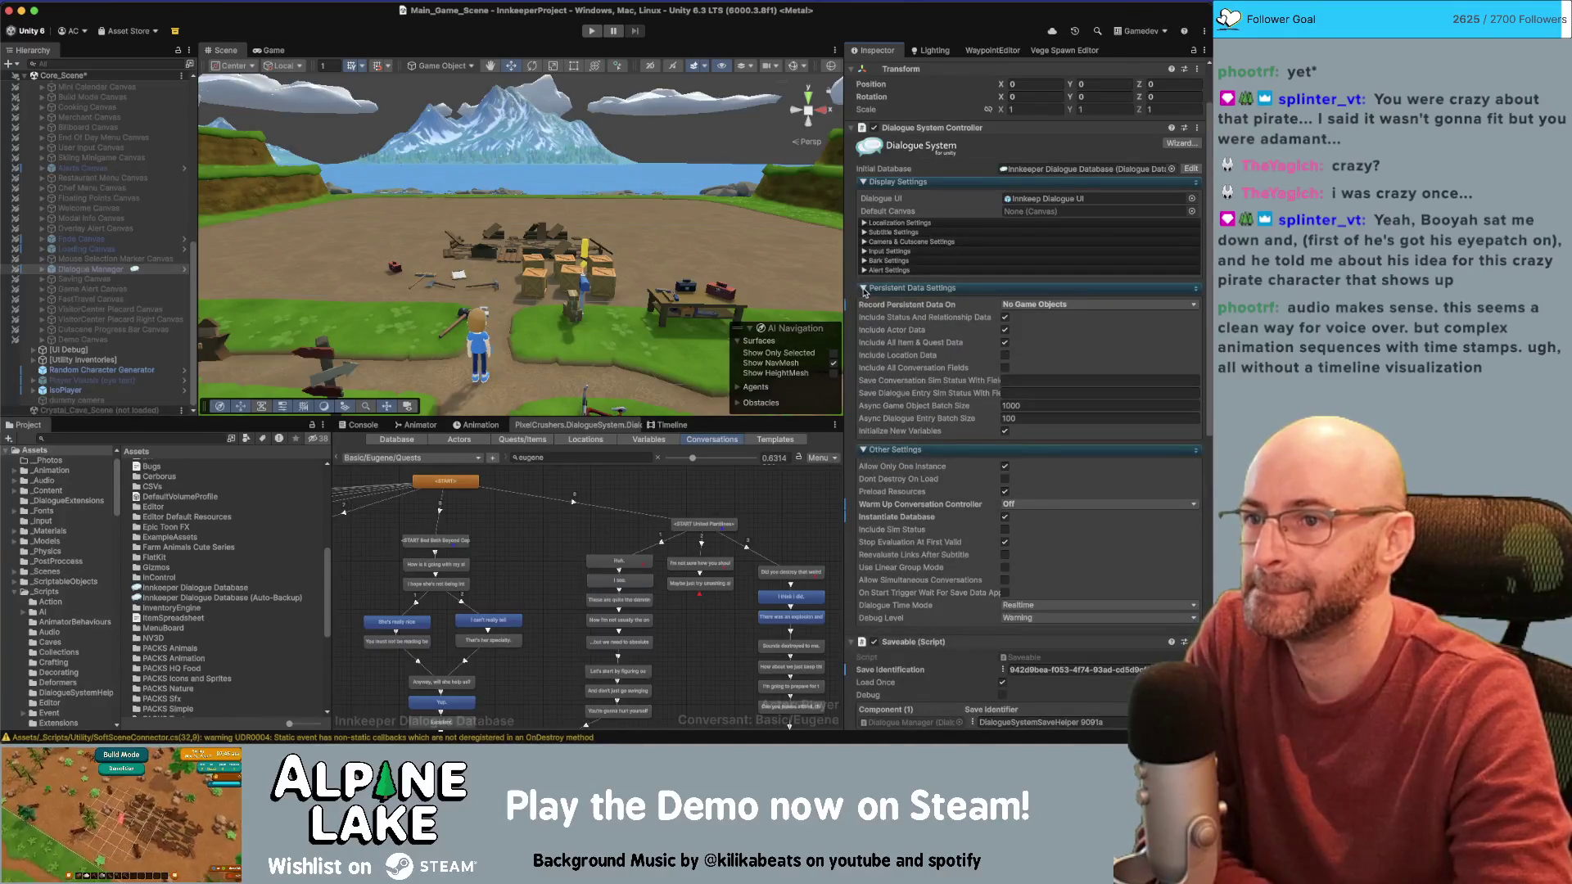
left_click(865, 288)
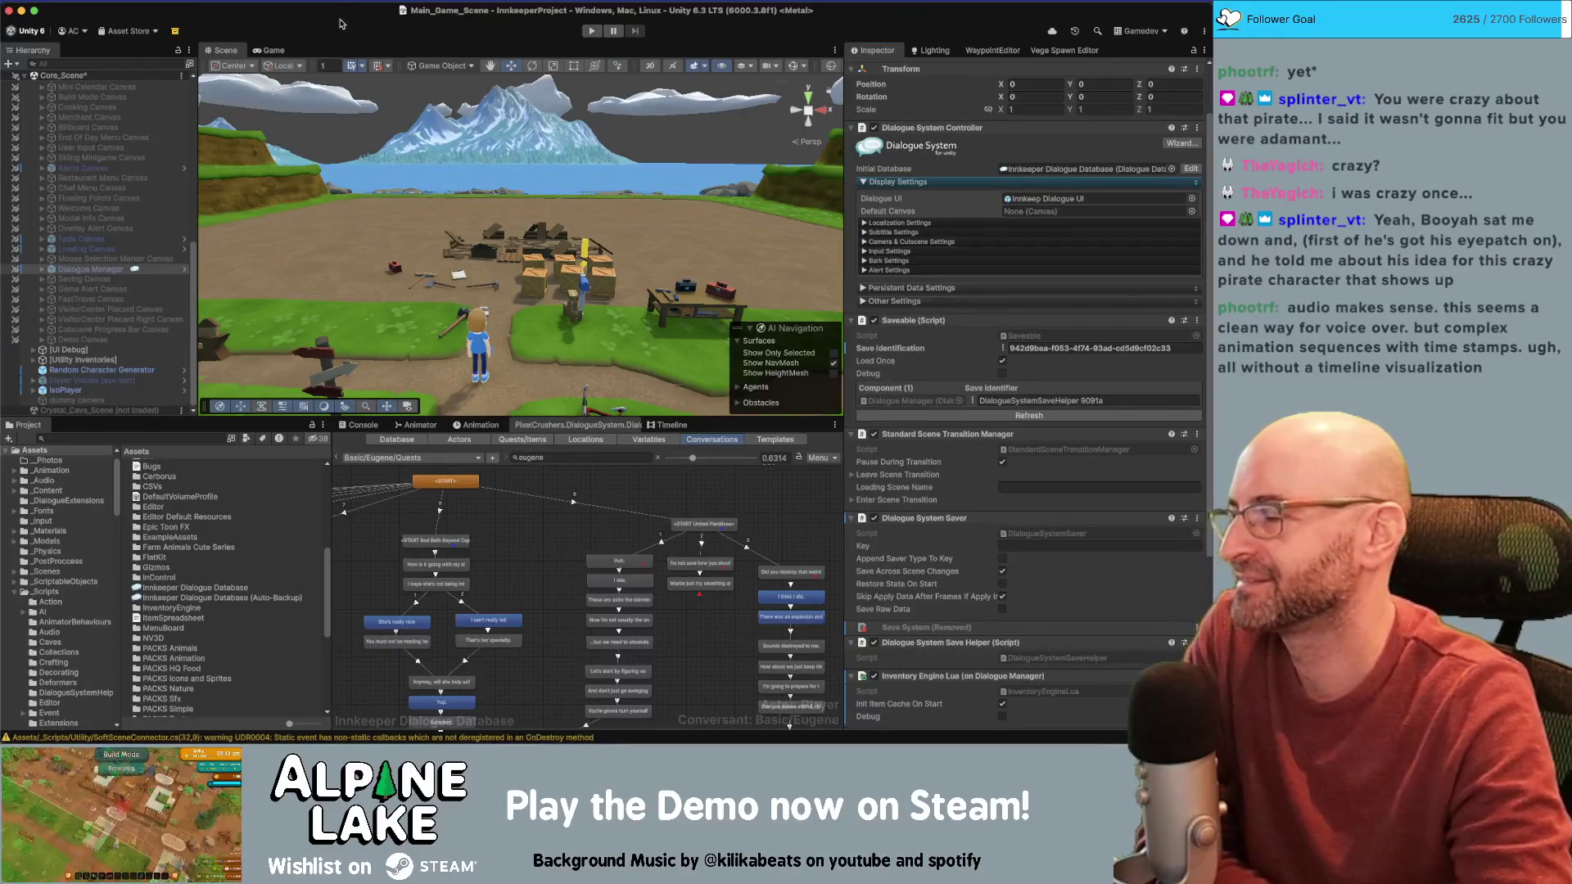
scroll(141, 308, "down", 3)
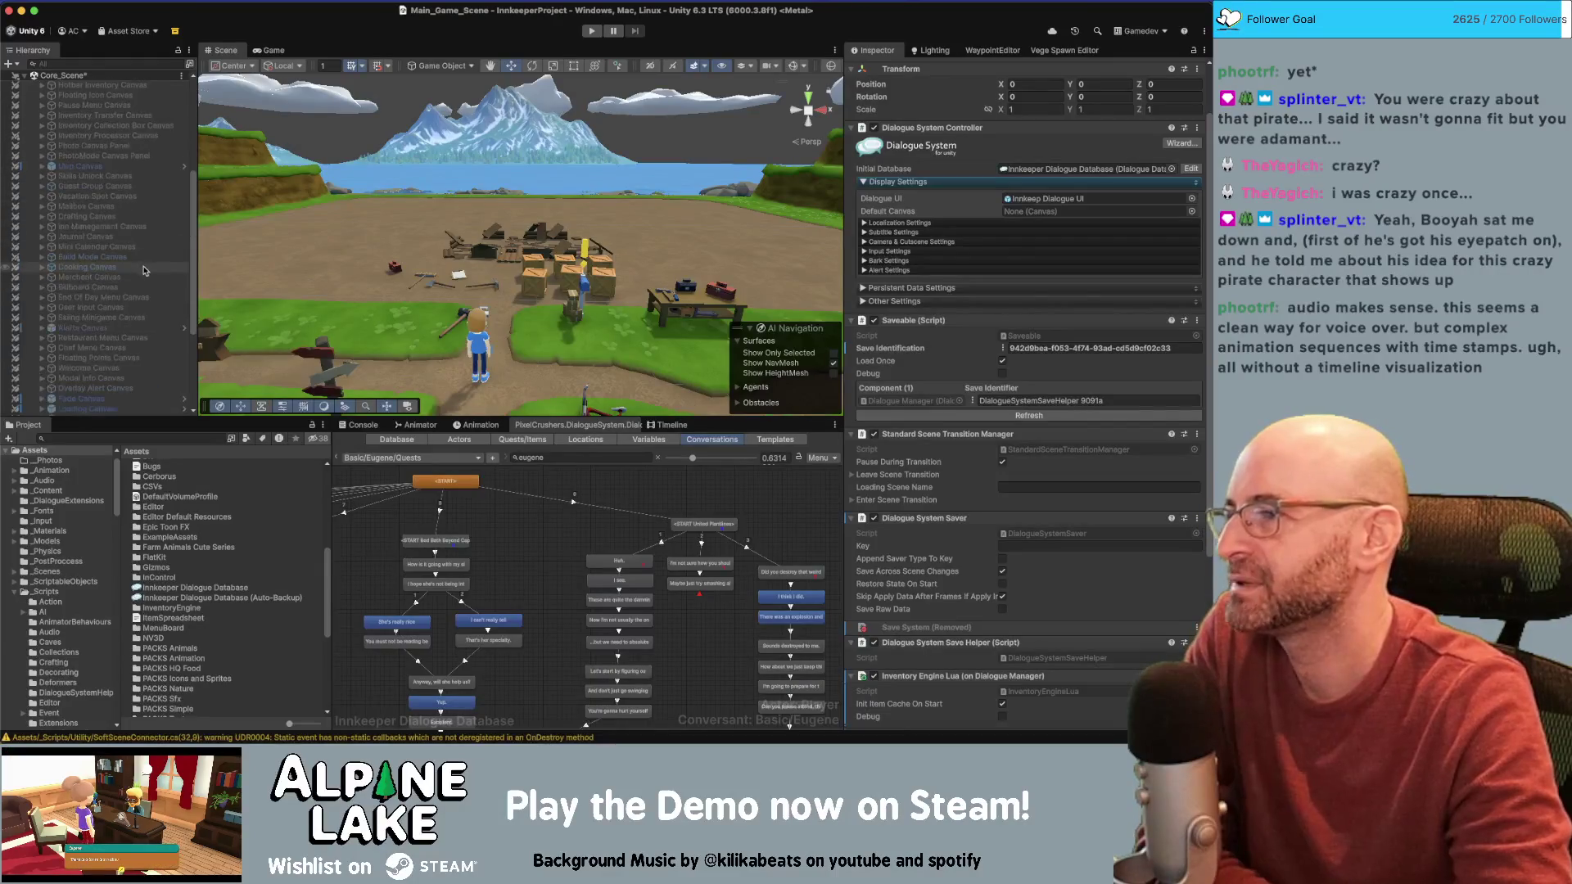
scroll(141, 307, "down", 3)
scroll(142, 307, "up", 3)
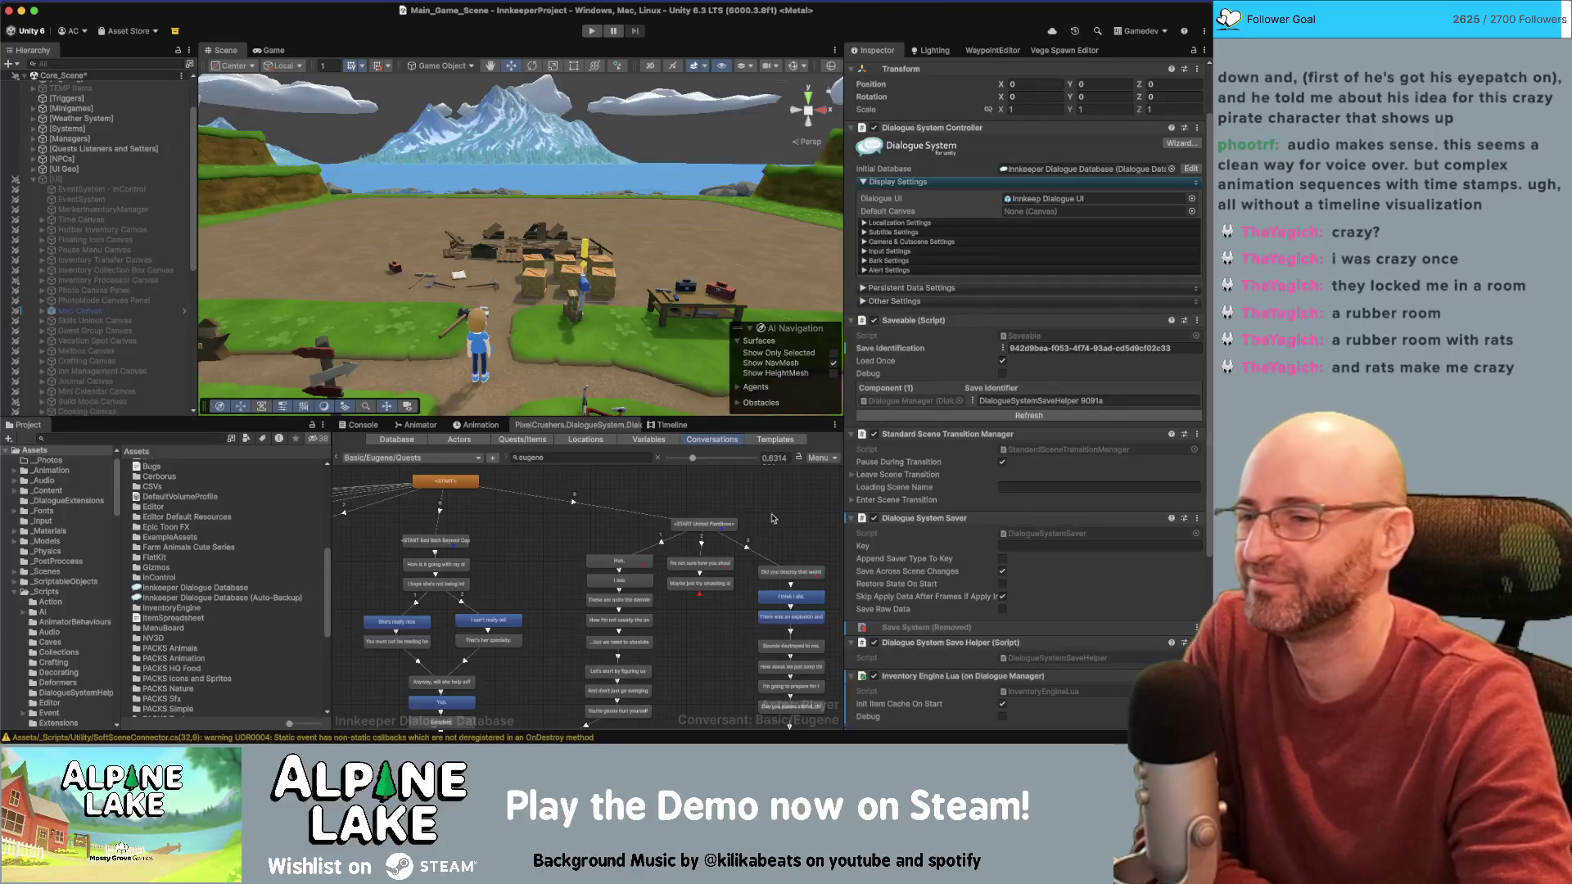
Select a dialogue entry in the Eugene quests graph, then switch to the code editor.
left_click(549, 548)
mouse_move(577, 553)
left_mouse_down()
mouse_move(655, 508)
mouse_move(599, 475)
left_mouse_up()
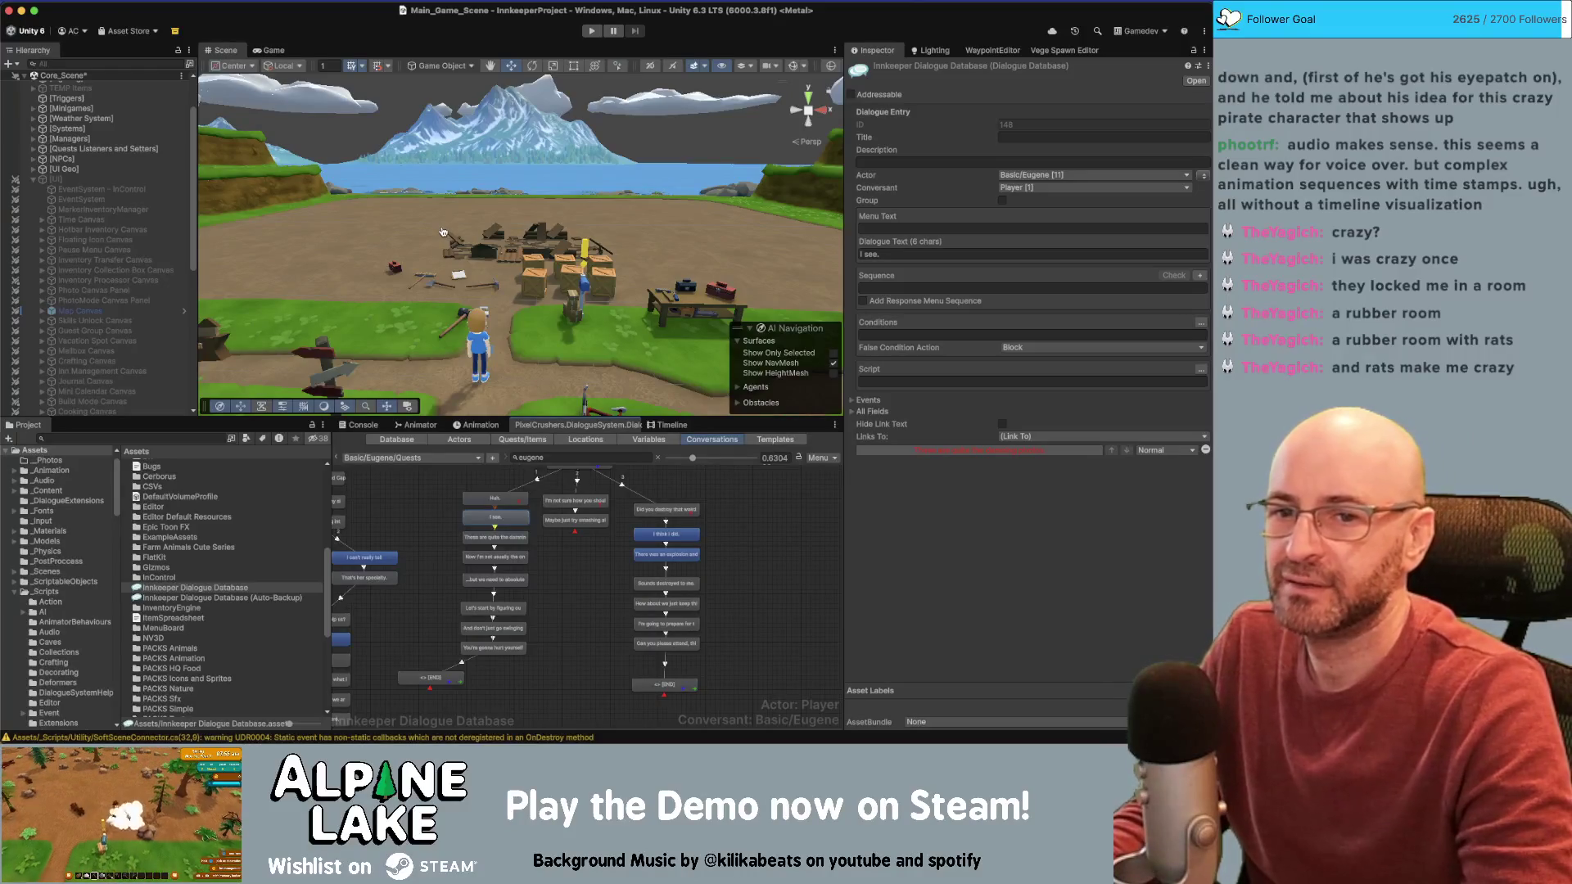
key("alt+Tab")
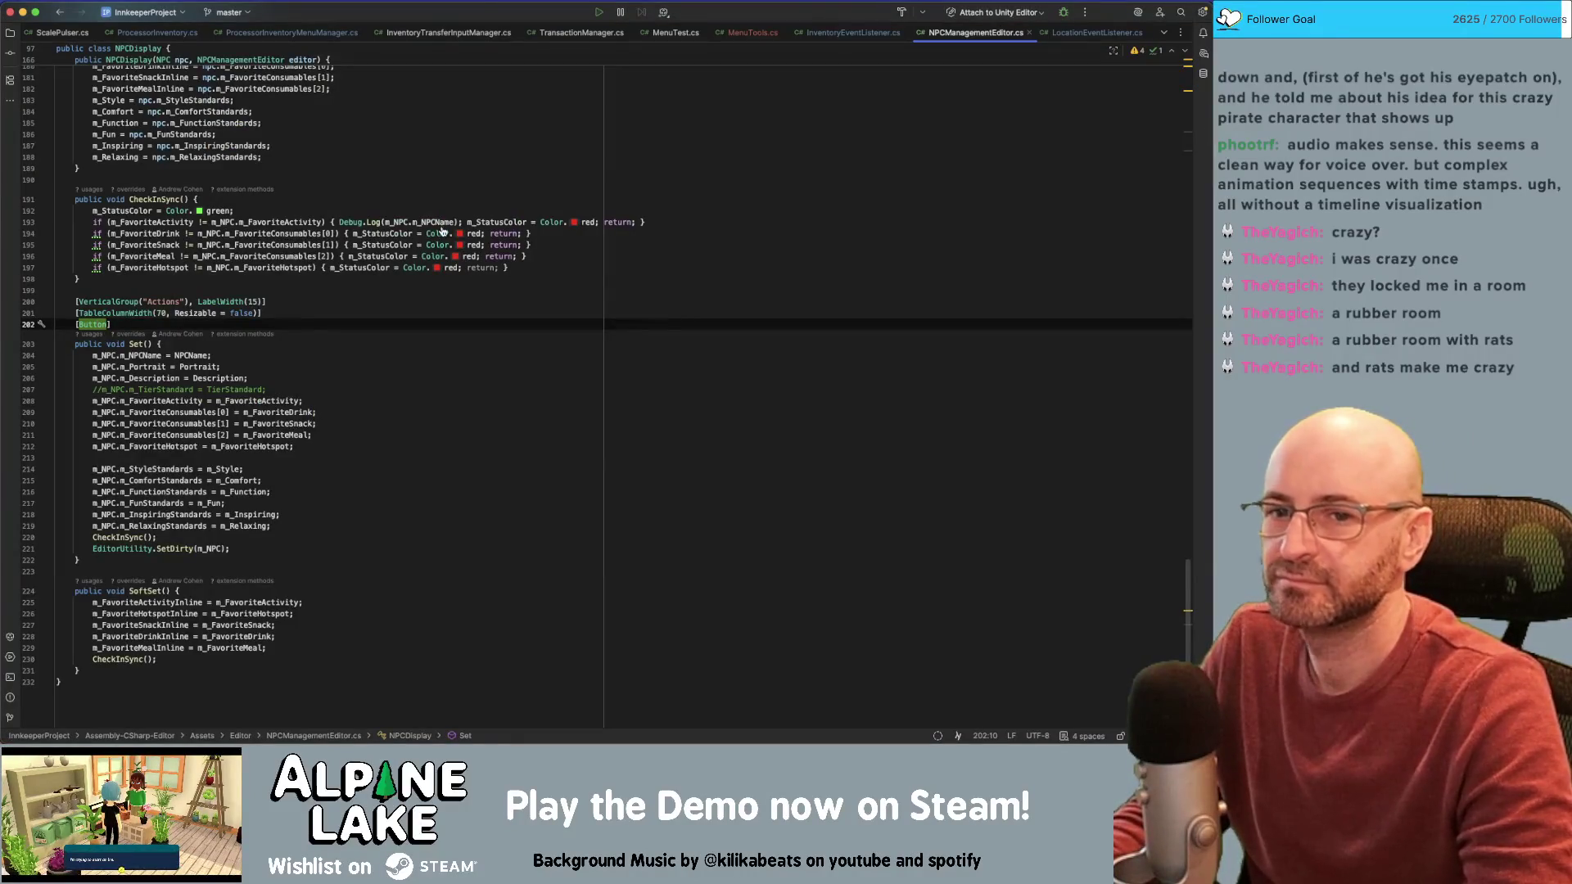
Switch from Rider's NPCManagementEditor.cs to the Cutscene Sequences manual in Chrome.
key("alt+Tab")
key("alt+Tab")
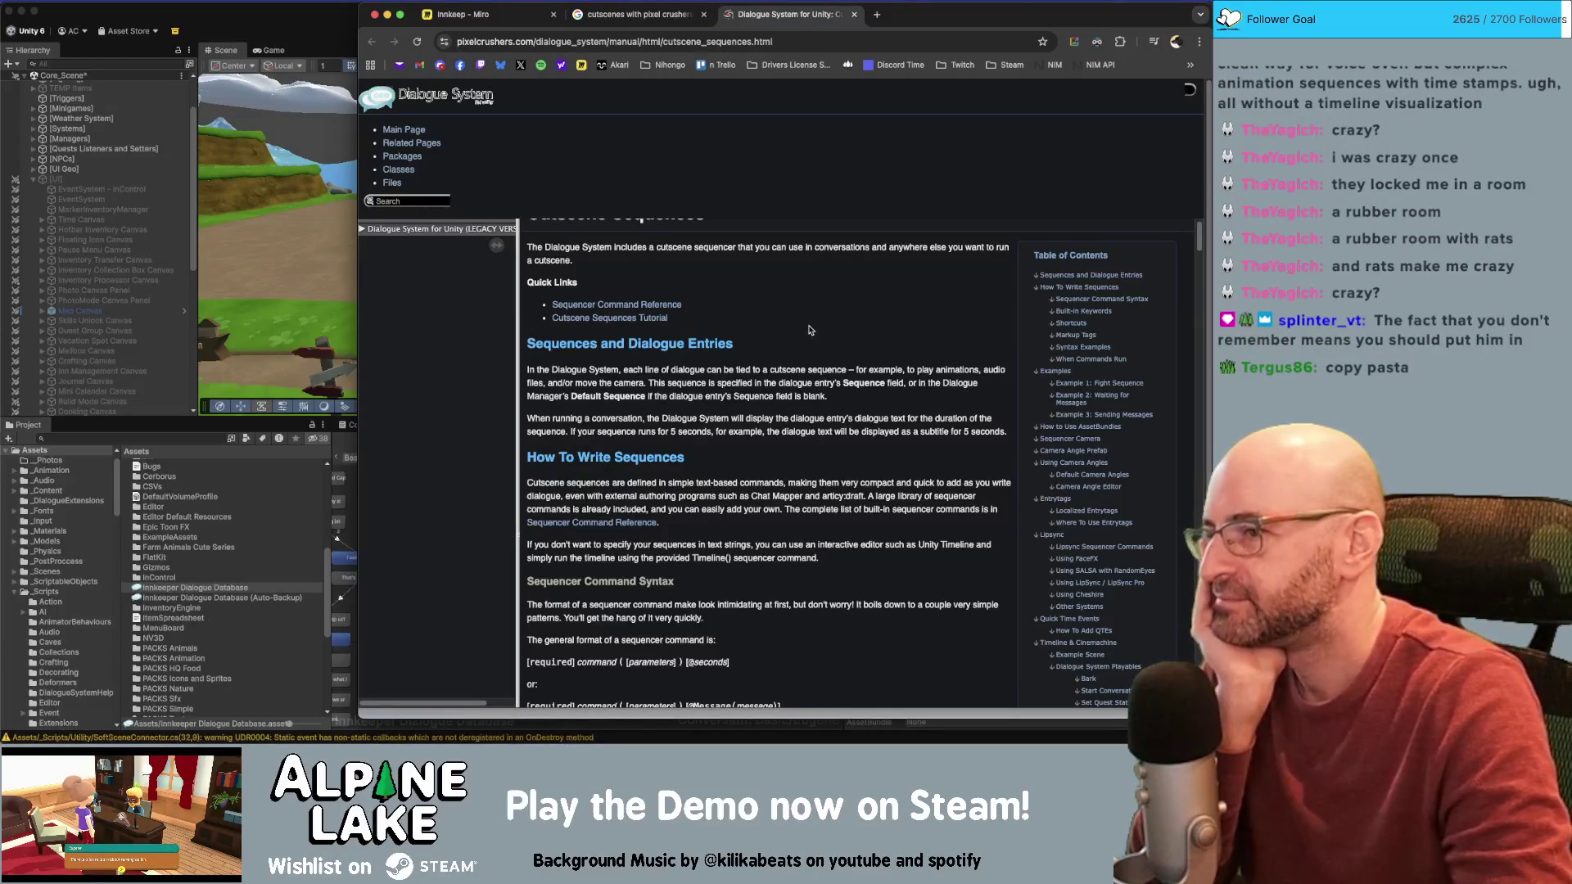
scroll(810, 340, "down", 4)
scroll(810, 340, "down", 3)
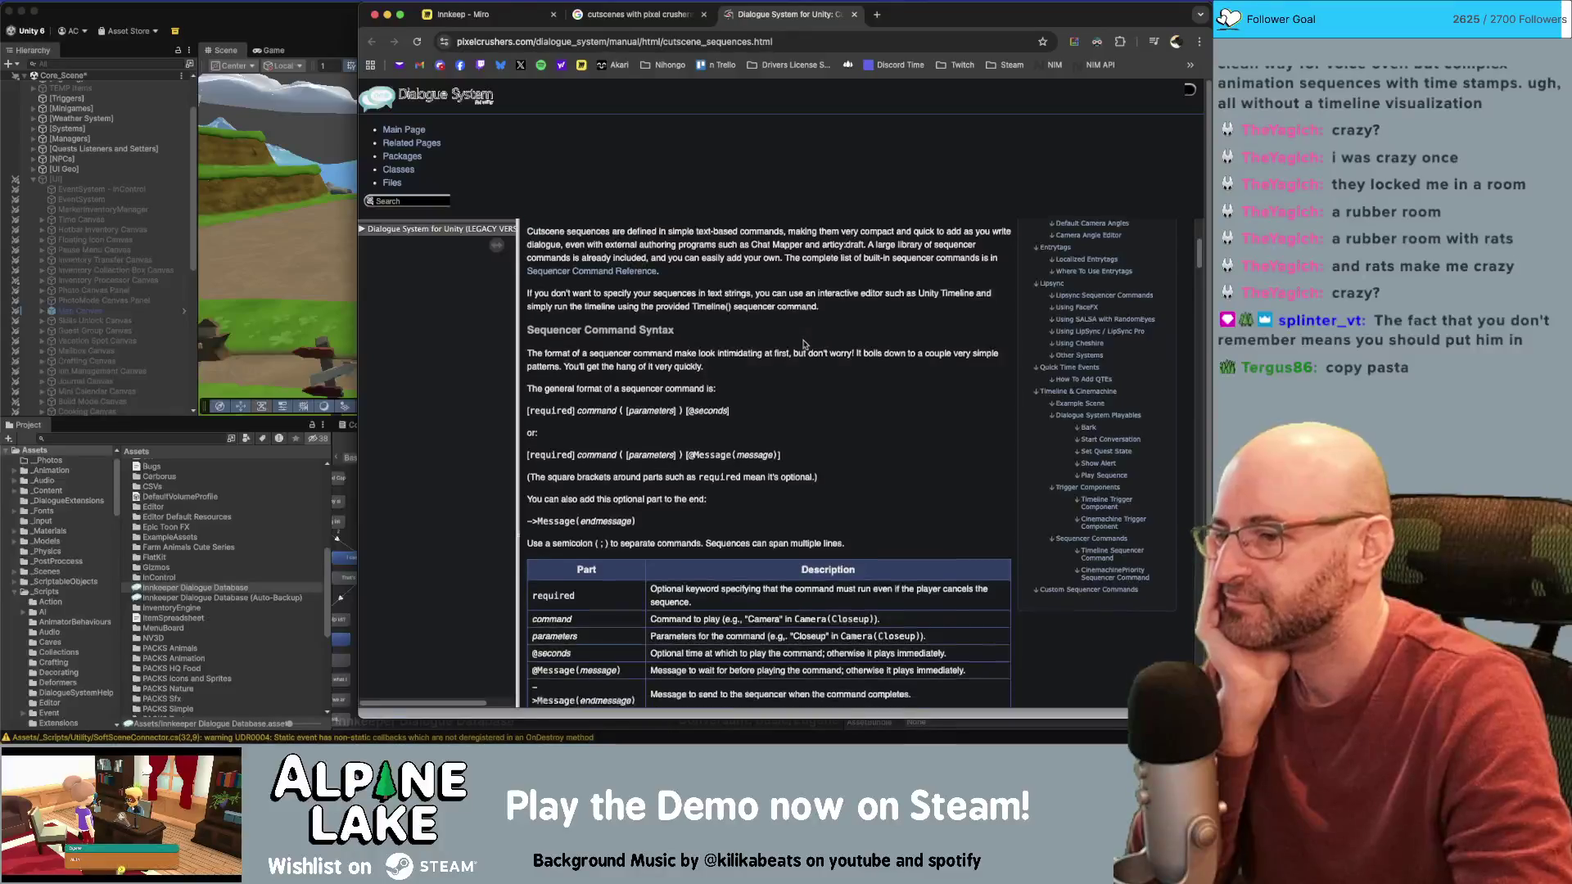
scroll(808, 340, "down", 3)
scroll(804, 341, "down", 3)
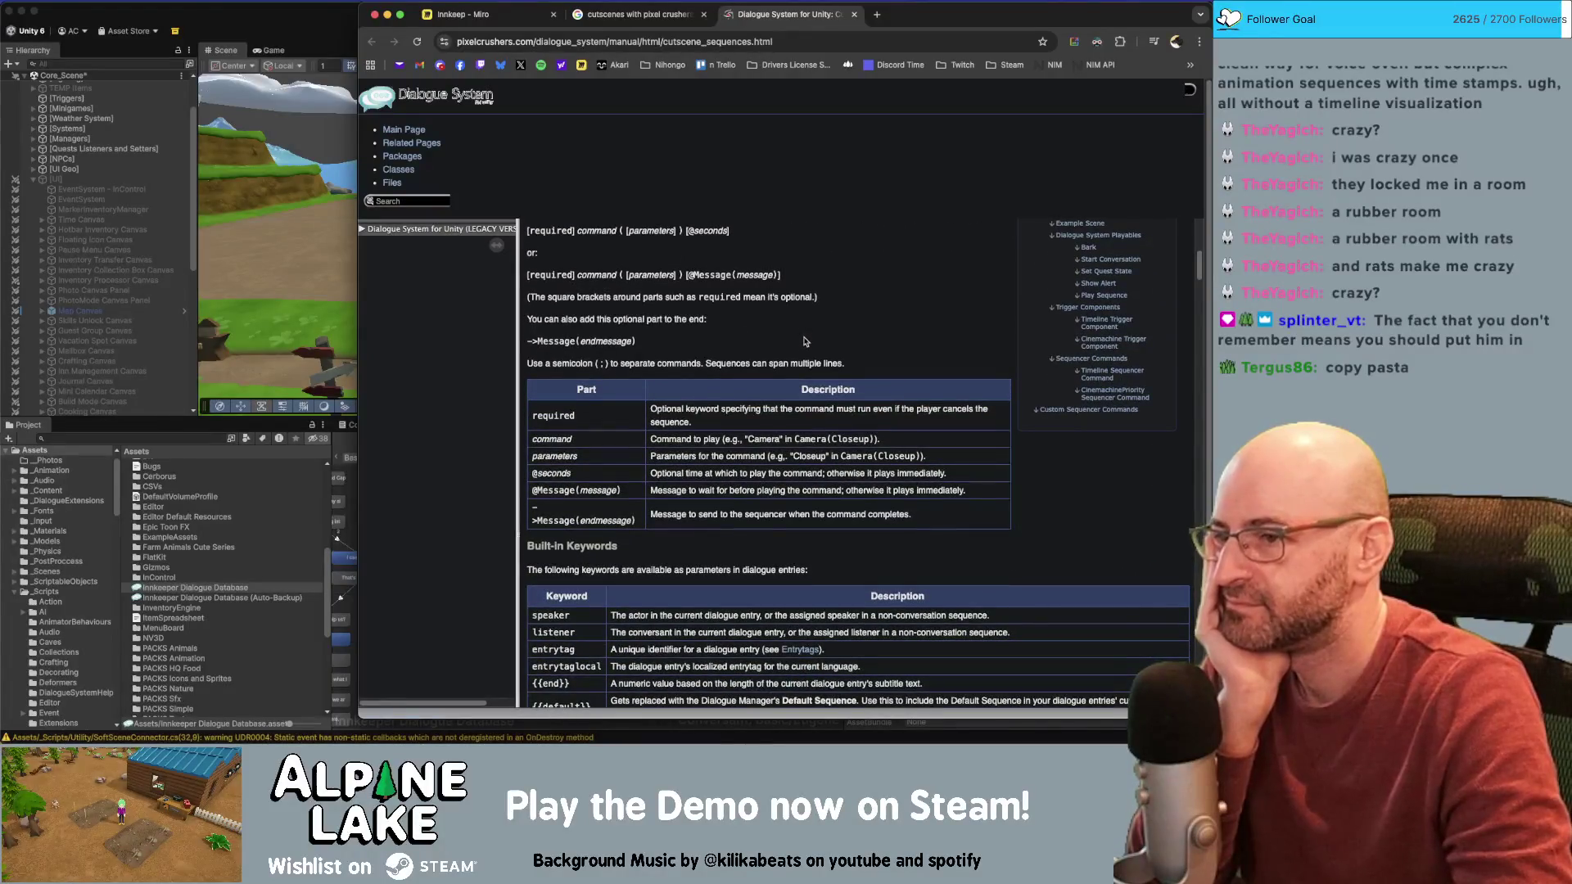
scroll(805, 340, "down", 4)
scroll(805, 340, "down", 3)
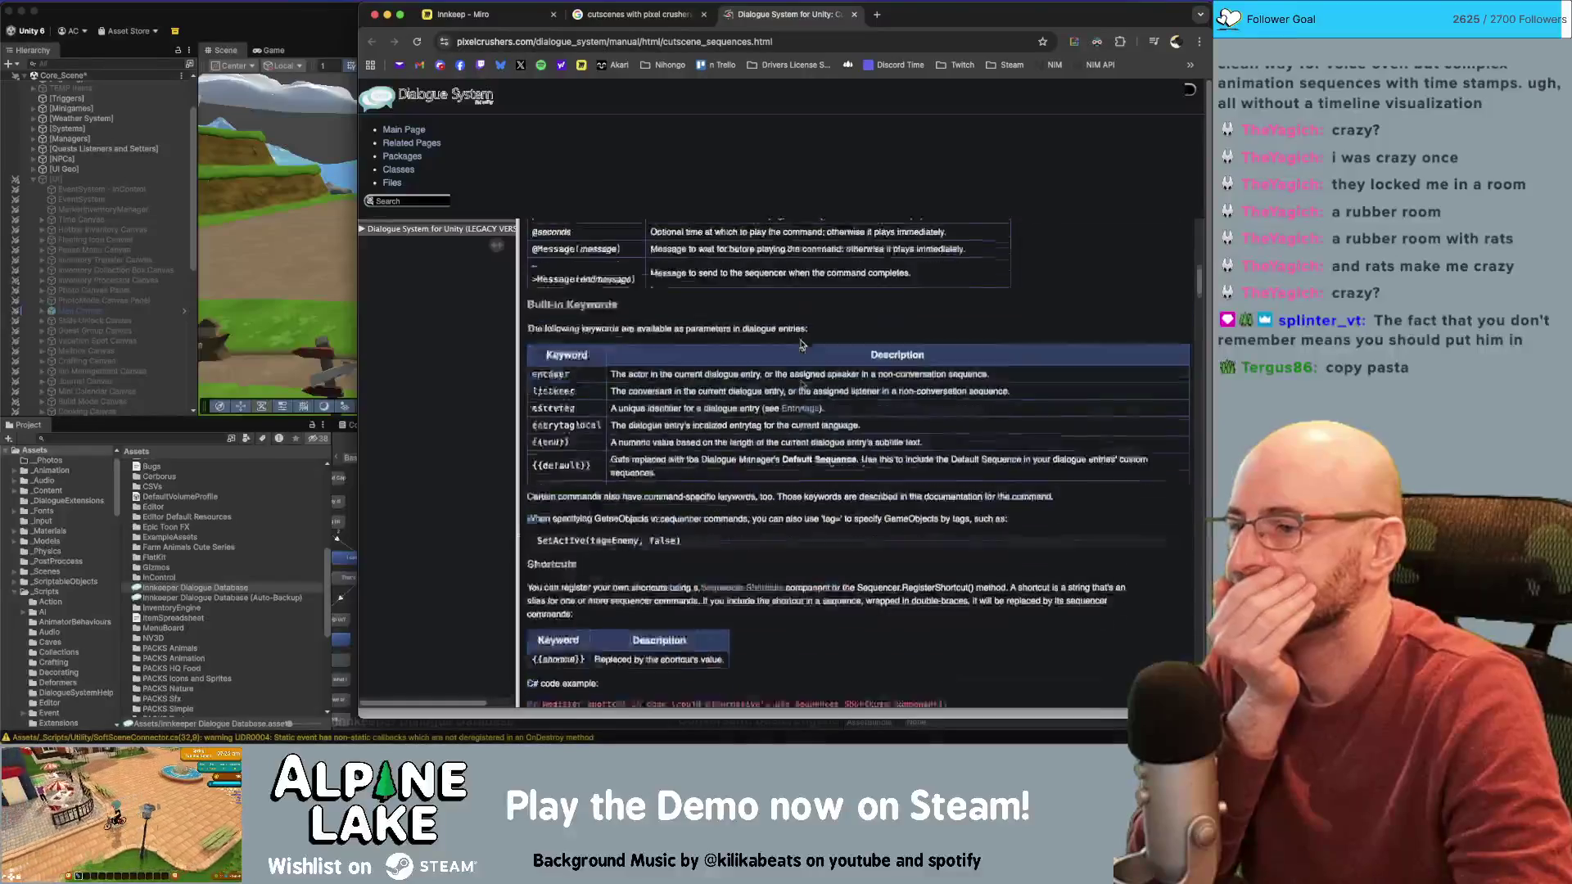
scroll(805, 341, "down", 4)
scroll(805, 341, "down", 3)
scroll(801, 341, "down", 5)
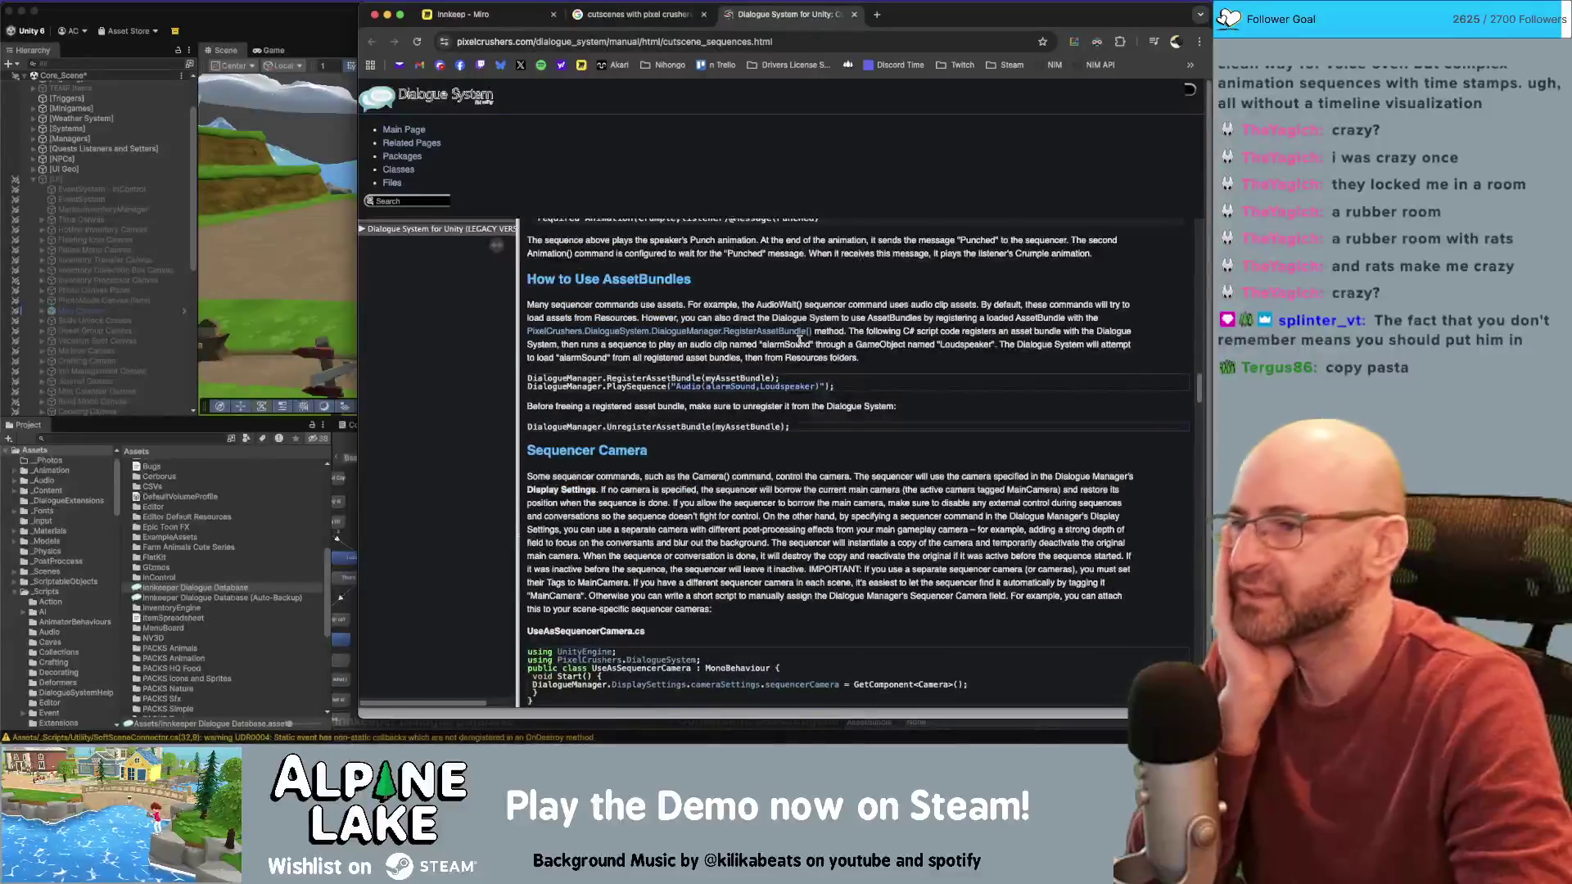
scroll(799, 341, "down", 5)
scroll(800, 341, "down", 5)
scroll(799, 340, "down", 3)
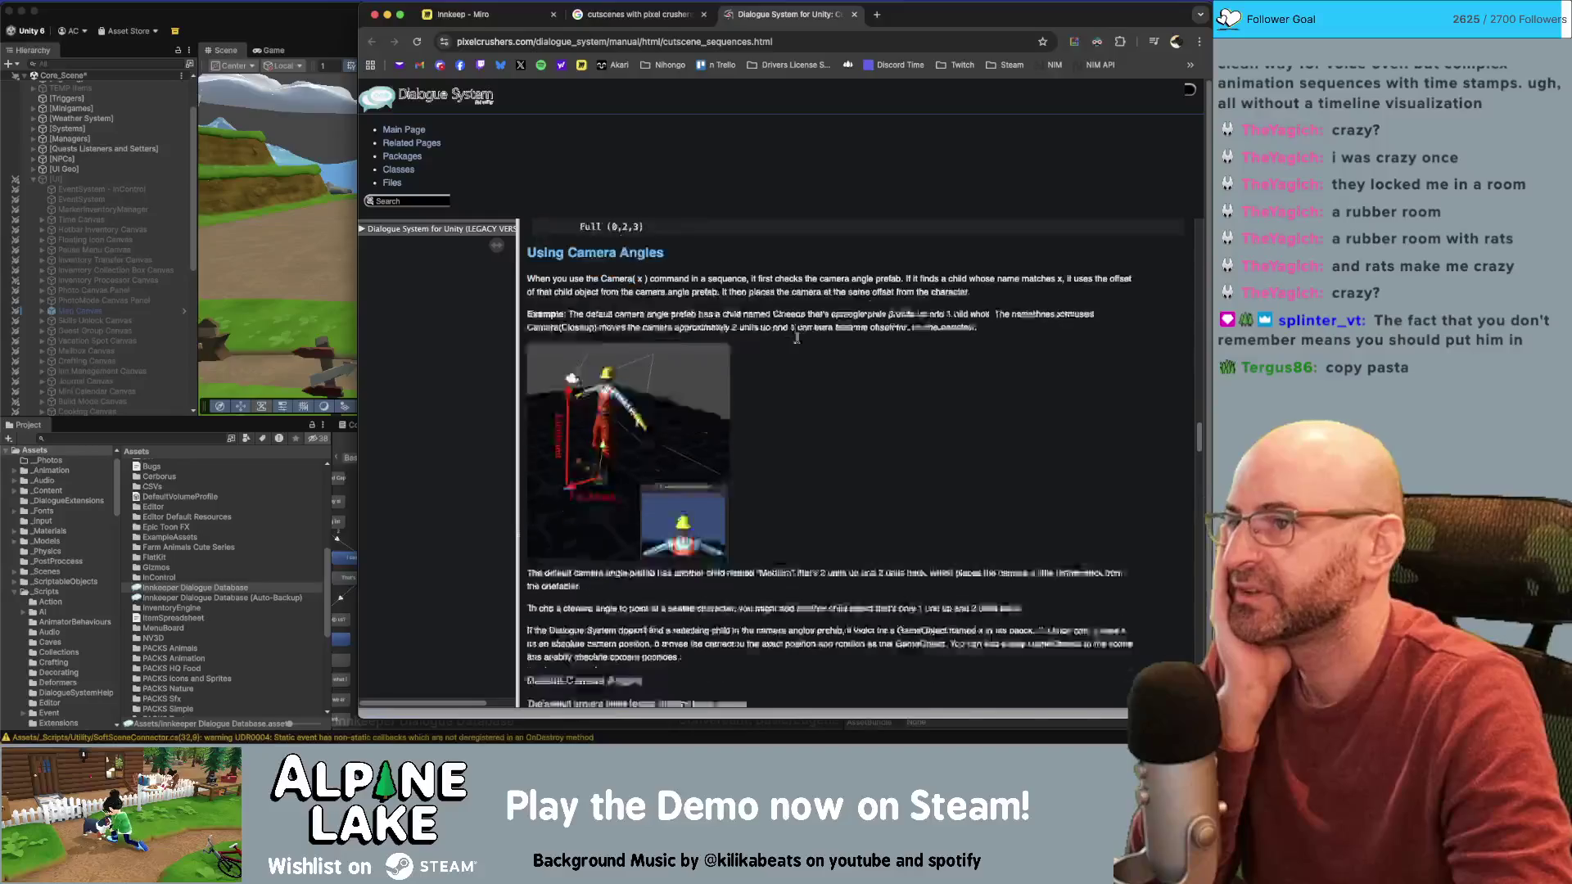
scroll(798, 341, "down", 3)
scroll(797, 342, "down", 5)
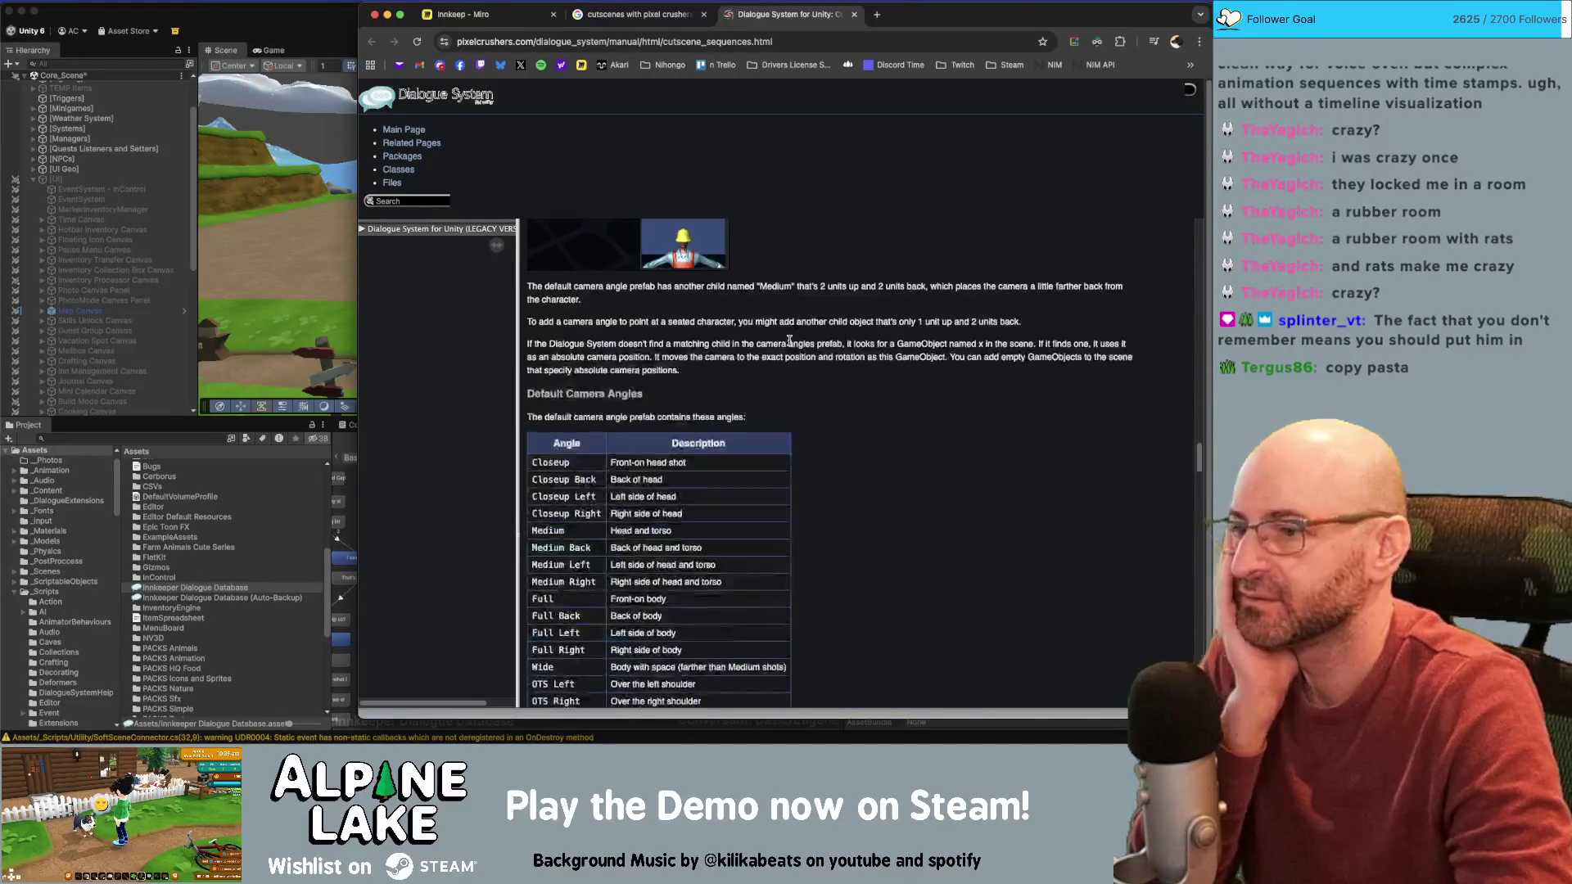
scroll(792, 342, "down", 2)
scroll(790, 342, "down", 2)
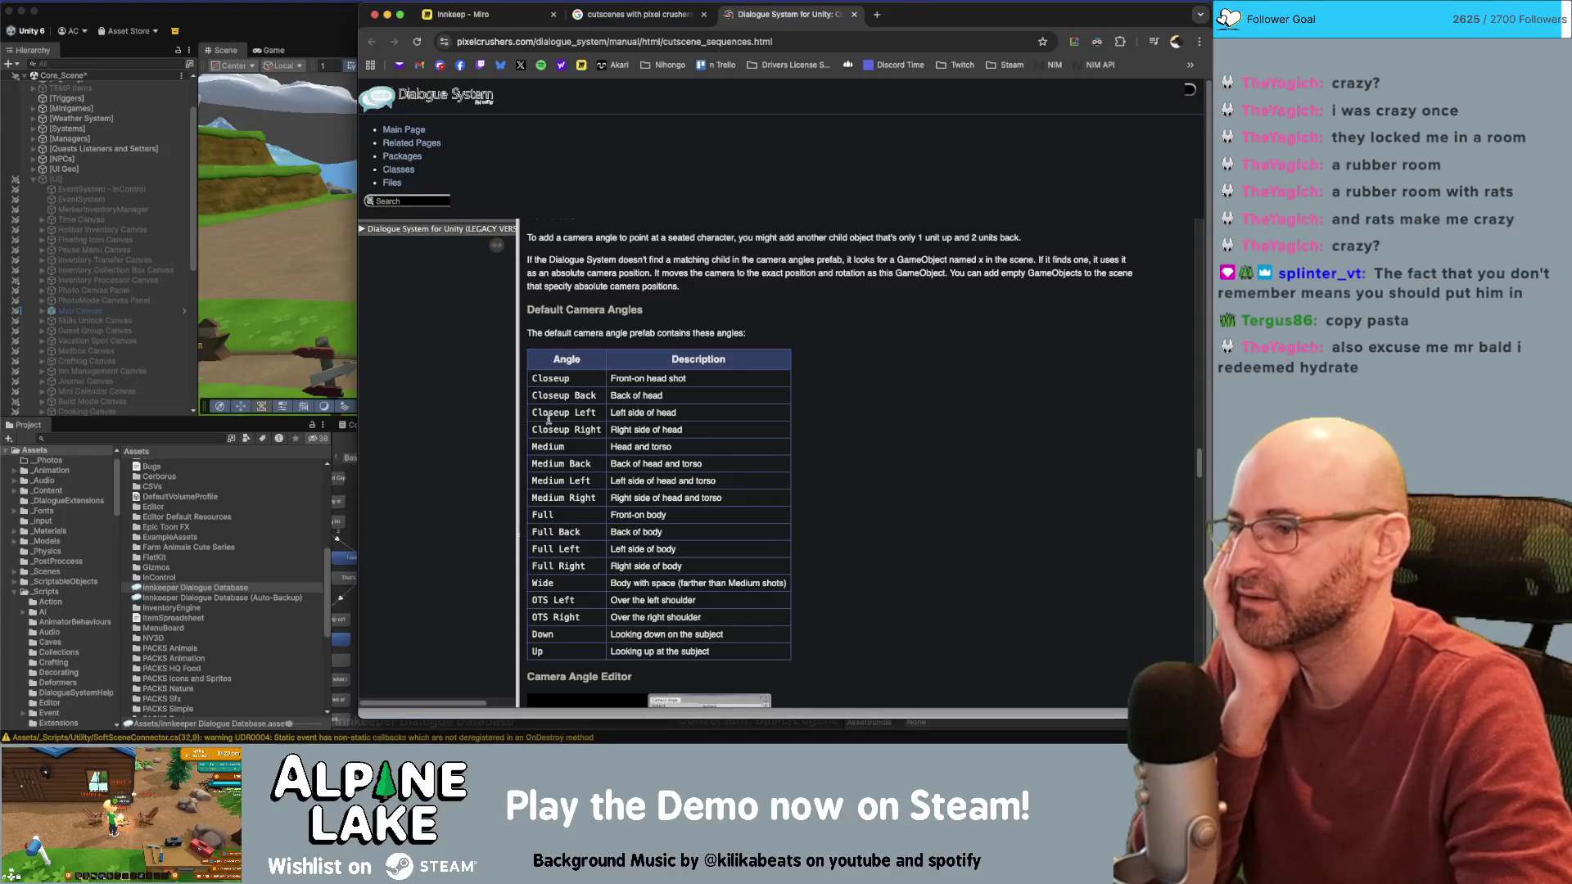
scroll(549, 418, "down", 3)
scroll(547, 449, "down", 3)
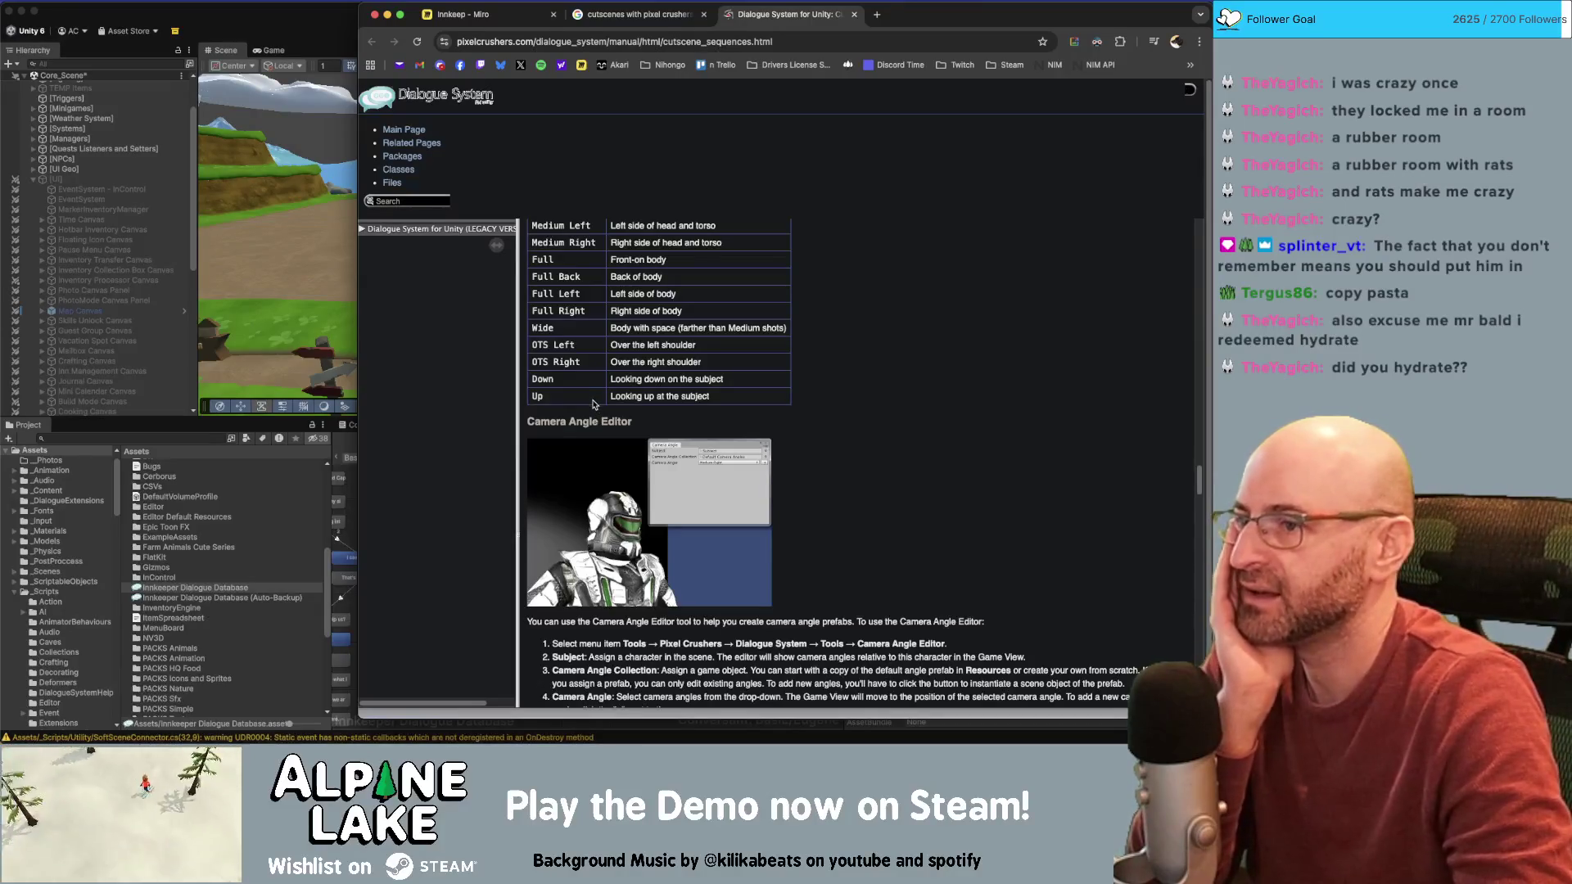
scroll(596, 406, "up", 4)
scroll(593, 411, "up", 1)
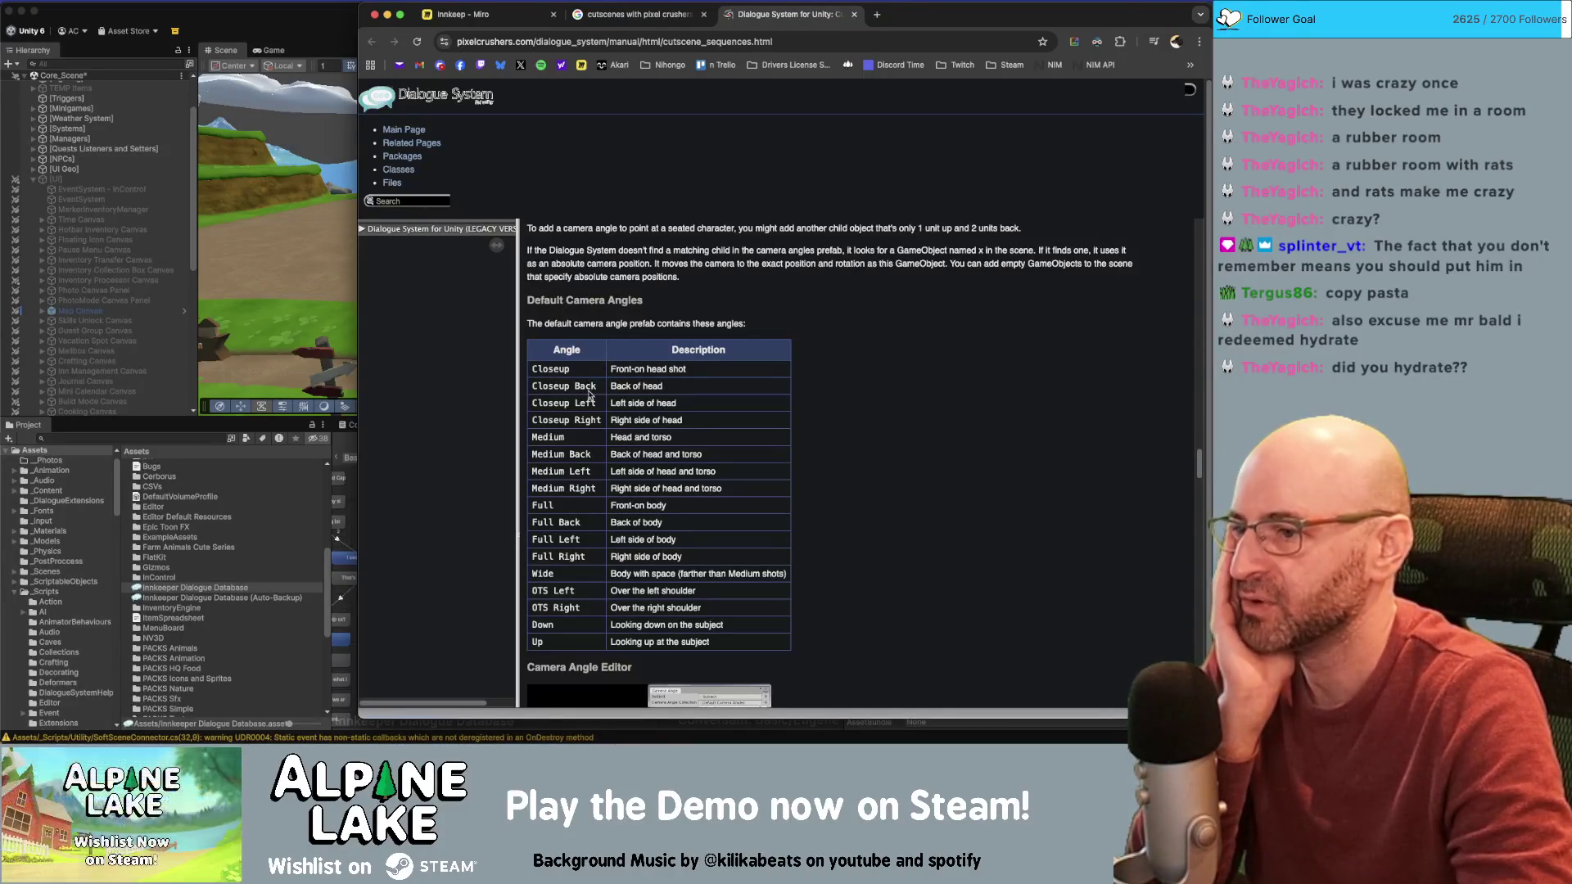
scroll(562, 560, "down", 4)
scroll(564, 560, "down", 3)
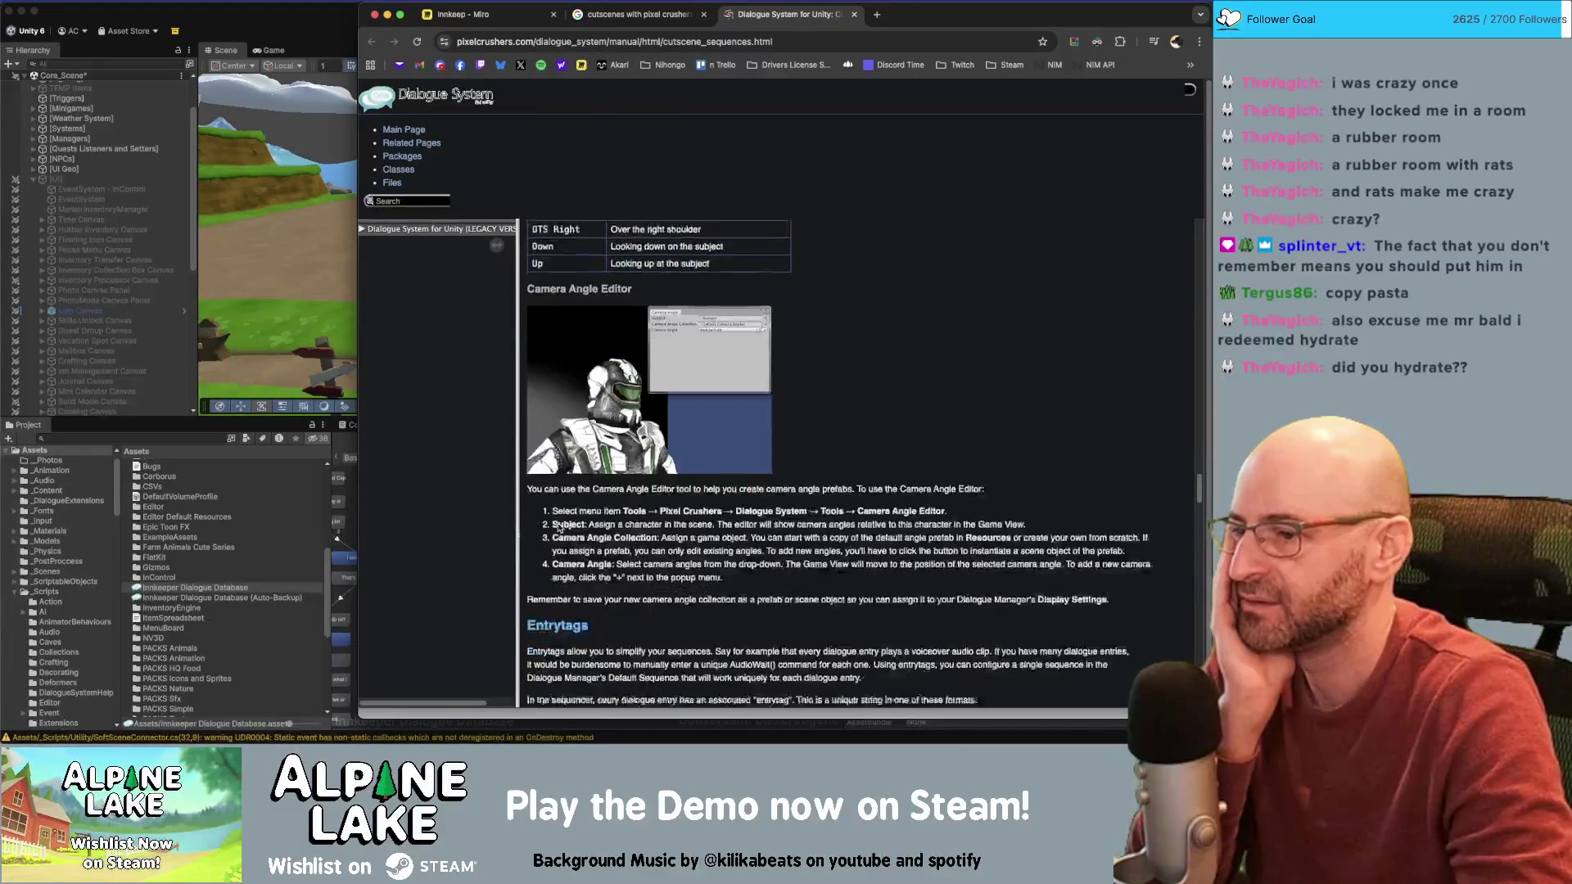
scroll(562, 560, "down", 3)
scroll(559, 541, "down", 3)
scroll(556, 526, "down", 5)
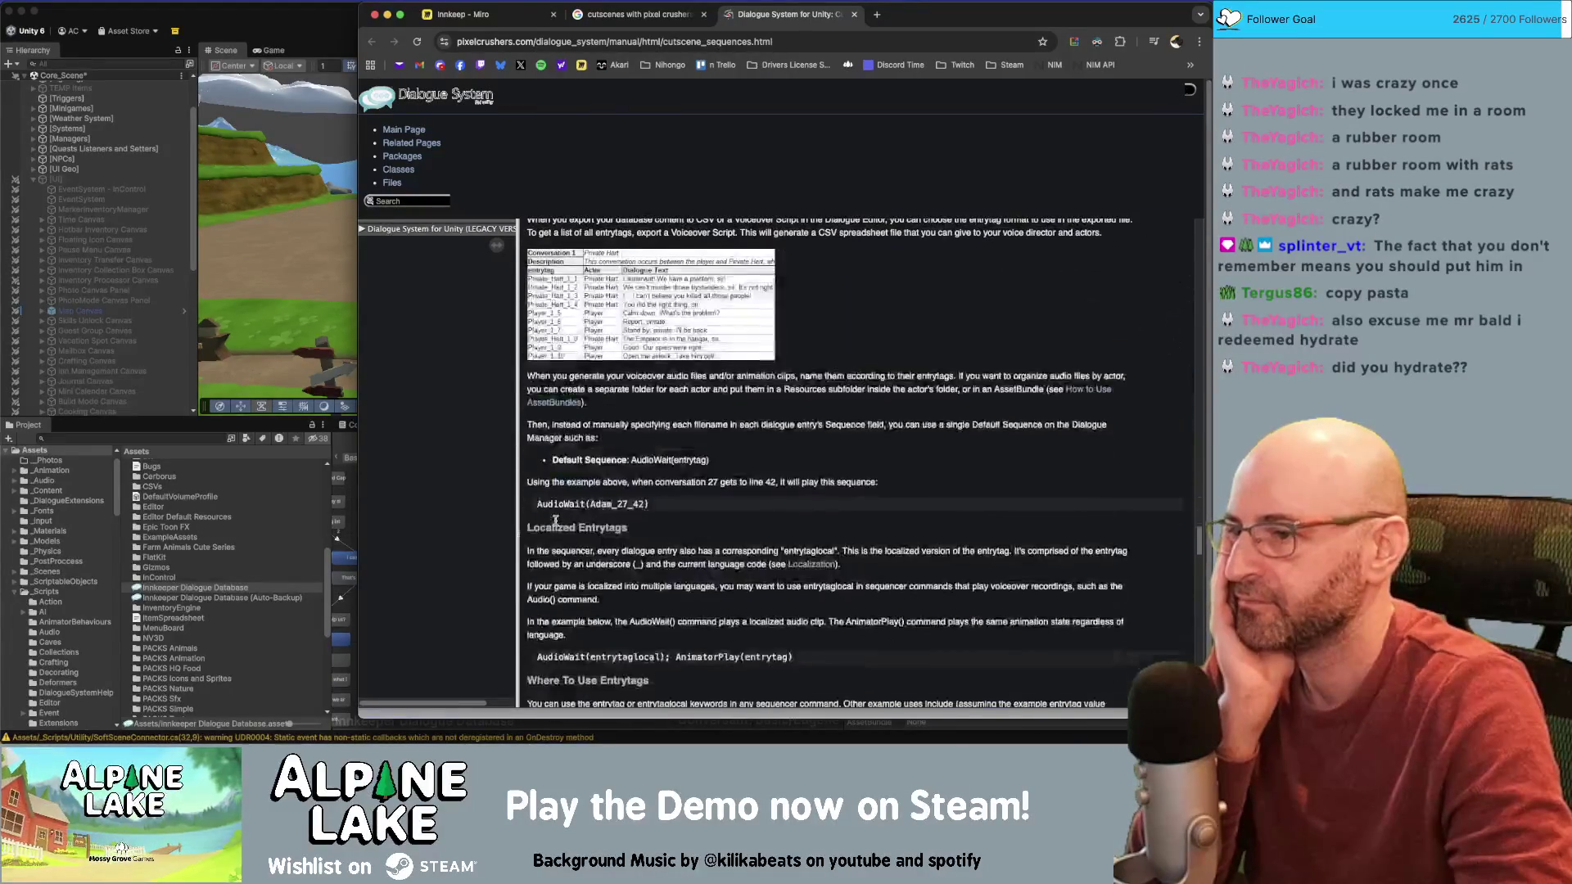
scroll(557, 522, "up", 3)
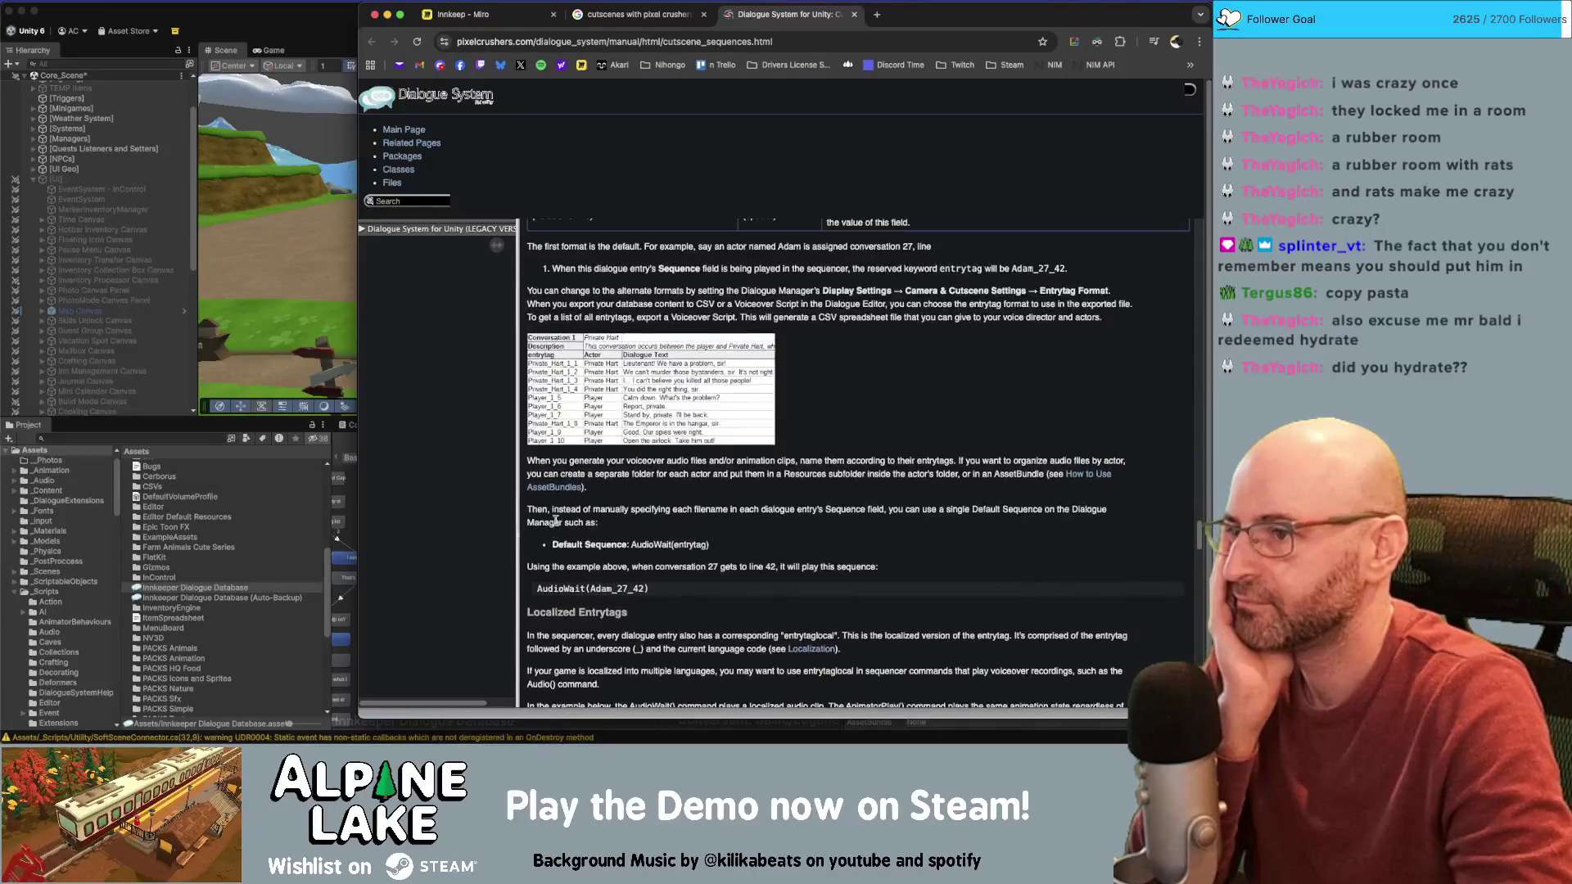
scroll(557, 523, "up", 8)
scroll(556, 523, "down", 5)
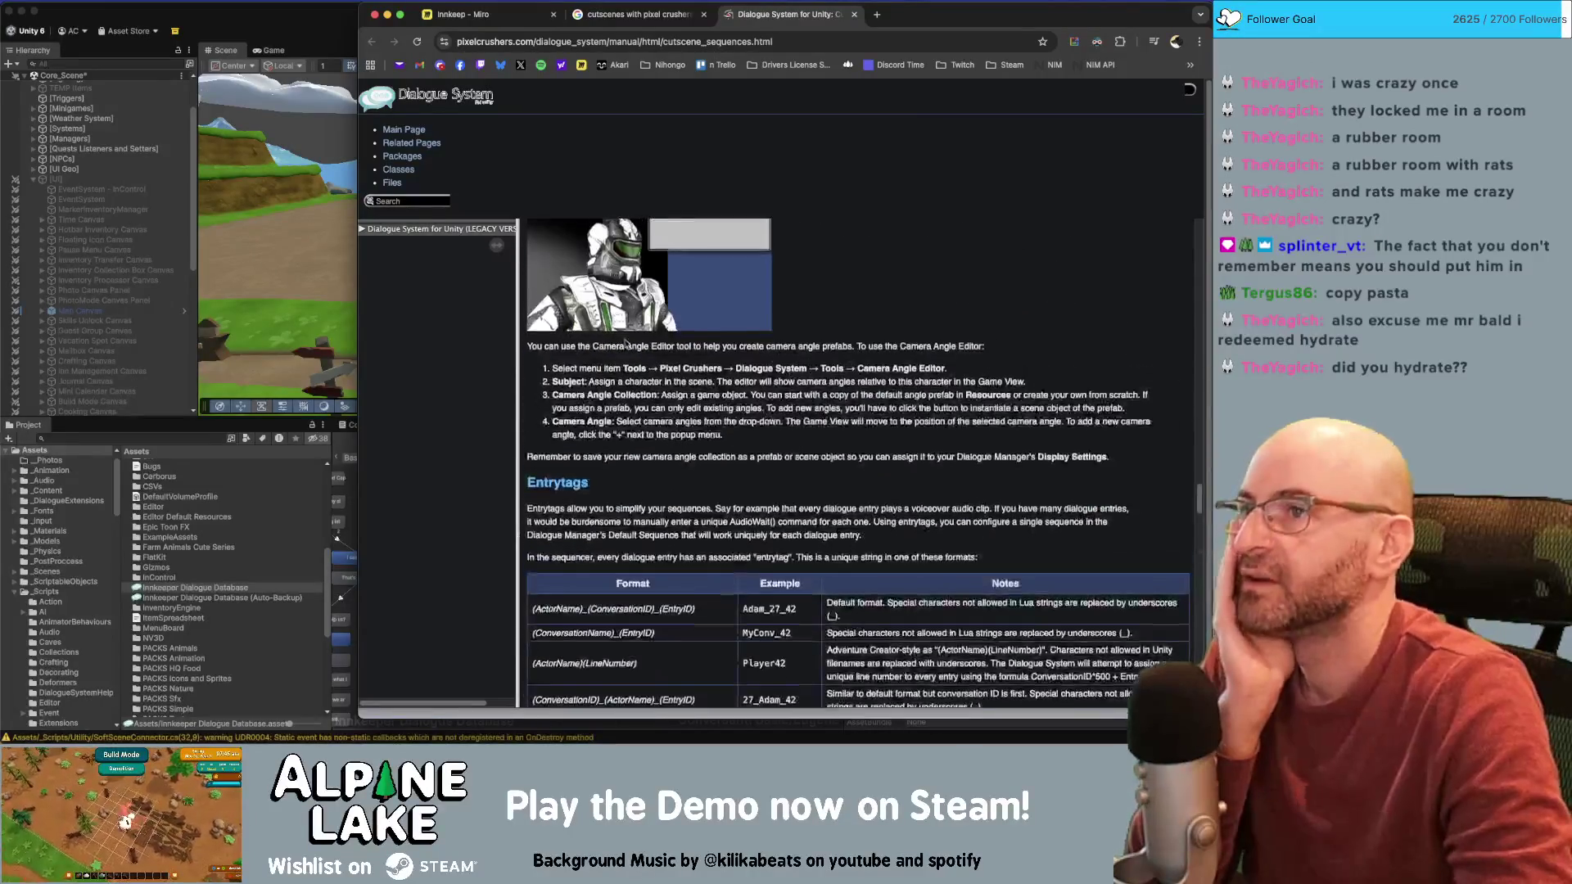
scroll(630, 296, "down", 8)
scroll(629, 296, "up", 5)
Switch the browser to the Innkeep Miro board tab after reading the camera angle sections.
left_click(486, 14)
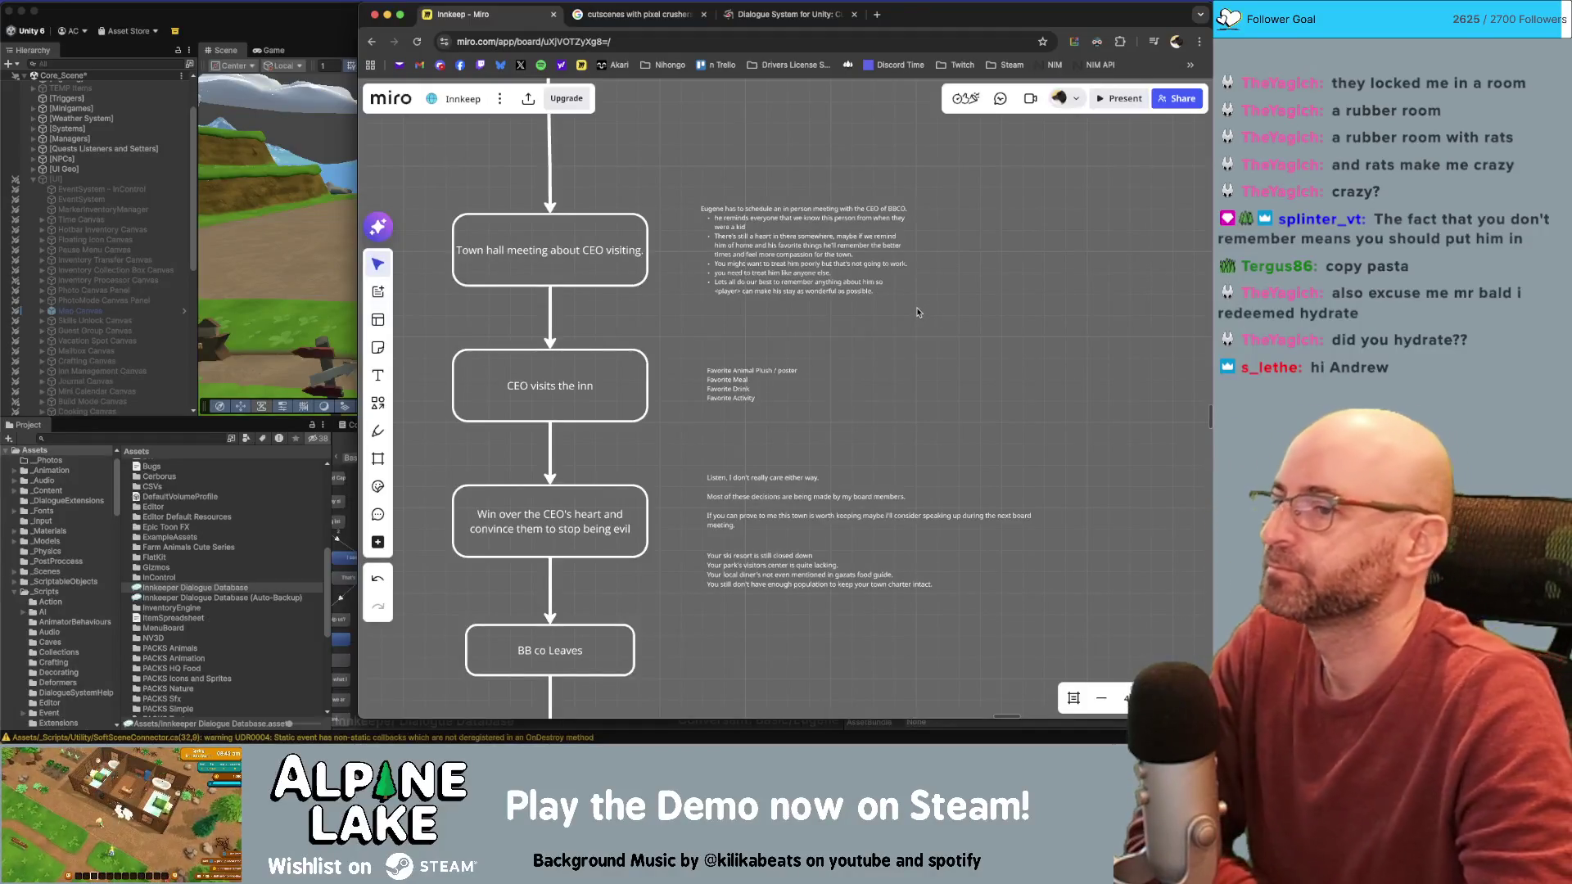
scroll(950, 294, "up", 2)
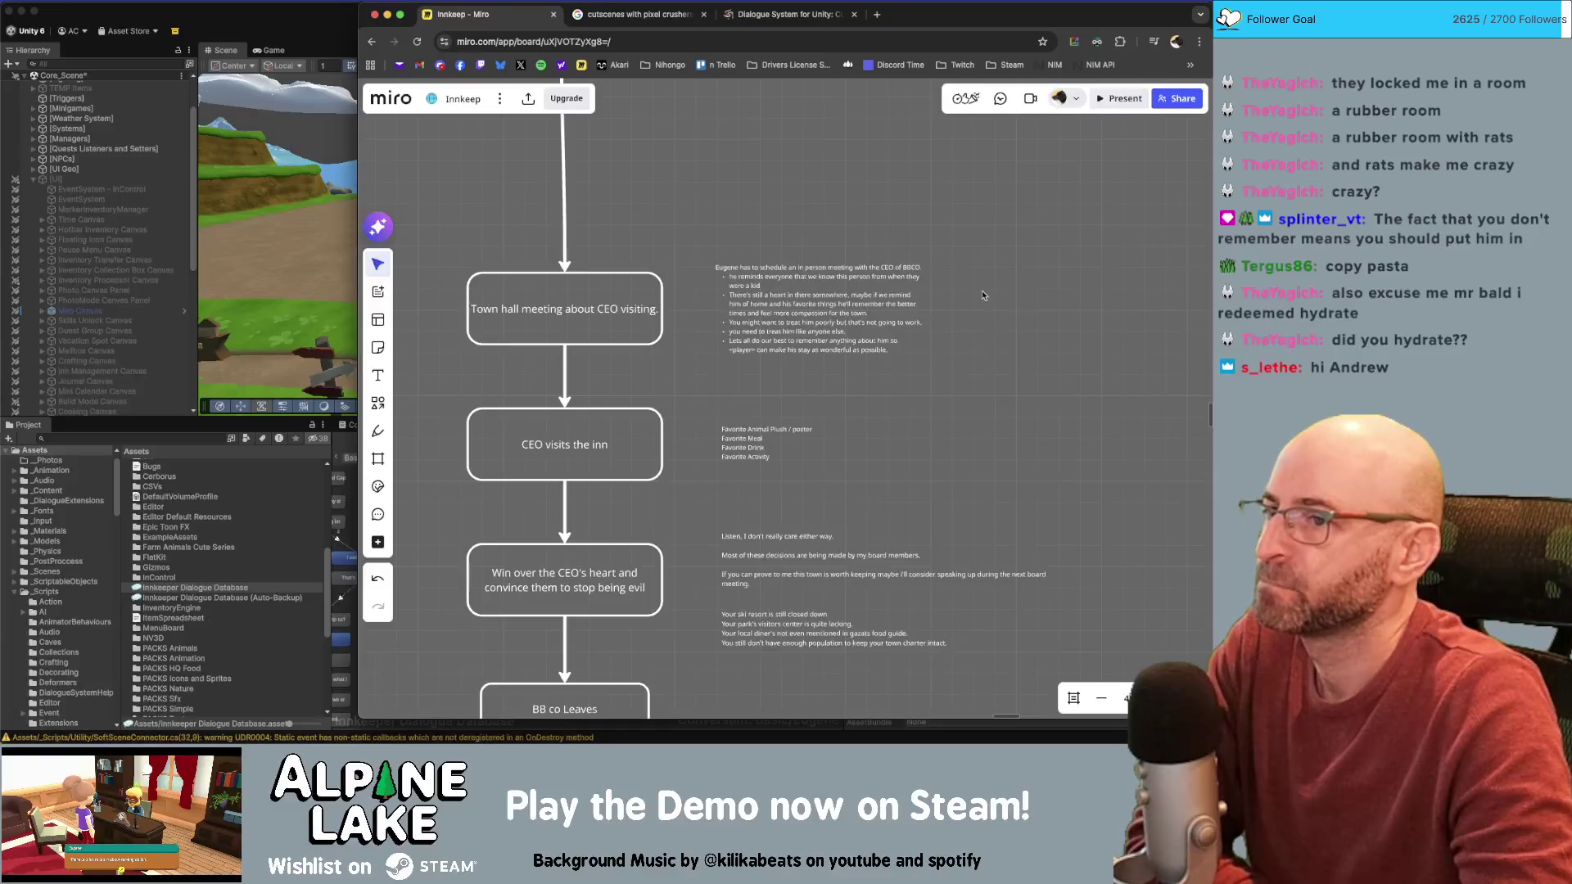
scroll(984, 295, "left", 3)
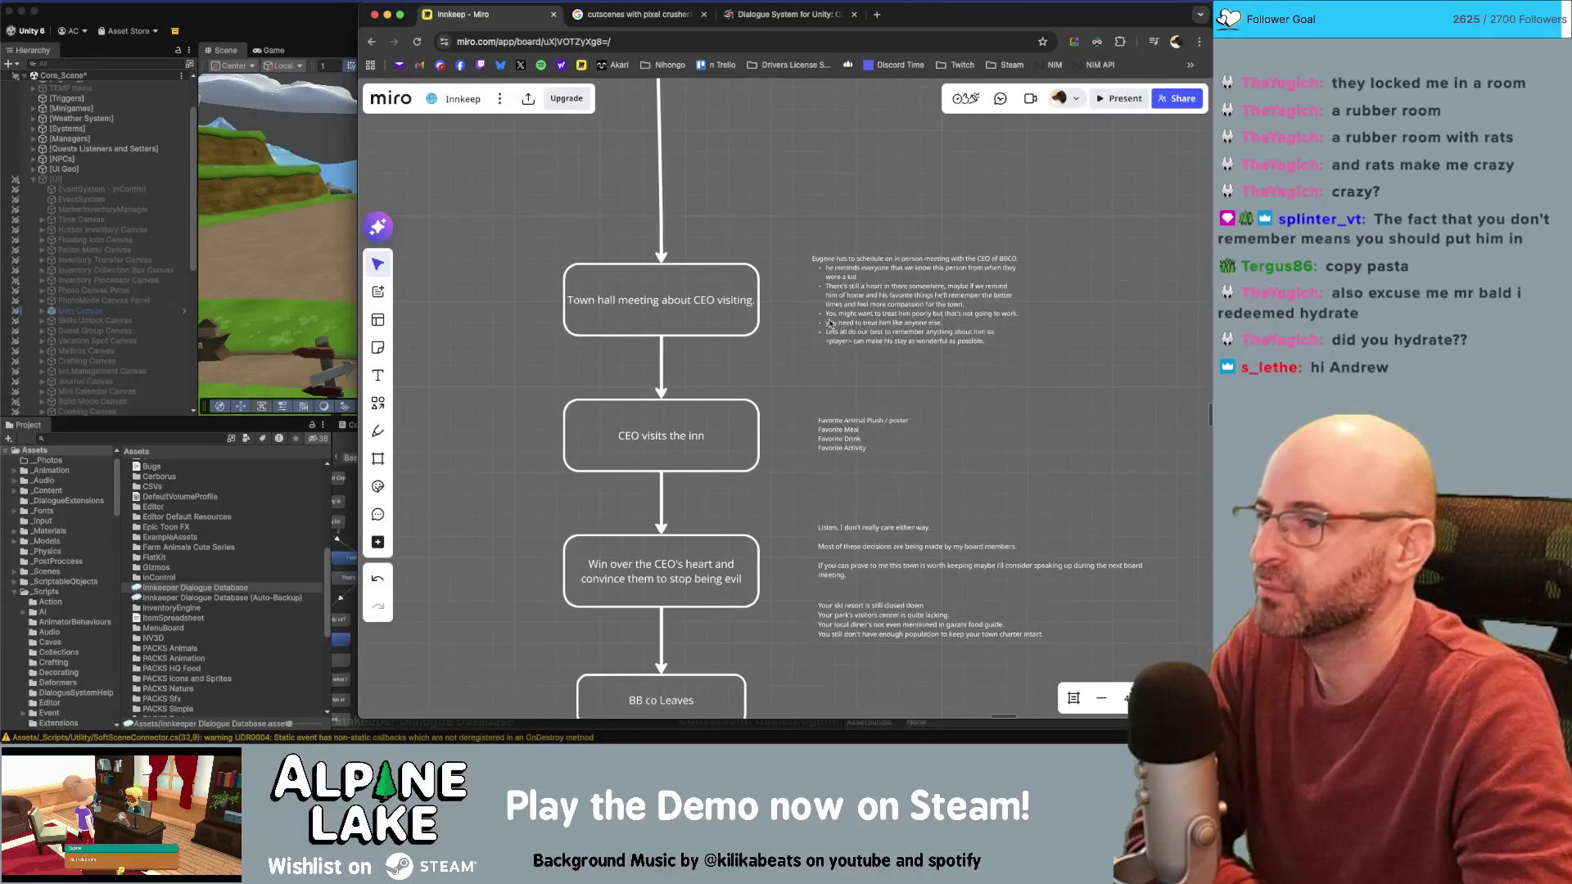
scroll(700, 322, "down", 5)
scroll(670, 320, "down", 5)
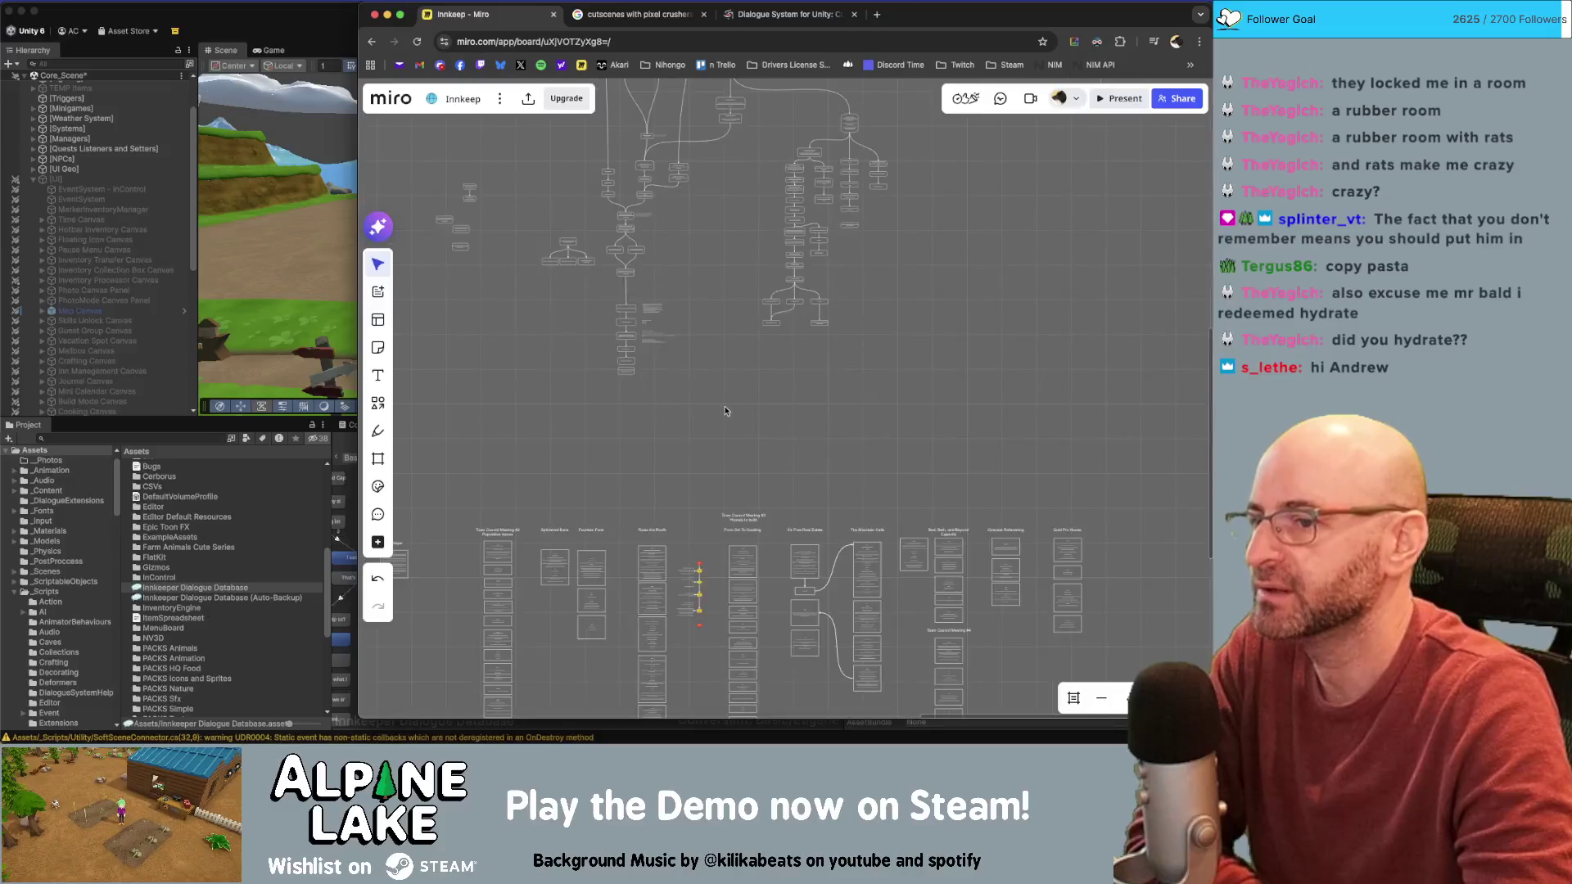
scroll(665, 317, "down", 3)
scroll(665, 317, "down", 3)
scroll(640, 294, "down", 3)
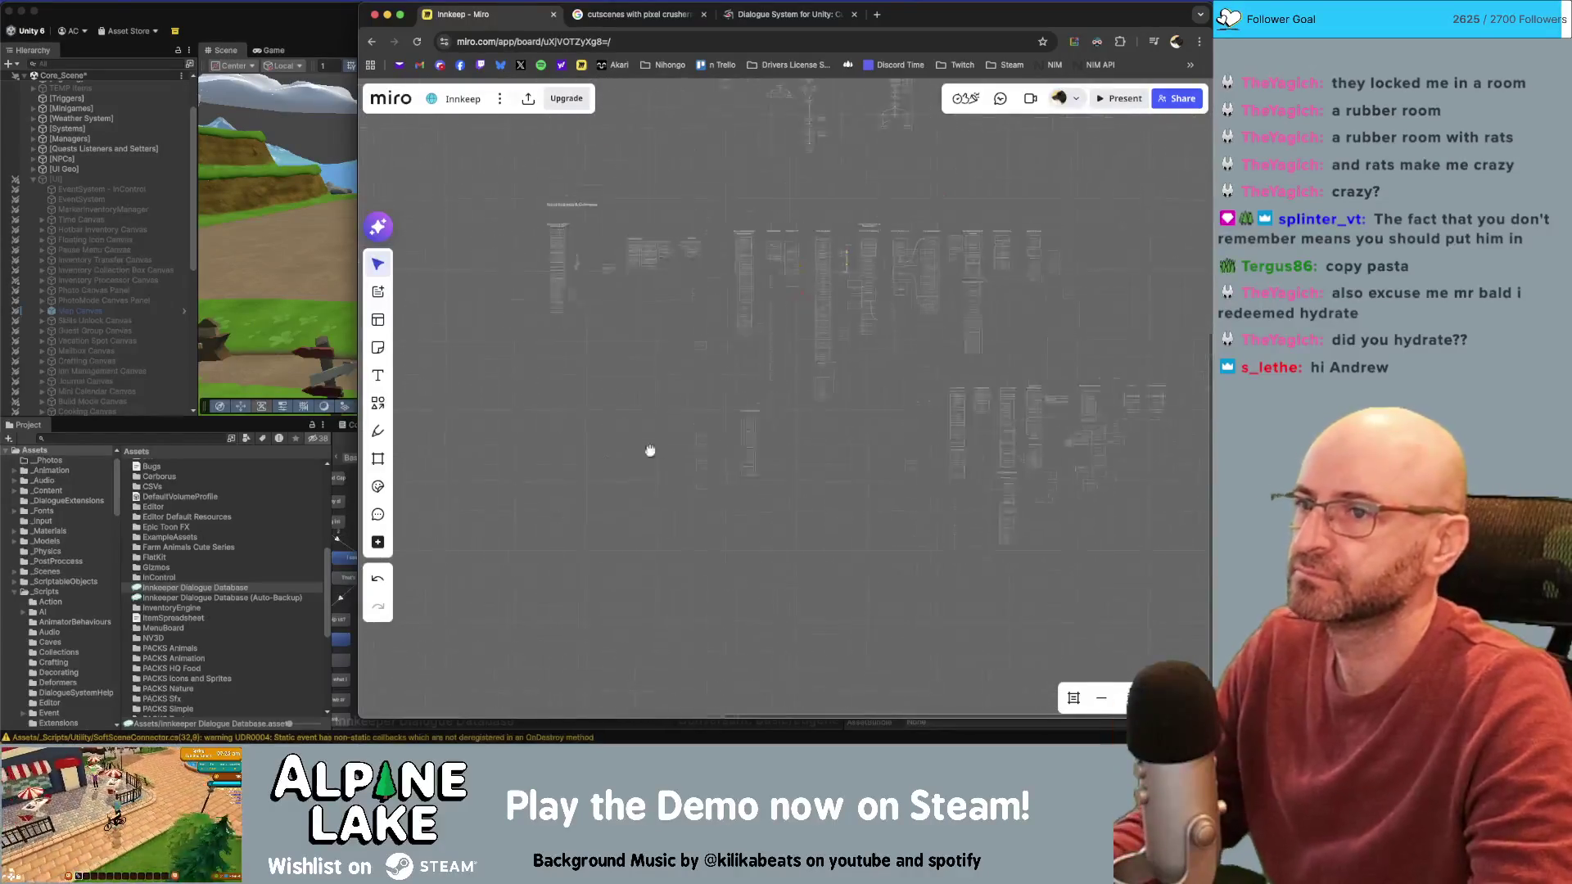
scroll(627, 281, "up", 5)
scroll(627, 280, "up", 3)
scroll(626, 280, "up", 3)
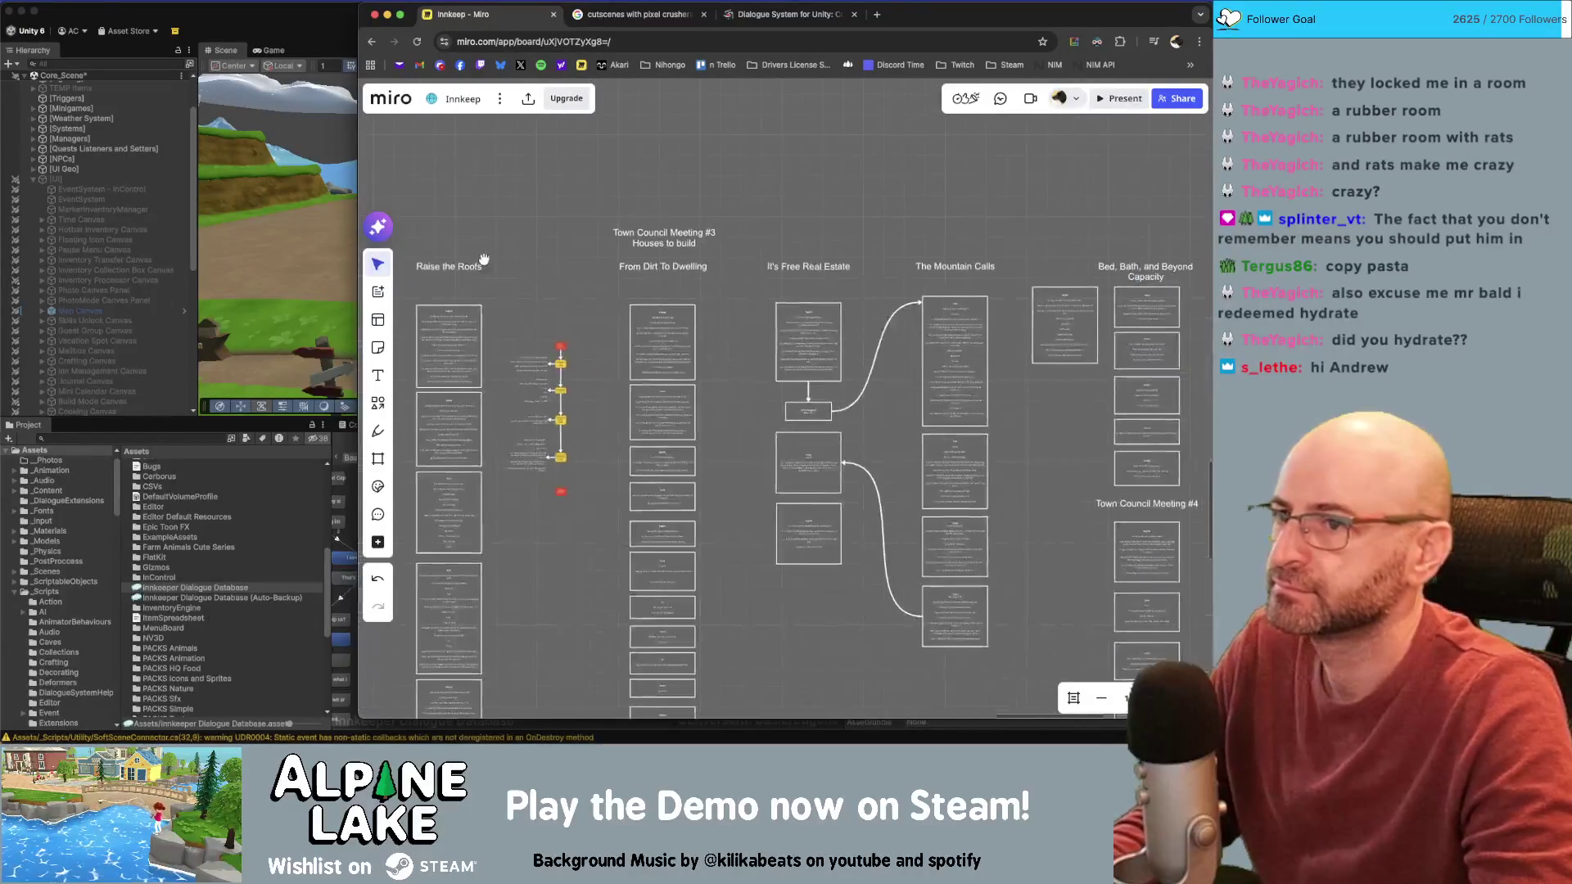
scroll(649, 261, "down", 5)
scroll(688, 295, "up", 4)
scroll(737, 319, "up", 5)
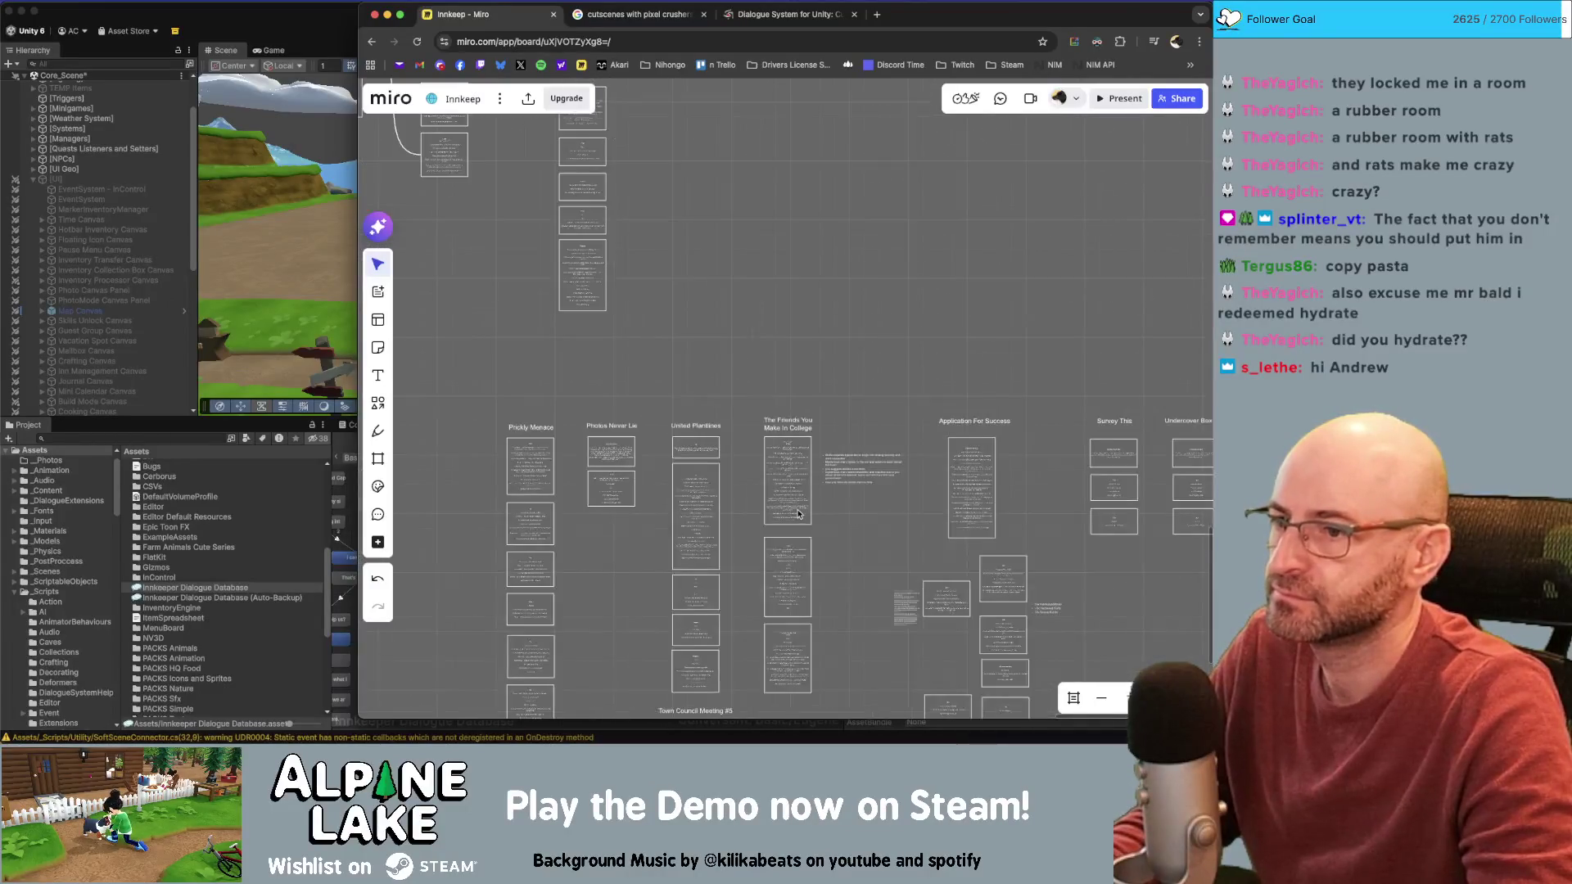
scroll(758, 330, "up", 4)
scroll(758, 344, "up", 4)
scroll(762, 368, "up", 4)
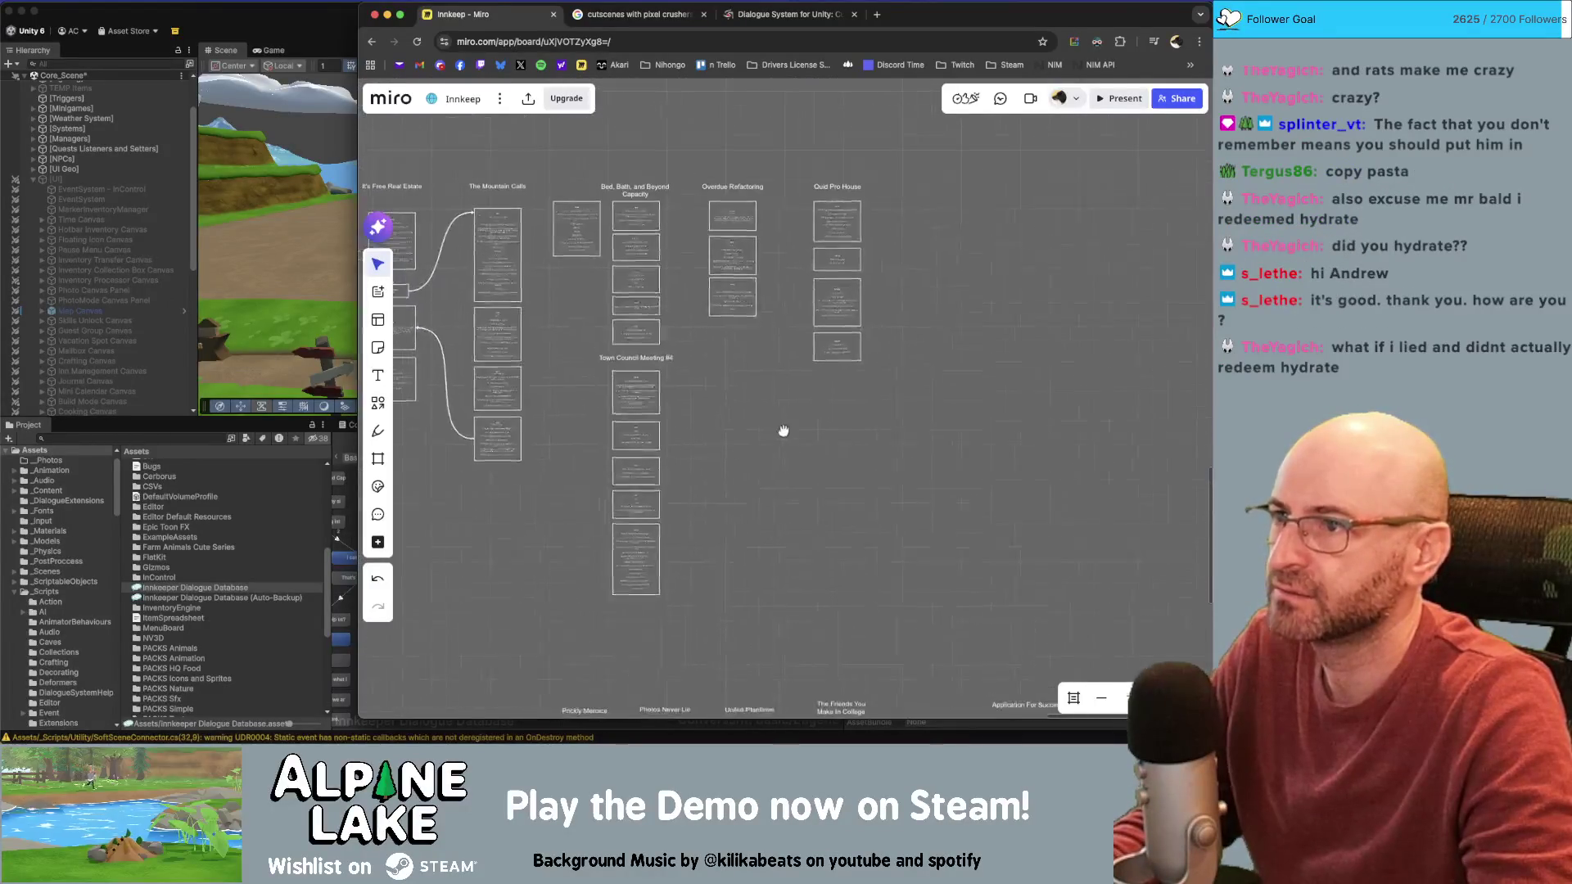
left_click(636, 358)
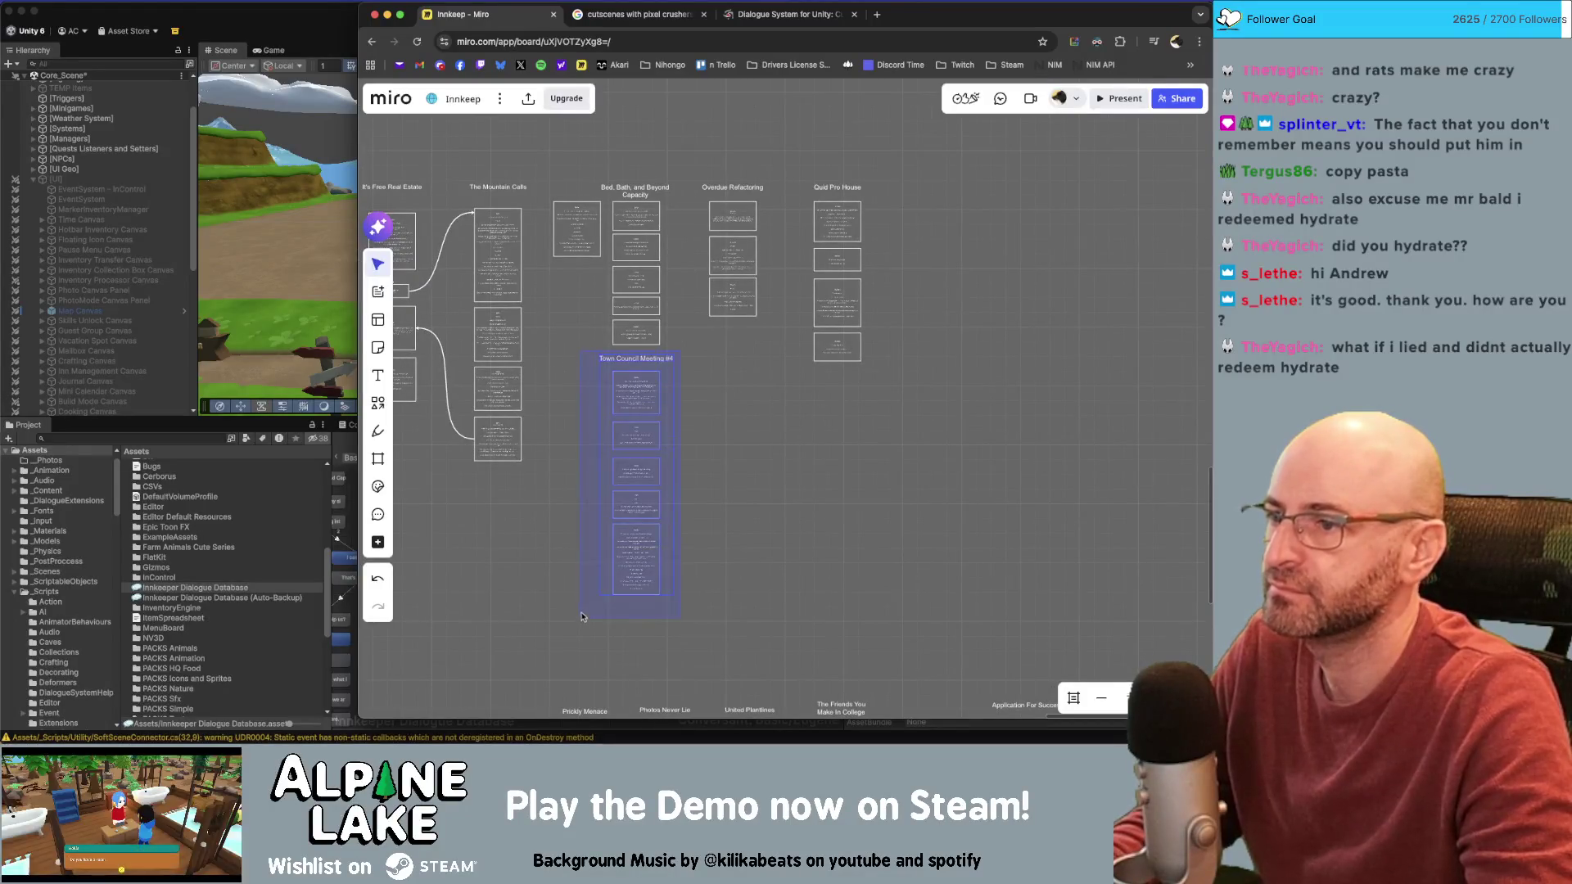
left_click(963, 242)
key("ctrl+v")
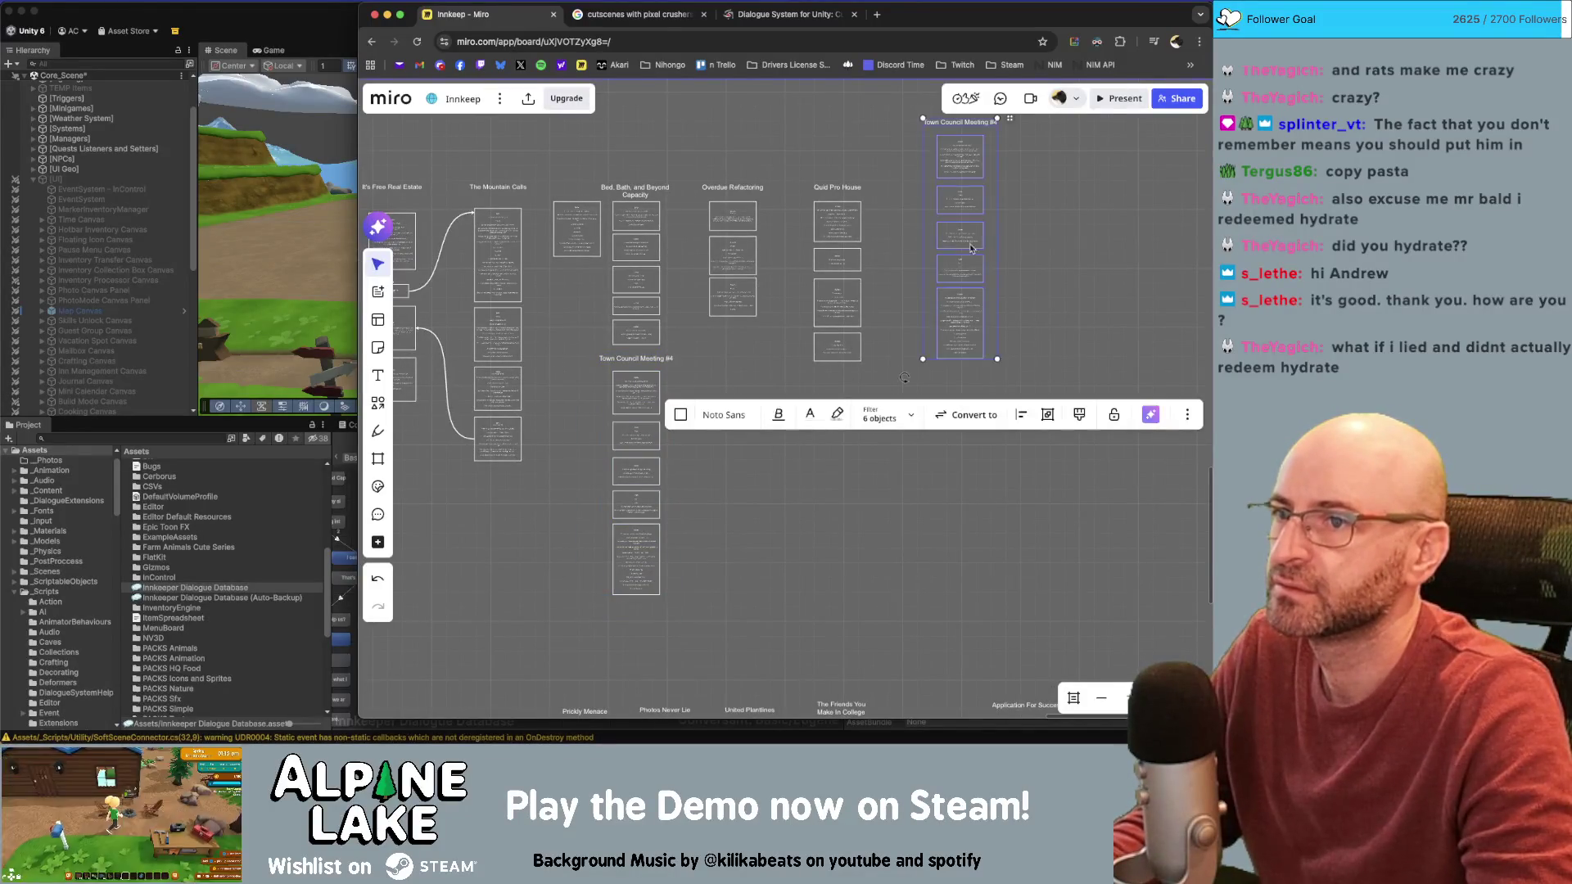
scroll(961, 307, "down", 4)
left_click_drag(1018, 419, 835, 320)
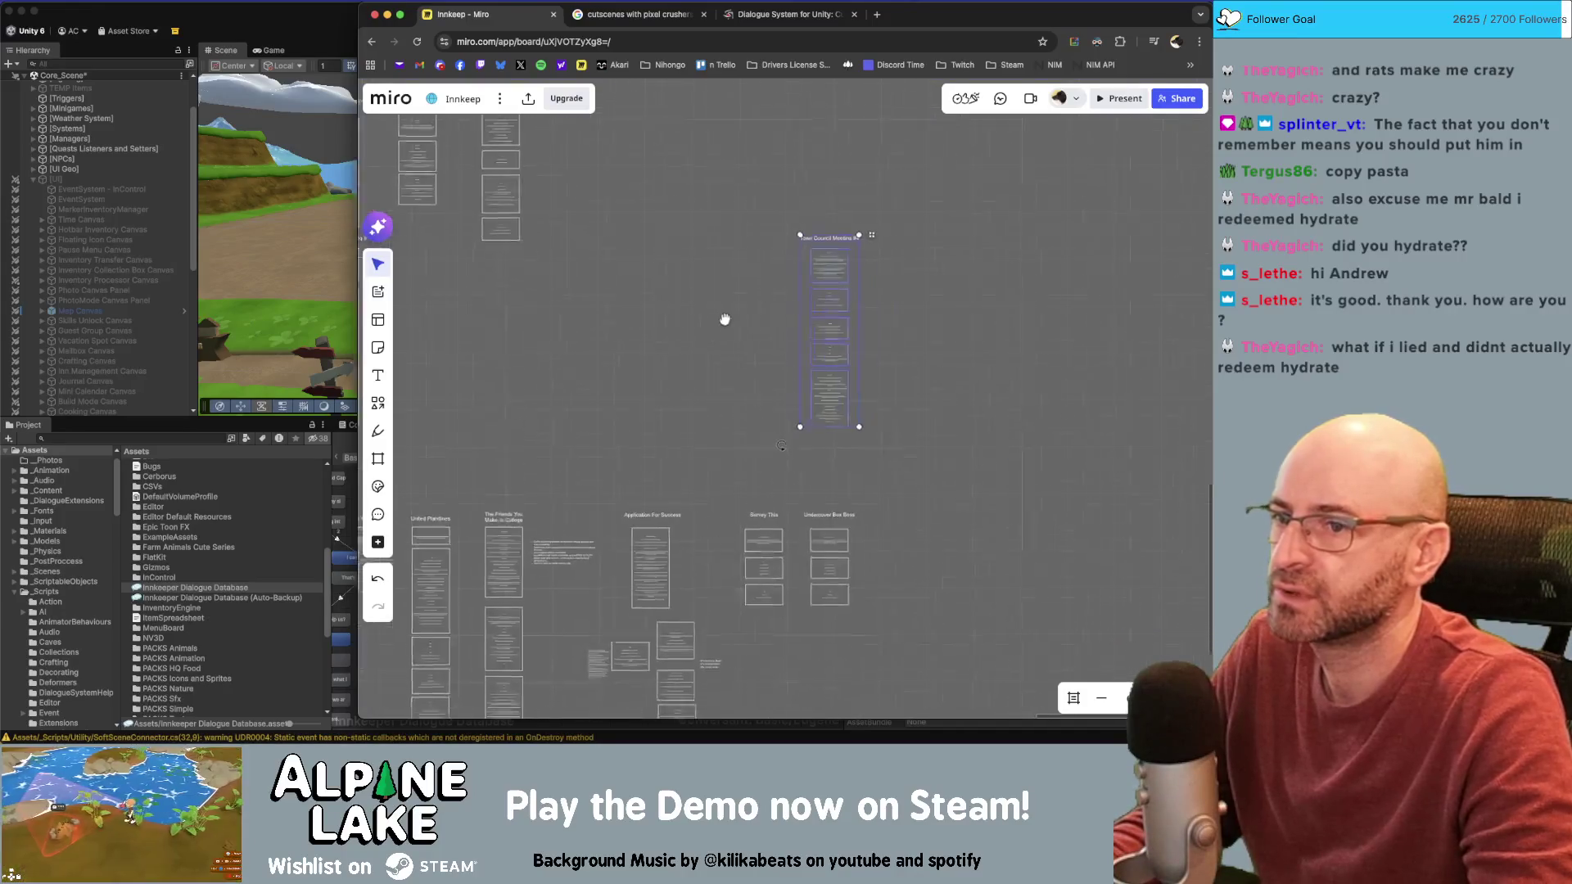
scroll(918, 519, "down", 4)
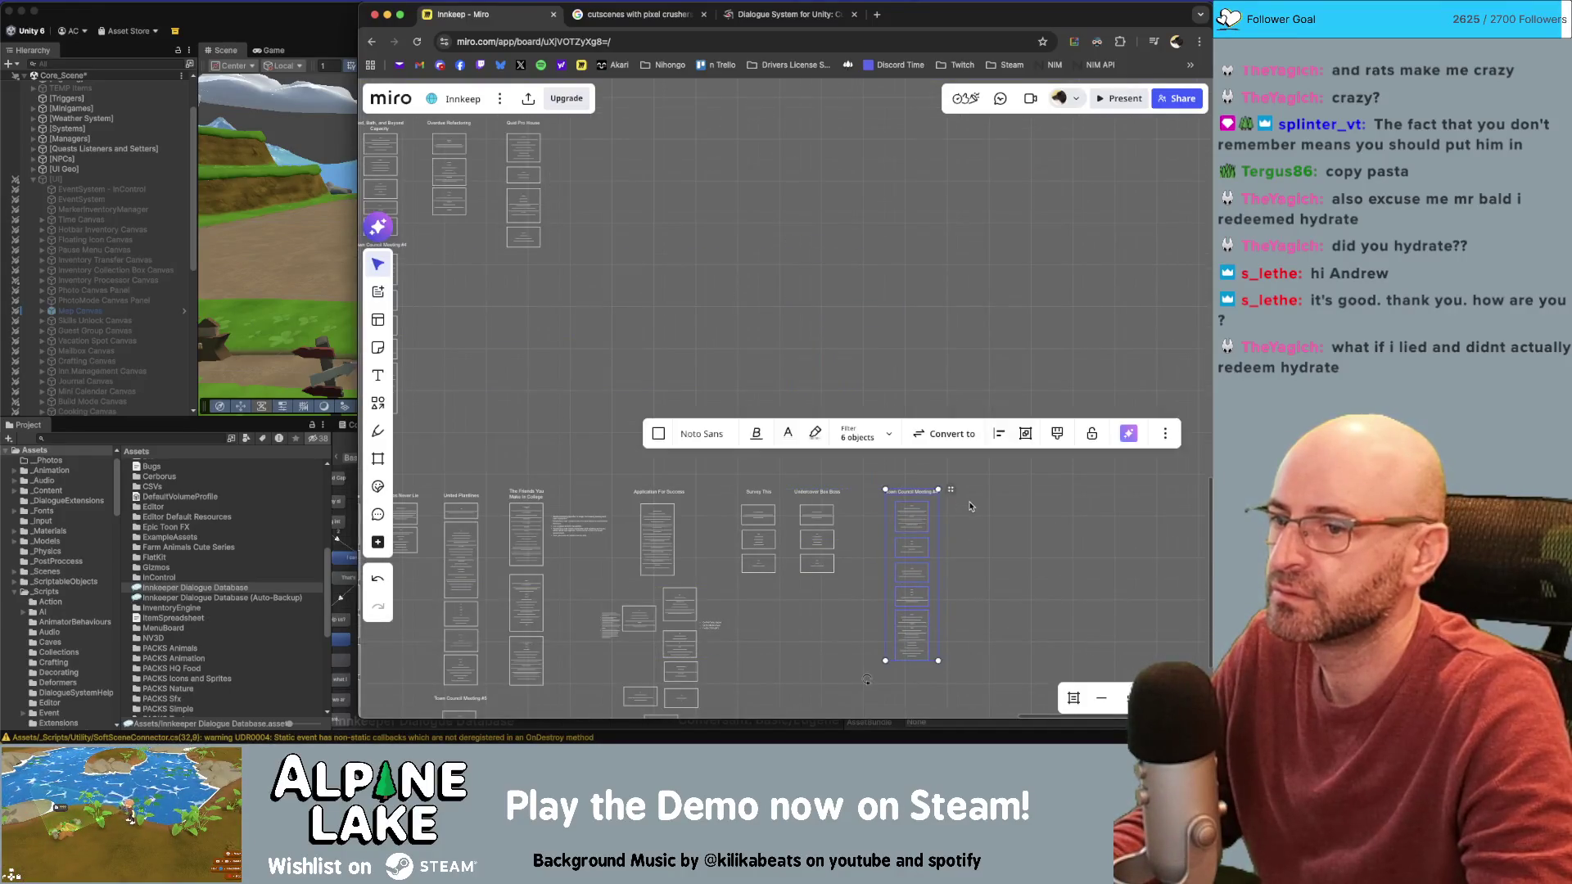
scroll(913, 518, "up", 8)
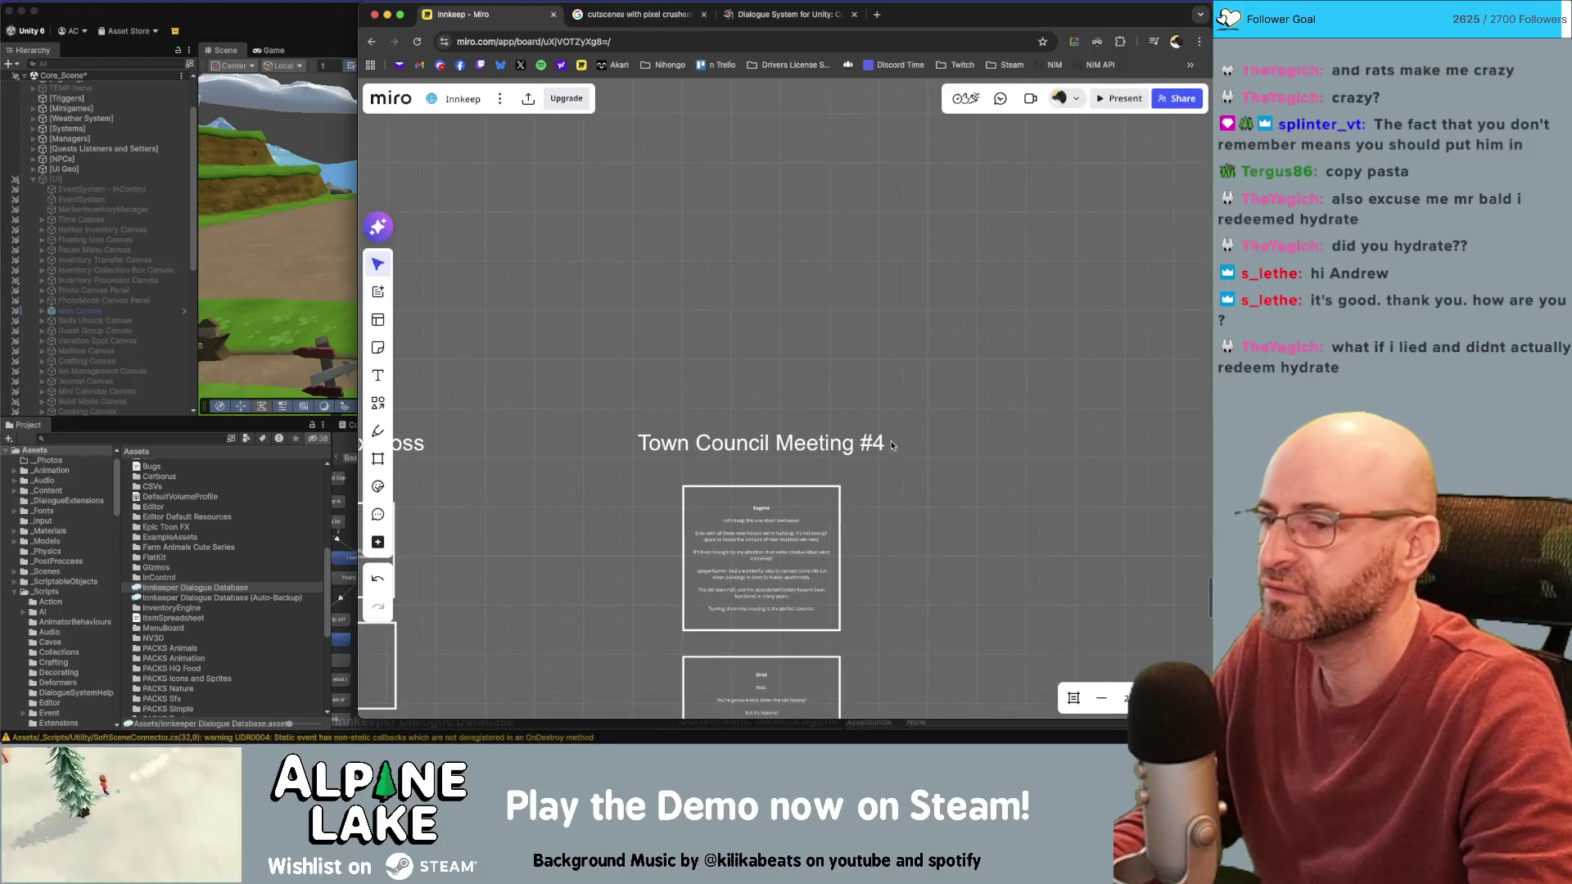
scroll(709, 360, "down", 5)
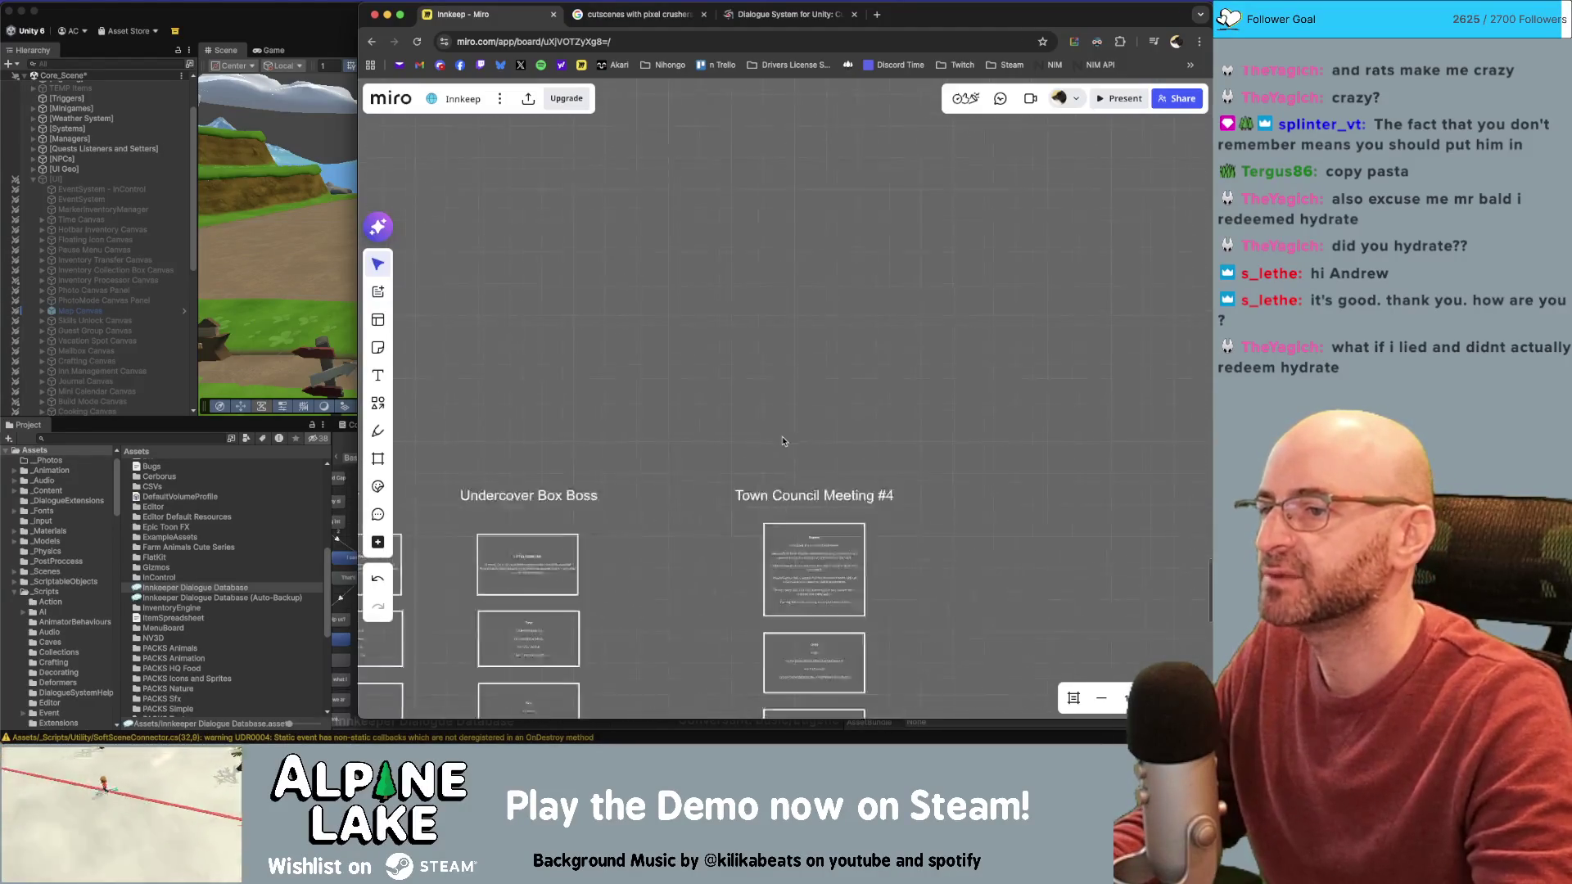
scroll(709, 360, "down", 5)
scroll(595, 369, "down", 3)
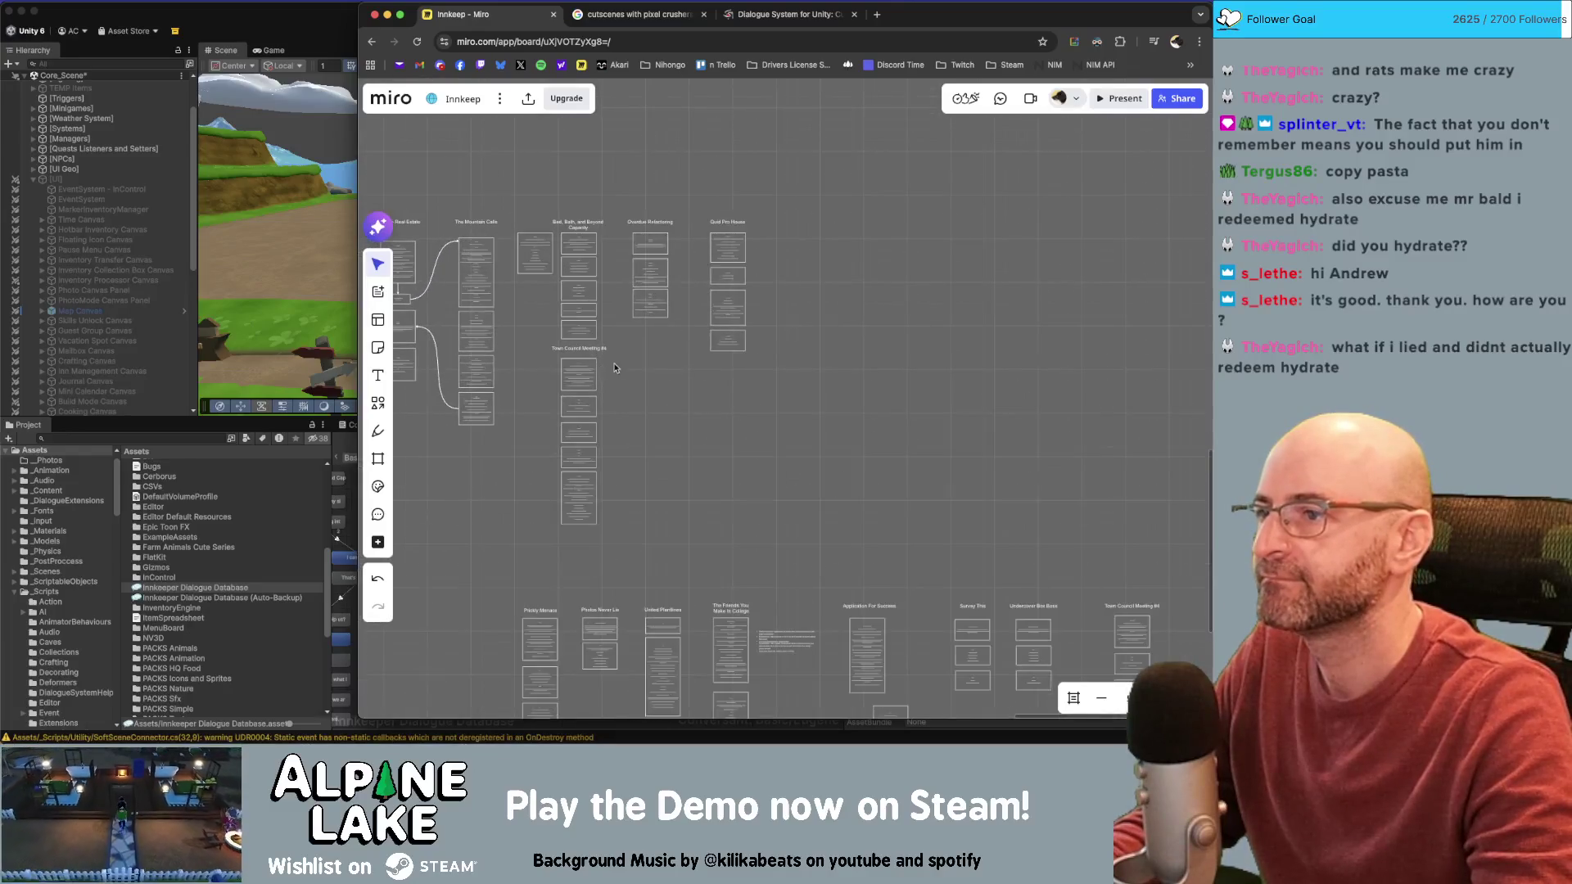
scroll(683, 353, "down", 3)
scroll(664, 387, "up", 5)
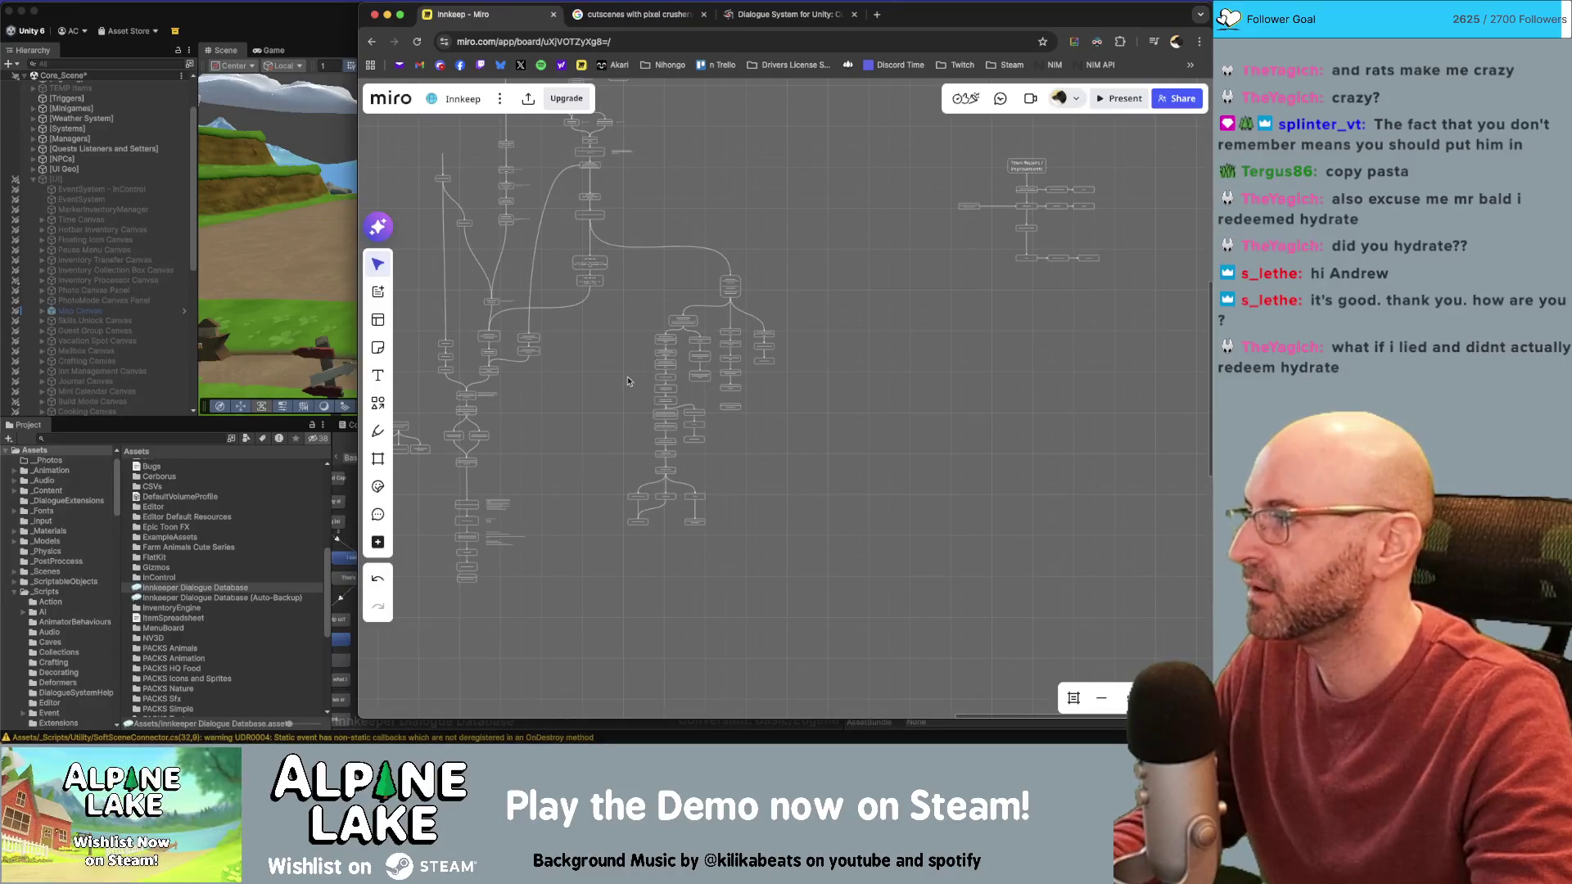
scroll(691, 354, "up", 6)
scroll(675, 406, "up", 4)
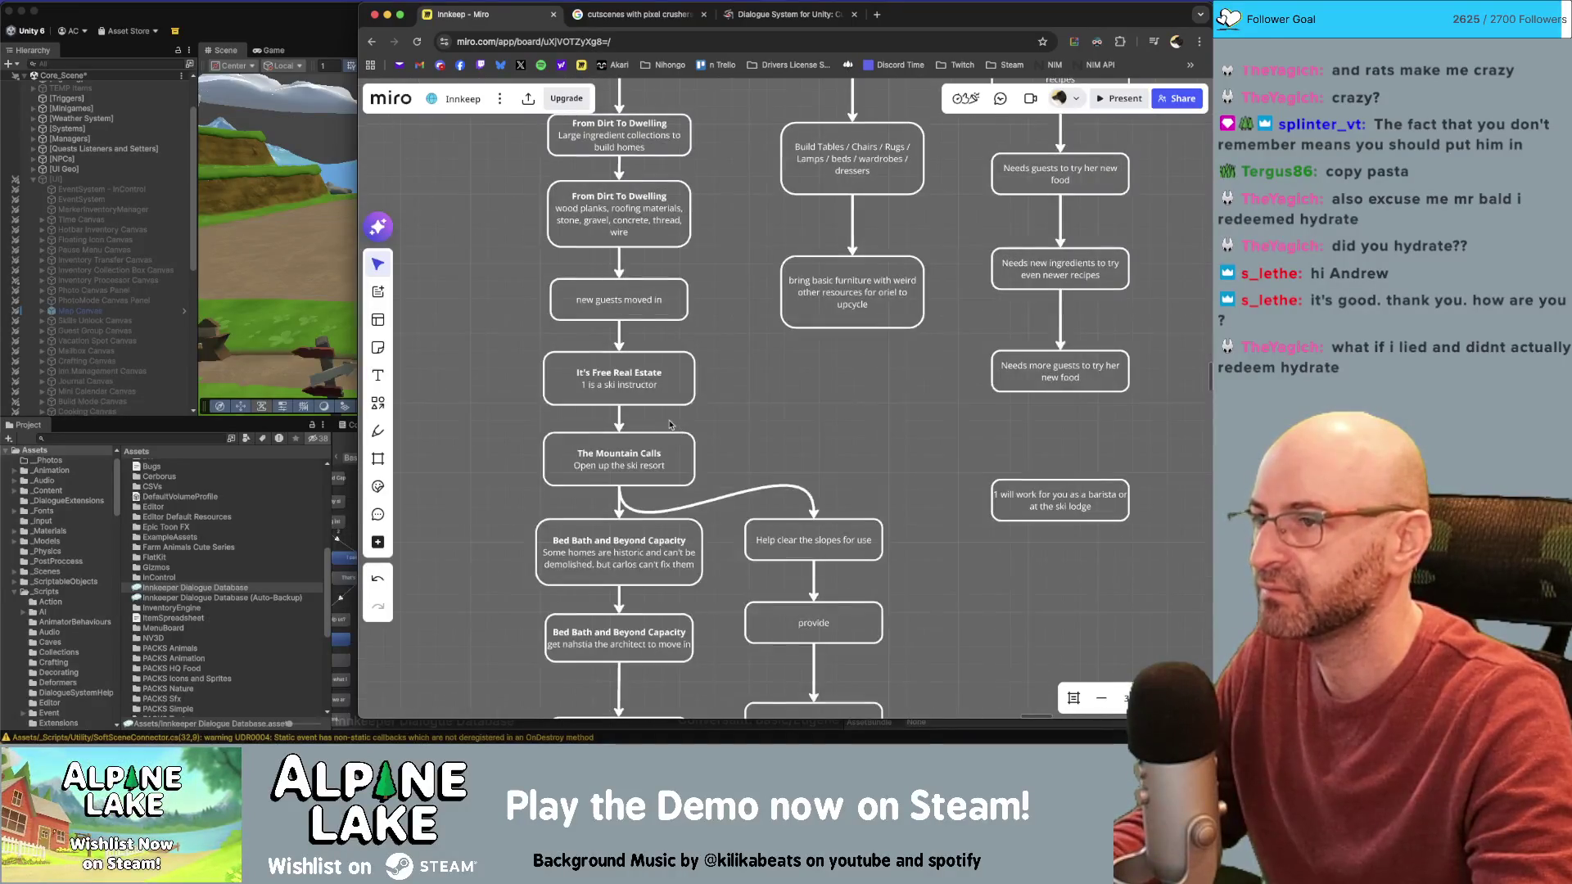
scroll(671, 424, "down", 4)
scroll(640, 516, "down", 3)
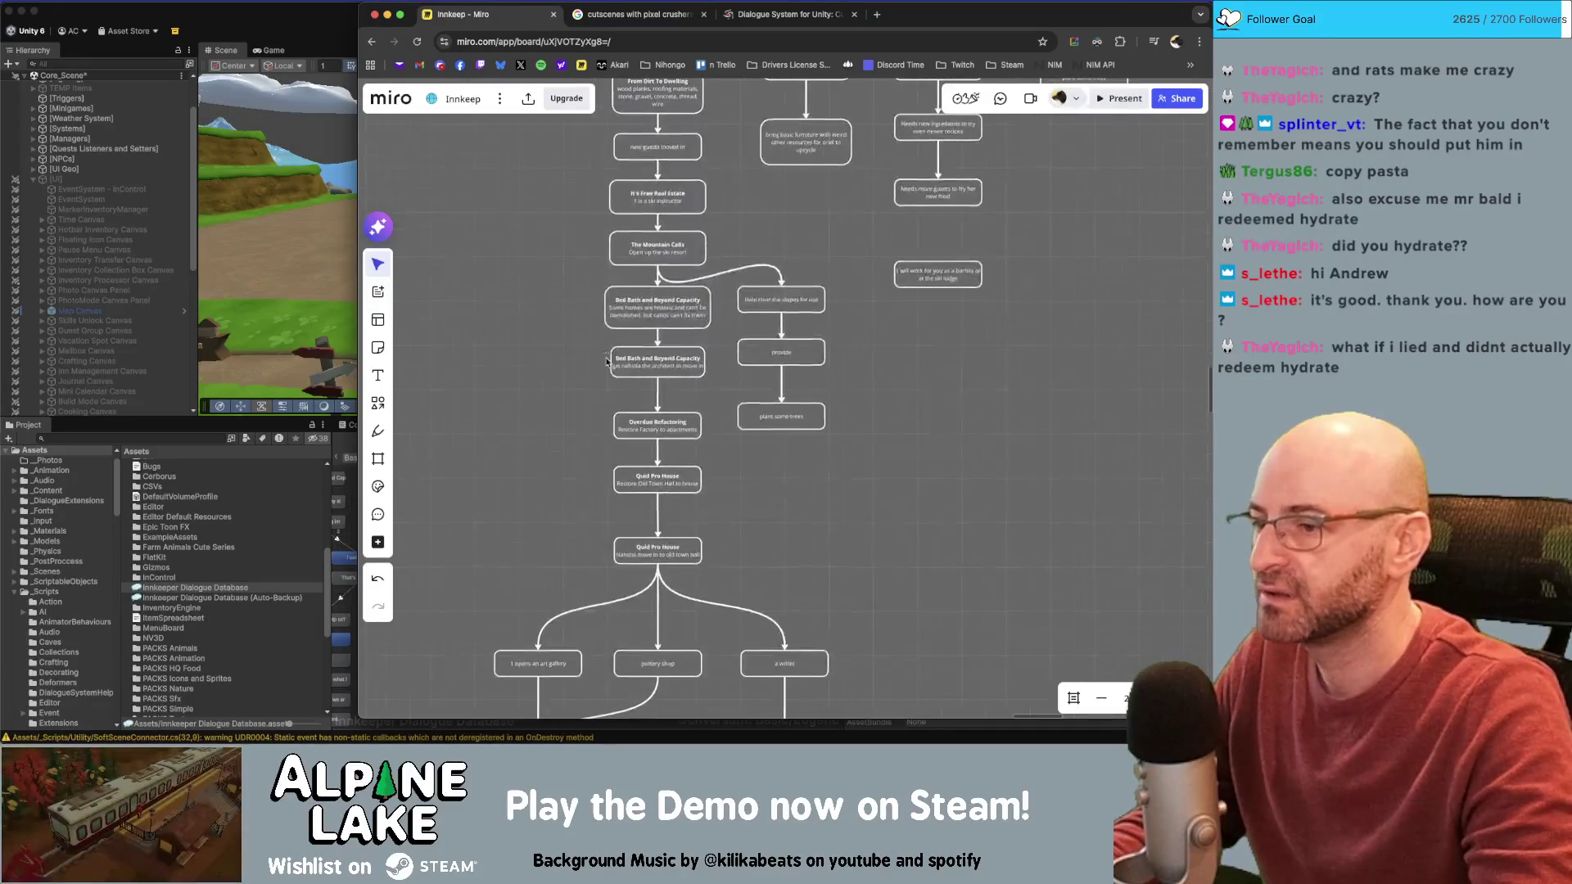
scroll(607, 593, "down", 2)
left_click(689, 424)
scroll(738, 466, "down", 8)
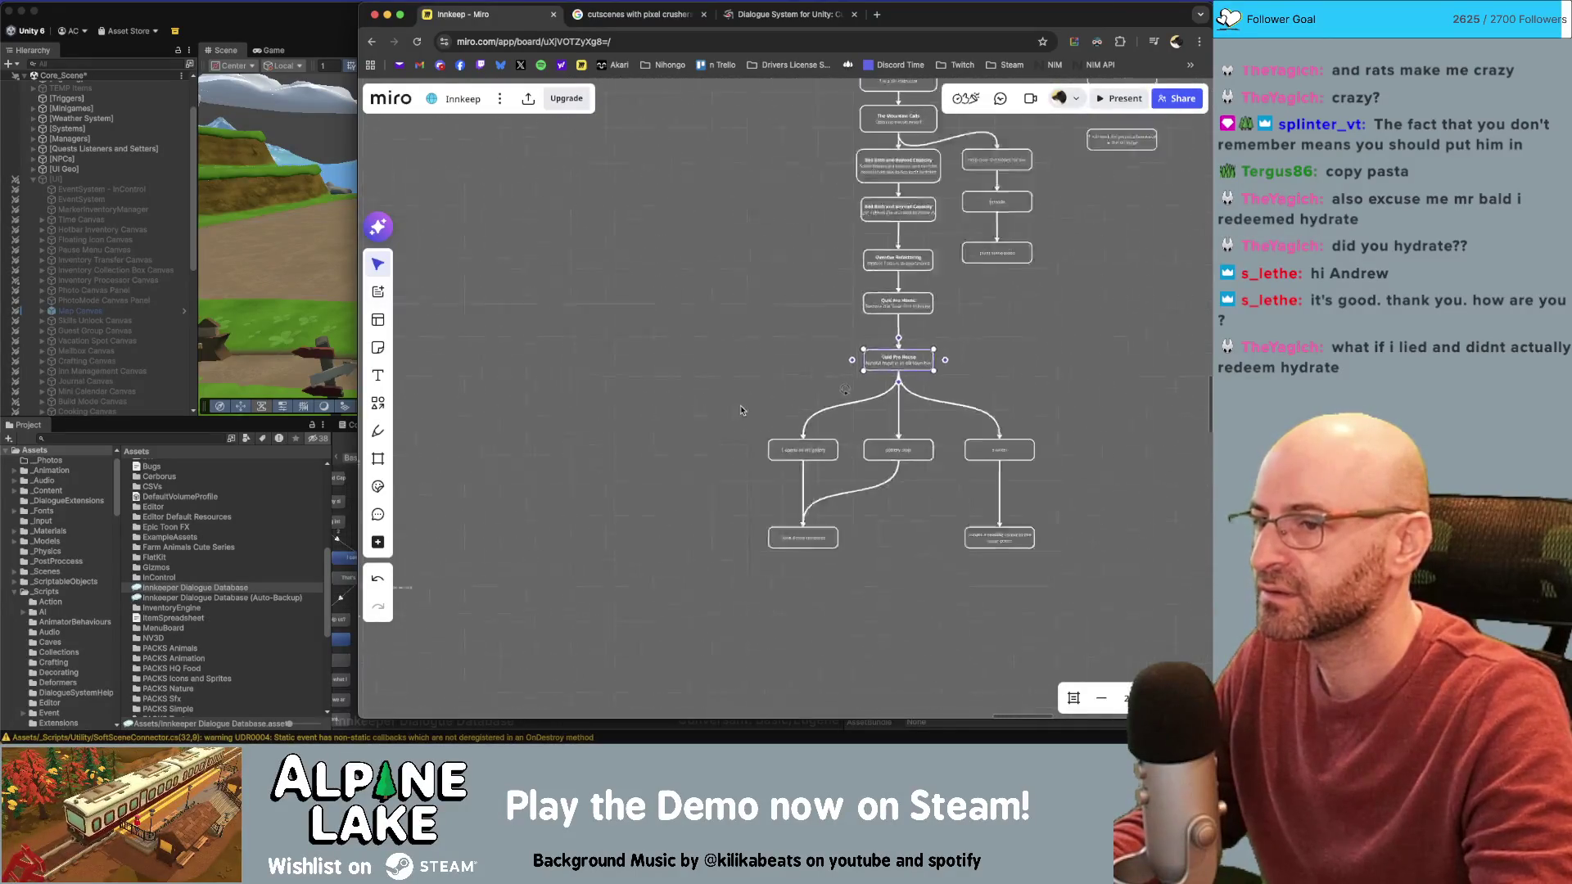
scroll(807, 494, "down", 4)
scroll(807, 494, "down", 5)
scroll(787, 491, "down", 5)
scroll(737, 467, "up", 6)
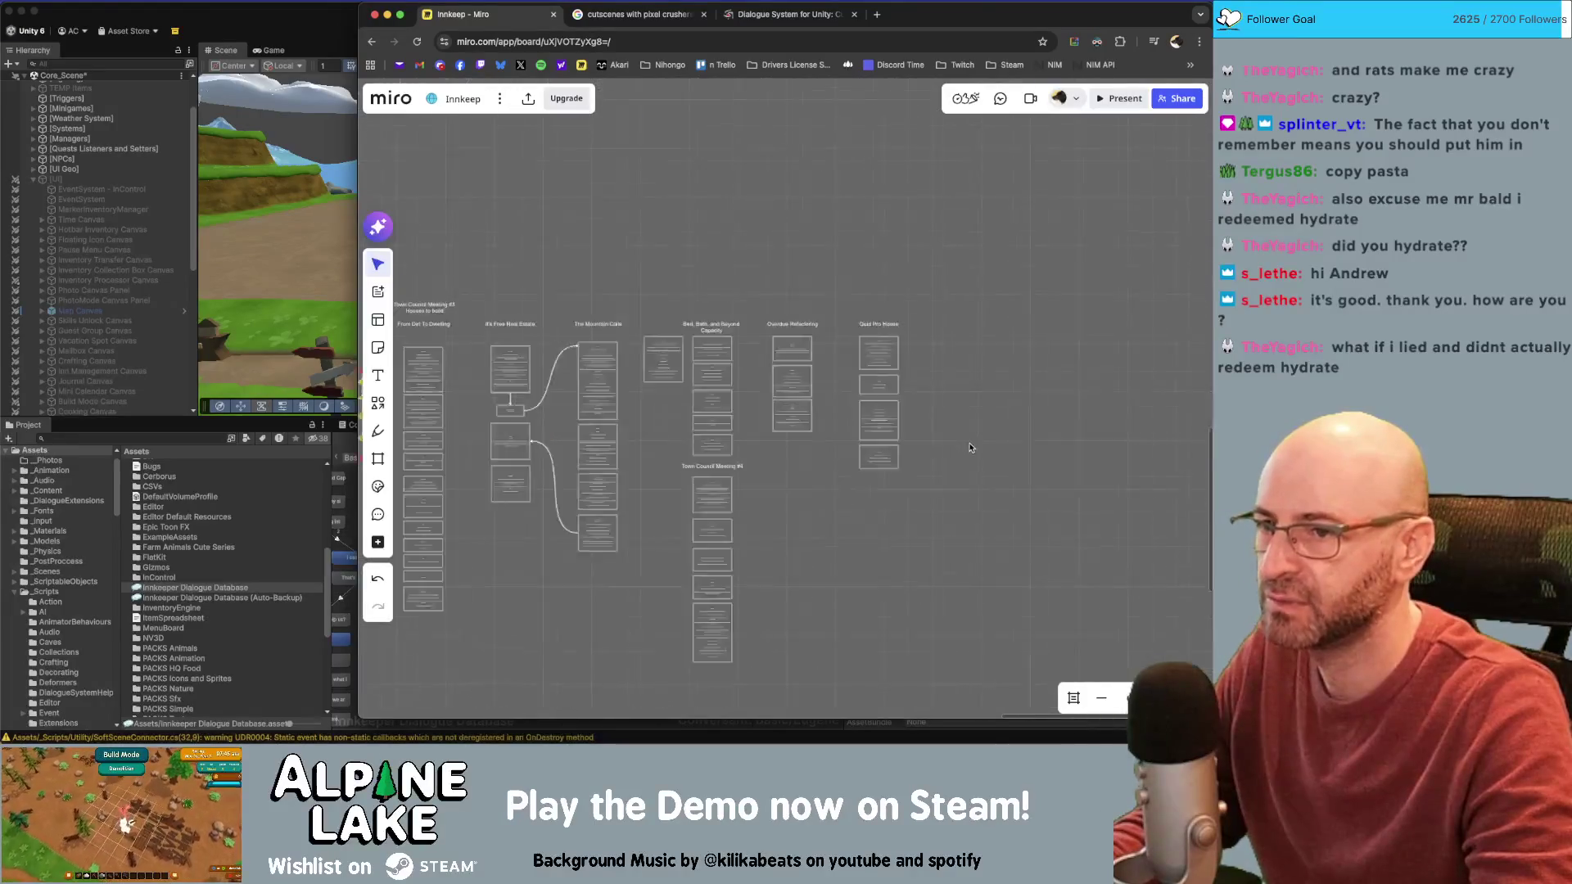
scroll(688, 443, "up", 4)
scroll(950, 462, "down", 5)
scroll(935, 369, "down", 4)
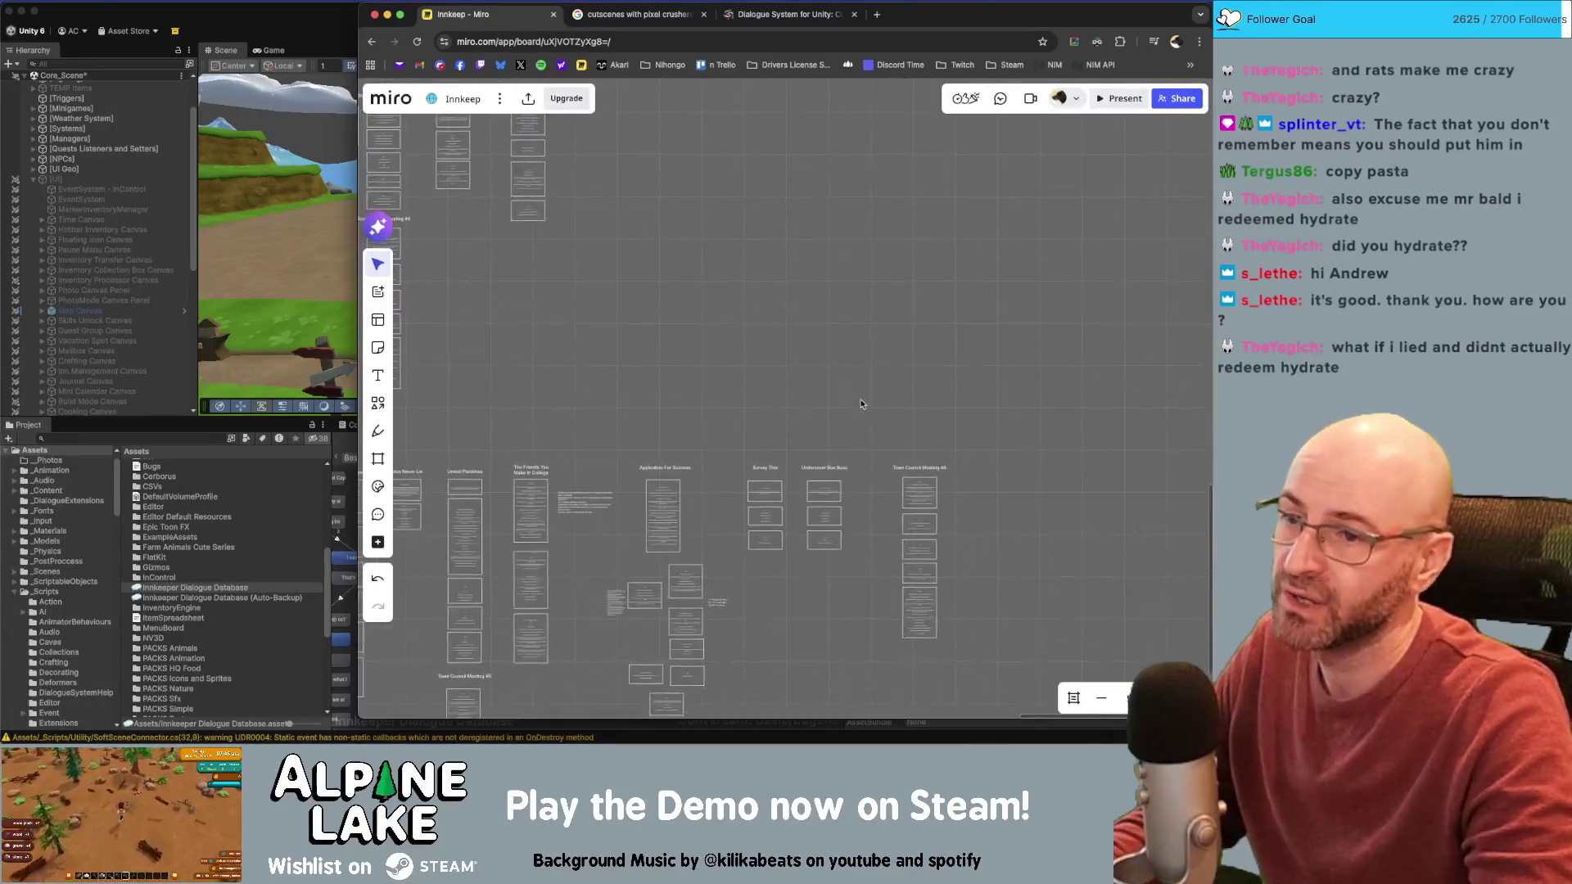
scroll(923, 298, "up", 3)
left_click_drag(826, 582, 826, 582)
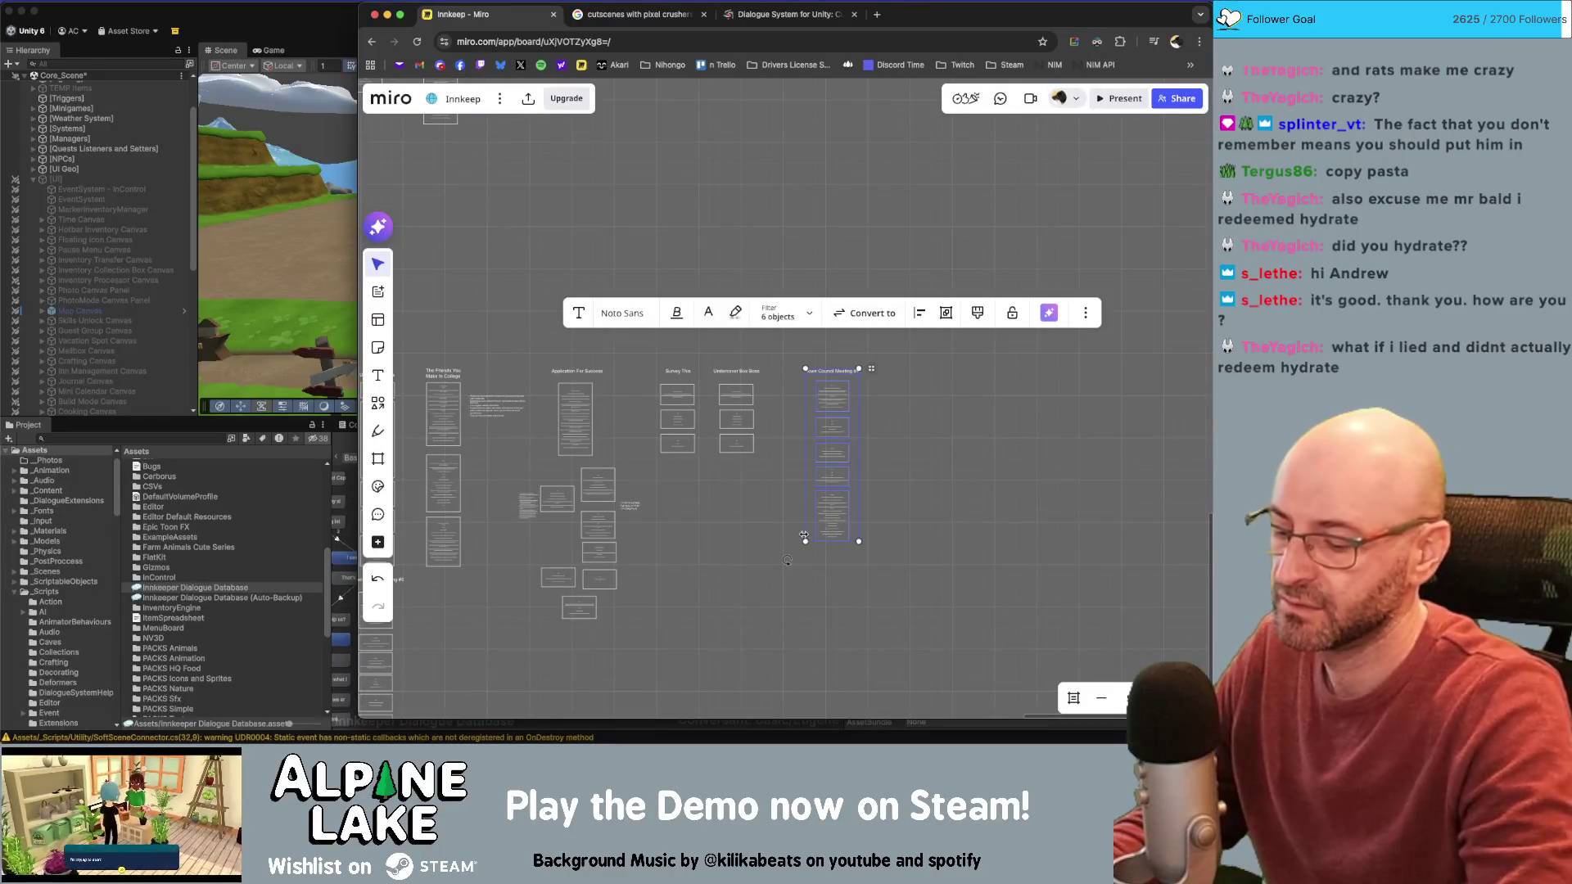
key("Delete")
scroll(738, 430, "up", 5)
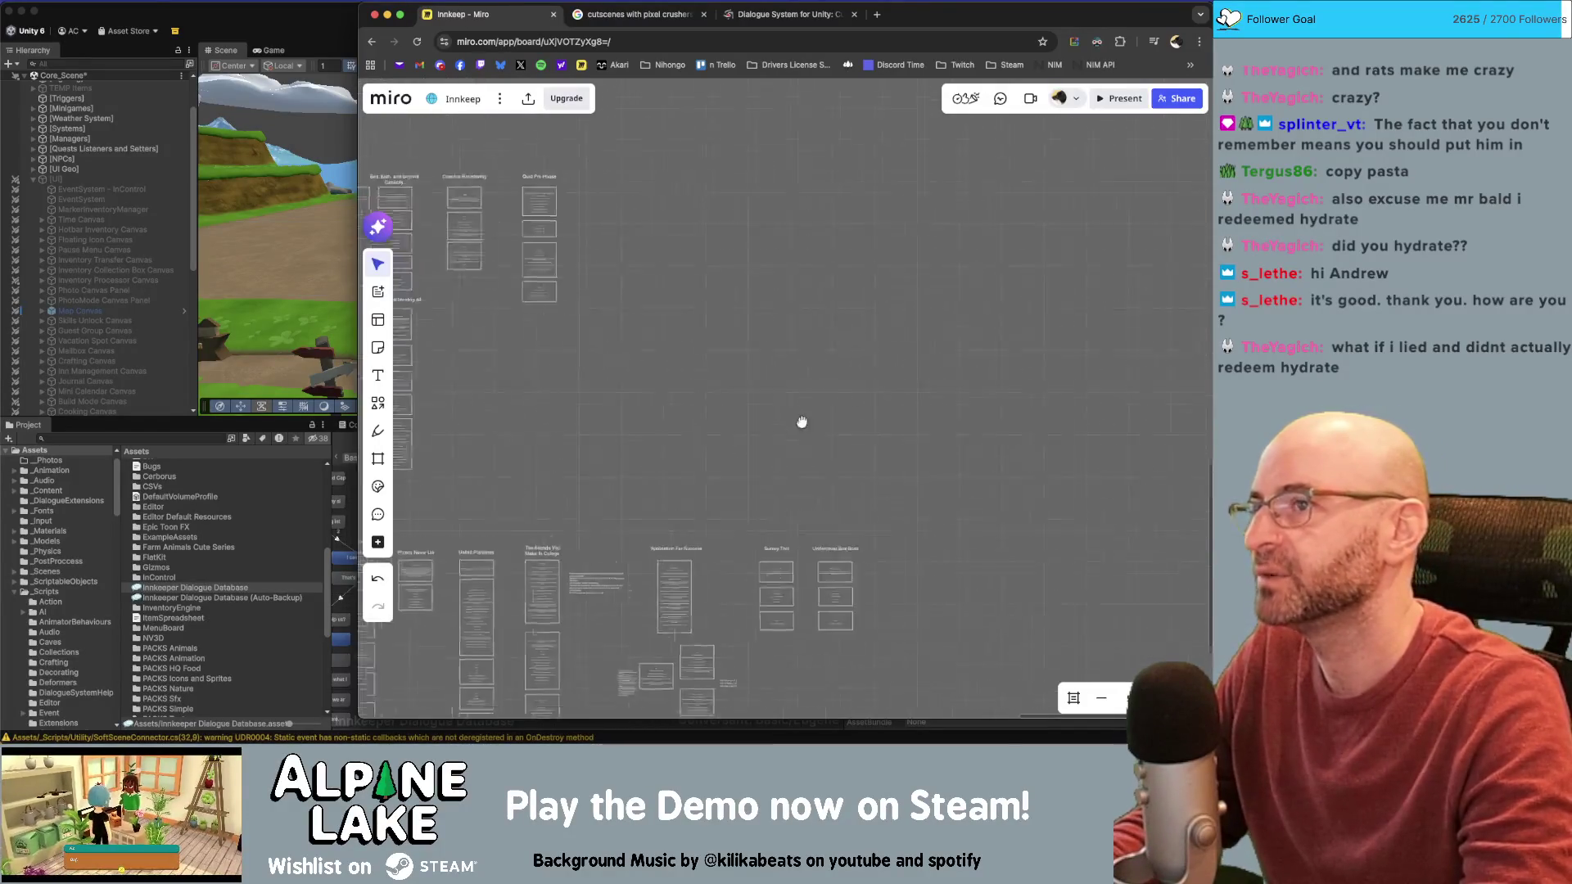
scroll(786, 454, "up", 5)
scroll(834, 477, "down", 5)
scroll(833, 477, "down", 3)
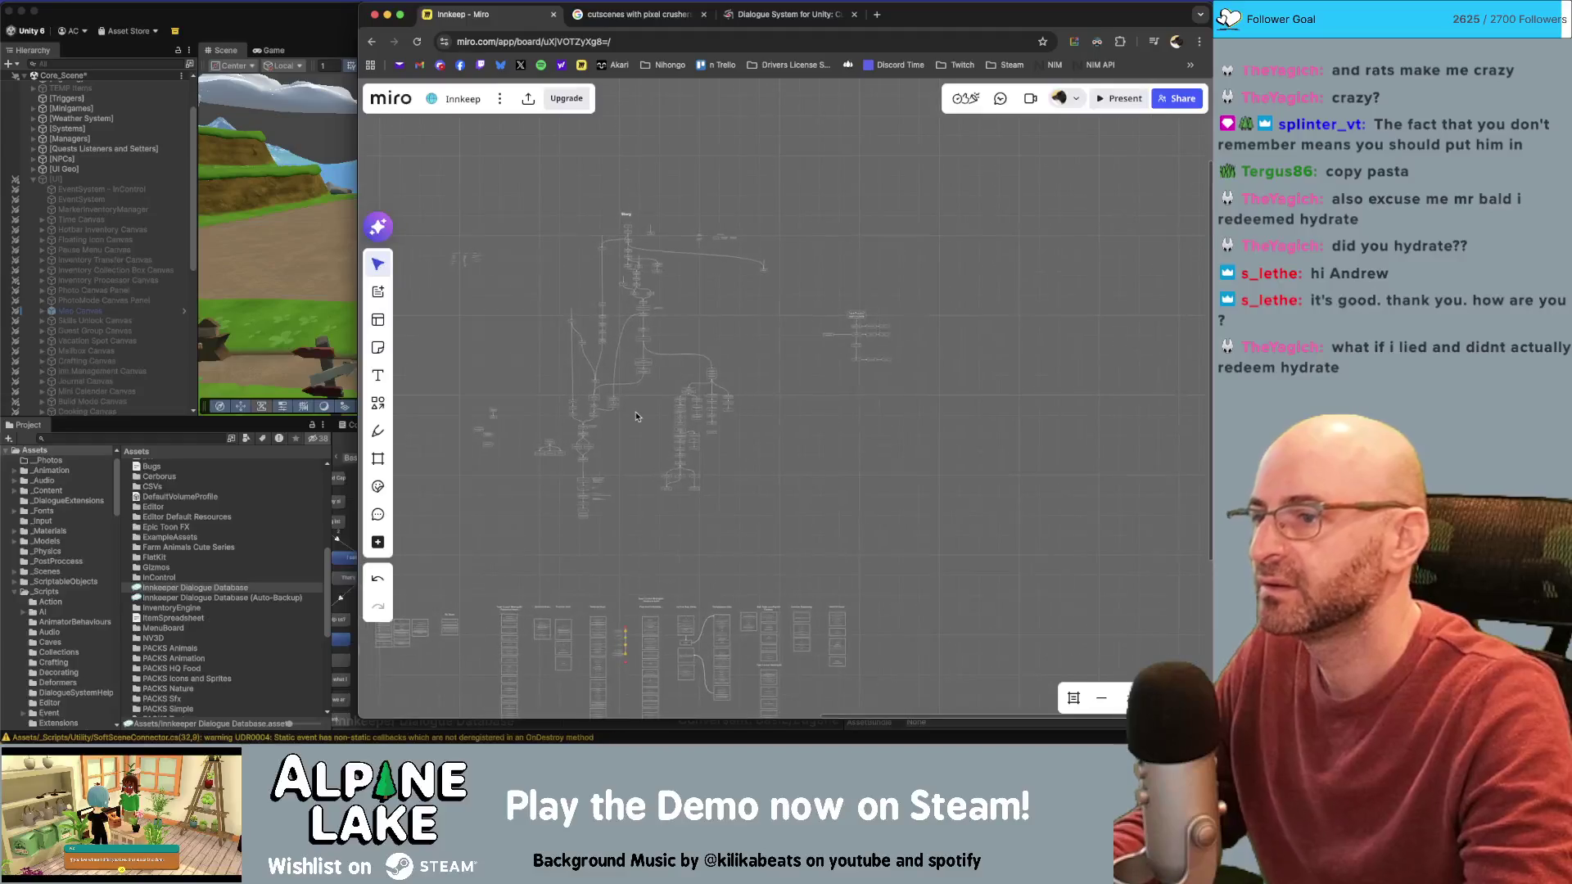
scroll(737, 455, "down", 3)
scroll(596, 420, "up", 8)
scroll(595, 418, "down", 8)
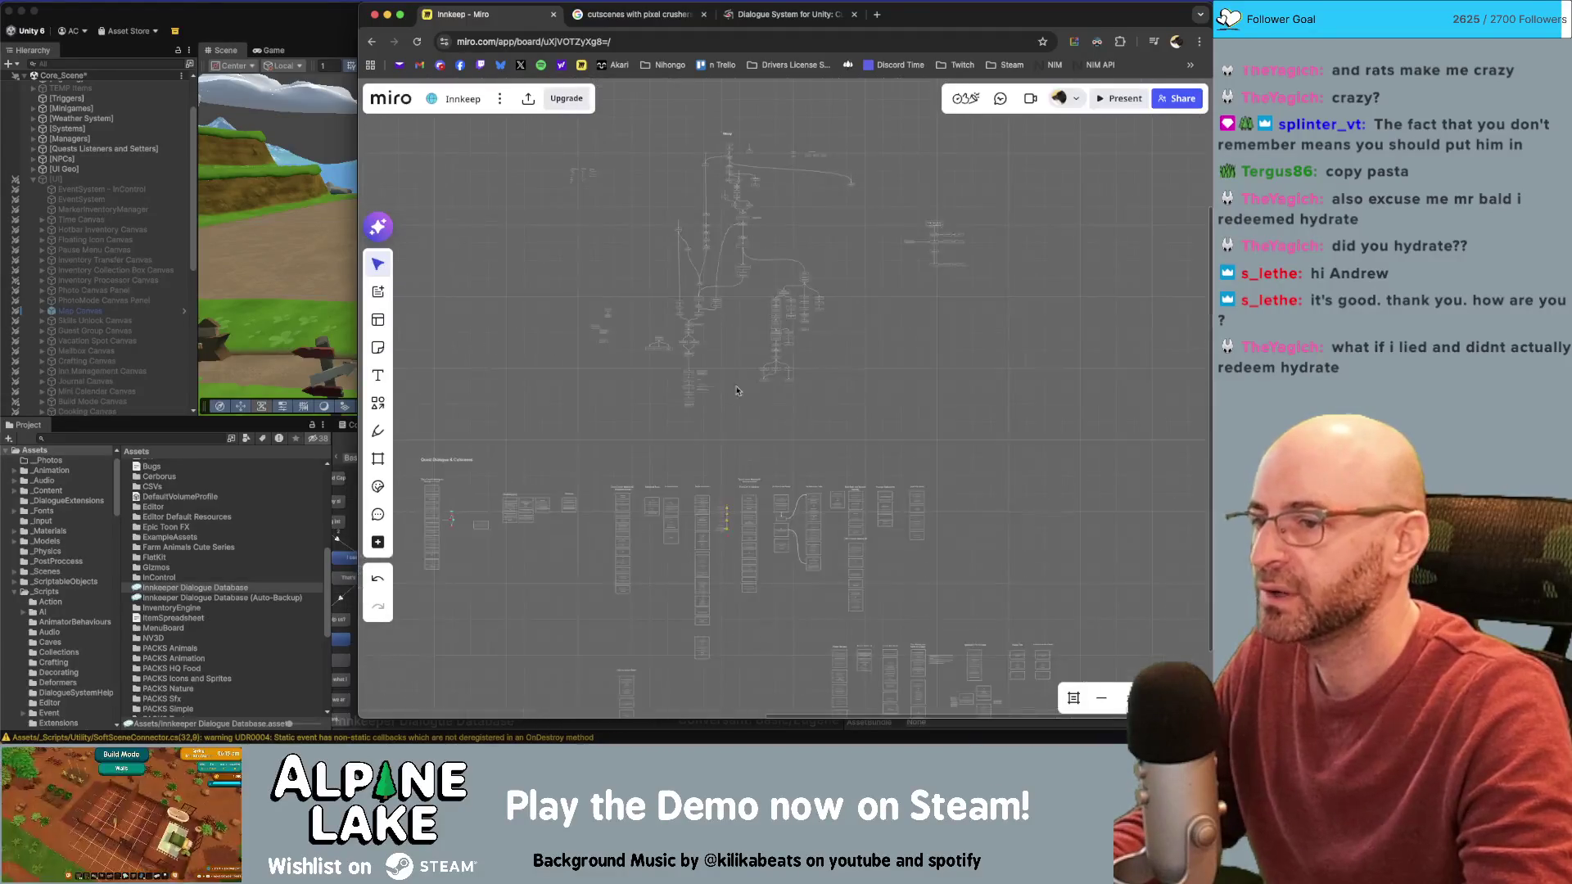
scroll(735, 376, "down", 3)
scroll(735, 376, "up", 2)
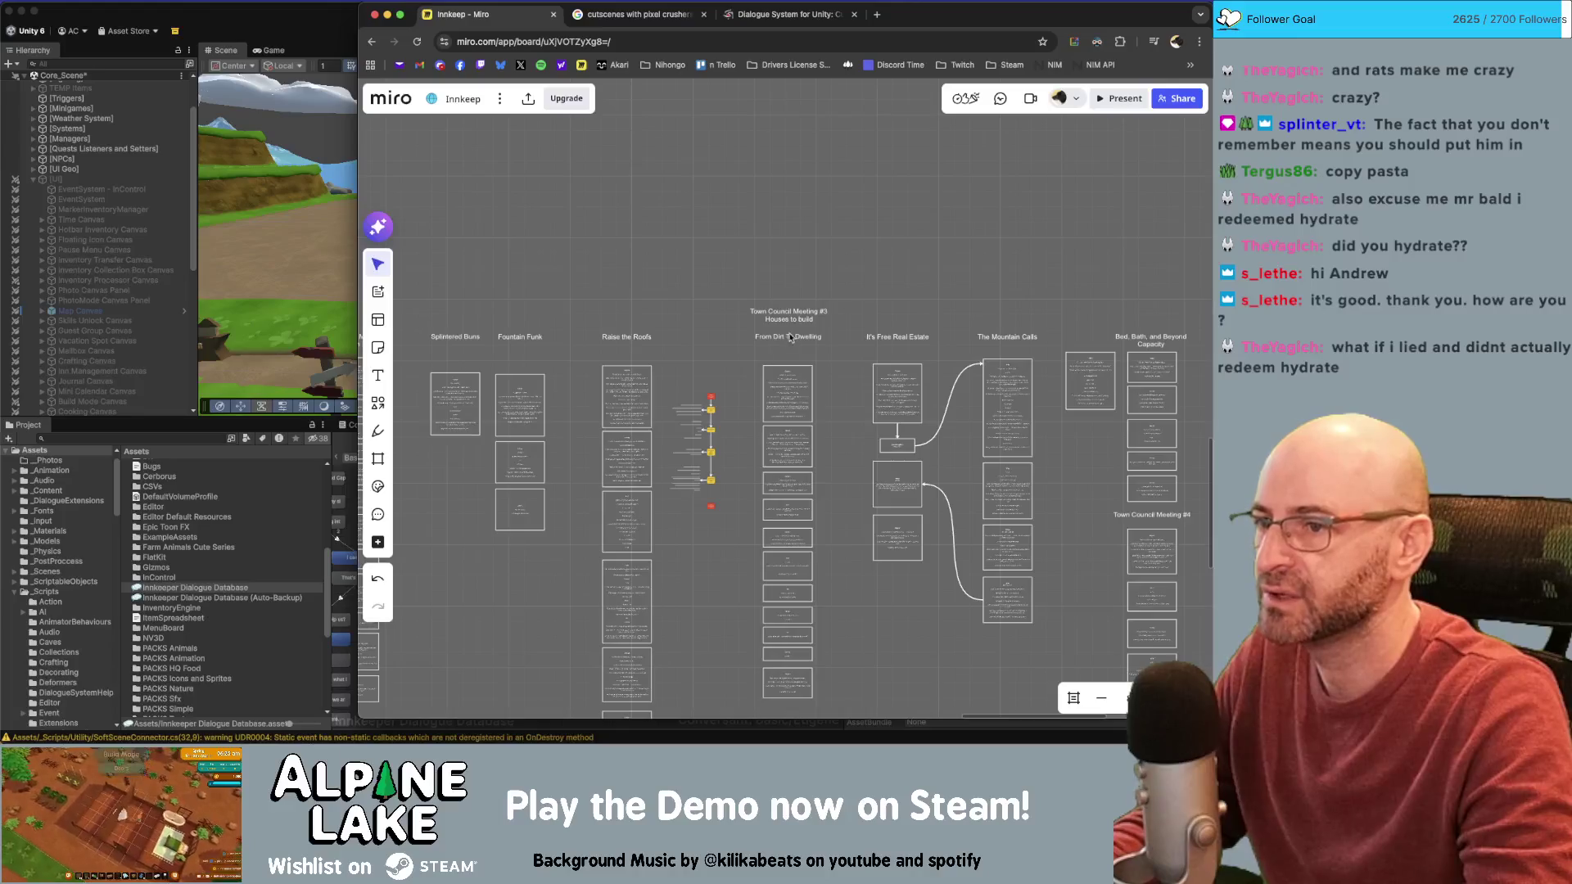
mouse_move(795, 255)
left_mouse_down()
mouse_move(786, 369)
mouse_move(670, 314)
mouse_move(649, 482)
left_mouse_up()
scroll(786, 368, "up", 4)
scroll(671, 305, "down", 3)
left_click(716, 365)
scroll(688, 308, "up", 4)
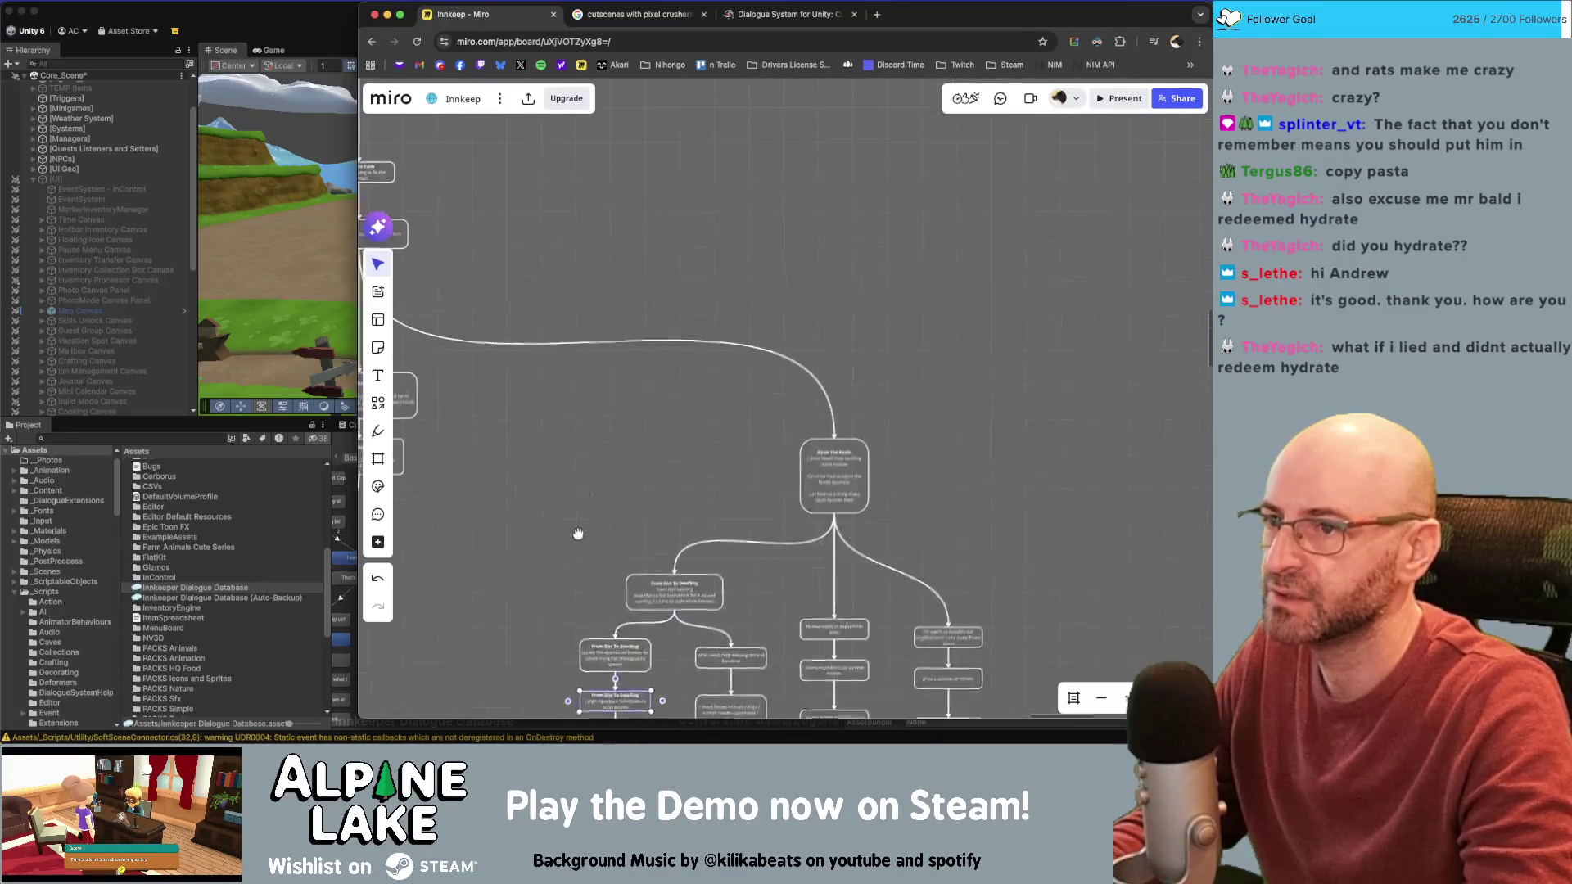
Pan the Innkeep board to the top of the story flowchart and its earlier nodes.
left_click_drag(688, 307, 849, 481)
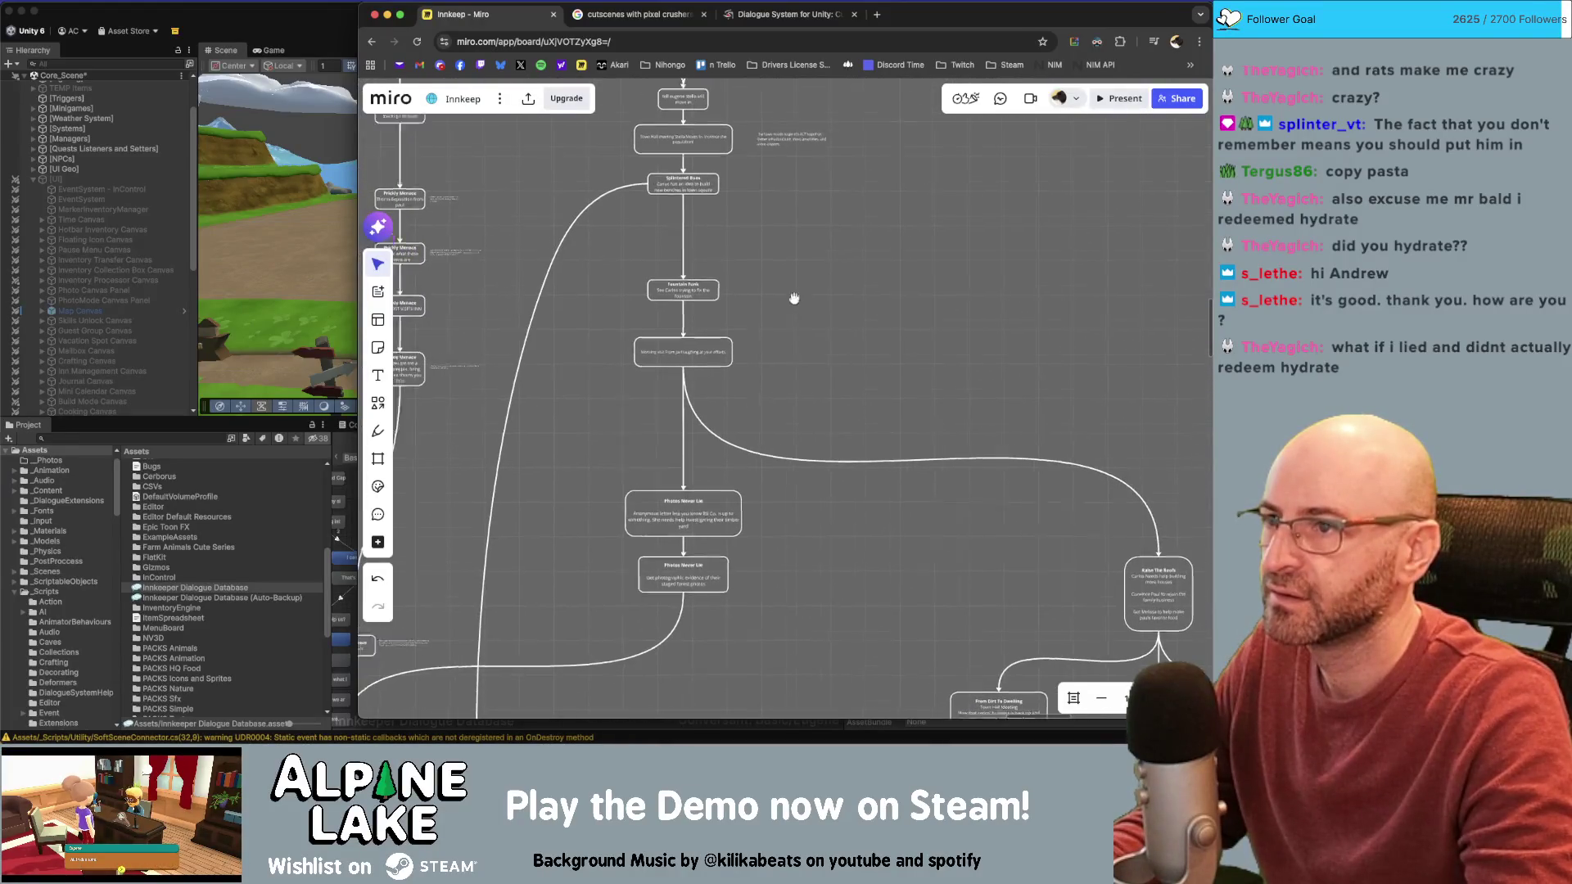
scroll(848, 480, "down", 8)
scroll(796, 618, "up", 5)
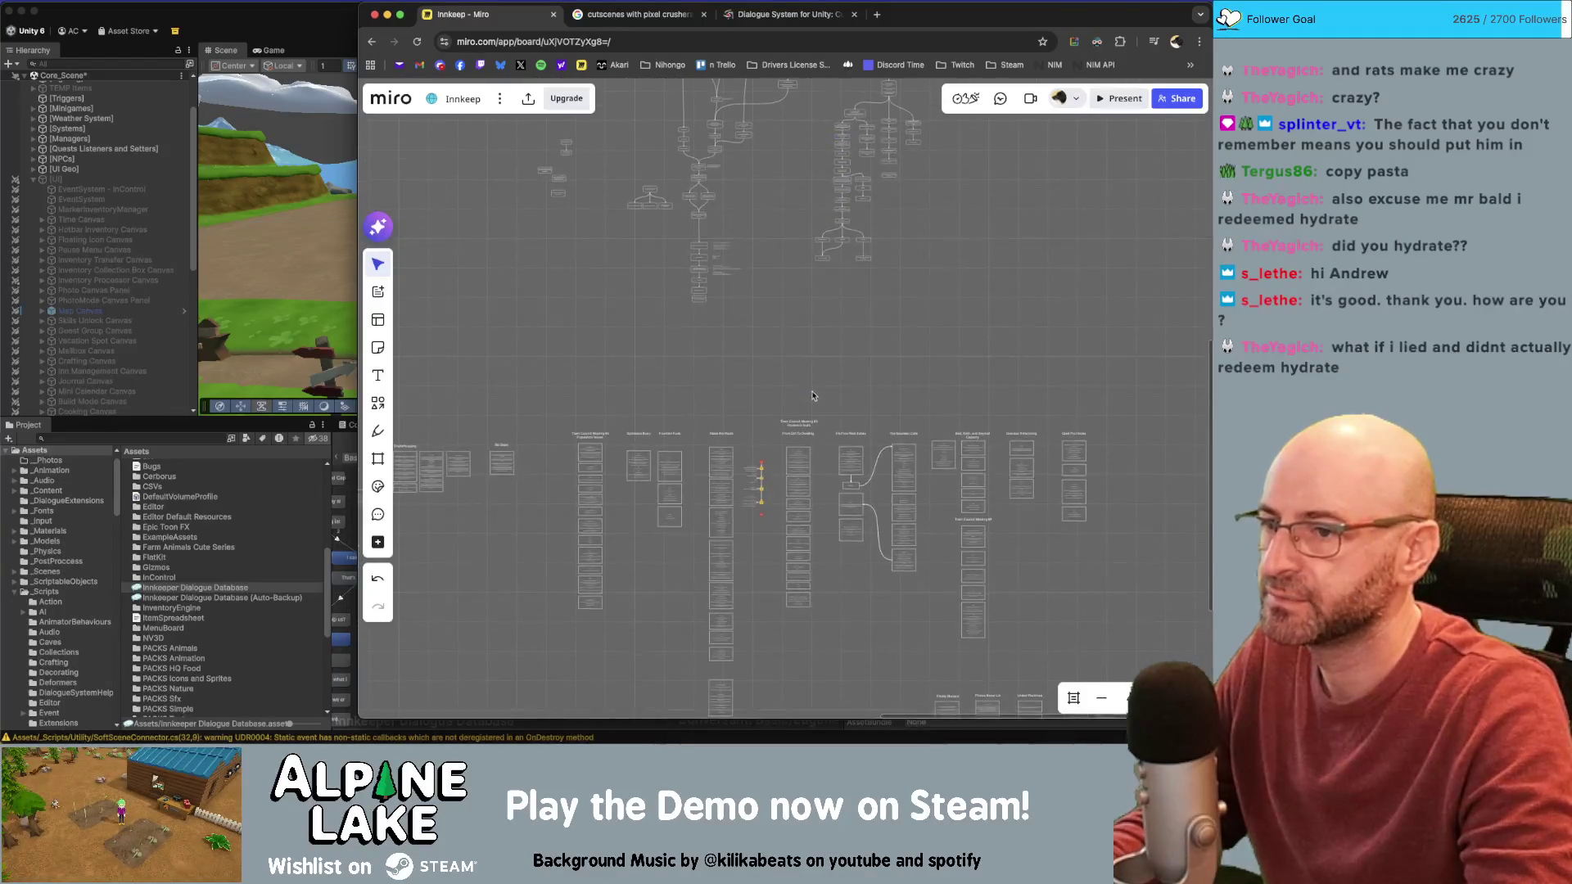
mouse_move(788, 348)
left_mouse_down()
mouse_move(767, 356)
mouse_move(787, 246)
left_mouse_up()
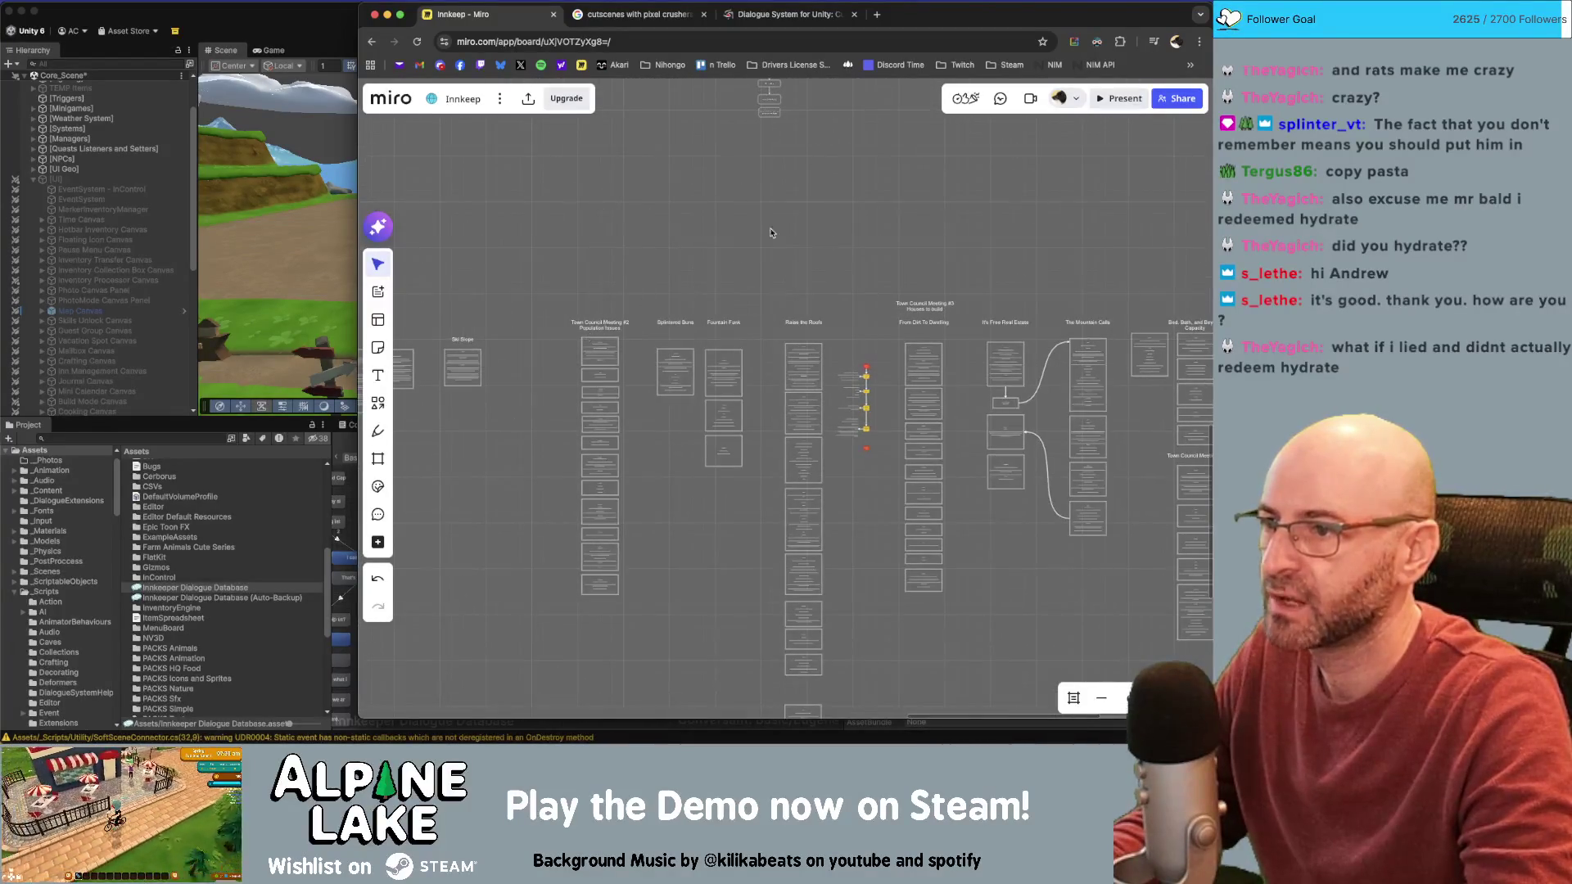
scroll(801, 281, "down", 4)
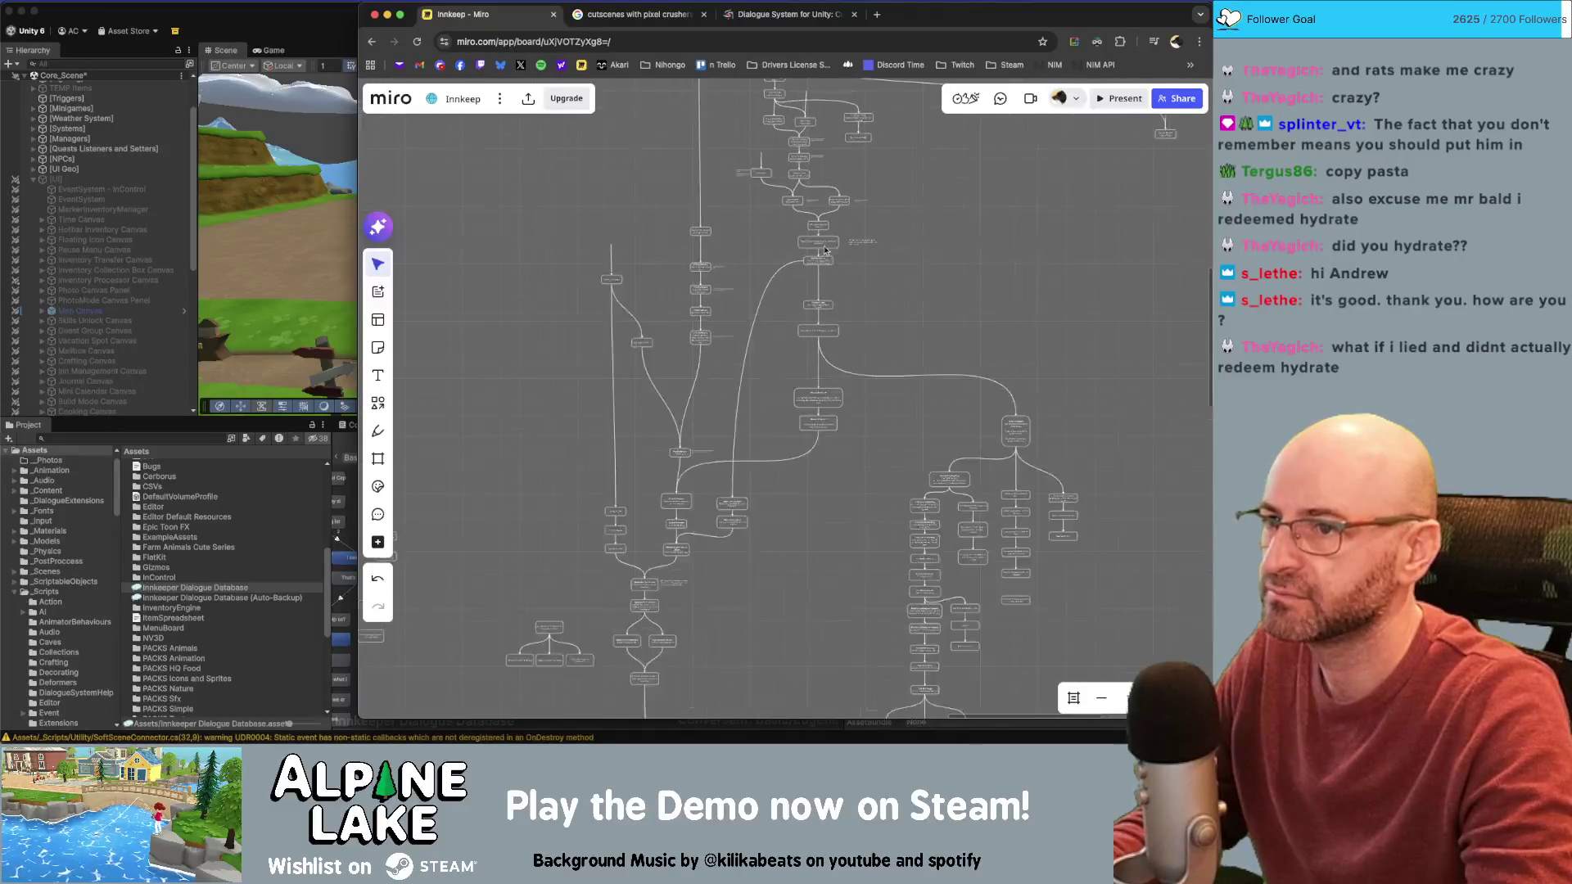
scroll(801, 280, "up", 6)
mouse_move(835, 320)
left_mouse_down()
mouse_move(864, 380)
mouse_move(869, 507)
left_mouse_up()
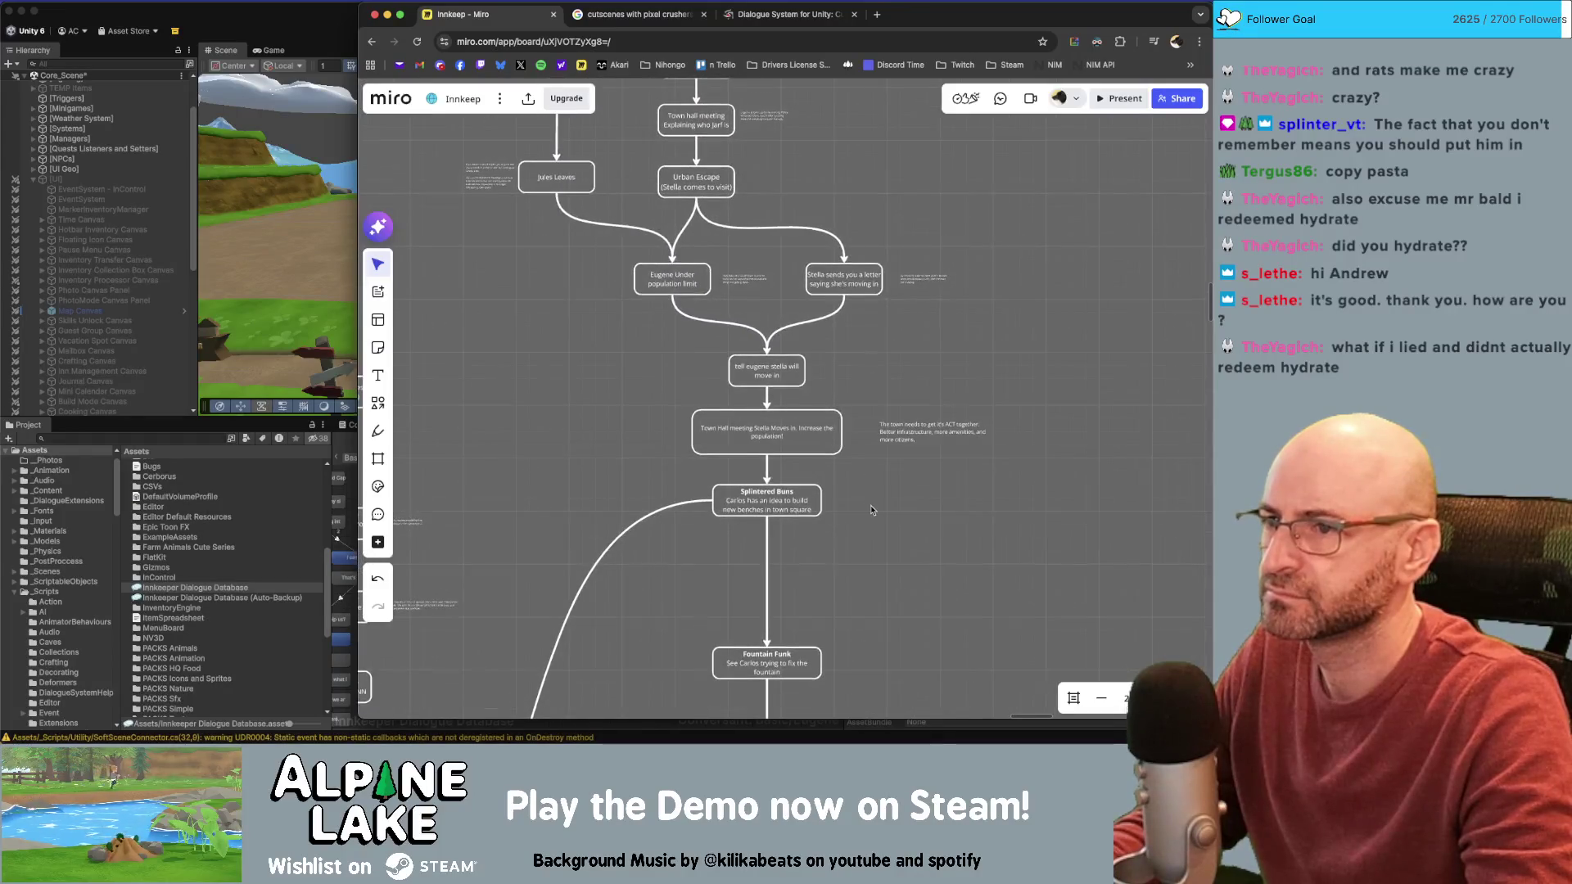
left_click_drag(931, 333, 934, 467)
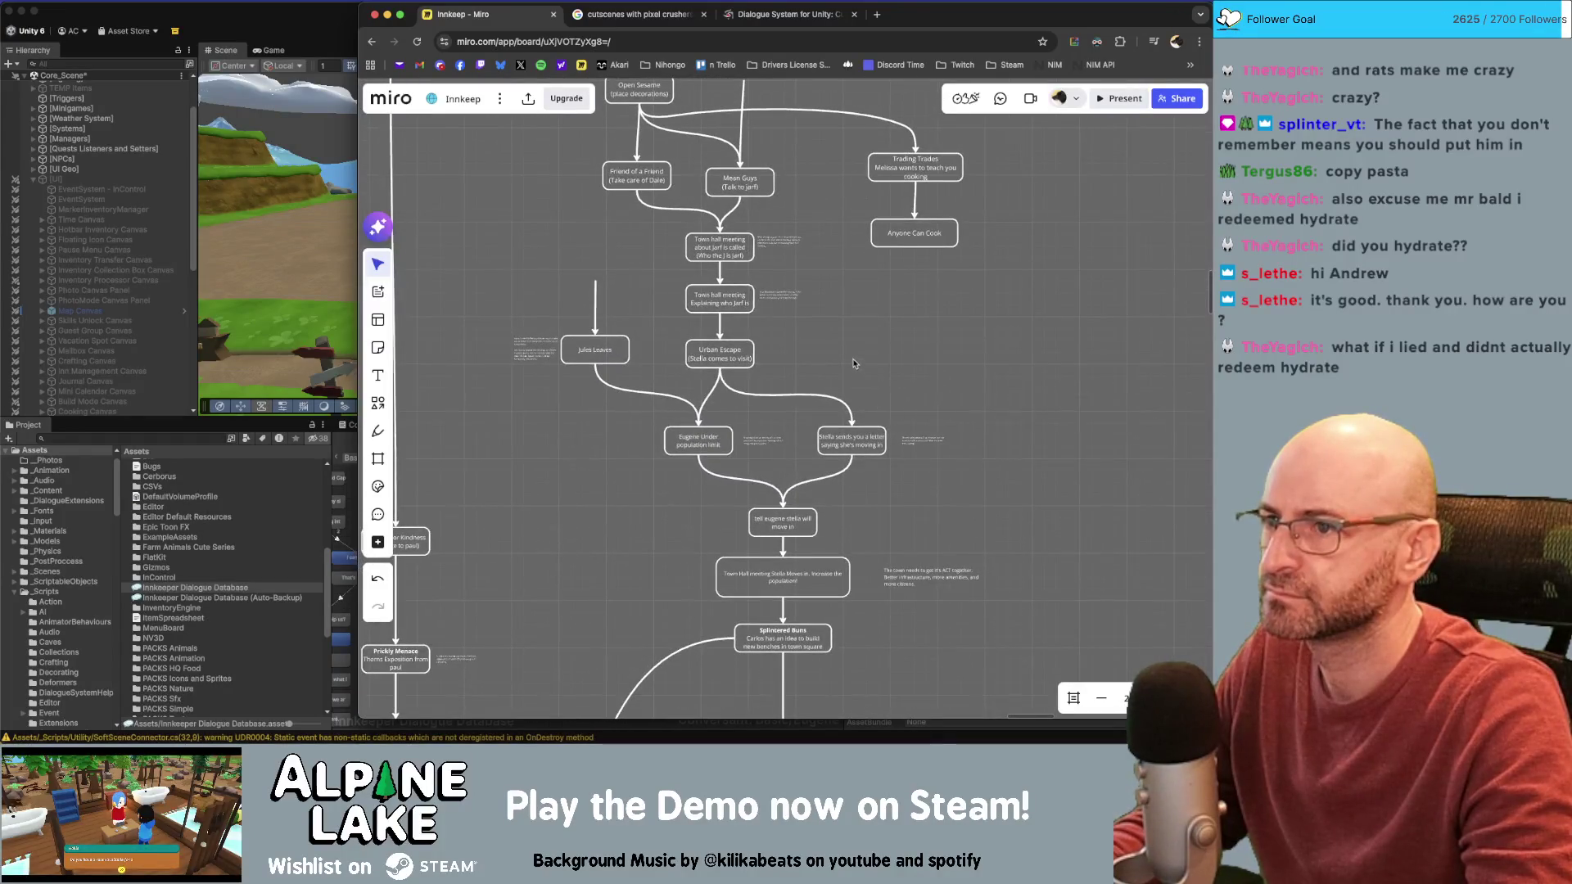
Follow the flowchart across its other branches, briefly selecting a group of nodes, then head toward the quest section.
left_click_drag(854, 362, 860, 406)
left_click_drag(860, 491, 860, 307)
left_click_drag(860, 491, 876, 330)
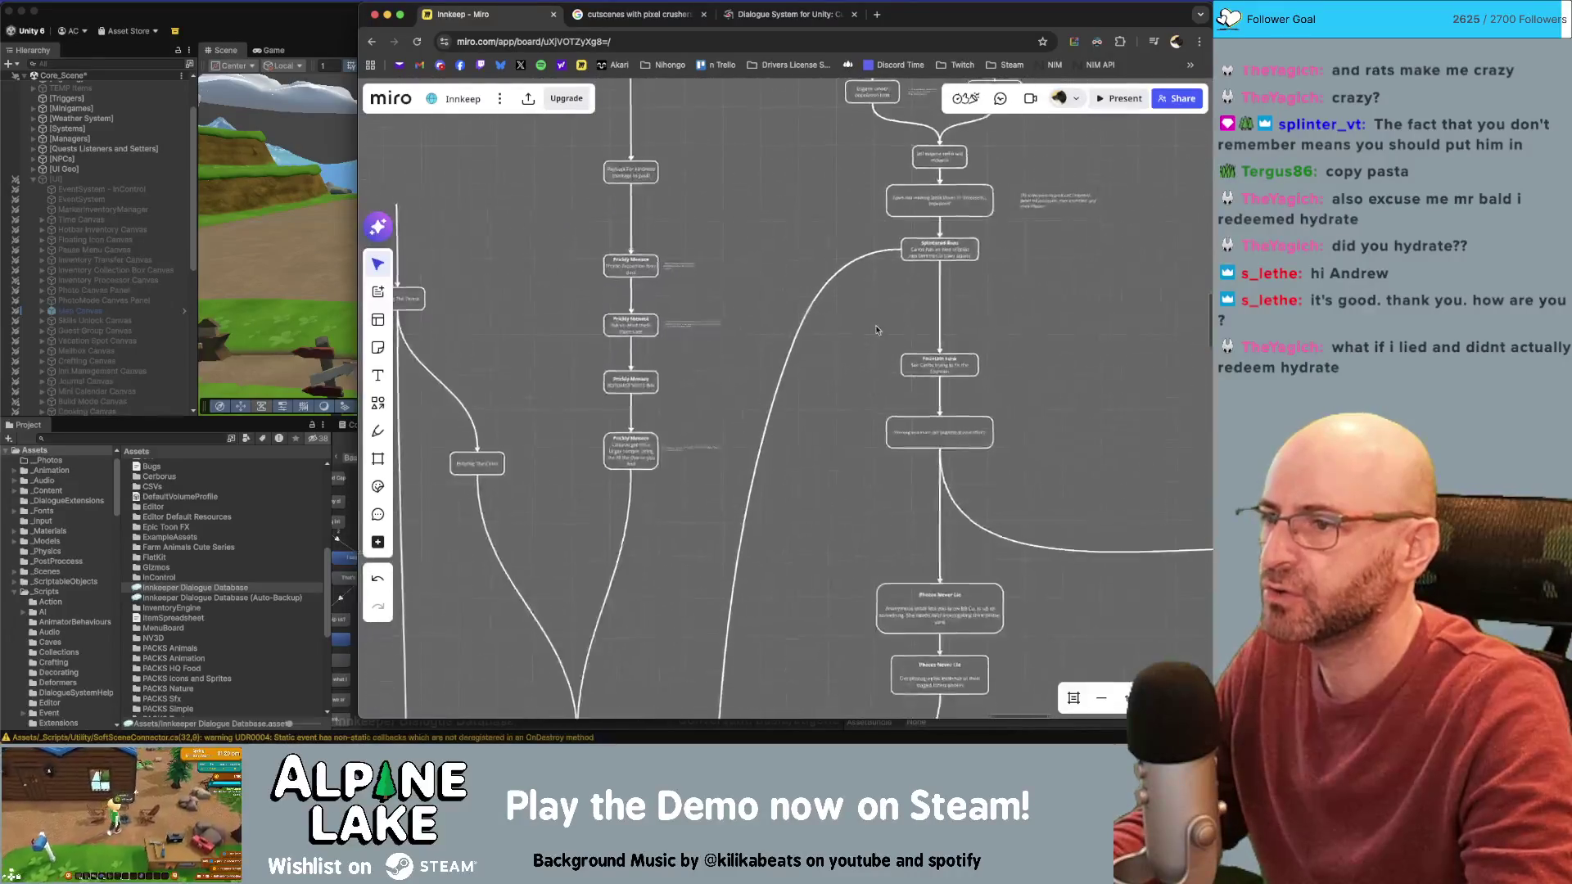
scroll(877, 330, "down", 2)
scroll(737, 307, "down", 2)
scroll(614, 221, "down", 3)
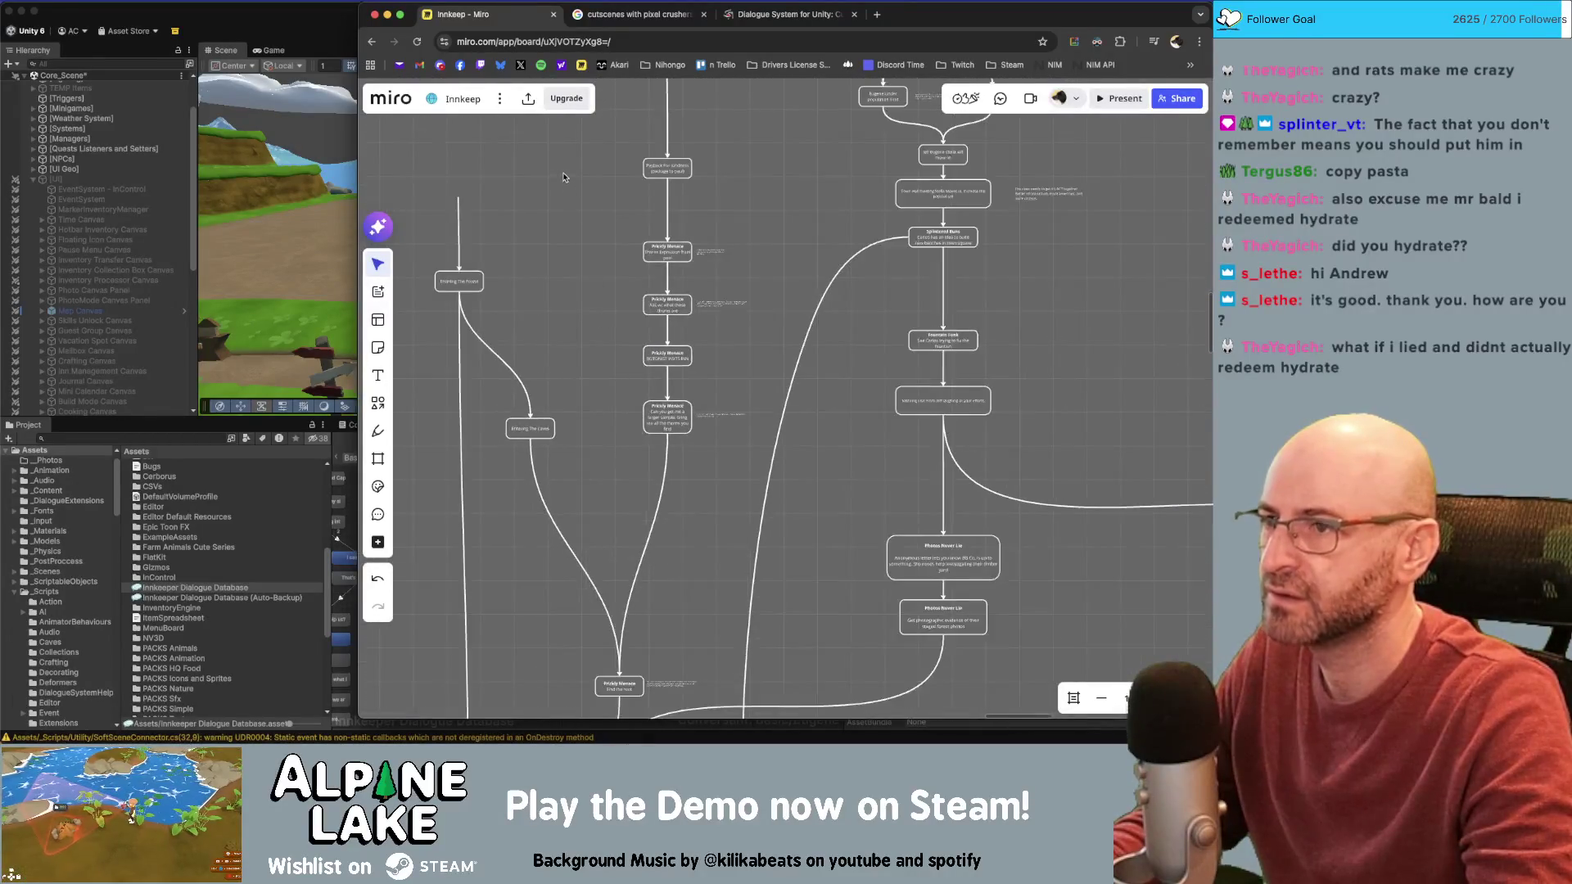
left_click_drag(564, 176, 651, 565)
left_click(825, 547)
scroll(762, 467, "up", 3)
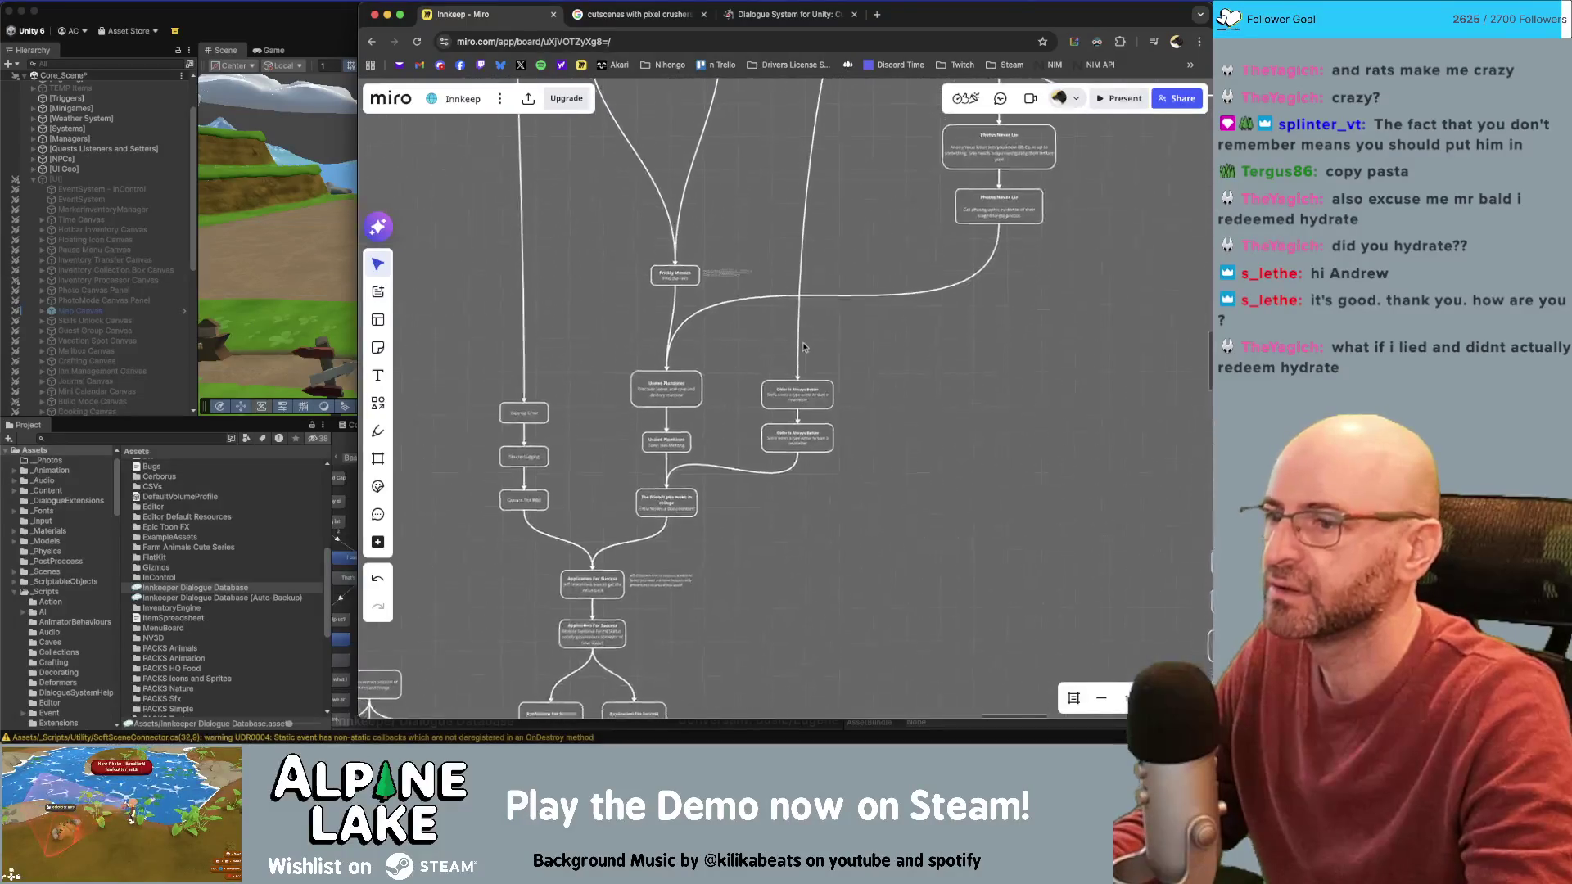
scroll(737, 431, "up", 3)
scroll(715, 388, "up", 3)
scroll(715, 391, "down", 5)
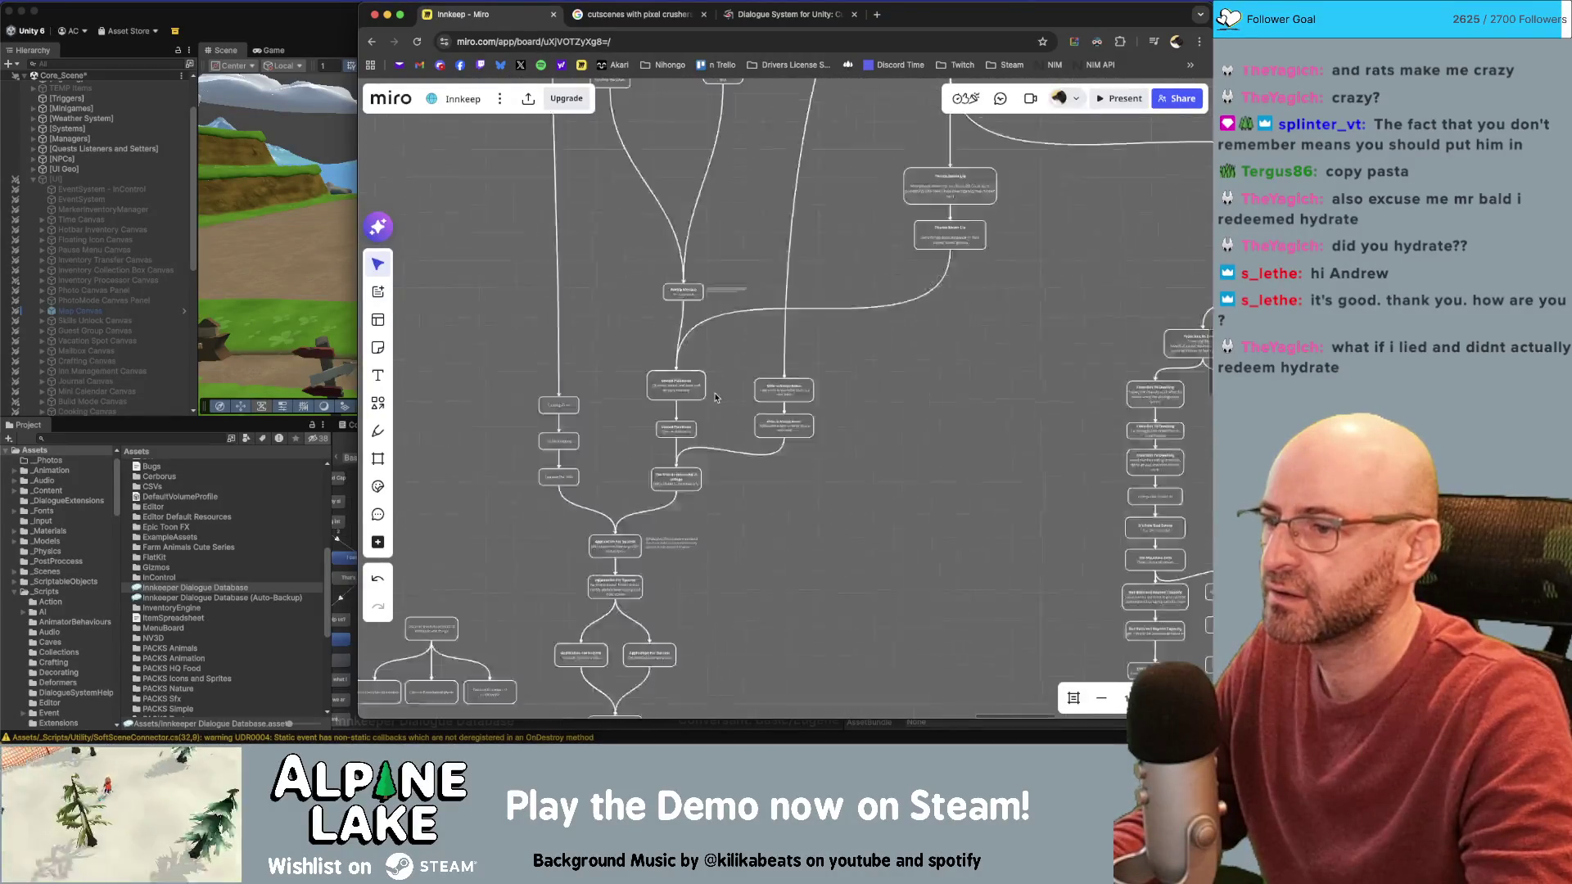
scroll(716, 390, "down", 5)
left_click_drag(738, 405, 688, 376)
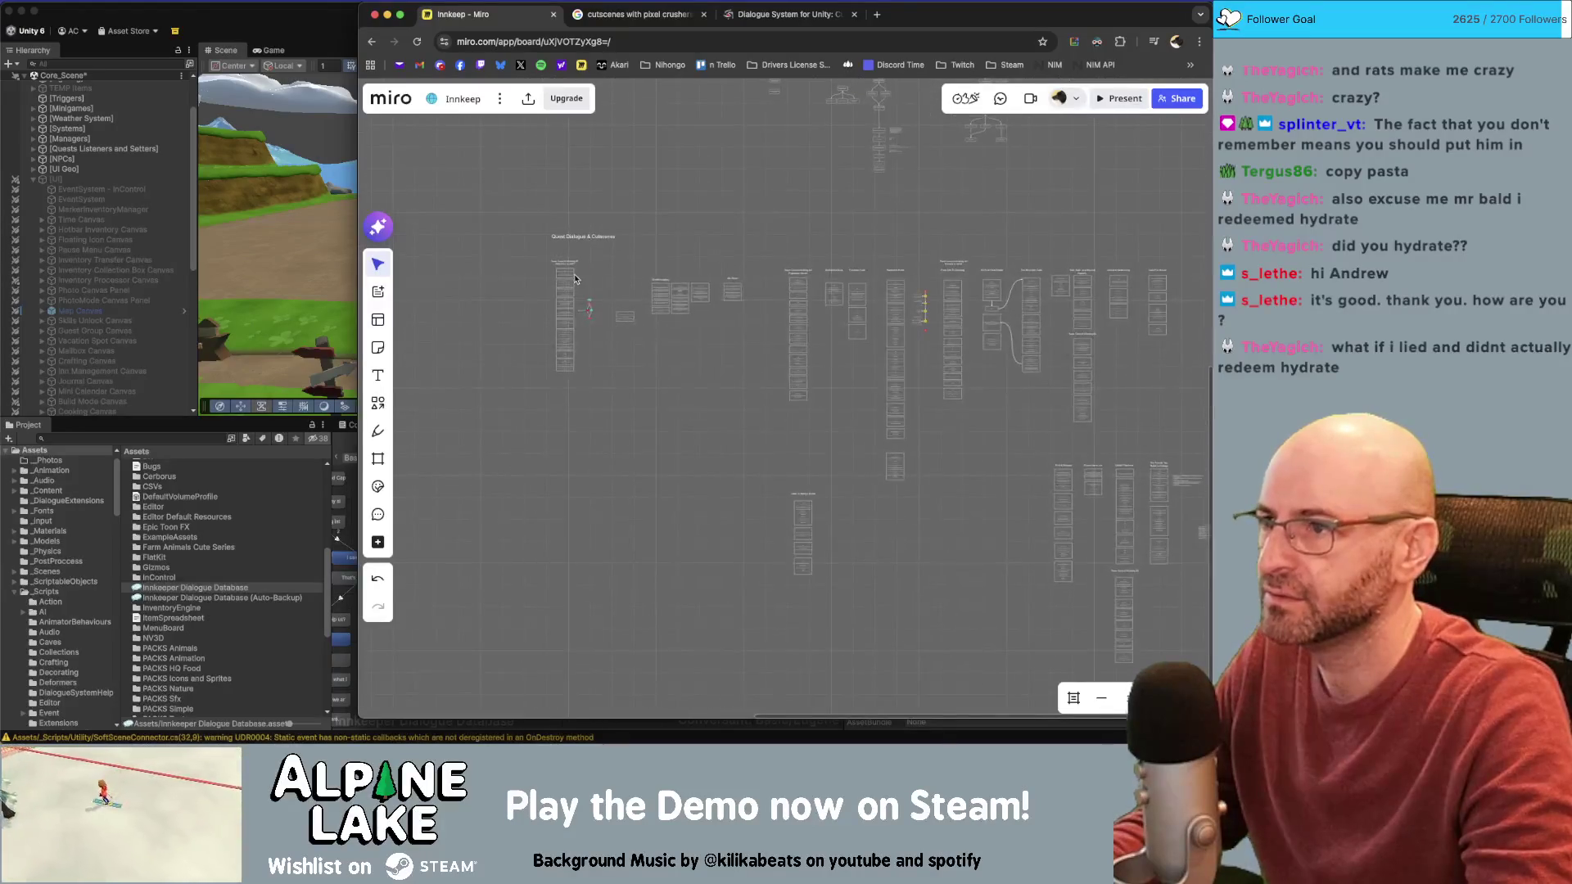
scroll(574, 274, "up", 5)
scroll(565, 289, "down", 3)
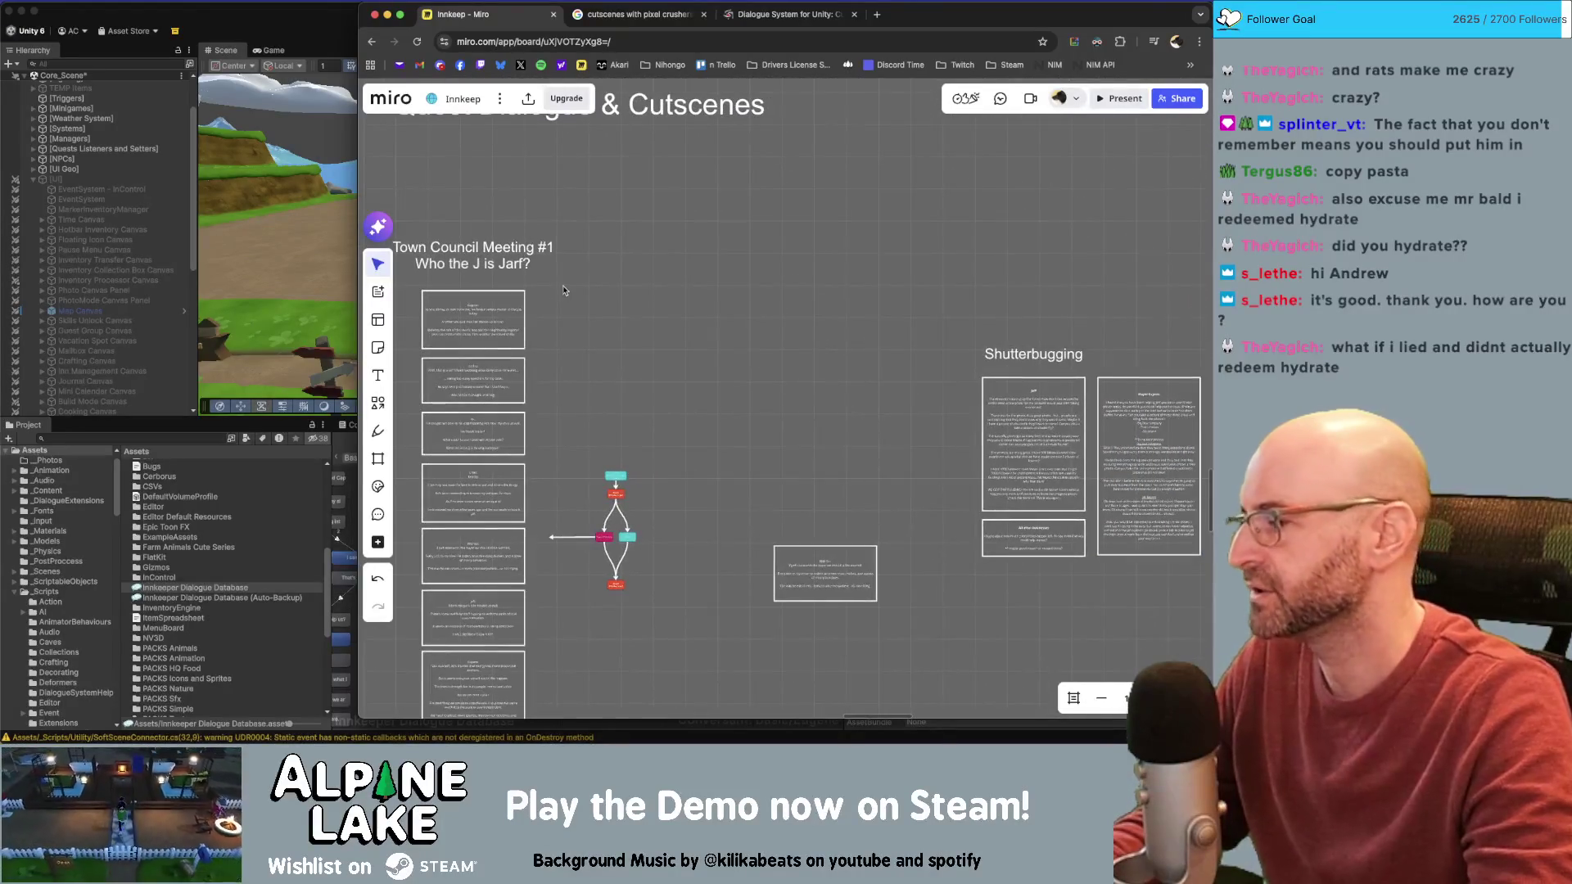
scroll(565, 290, "down", 3)
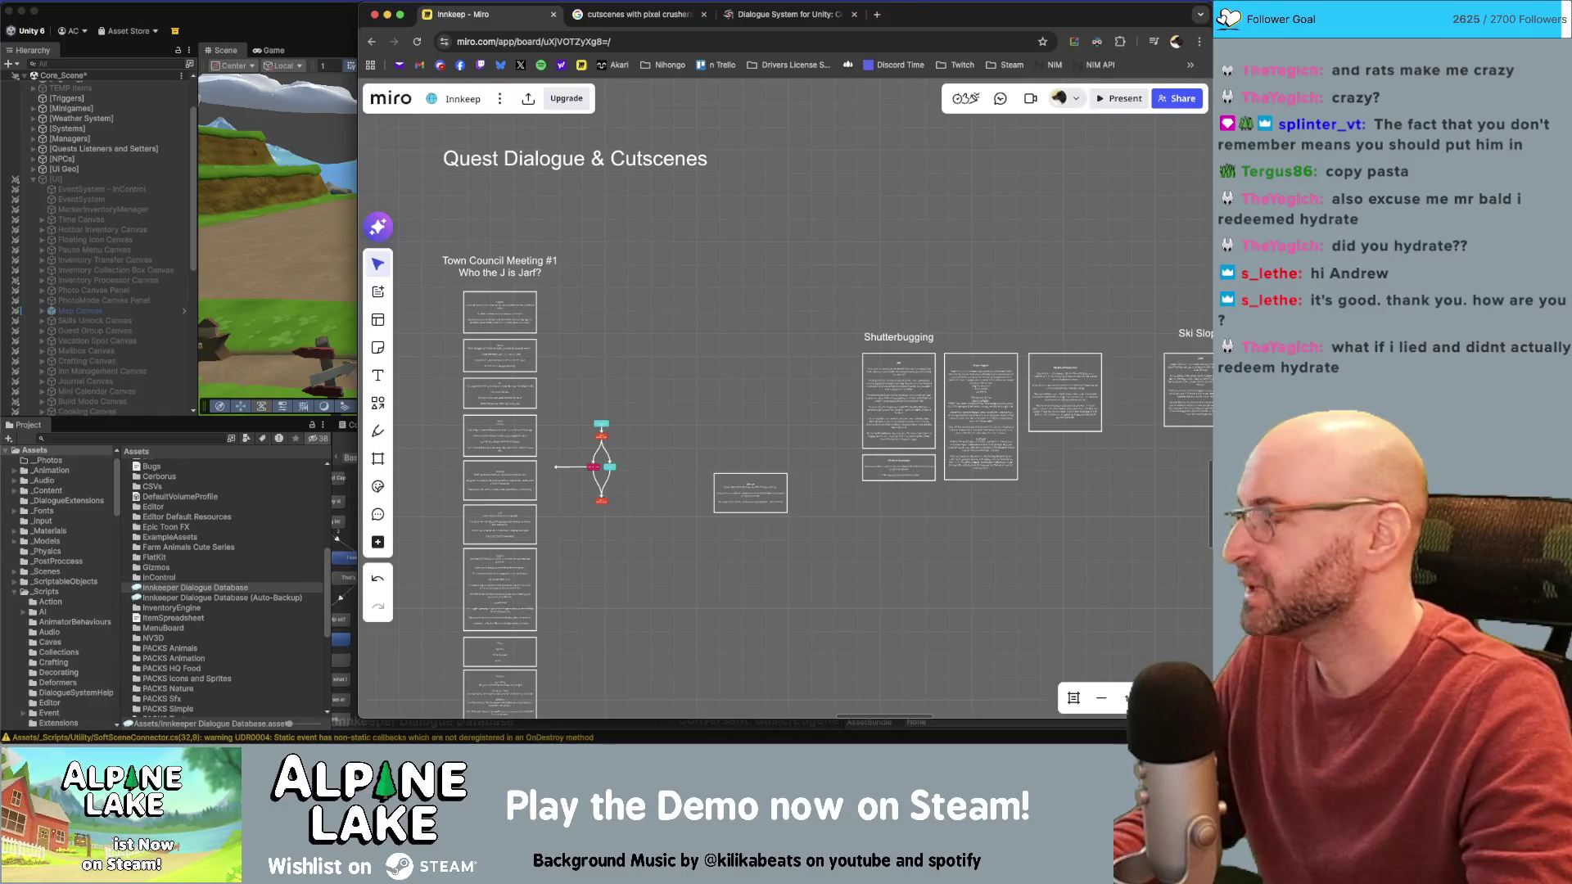
Pan across the quest dialogue columns from Town Council Meeting #1 to the later quests.
left_click_drag(763, 321, 726, 304)
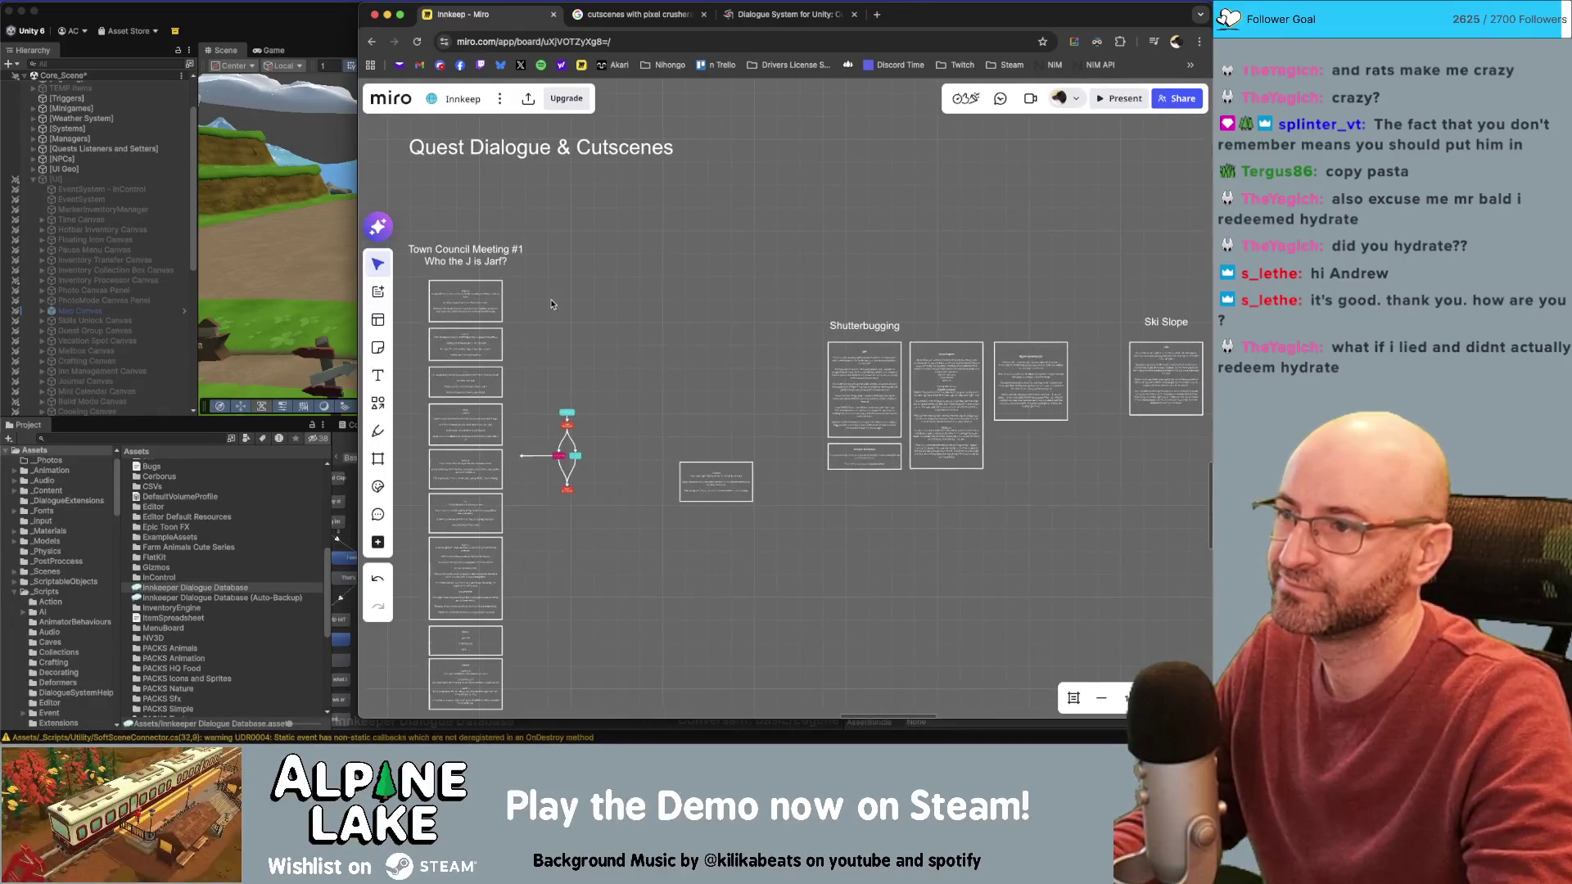
scroll(551, 304, "down", 3)
scroll(677, 344, "down", 3)
scroll(744, 369, "down", 2)
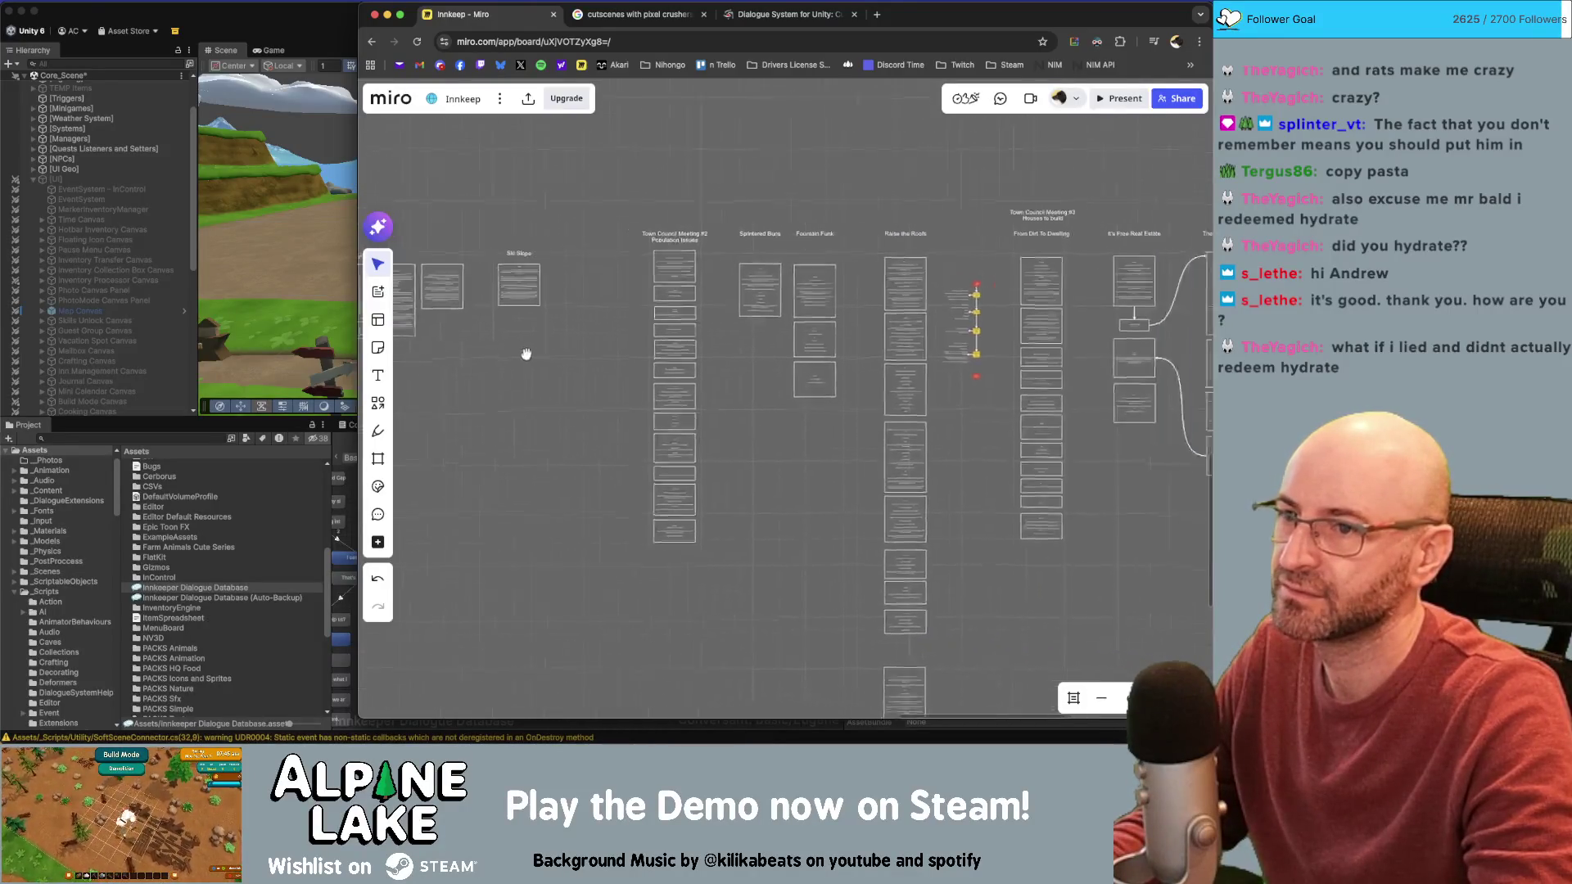
mouse_move(650, 324)
left_mouse_down()
mouse_move(516, 333)
mouse_move(456, 427)
left_mouse_up()
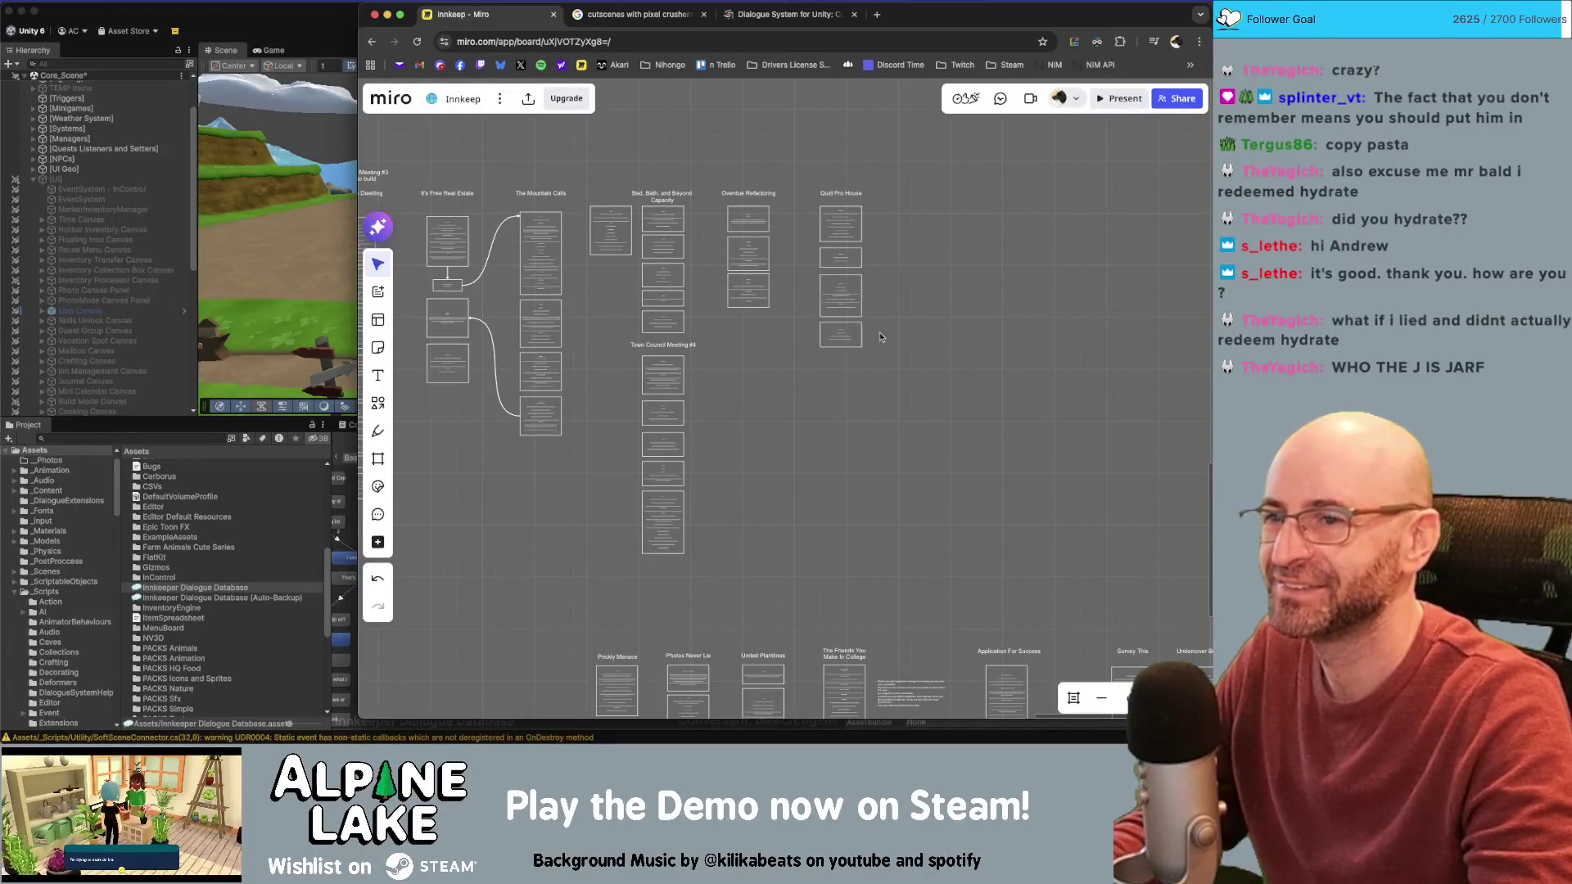
scroll(880, 336, "up", 2)
Move the Quid Pro House column closer to its neighbouring columns.
left_click(840, 295)
scroll(827, 295, "up", 3)
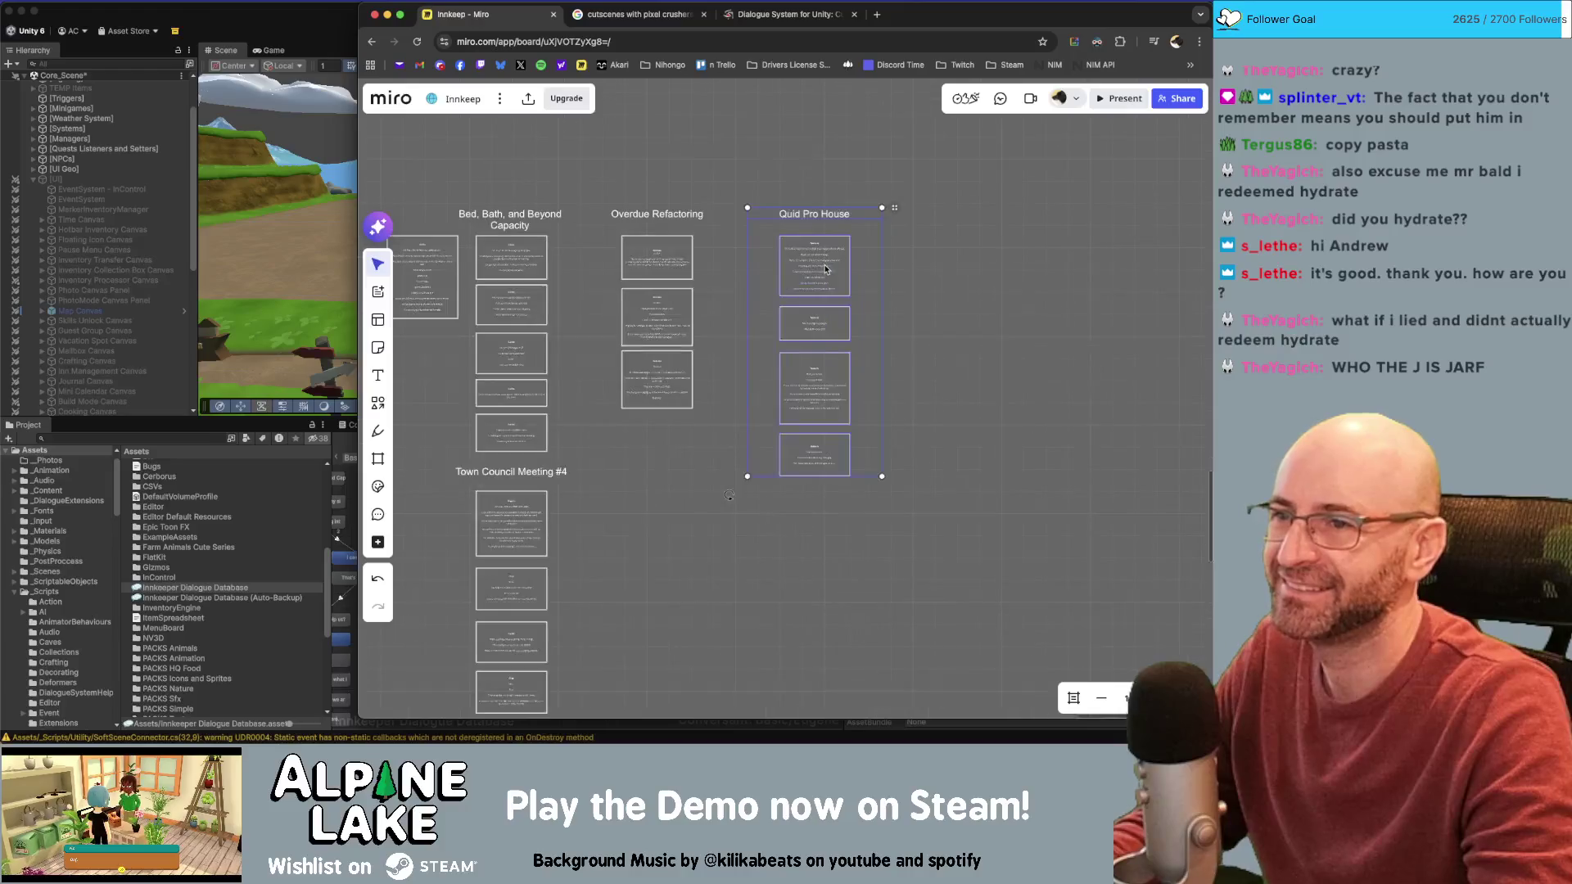
left_click_drag(826, 269, 811, 268)
left_click(882, 293)
scroll(882, 292, "down", 1)
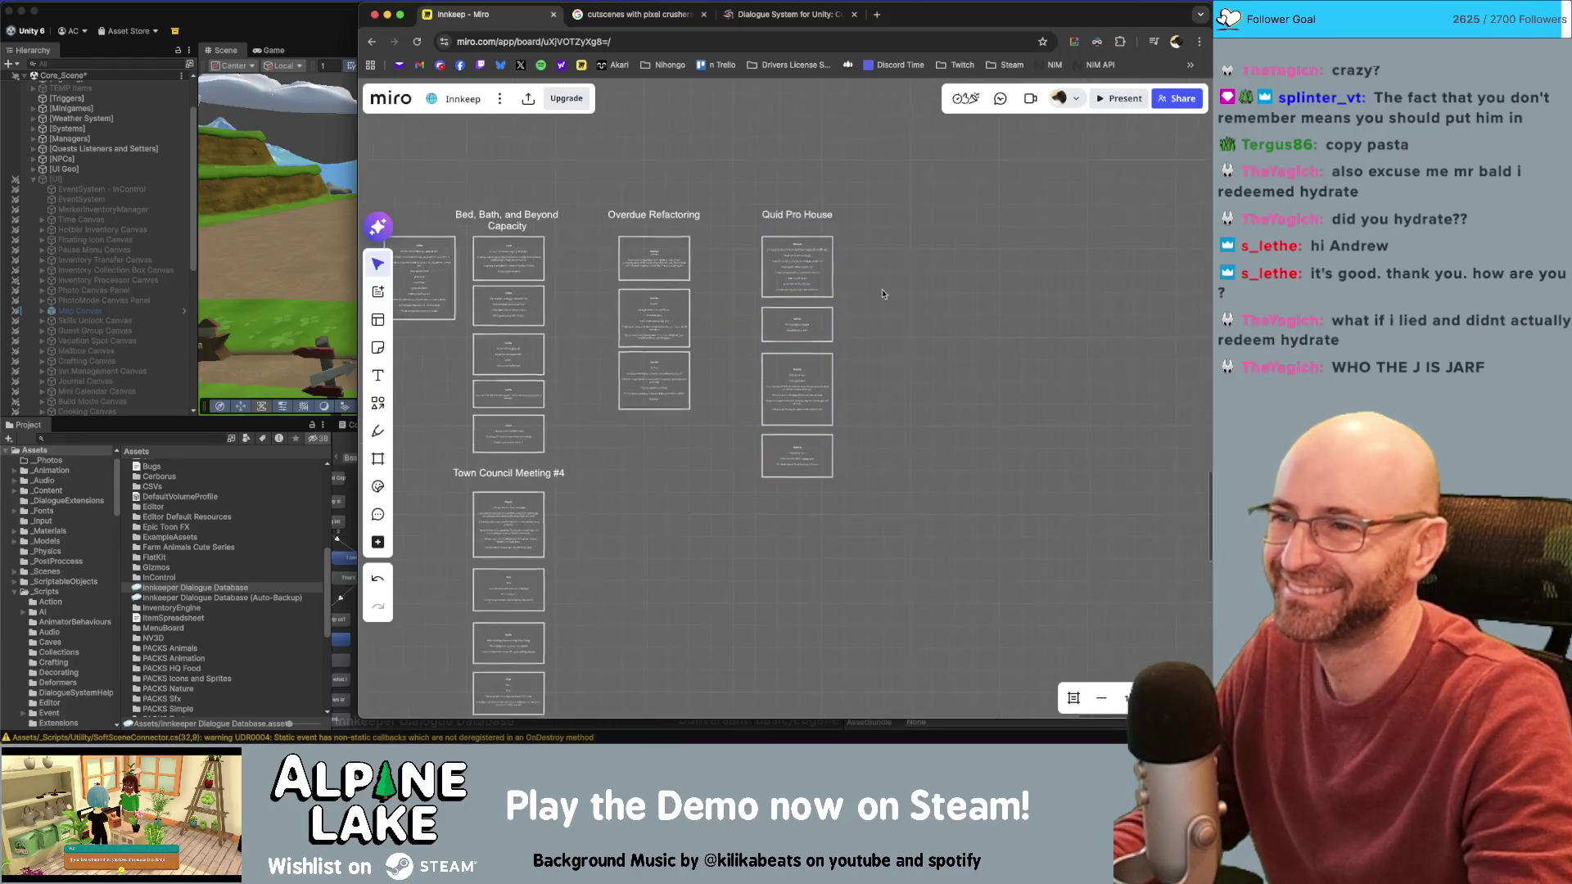
scroll(883, 293, "right", 4)
scroll(737, 290, "left", 2)
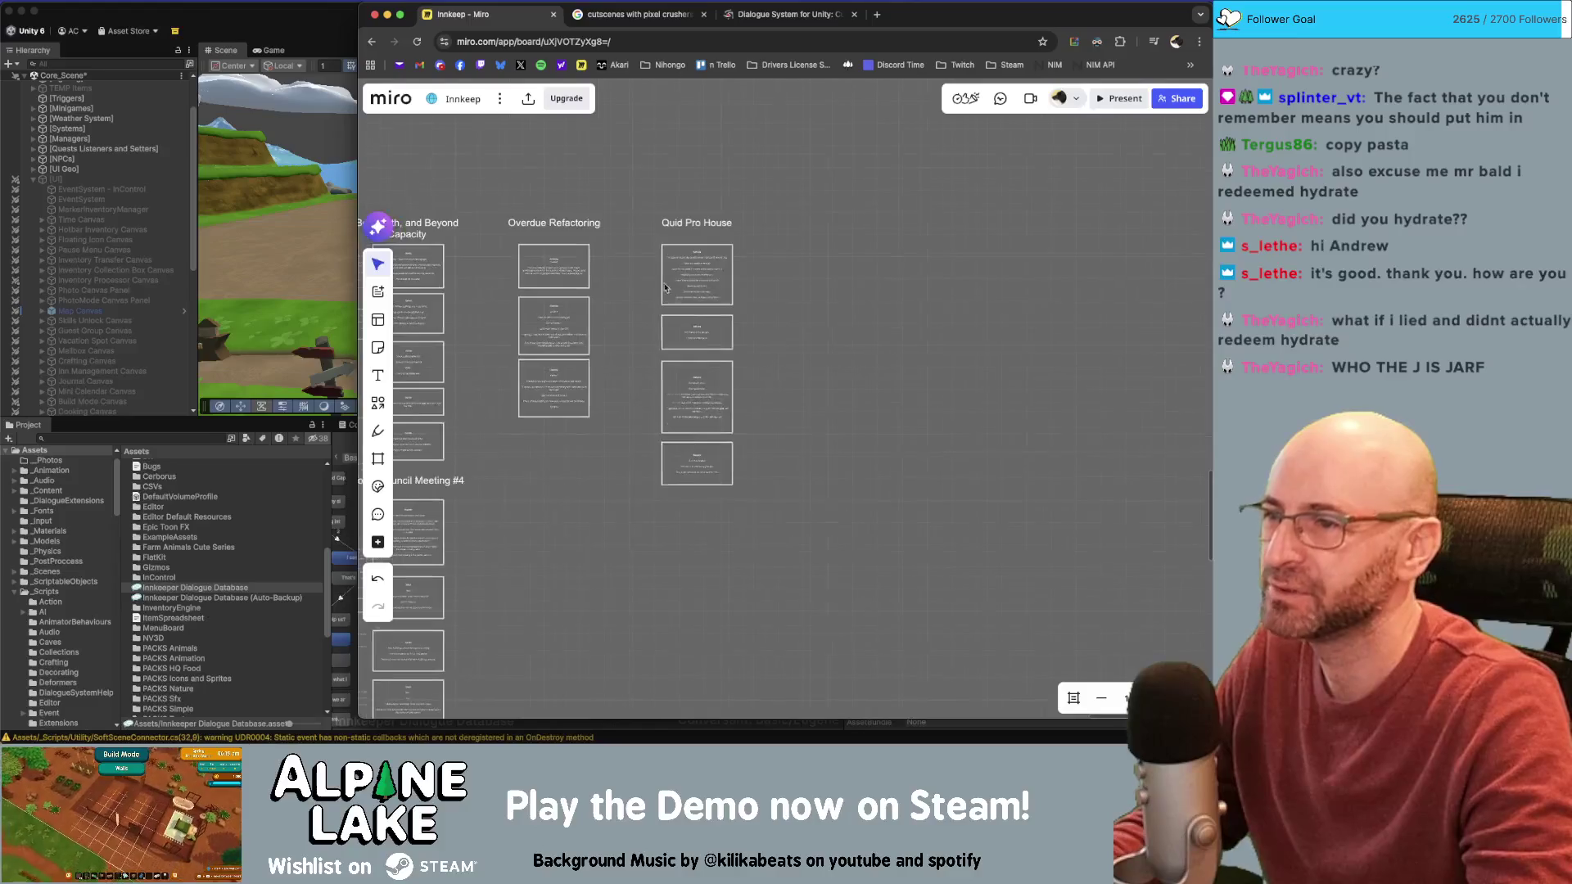
scroll(664, 285, "up", 5)
scroll(674, 305, "down", 6)
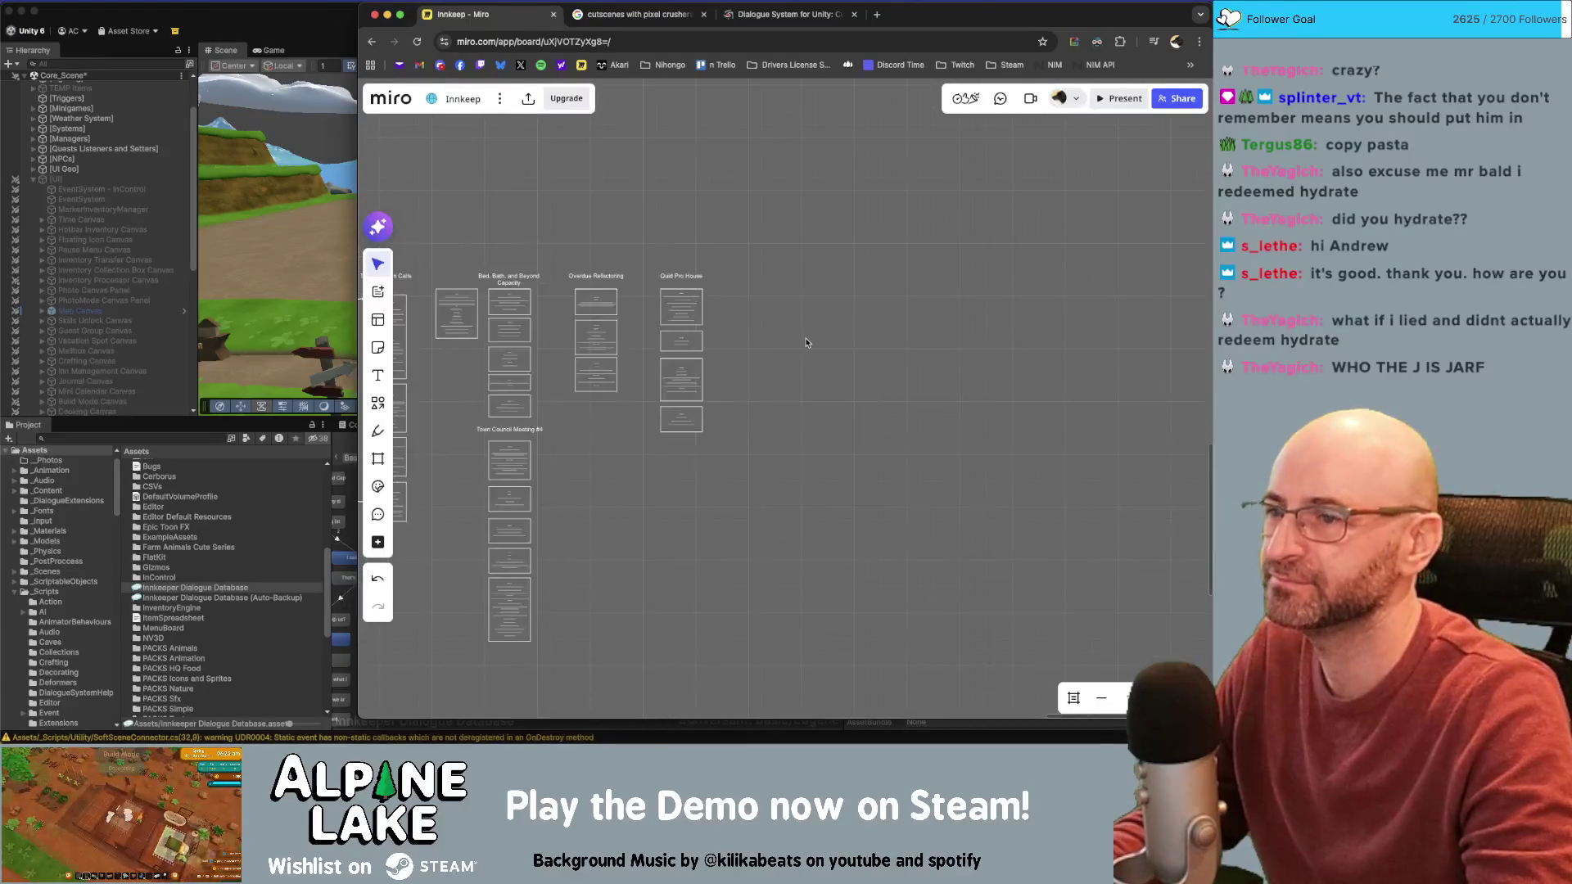
Check the LETTER FROM TINA card in the Undercover Box Boss column, then return to the story flowchart.
left_click_drag(674, 368, 540, 221)
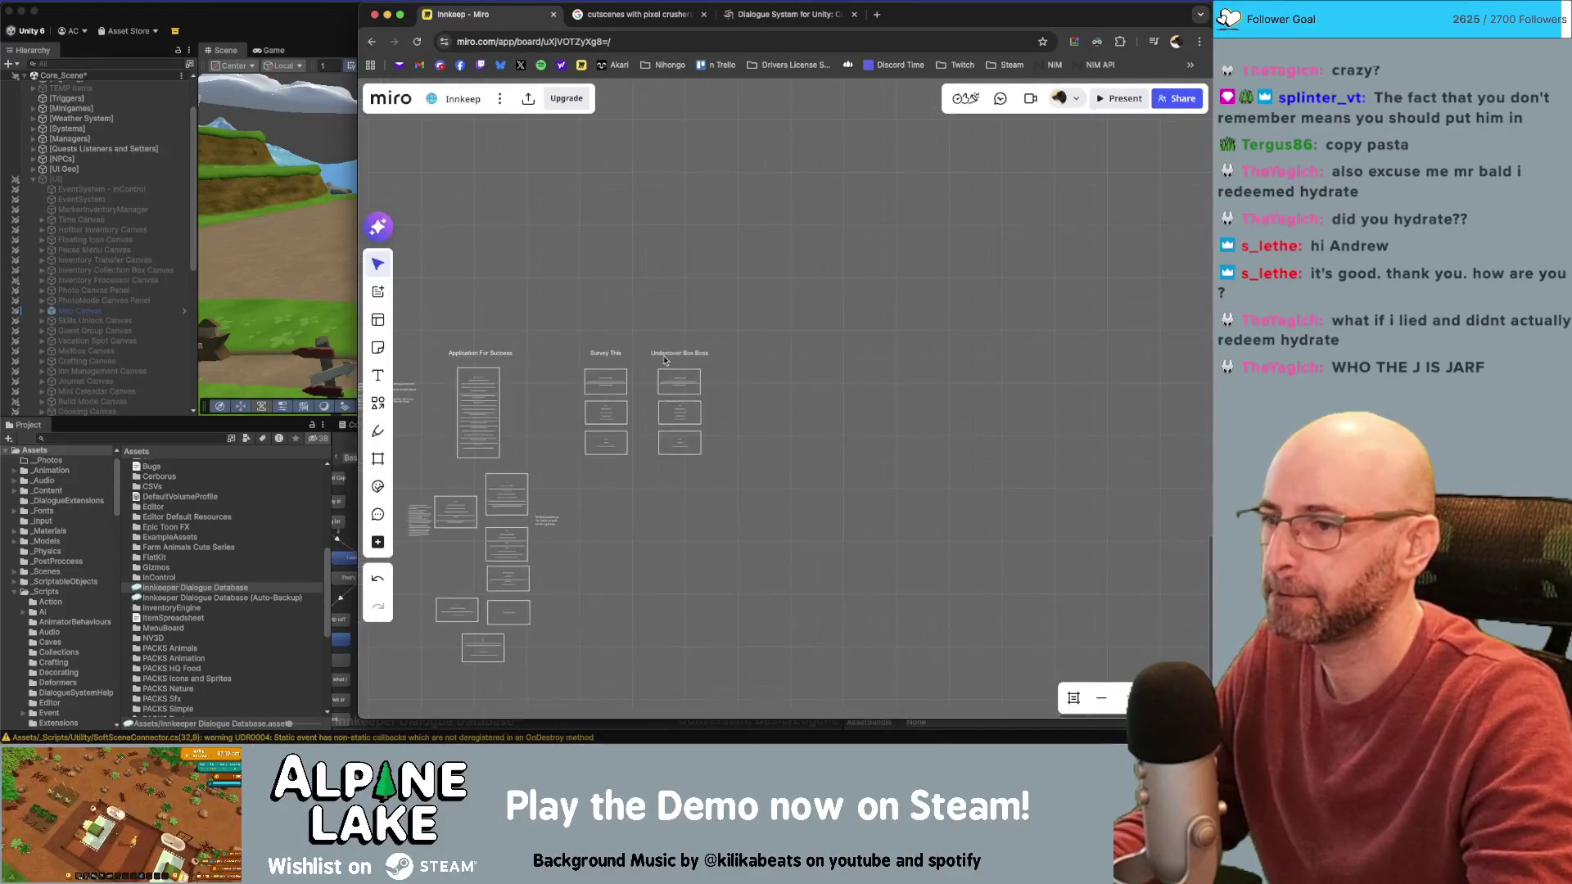
scroll(702, 227, "up", 6)
left_click_drag(702, 226, 710, 242)
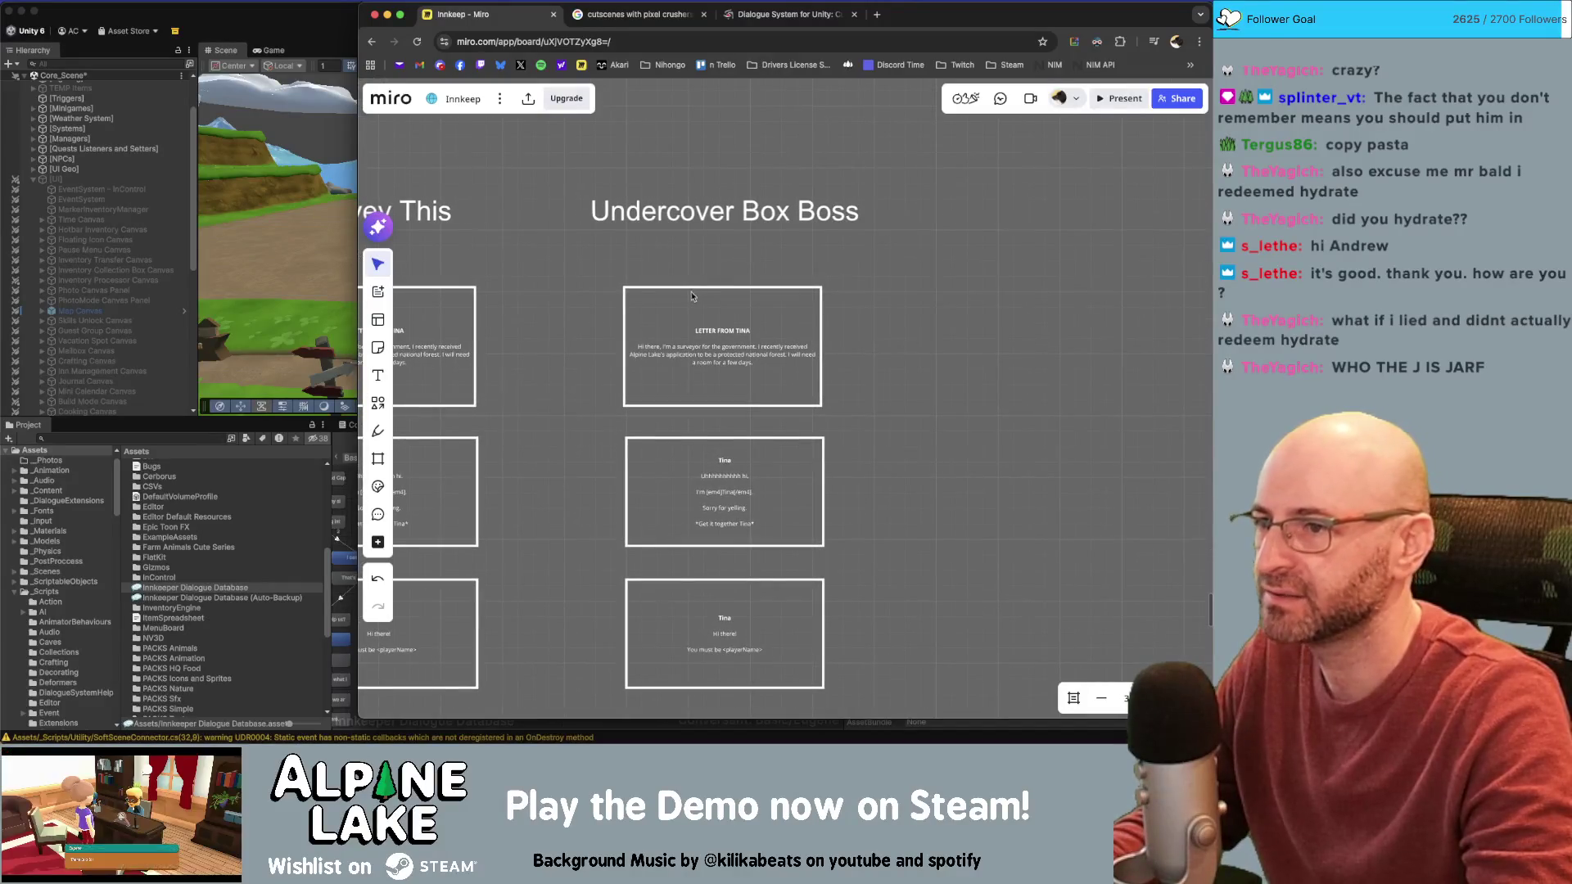
double_click(767, 343)
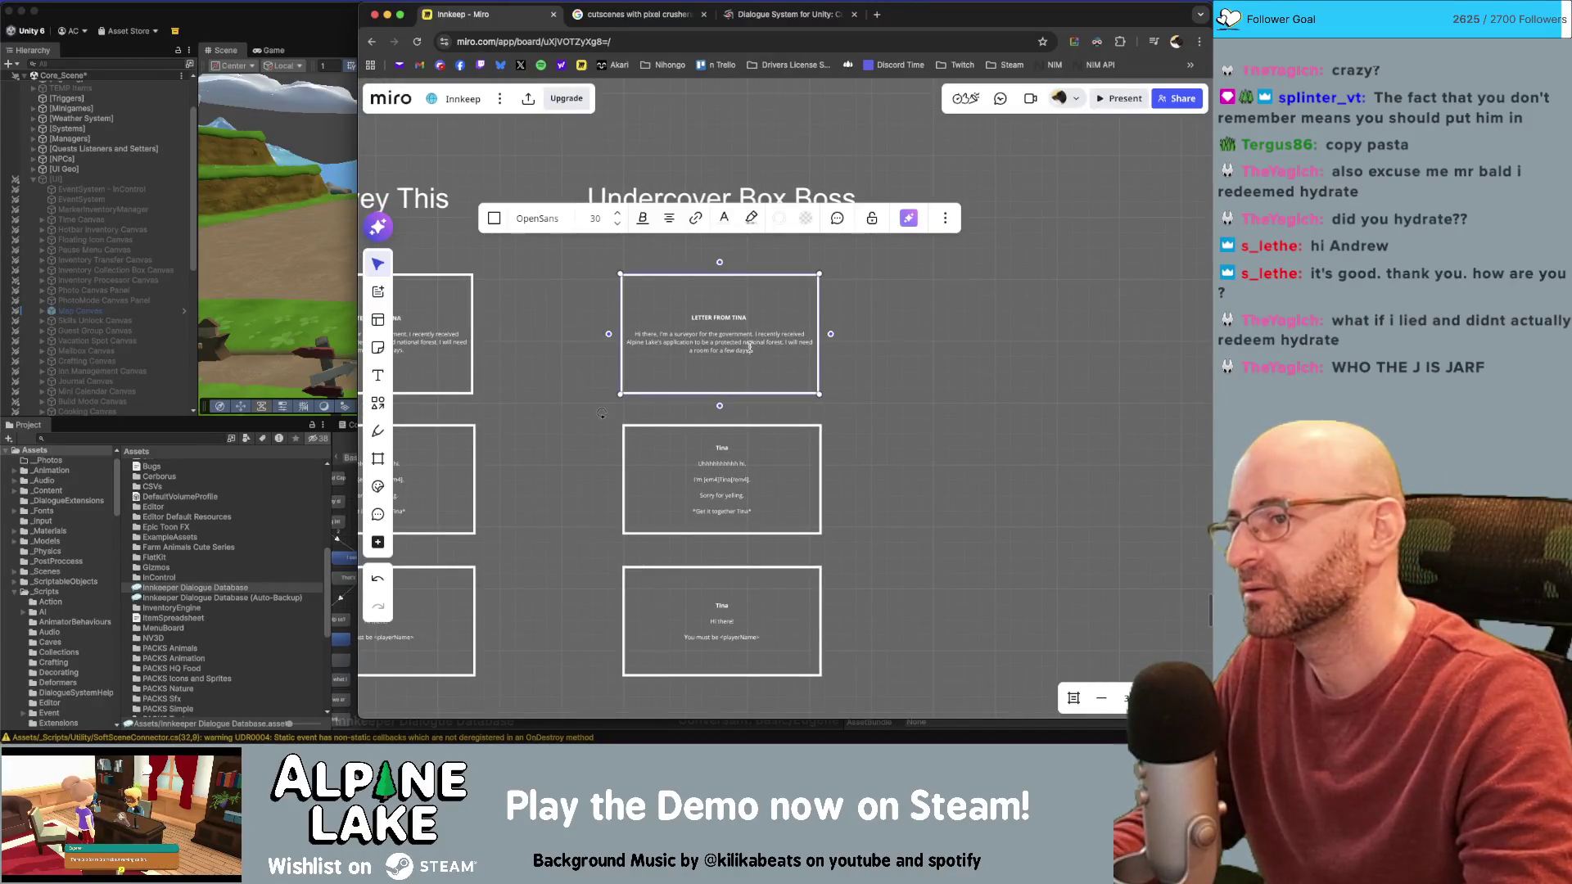
key("Escape")
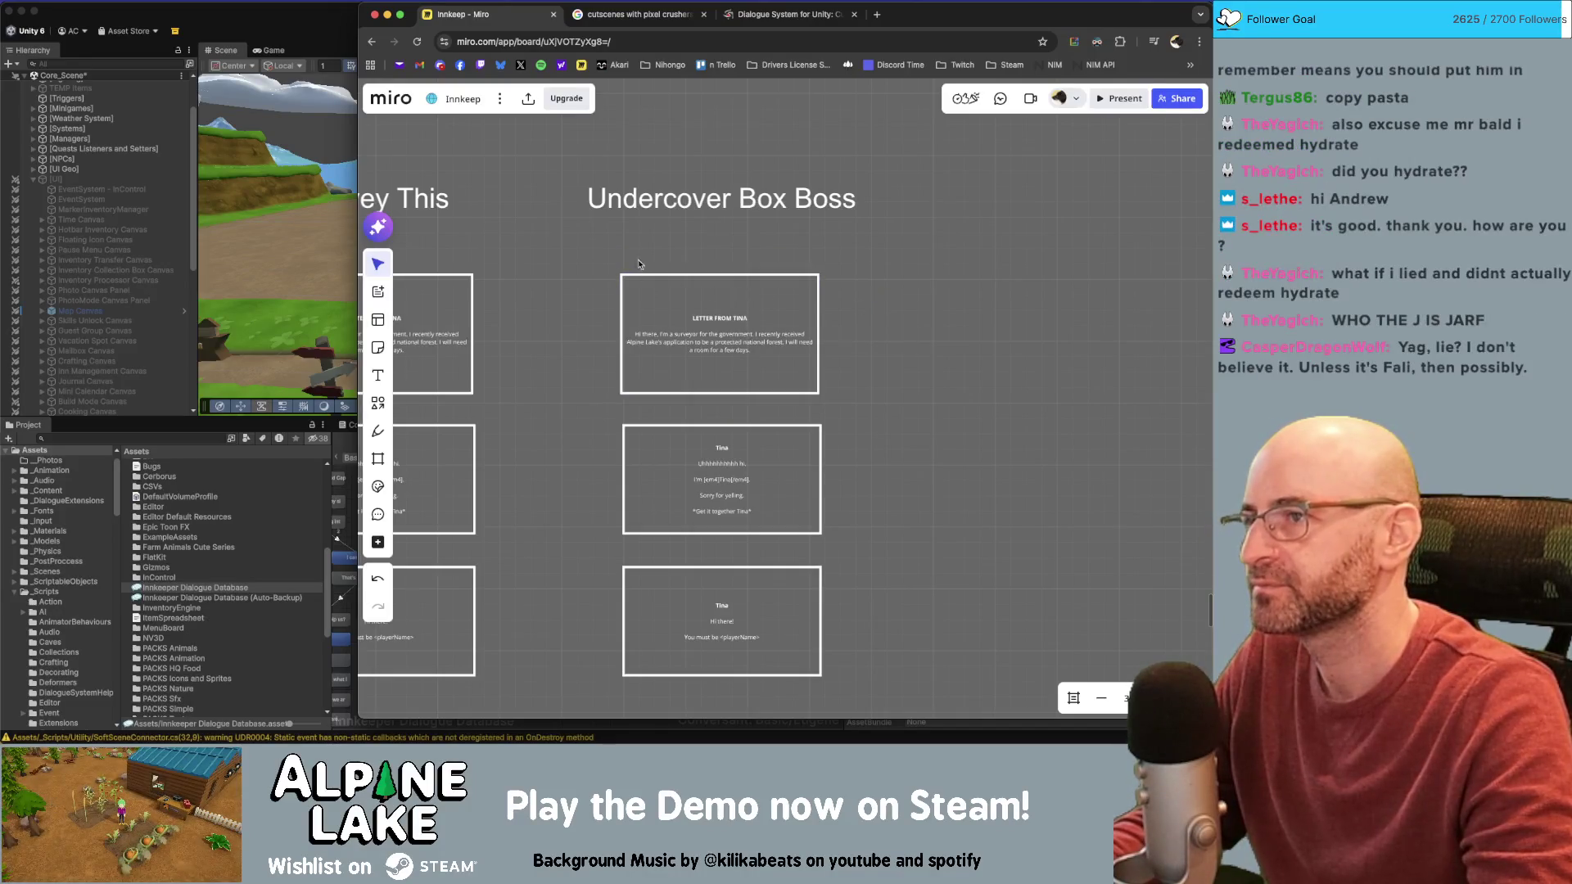
scroll(762, 297, "down", 5)
scroll(723, 484, "down", 5)
scroll(708, 422, "down", 5)
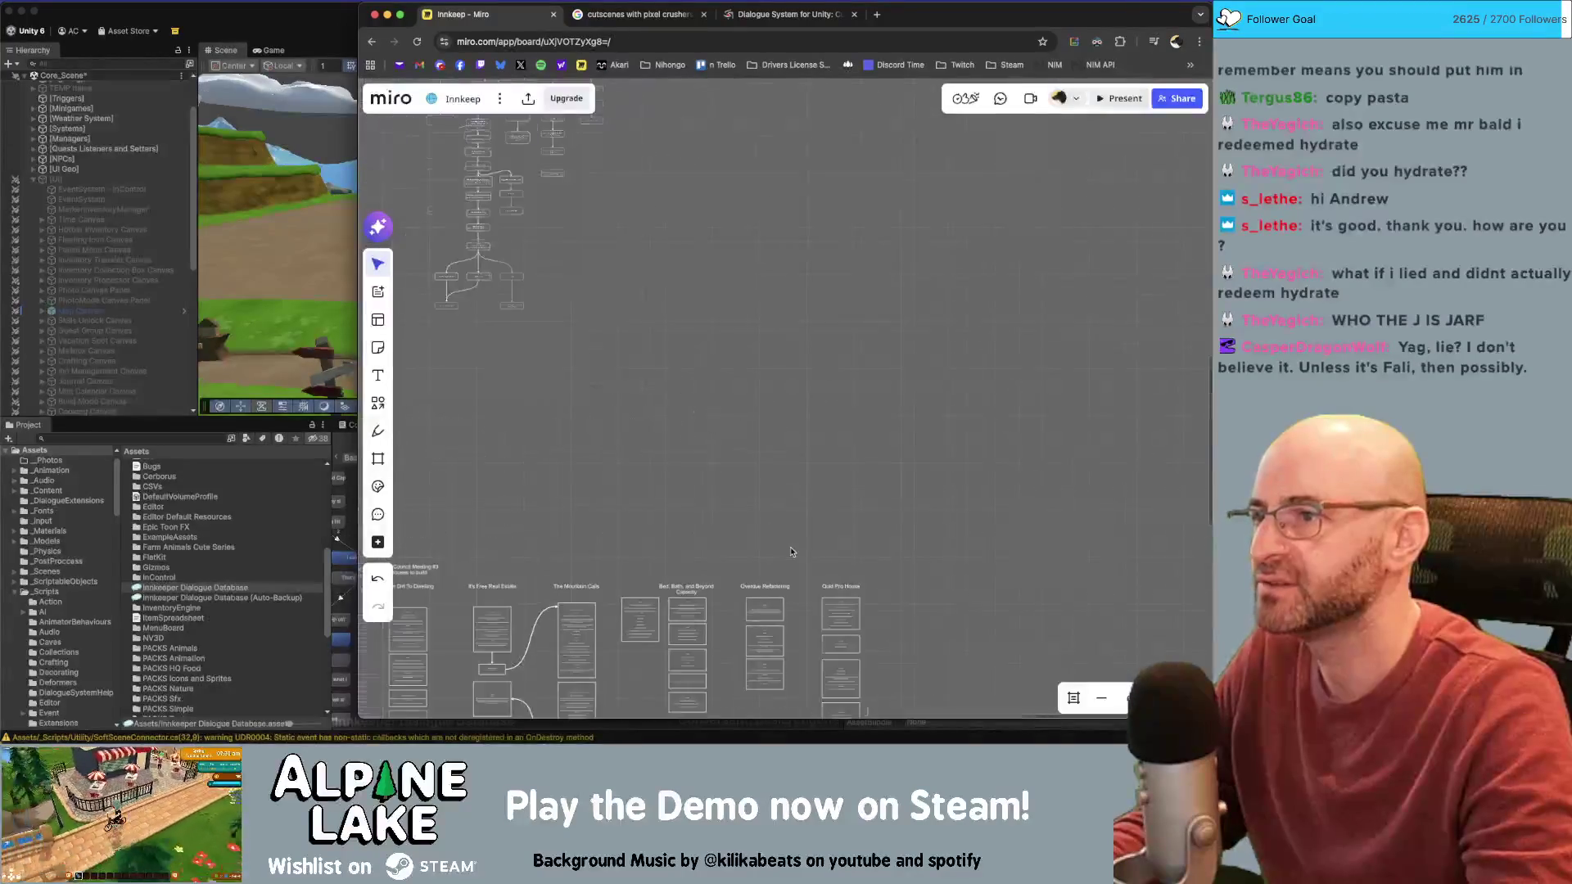
left_click_drag(709, 639, 820, 559)
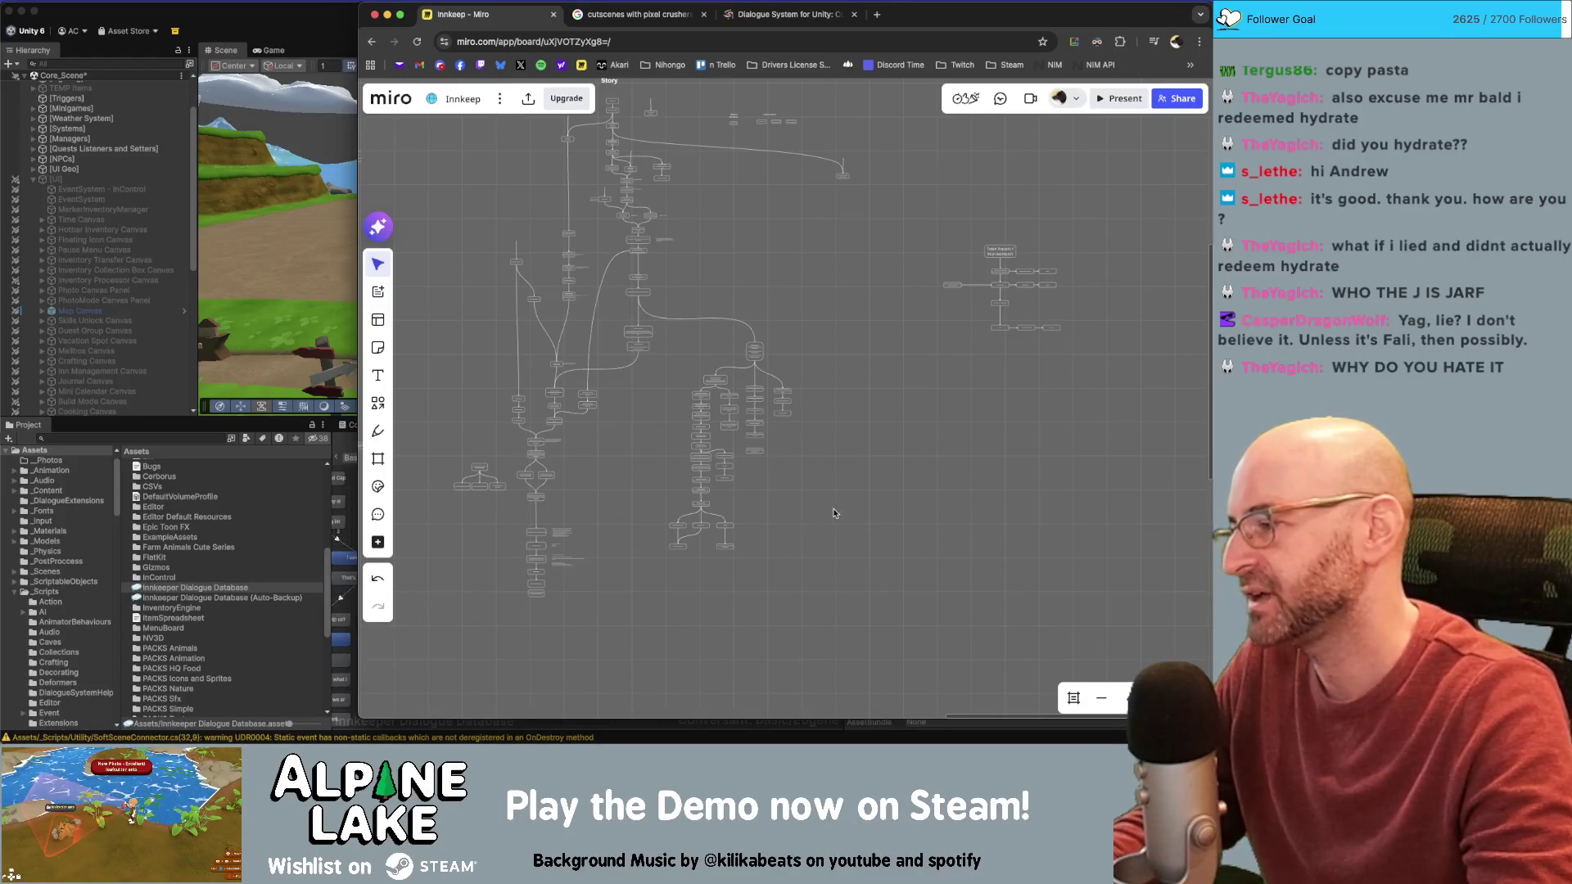
scroll(834, 512, "down", 1)
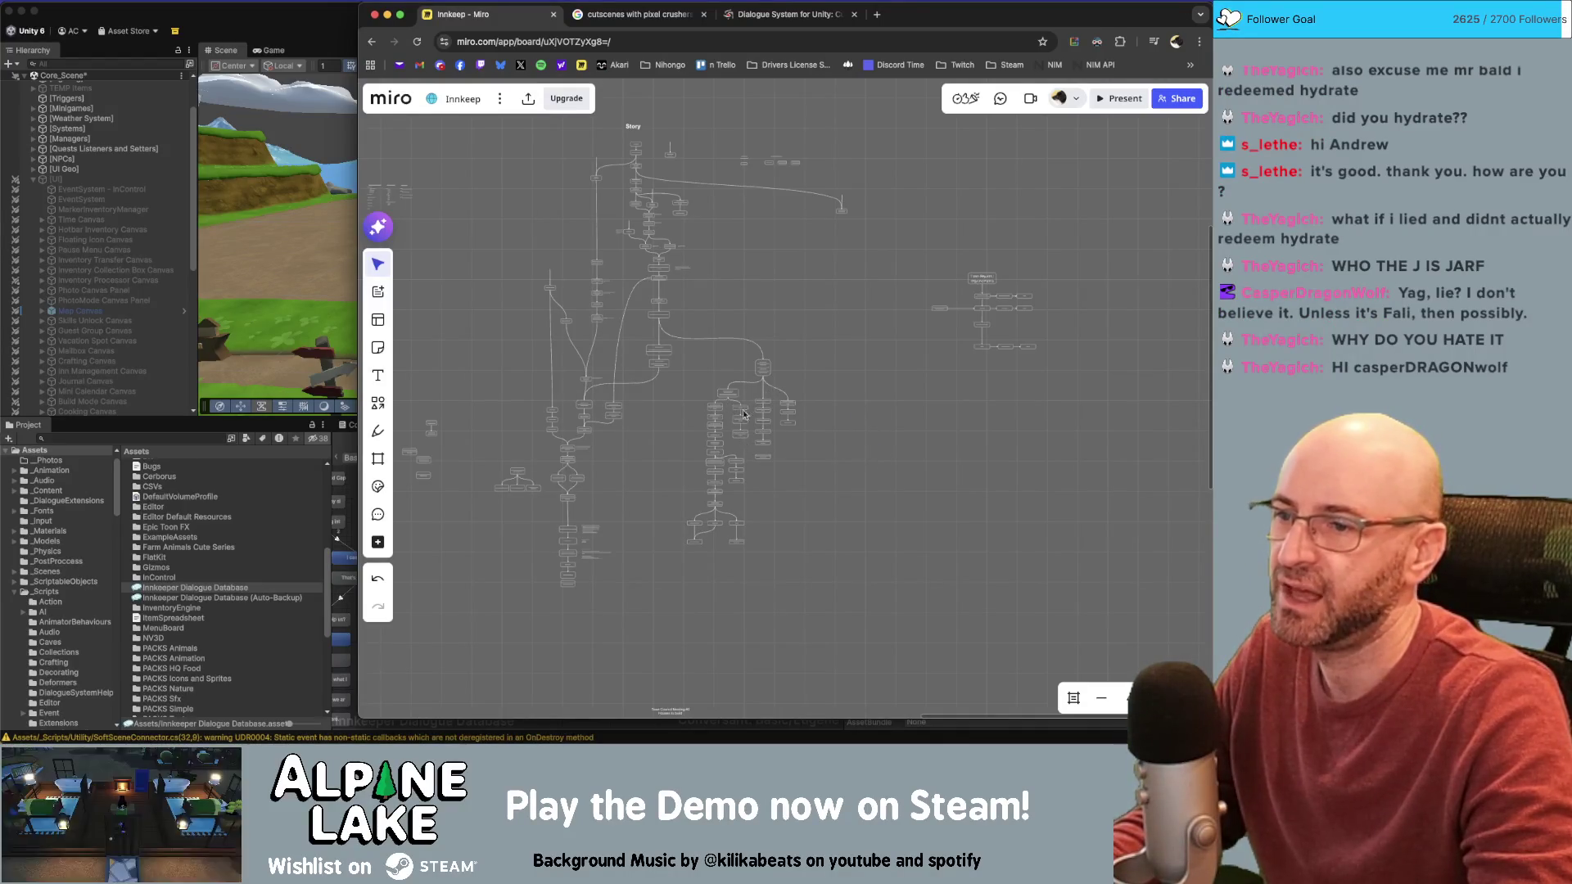
scroll(738, 427, "up", 3)
scroll(737, 427, "up", 3)
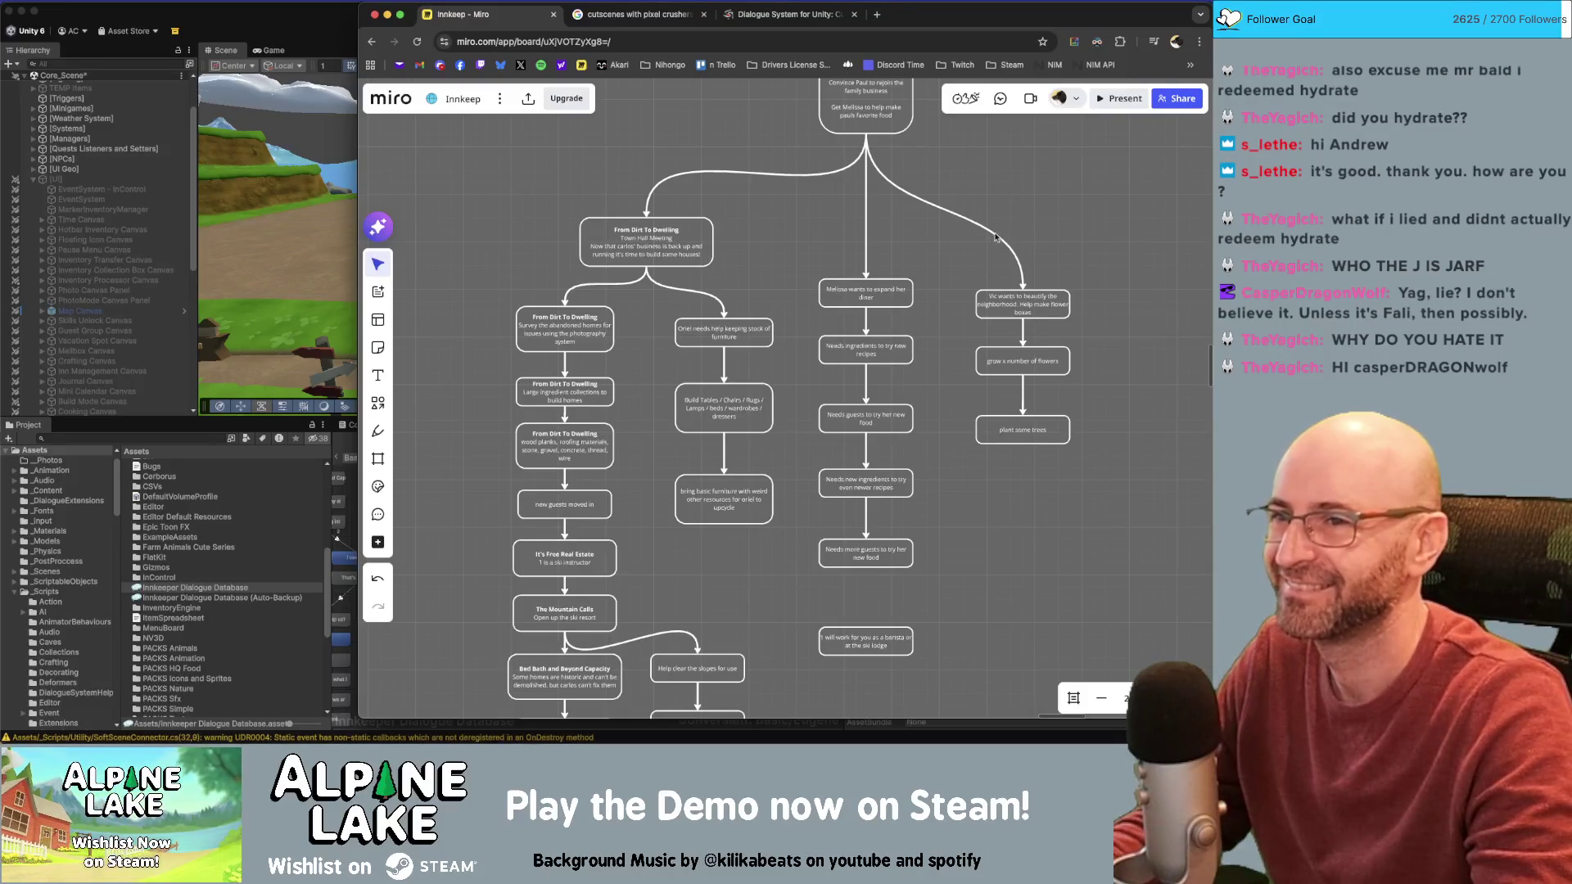
Centre the Raise The Roofs node of the Story flowchart.
left_click_drag(996, 237, 873, 424)
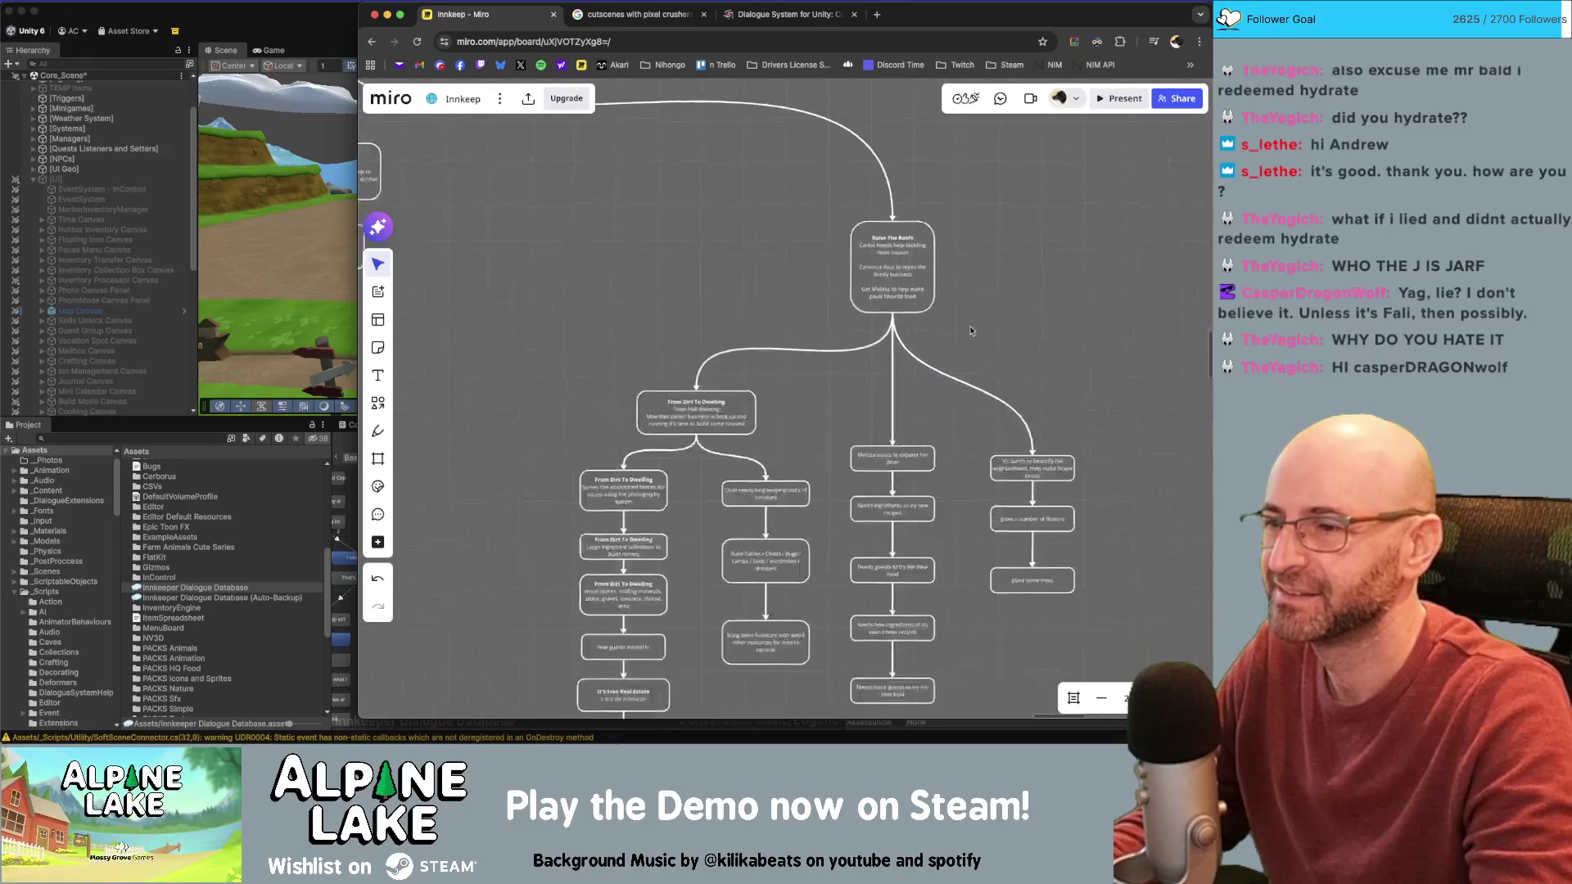
scroll(846, 381, "down", 5)
scroll(880, 385, "down", 5)
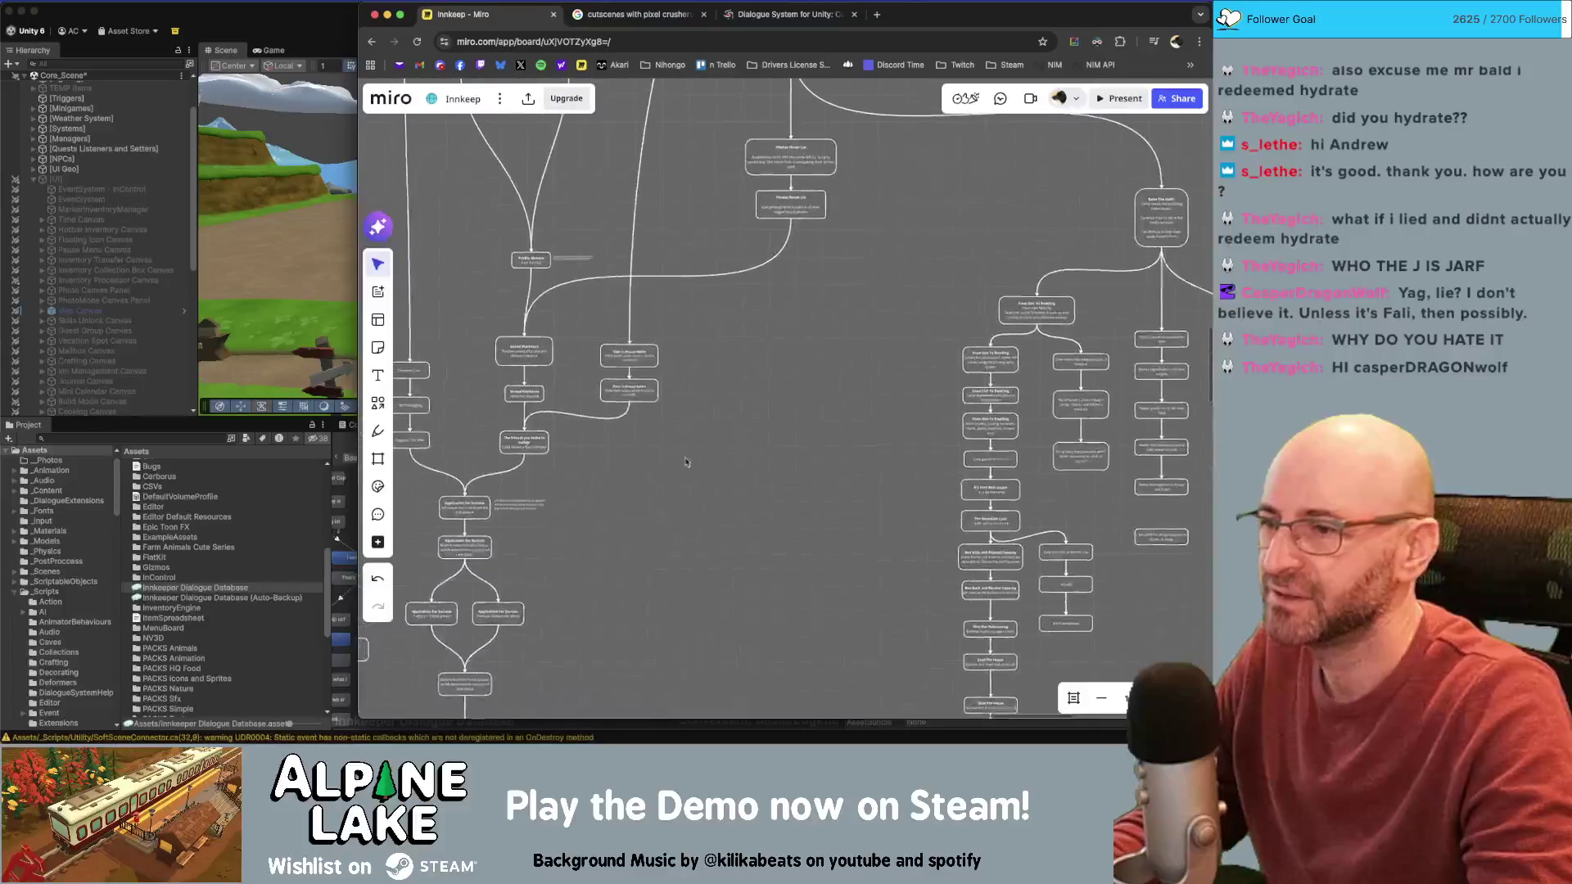
scroll(810, 384, "down", 5)
scroll(806, 382, "up", 4)
scroll(798, 417, "up", 4)
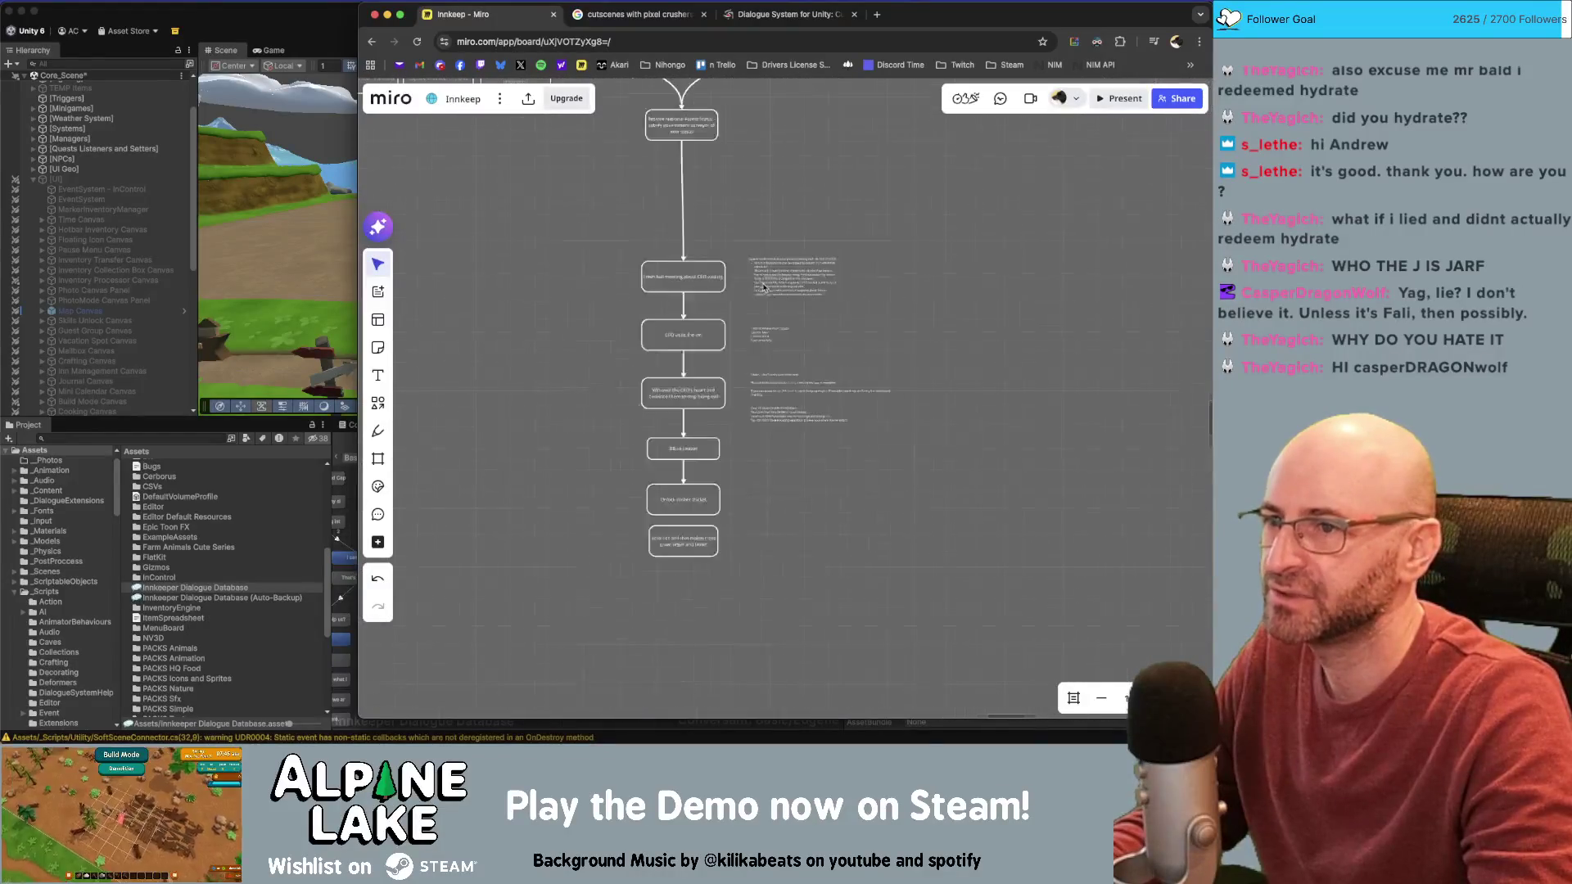
scroll(793, 369, "up", 5)
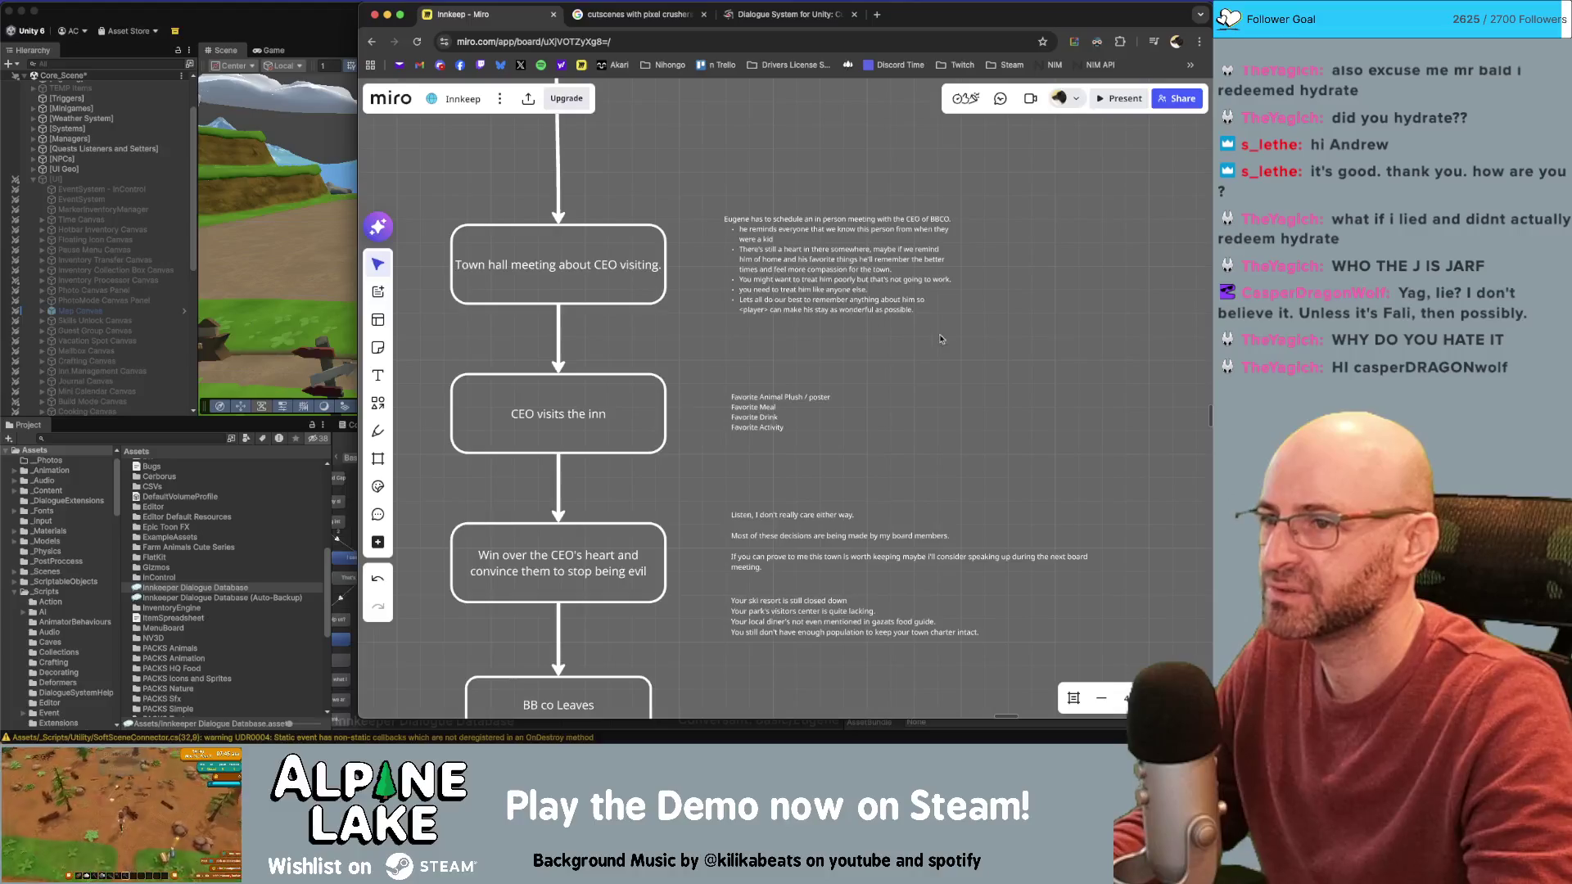
left_click_drag(942, 338, 926, 374)
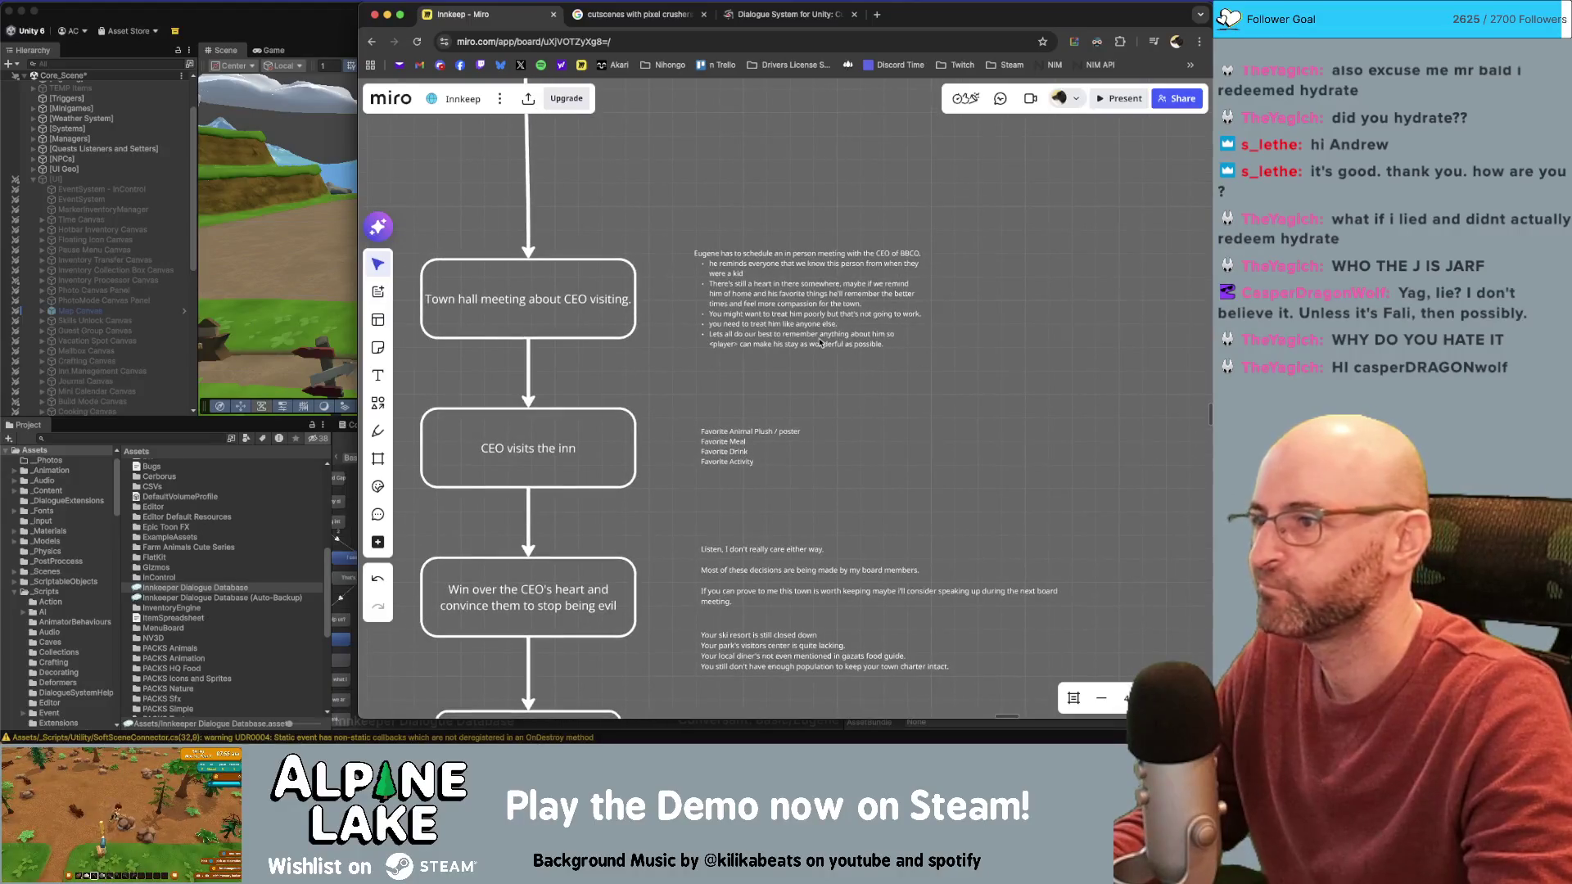
scroll(813, 341, "down", 3)
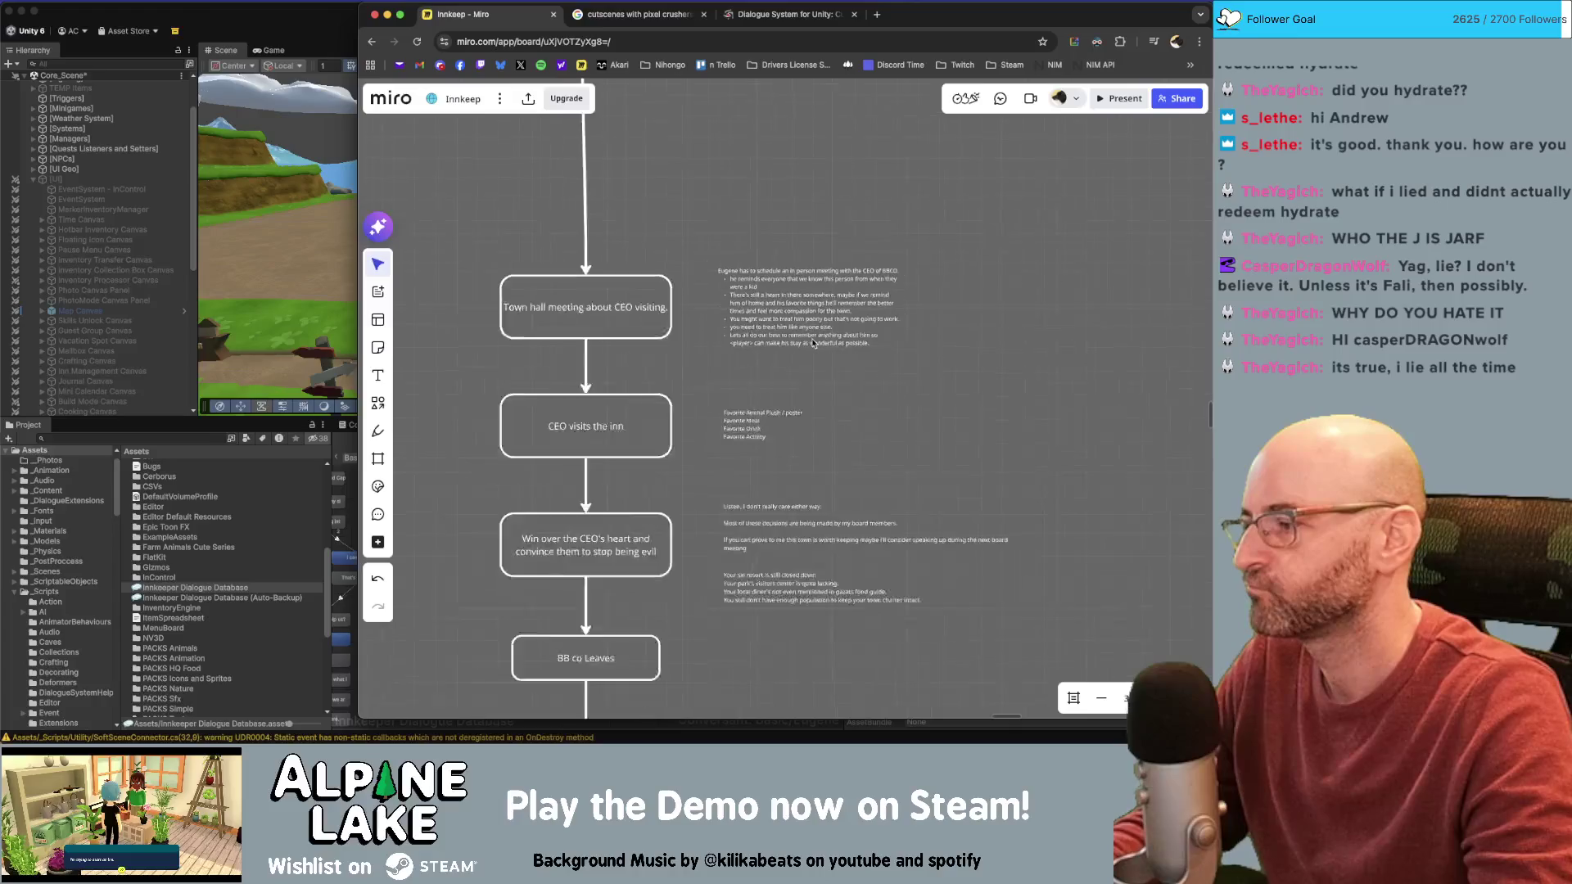
scroll(812, 341, "down", 3)
scroll(812, 343, "down", 2)
scroll(811, 342, "up", 3)
scroll(812, 341, "up", 2)
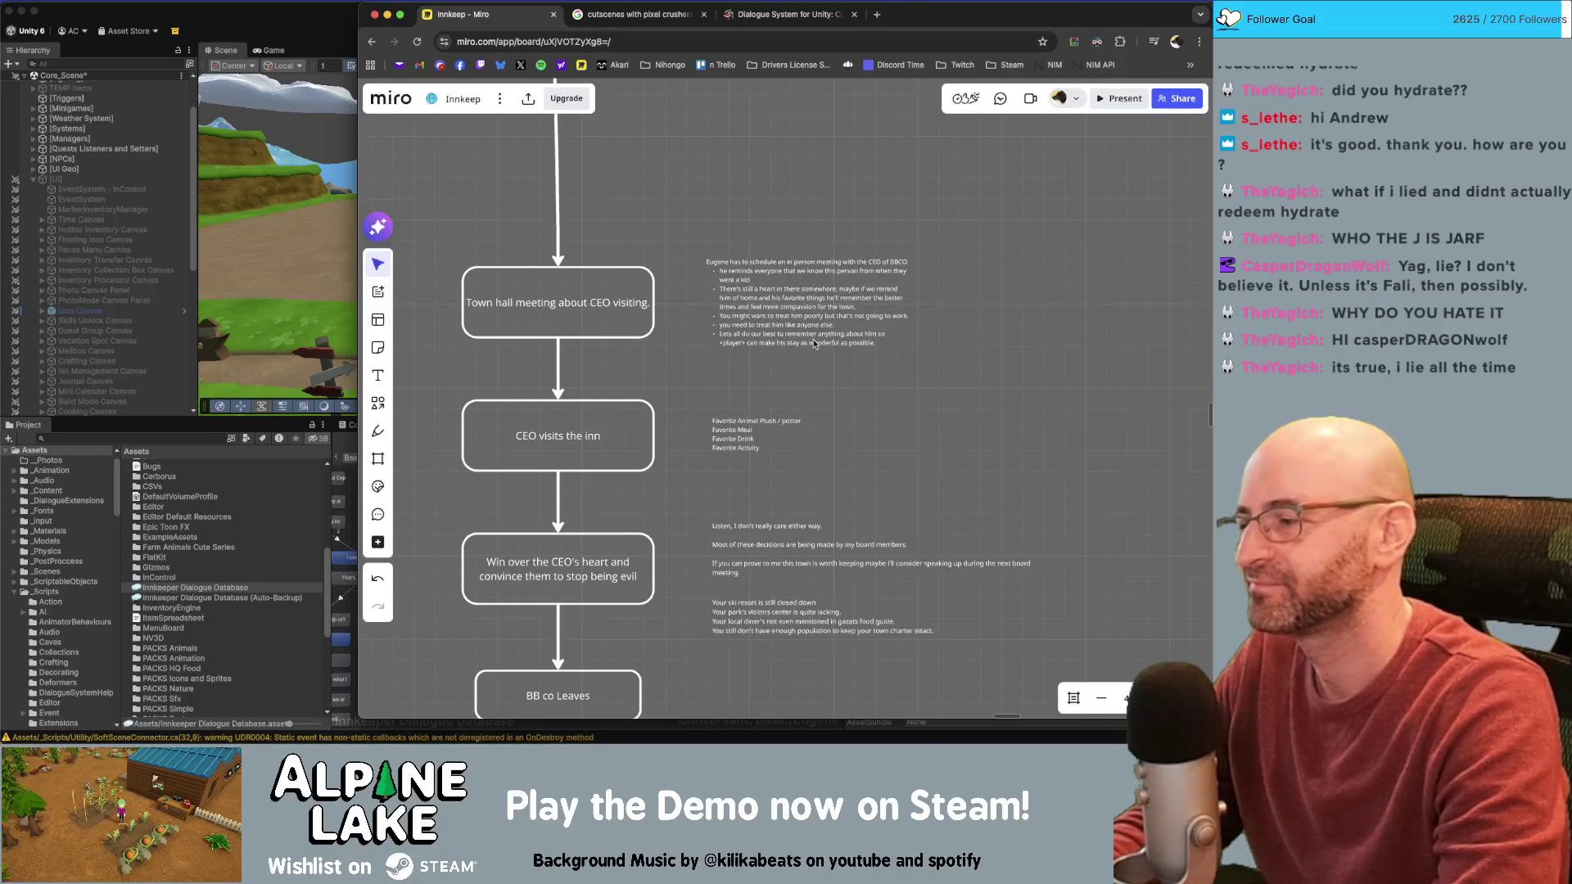
scroll(814, 341, "up", 1)
scroll(814, 342, "up", 1)
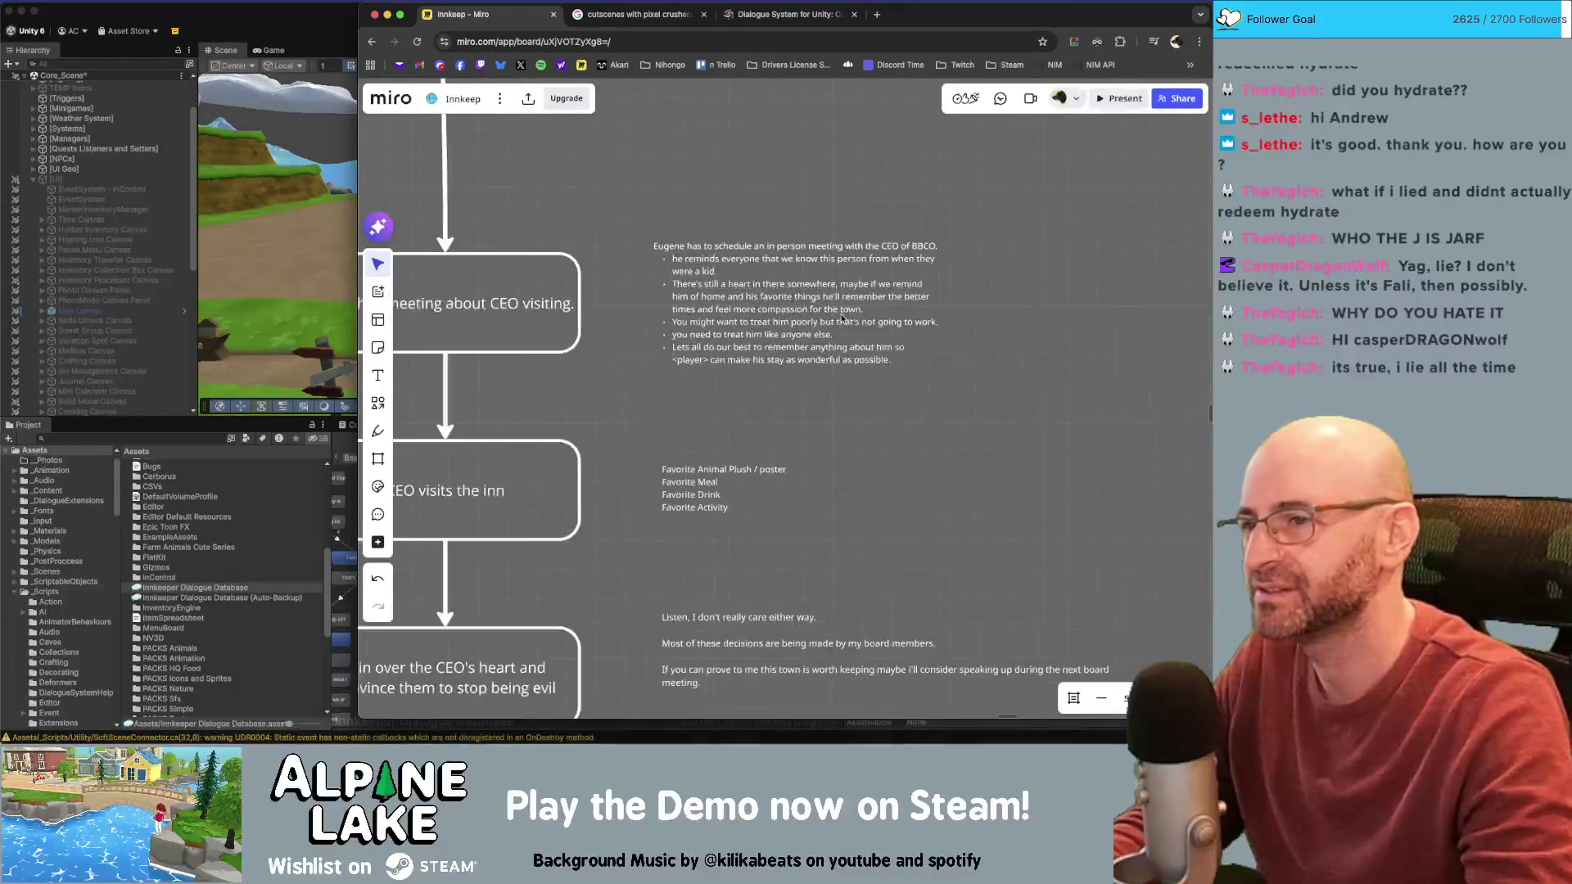
scroll(842, 318, "up", 2)
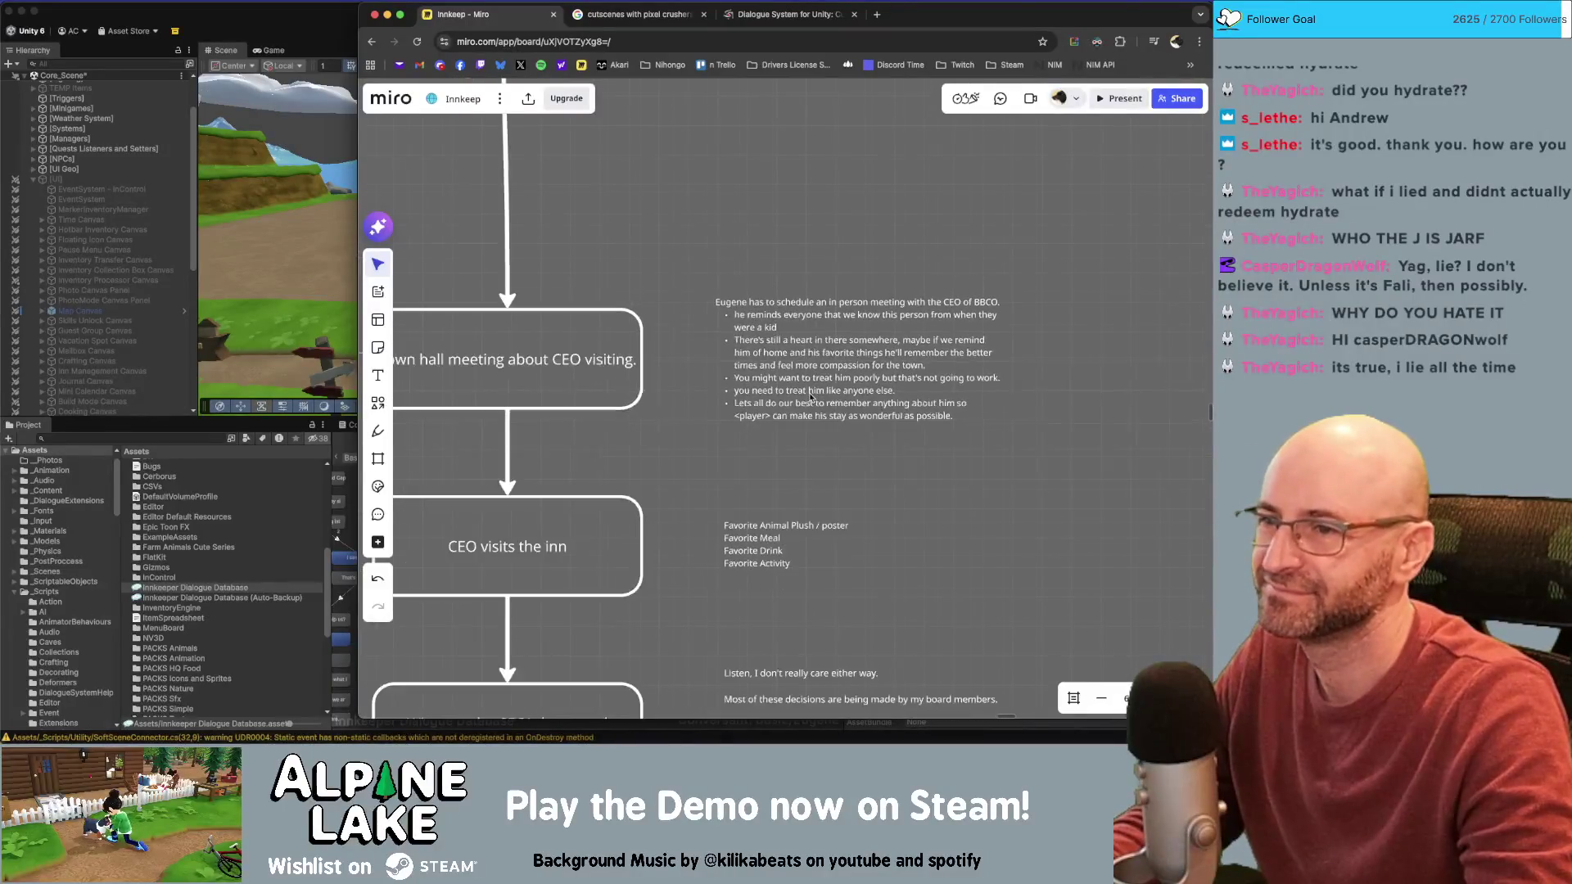
scroll(848, 392, "down", 2)
scroll(922, 392, "down", 1)
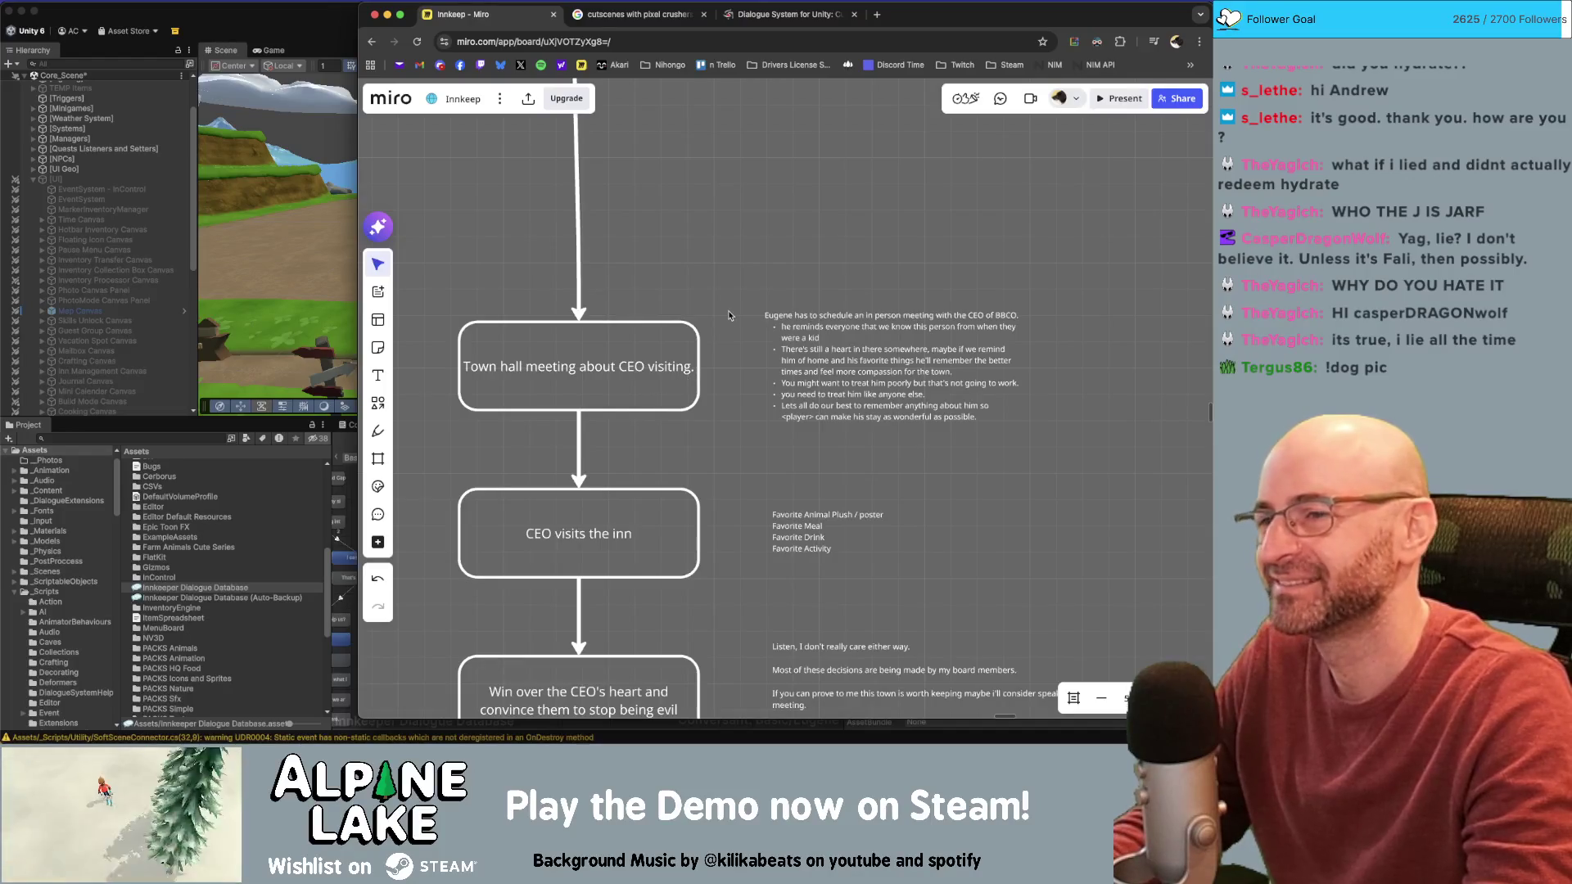
left_click_drag(1032, 451, 905, 385)
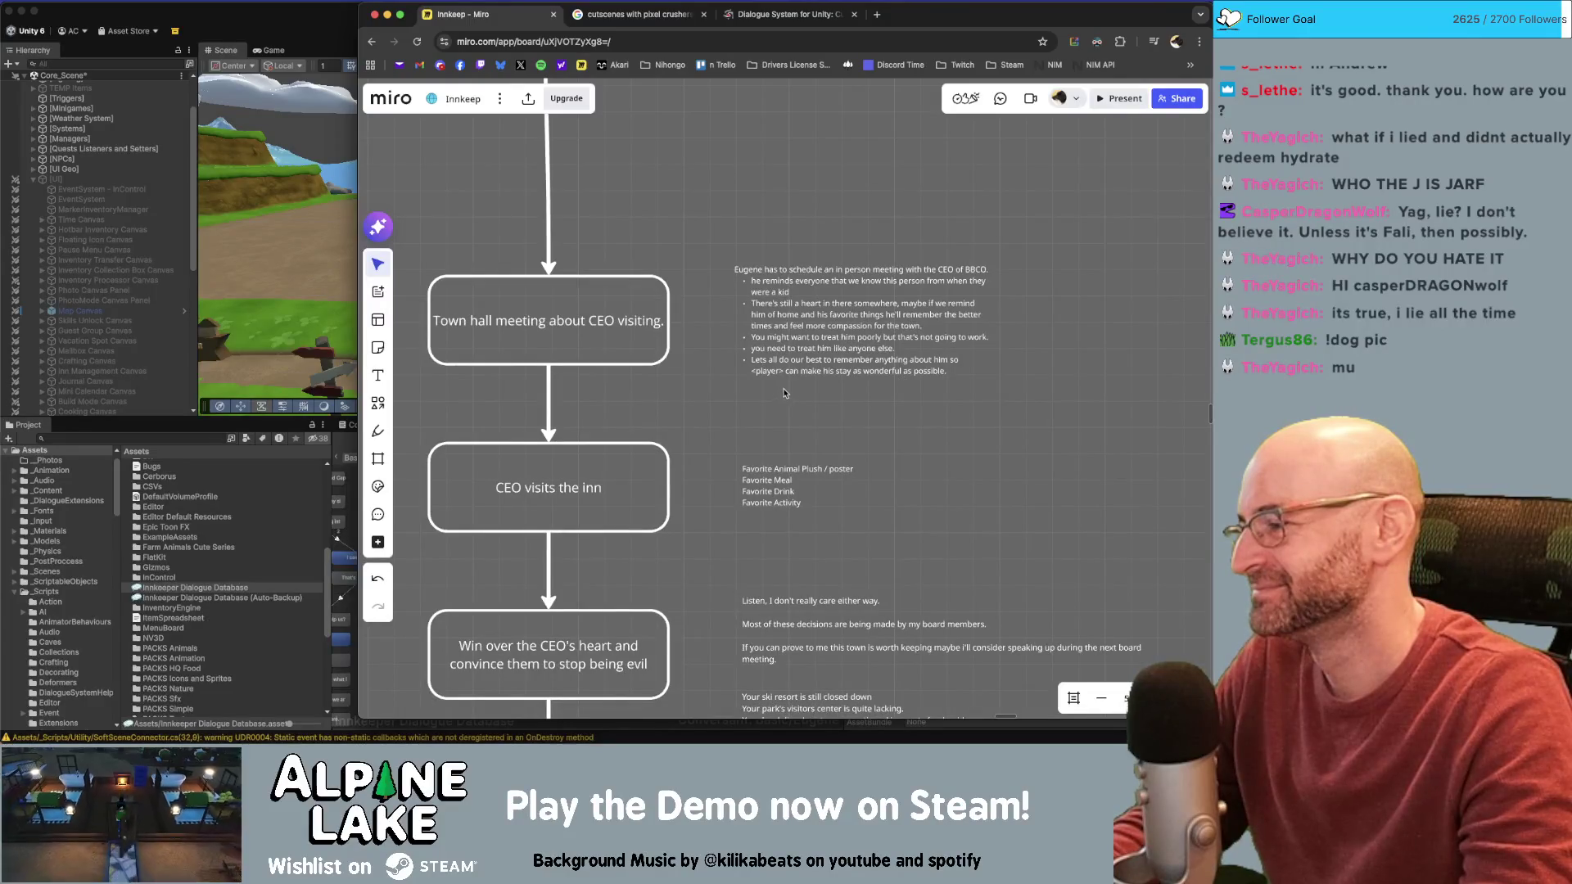
key("super+space")
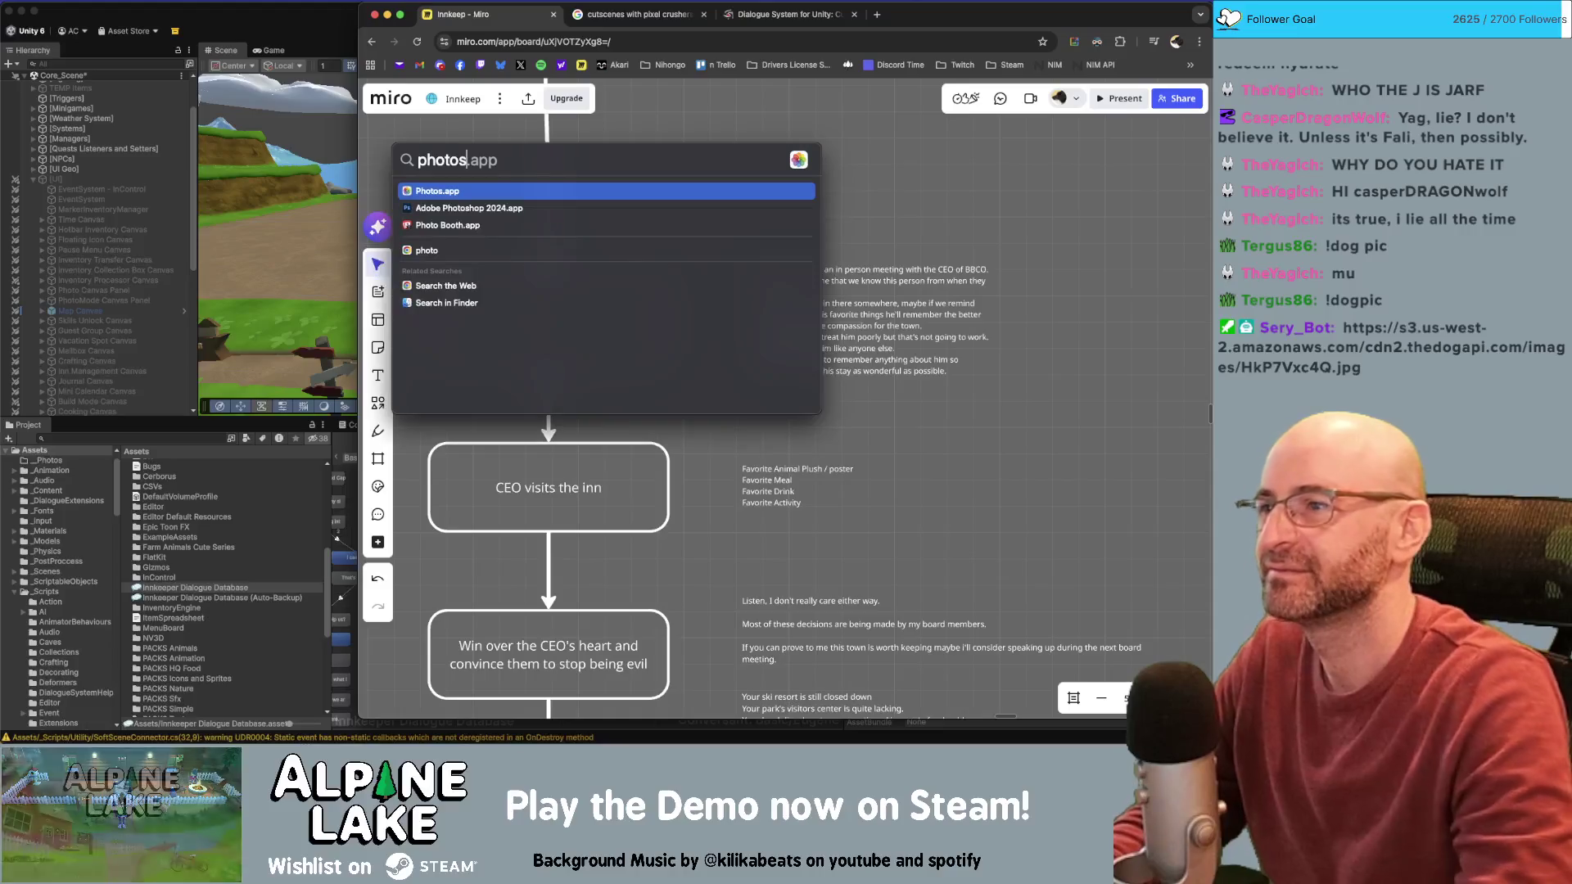
Show the corgi photo in Photos with a close-up of its face, then hide Photos to reveal the Miro board.
key("Escape")
key("super+Tab")
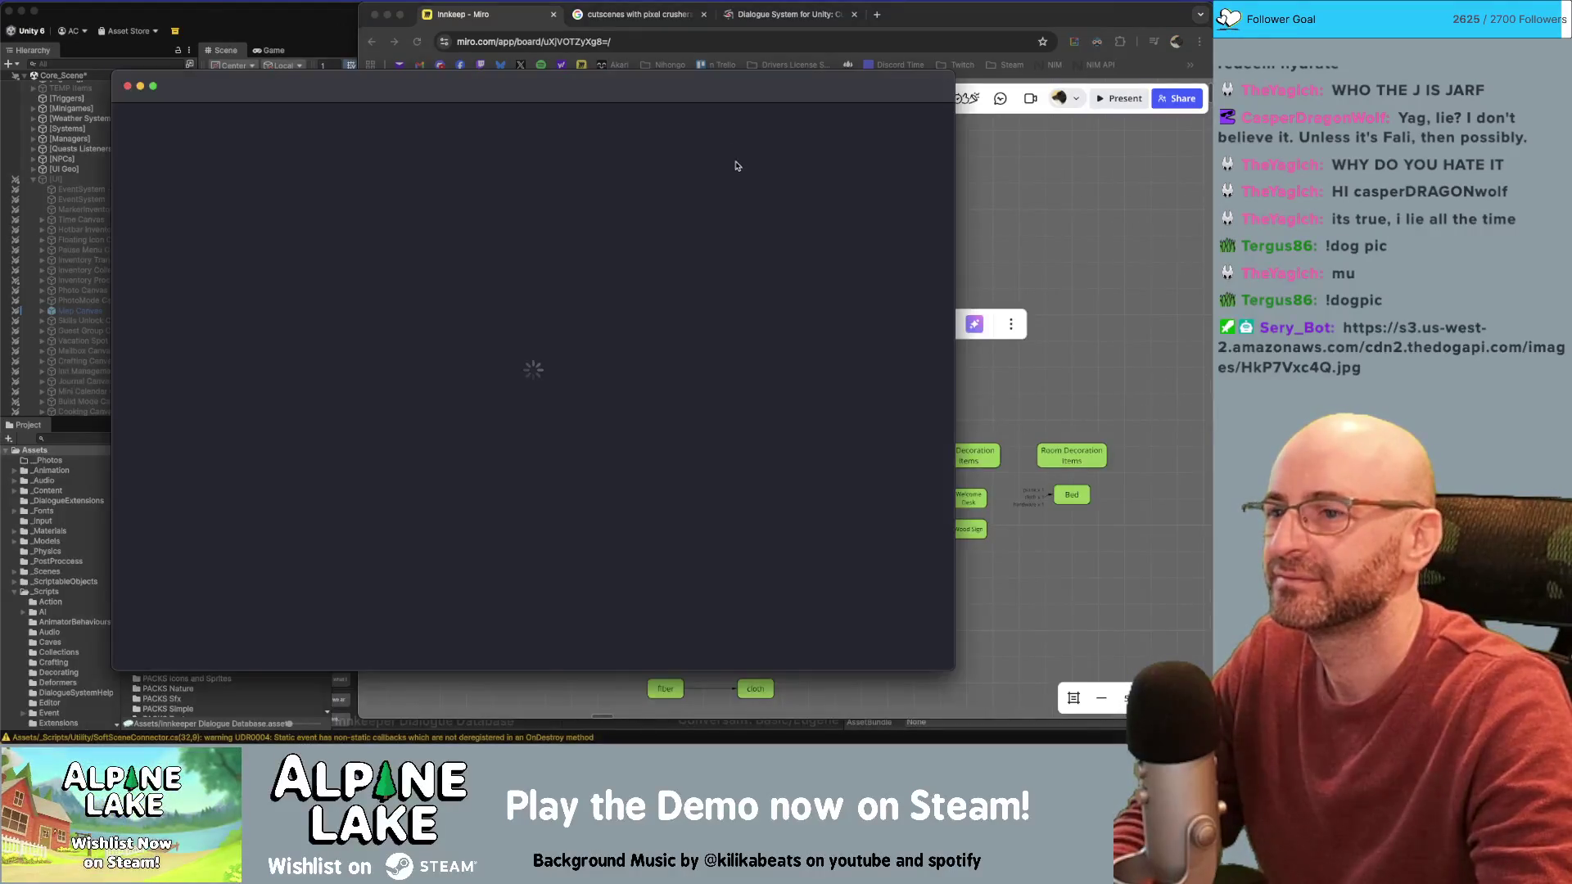
key("super+Tab")
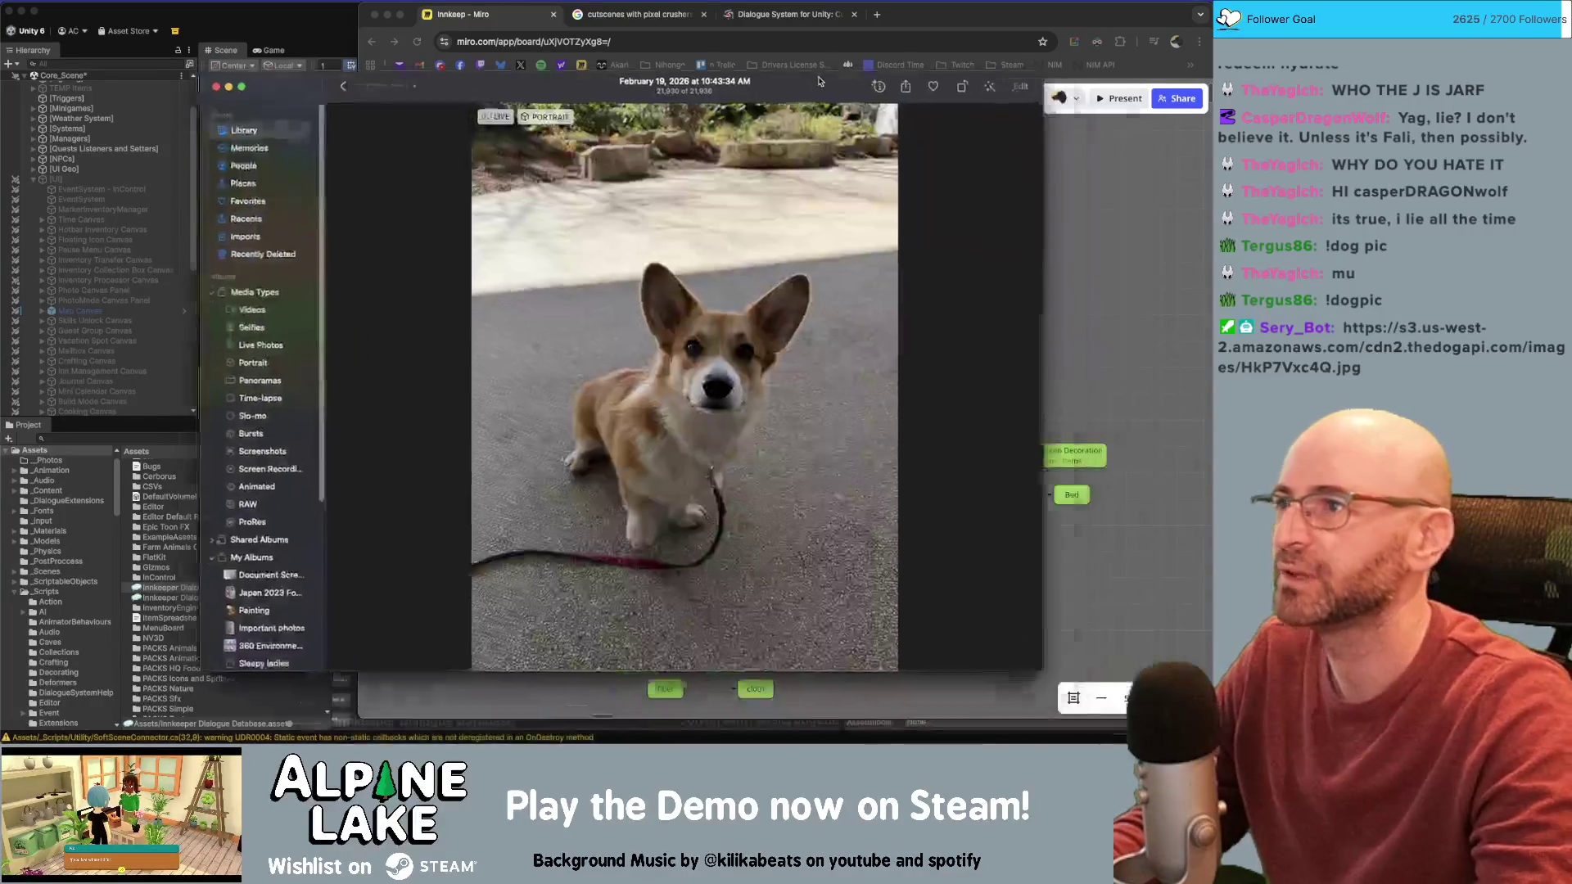
left_click_drag(789, 74, 773, 50)
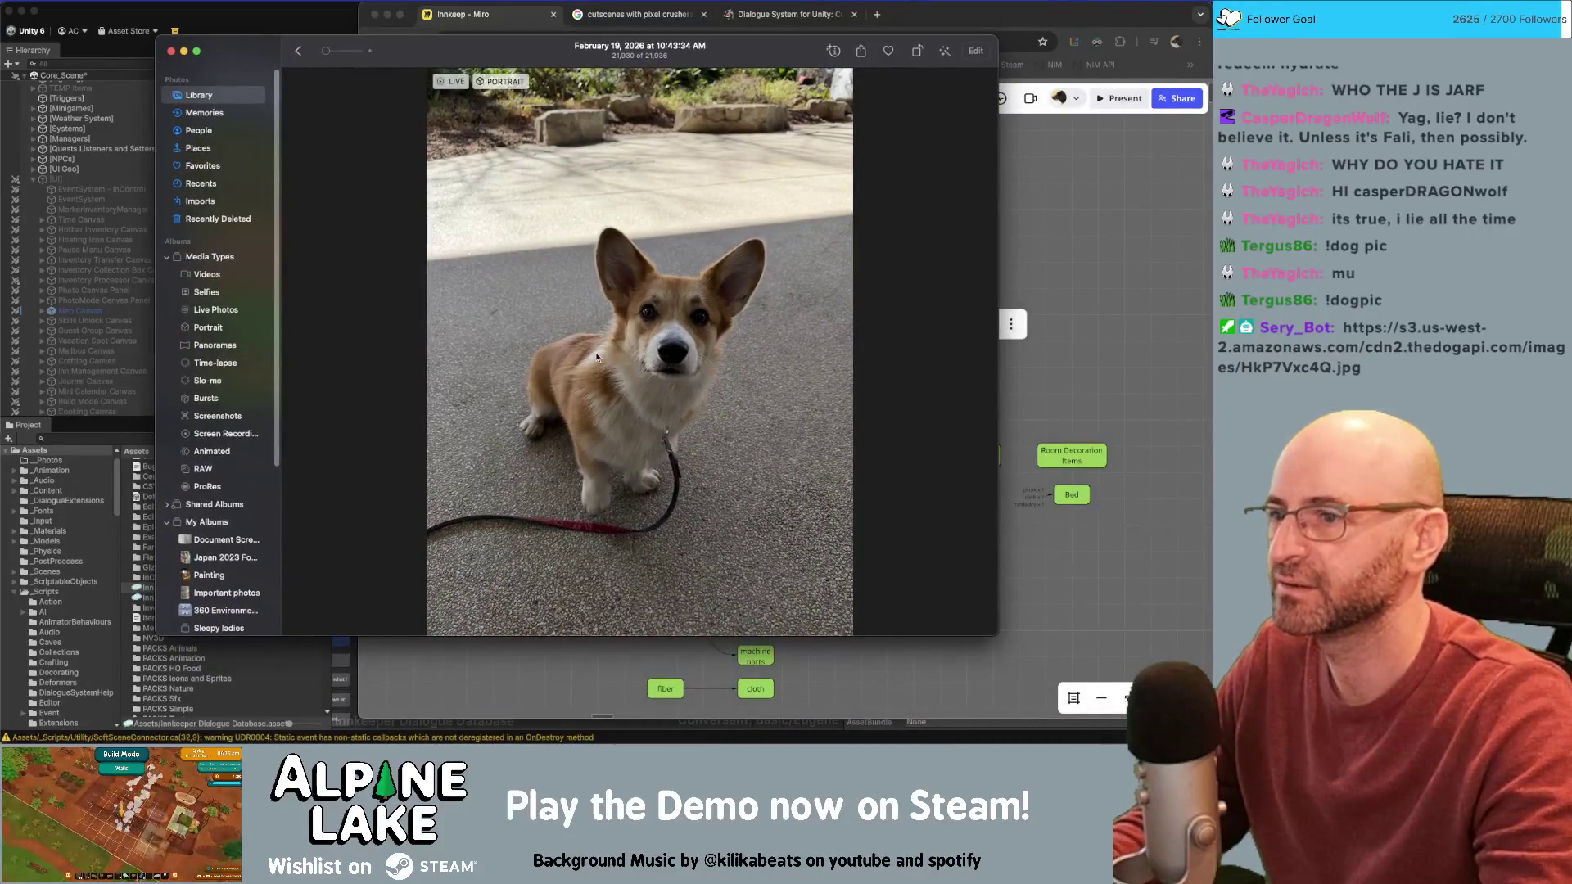
scroll(595, 353, "up", 5)
scroll(596, 353, "up", 5)
scroll(595, 353, "up", 3)
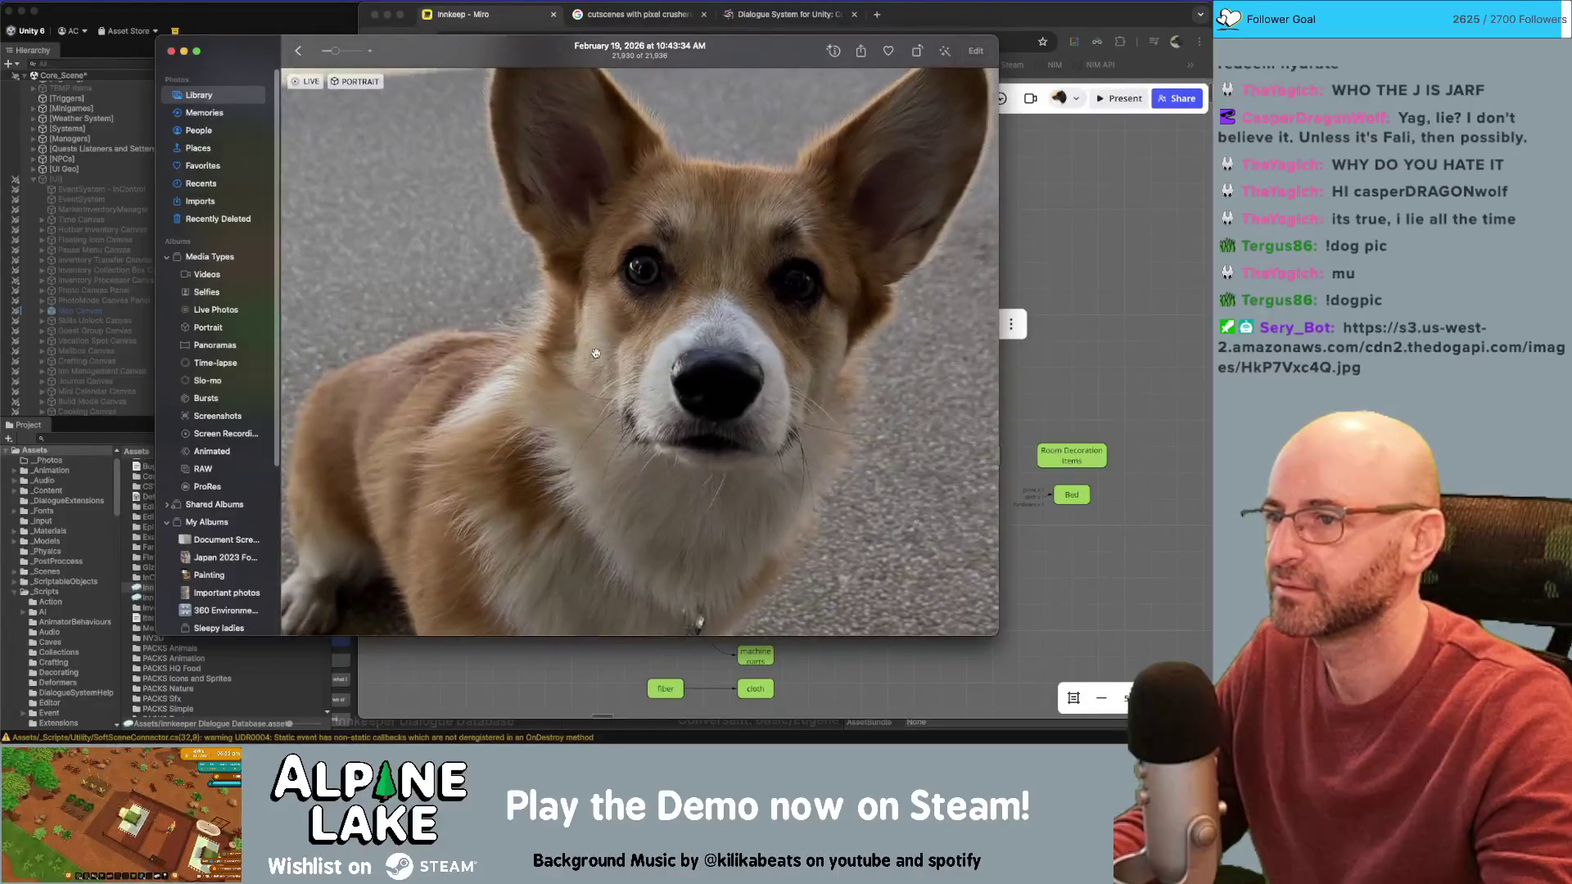
left_click_drag(596, 353, 673, 313)
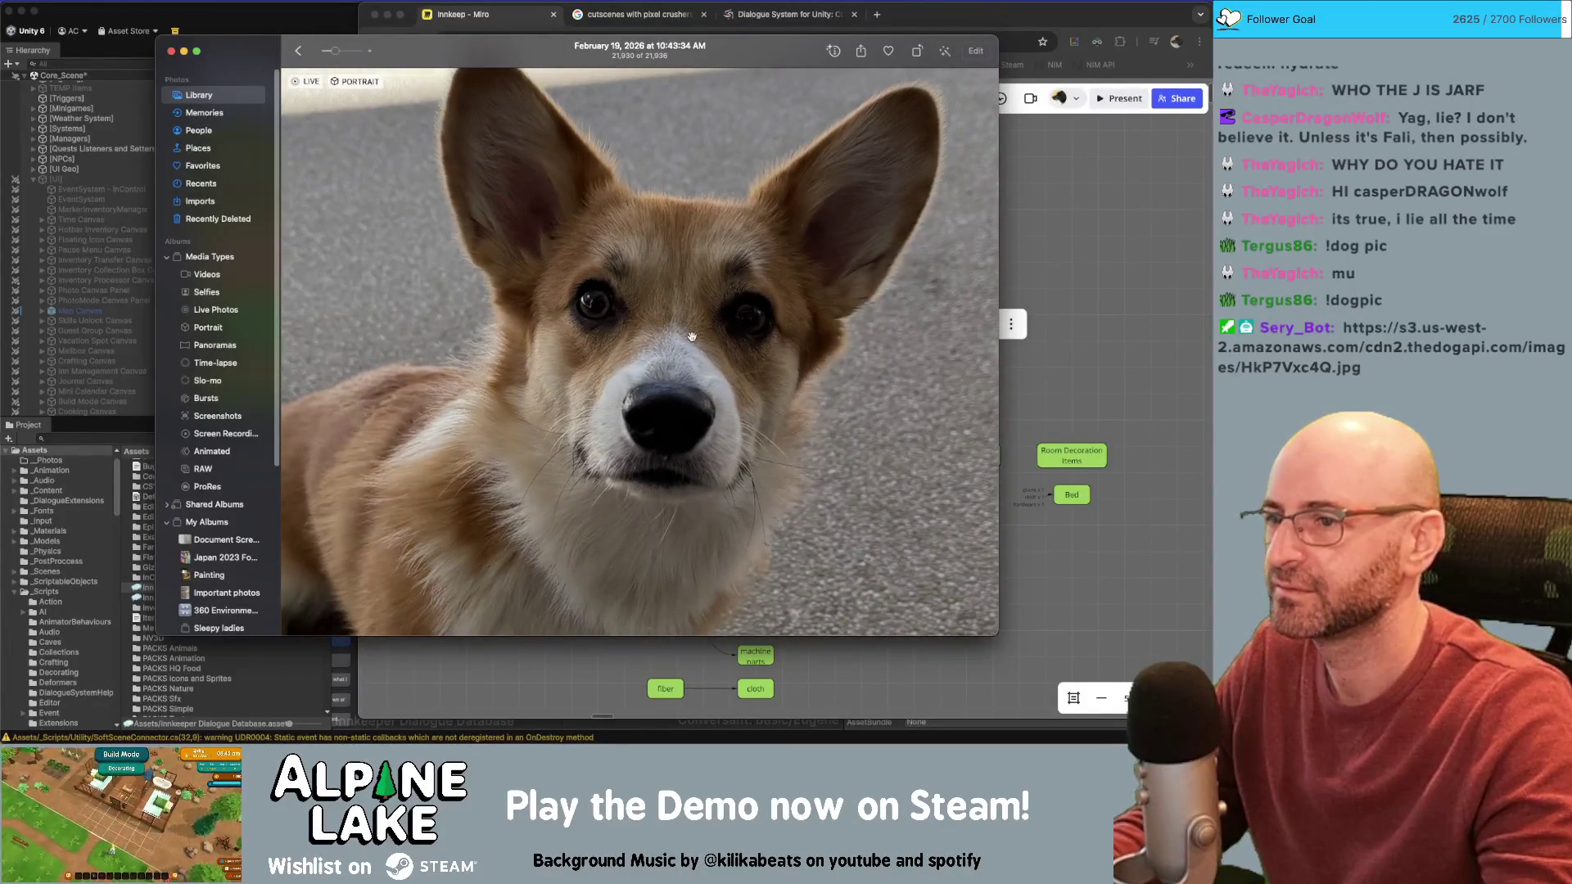
scroll(692, 337, "up", 4)
scroll(691, 338, "up", 3)
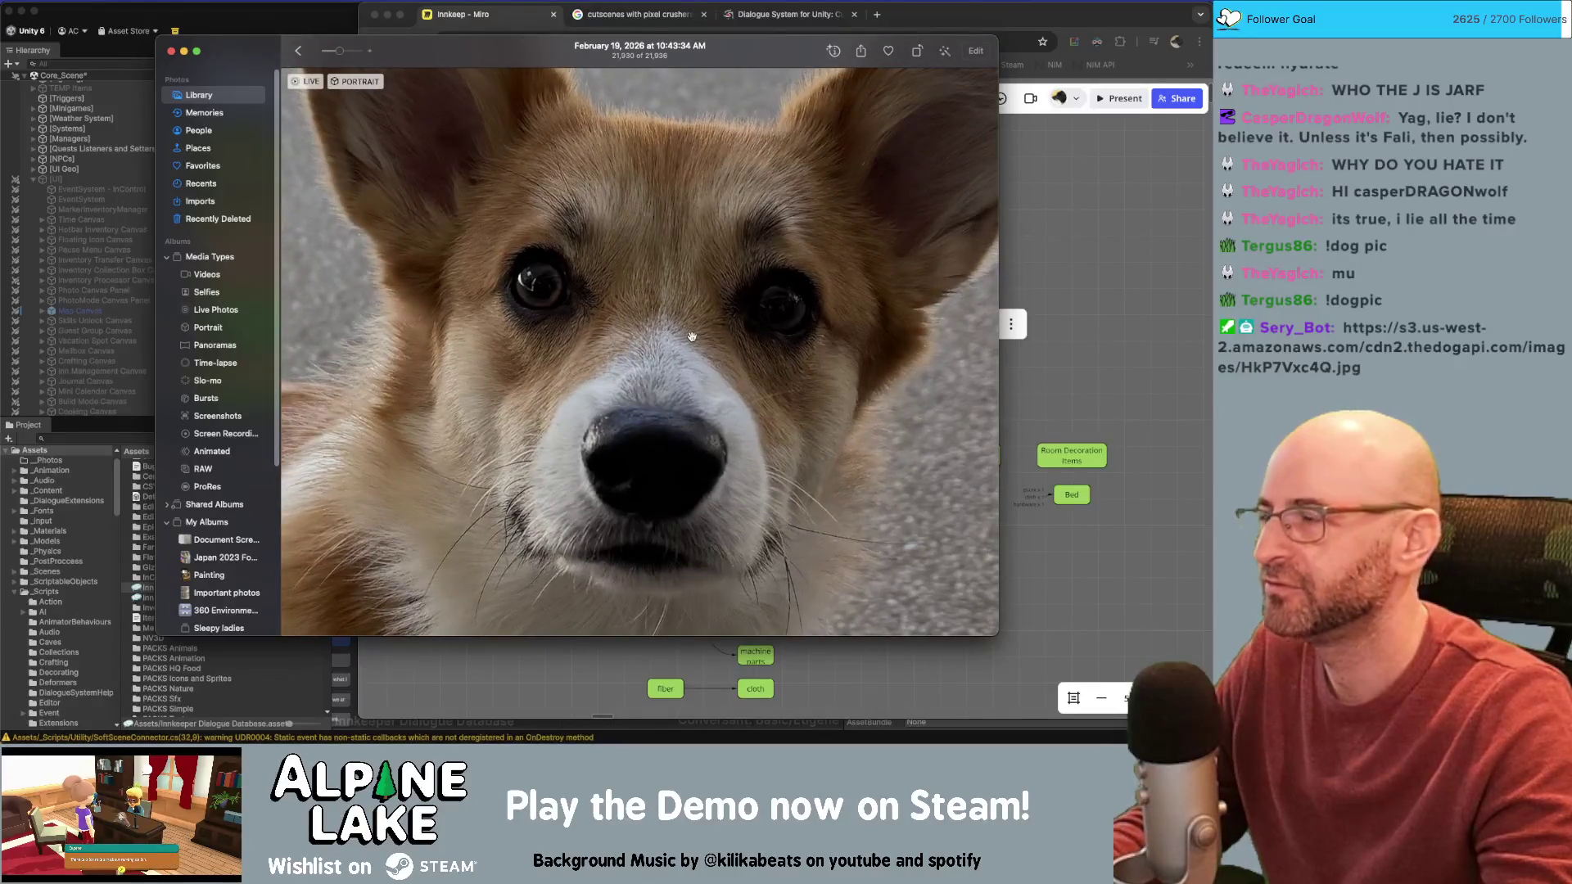
scroll(691, 337, "down", 6)
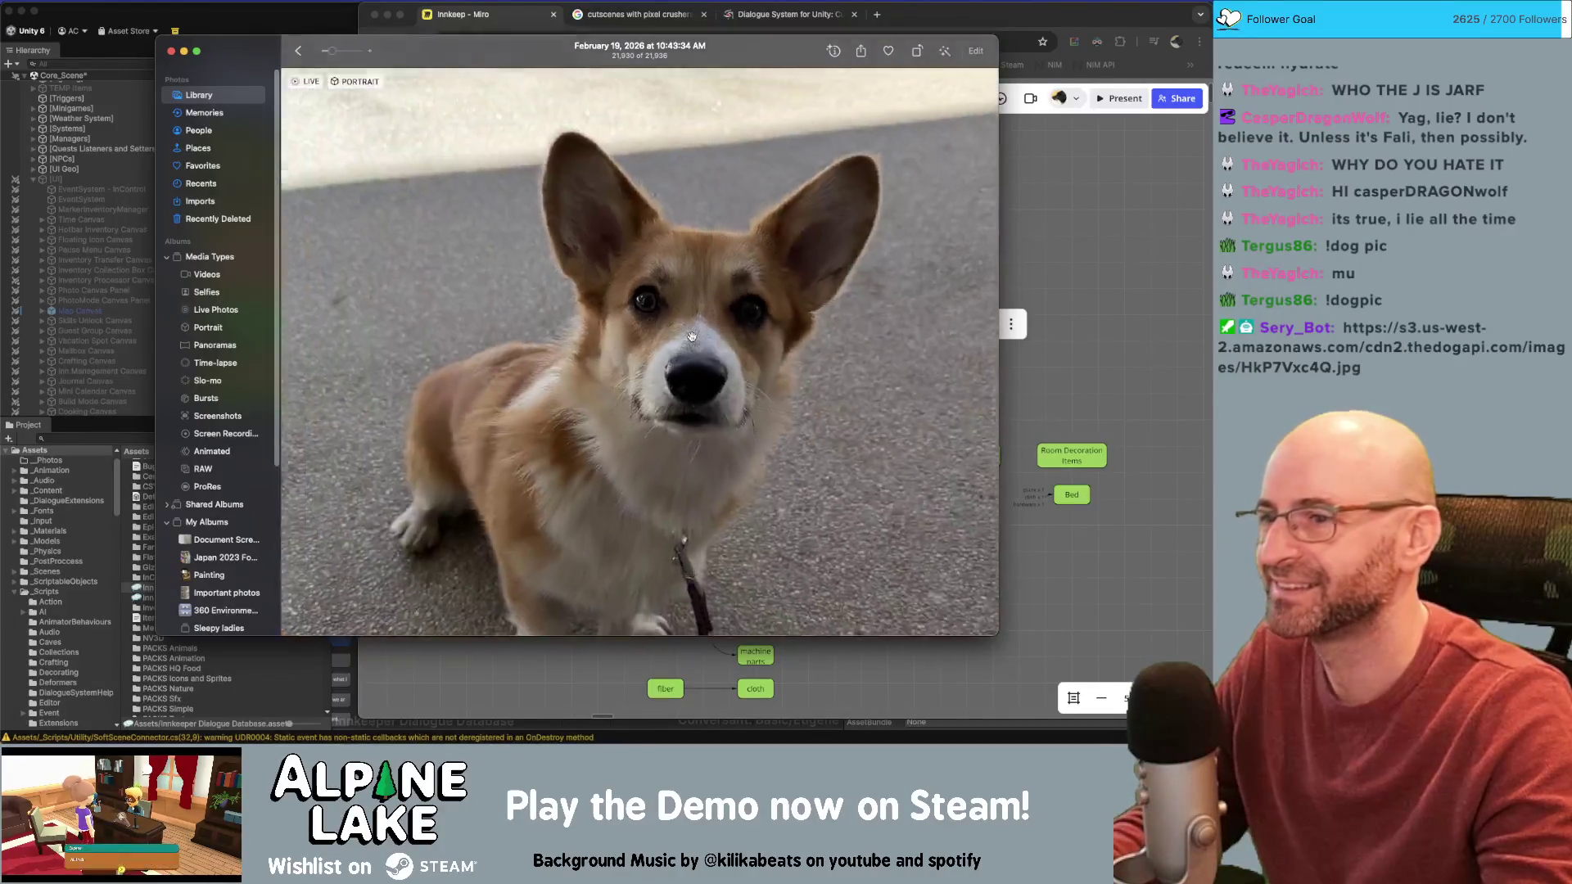
scroll(691, 336, "down", 4)
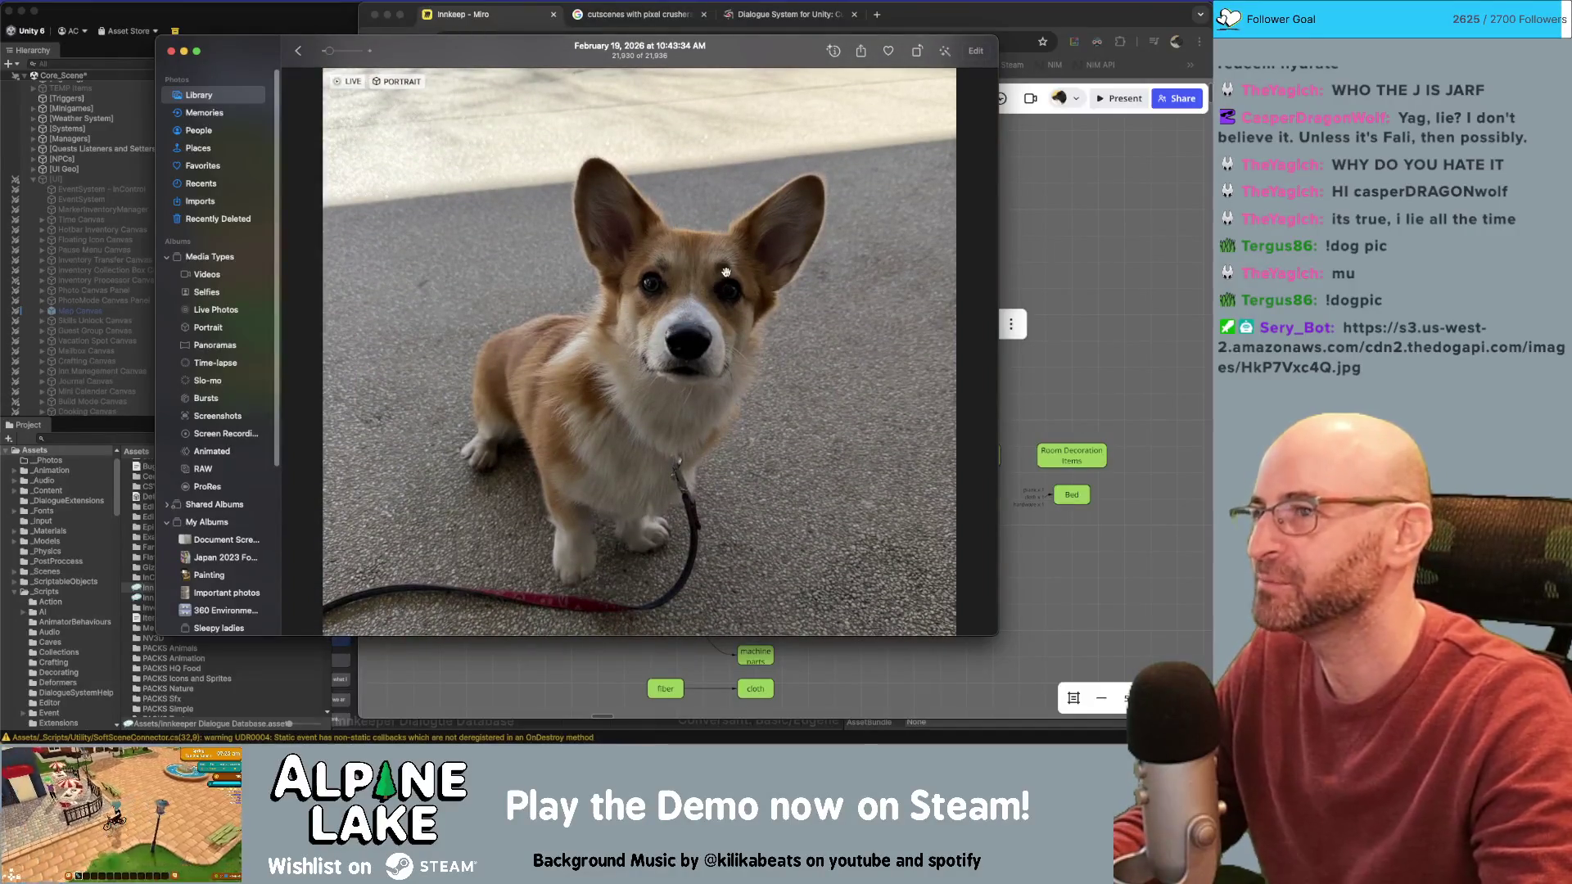
key("super+w")
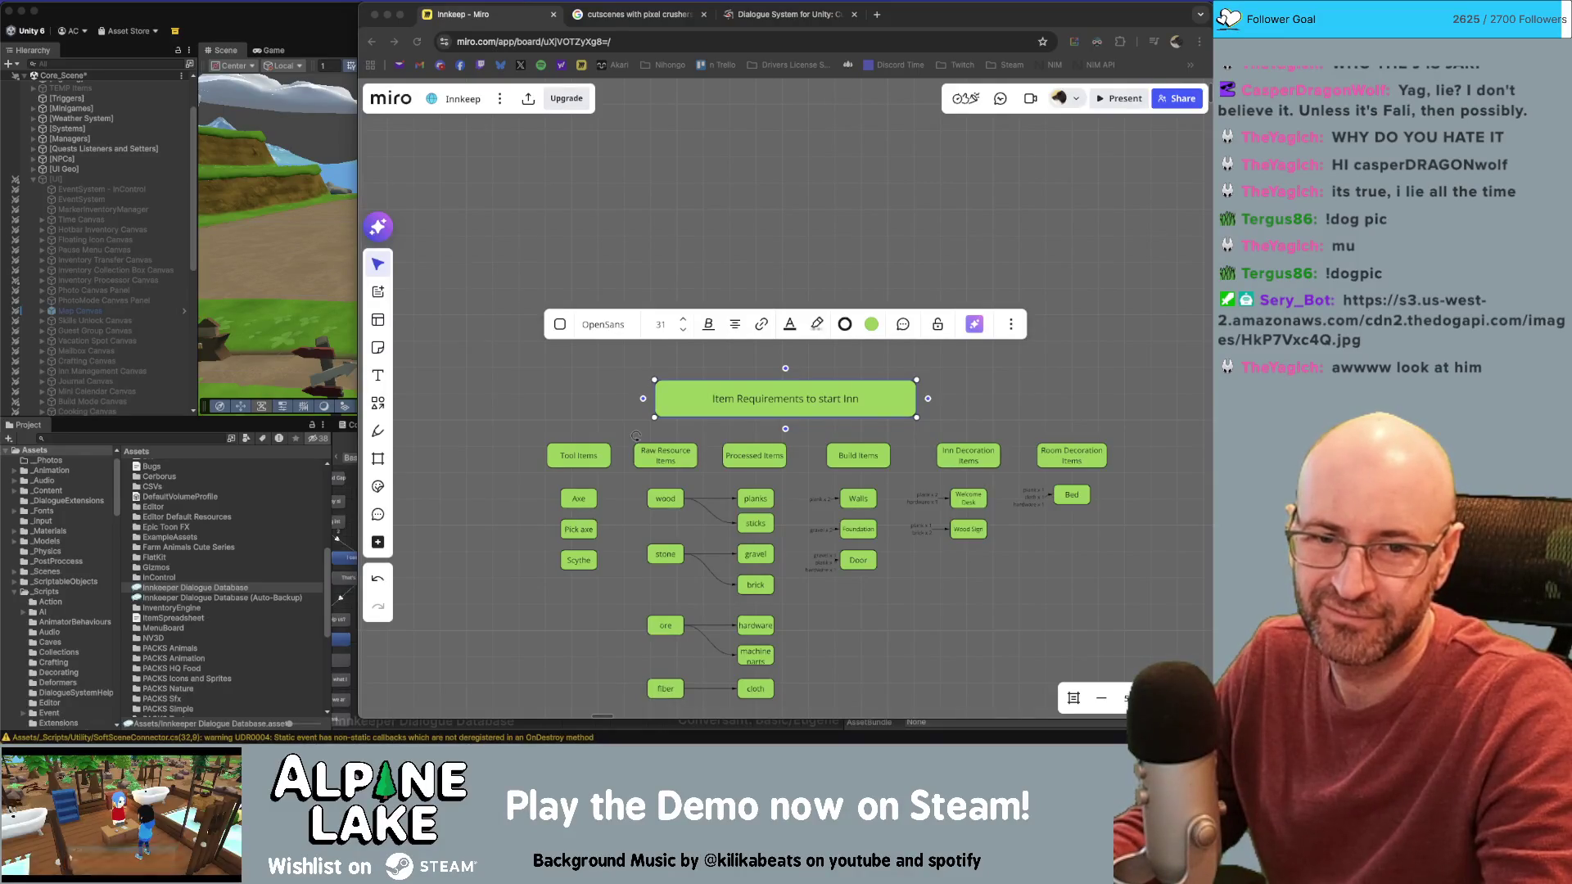
Bring Photos back over the board, hide it, and bring the corgi photo back again.
key("super+Tab")
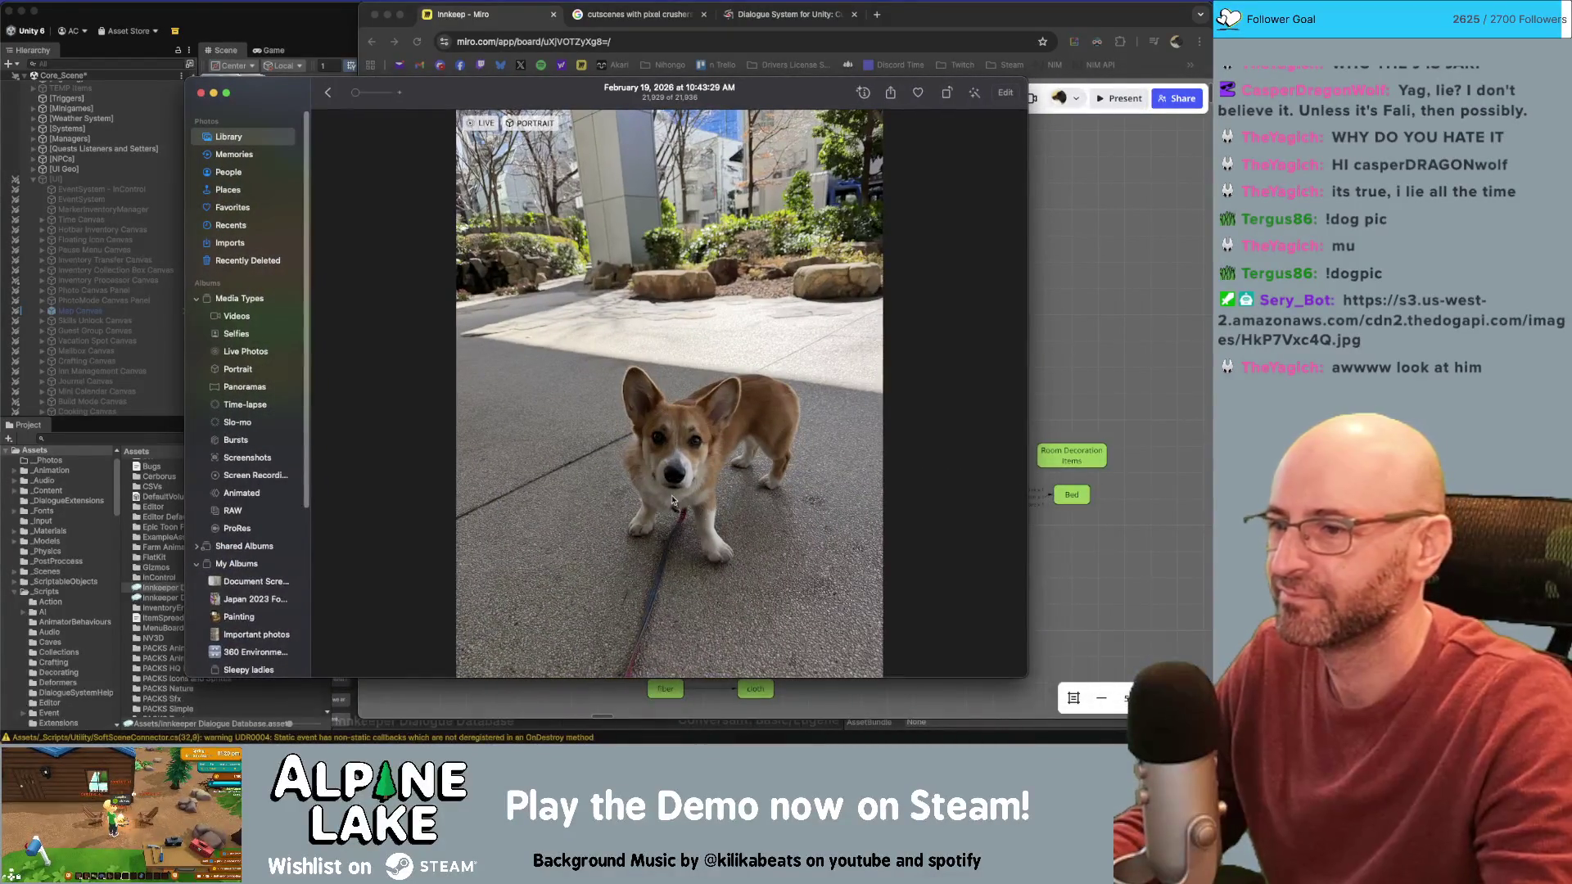
scroll(673, 501, "up", 5)
scroll(677, 493, "down", 5)
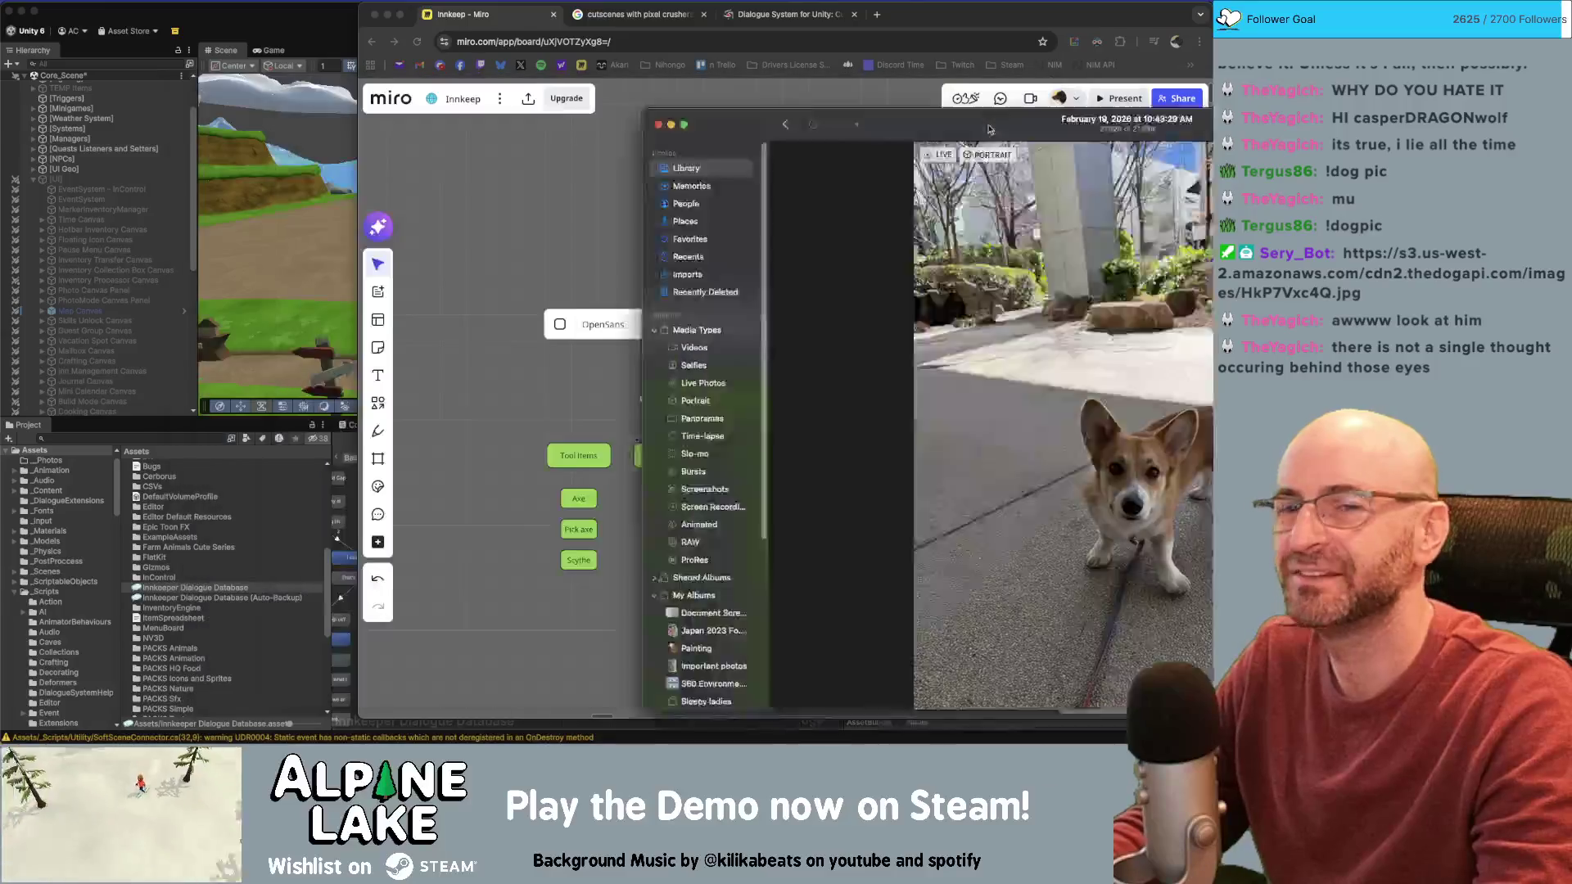
key("super+w")
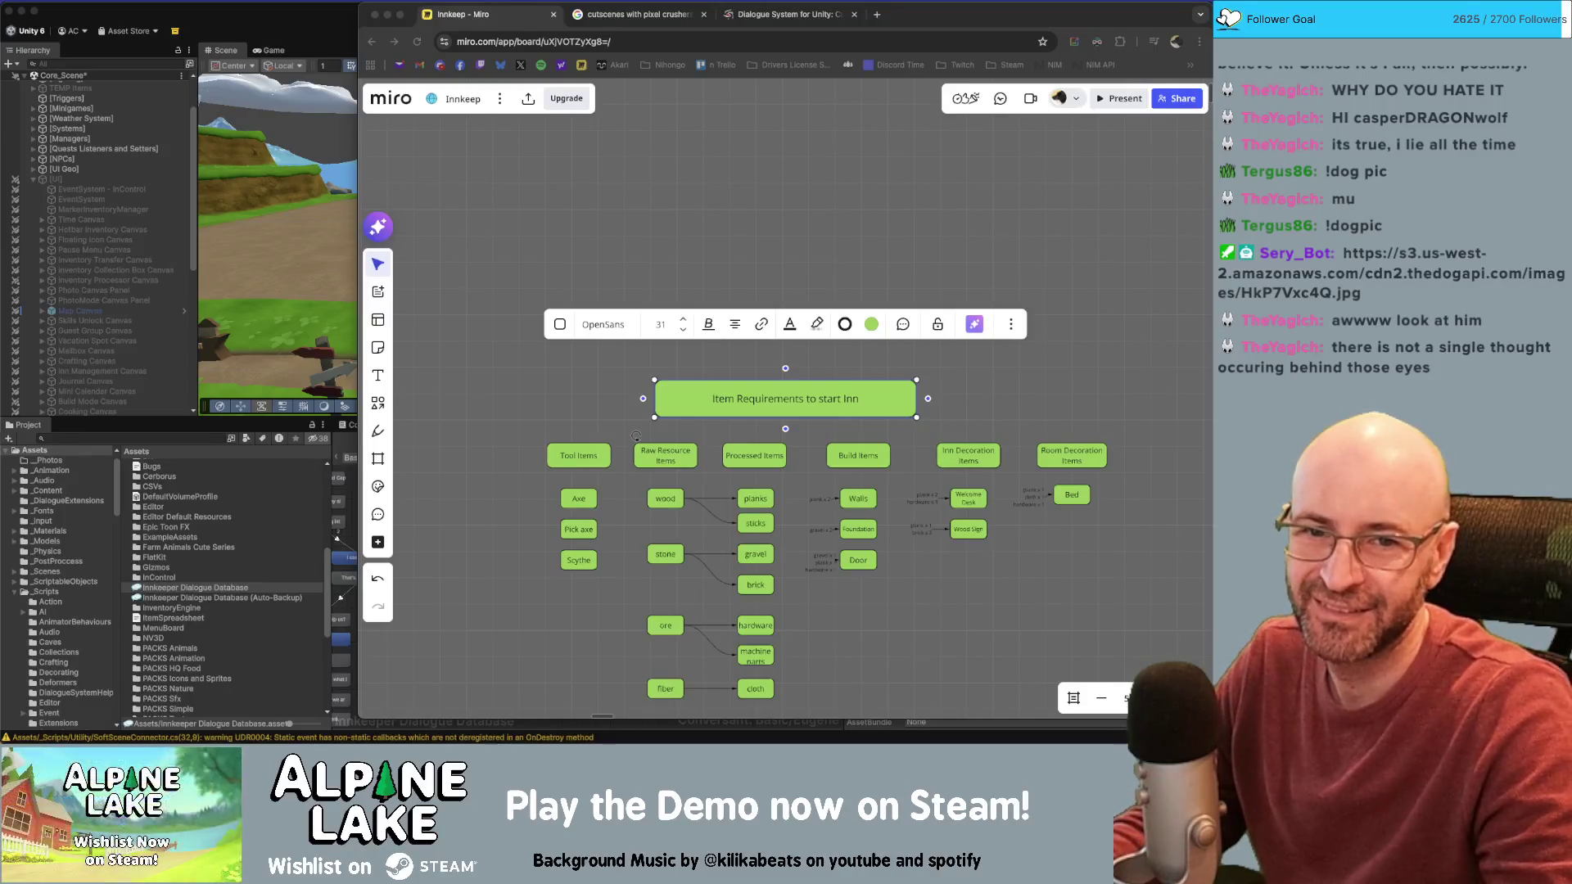
key("super+Tab")
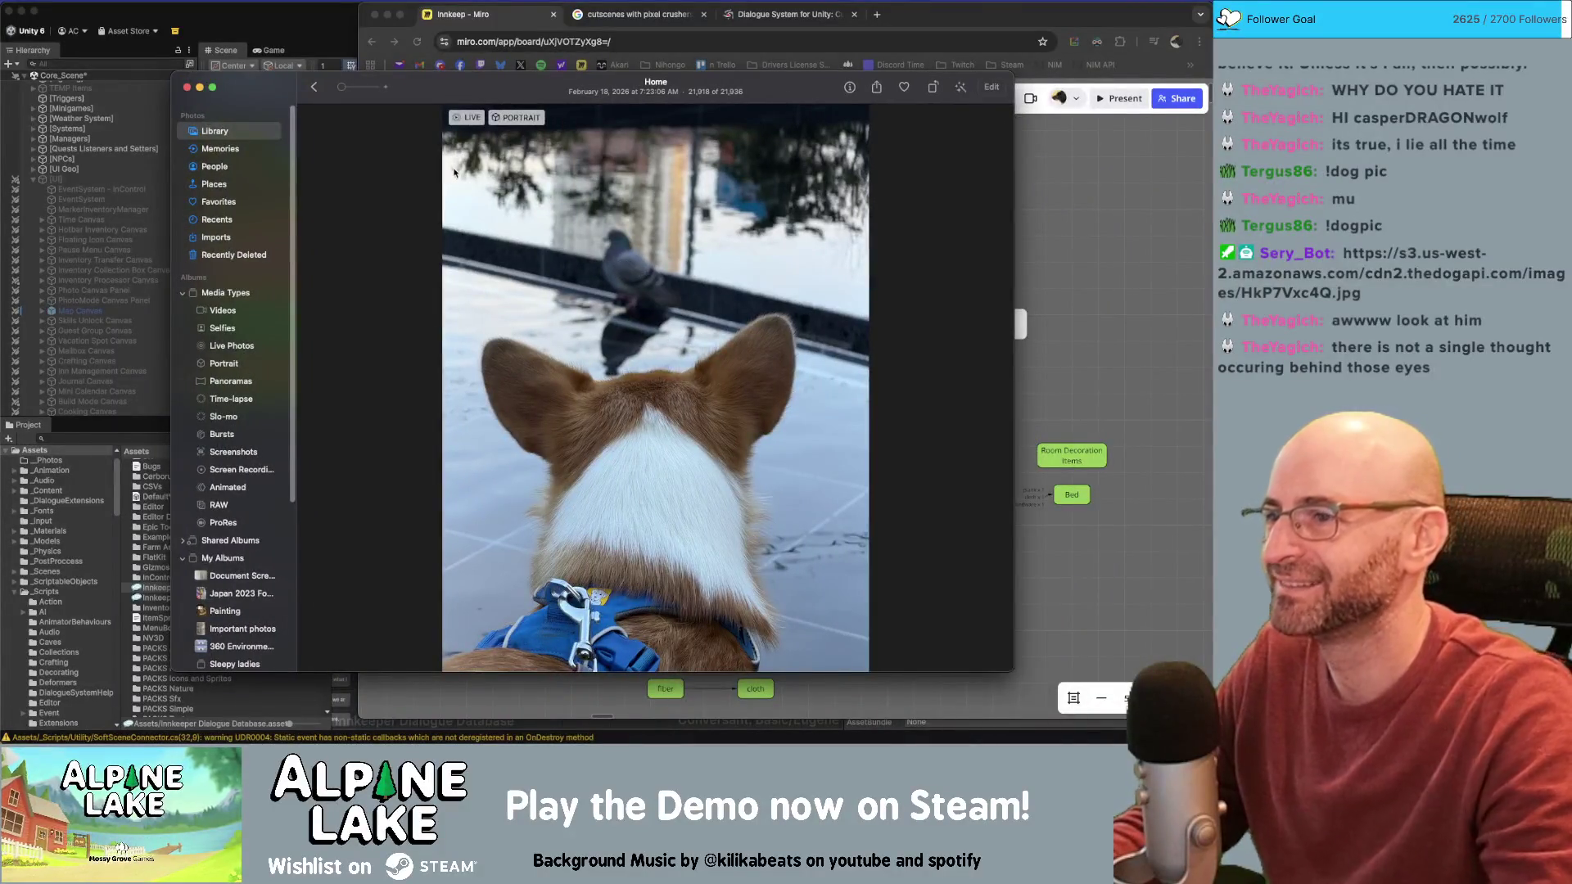
Step through the corgi photos back to the one from behind, hide Photos, then bring it back.
key("Right")
key("Right")
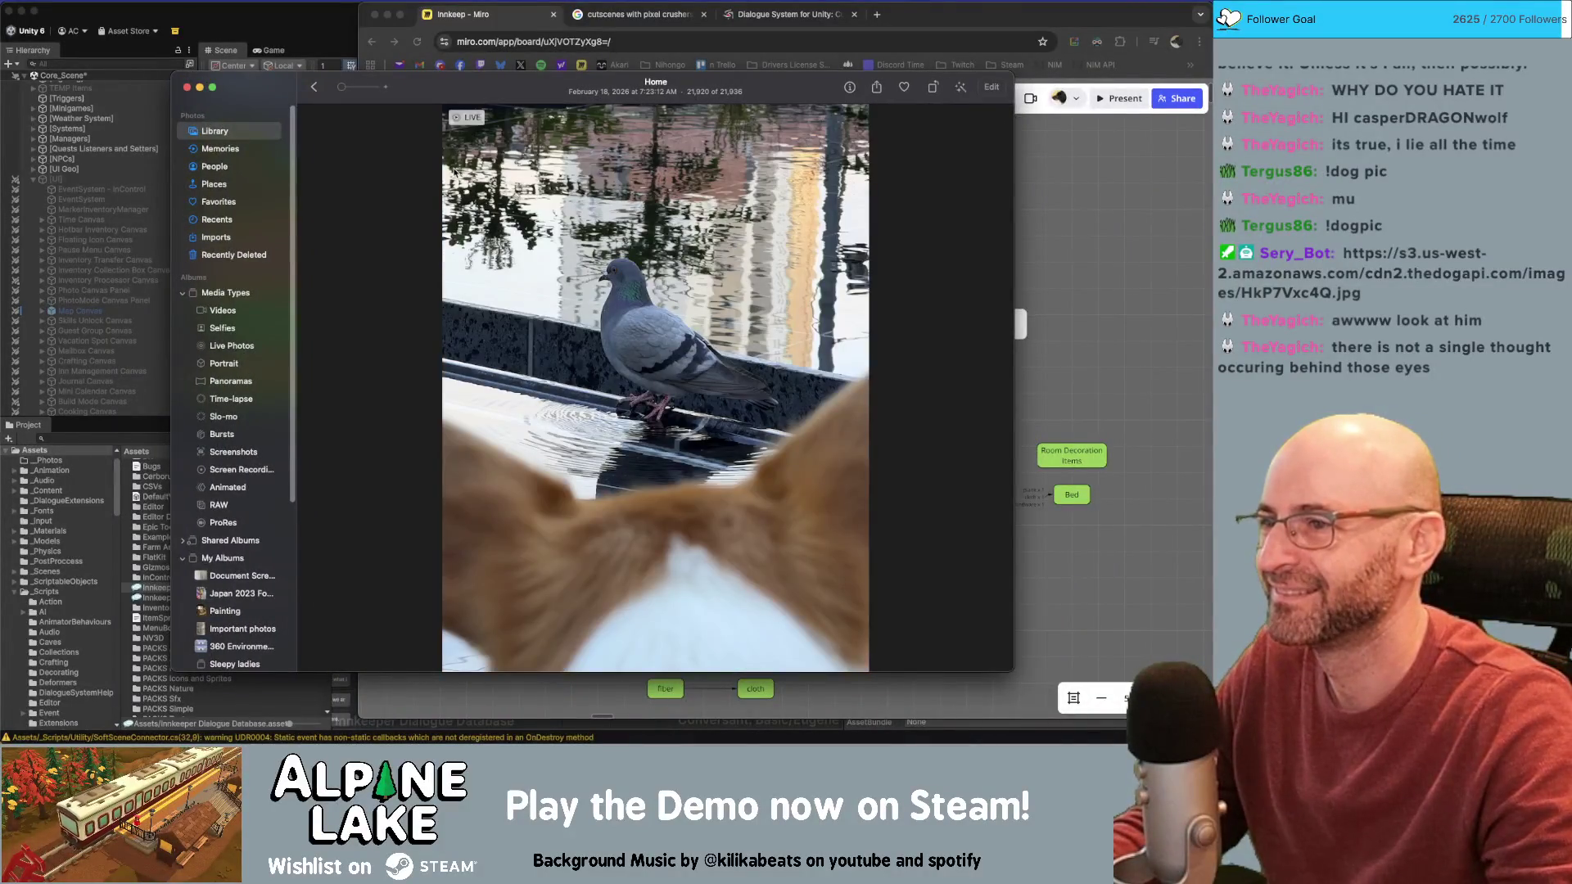
key("Left")
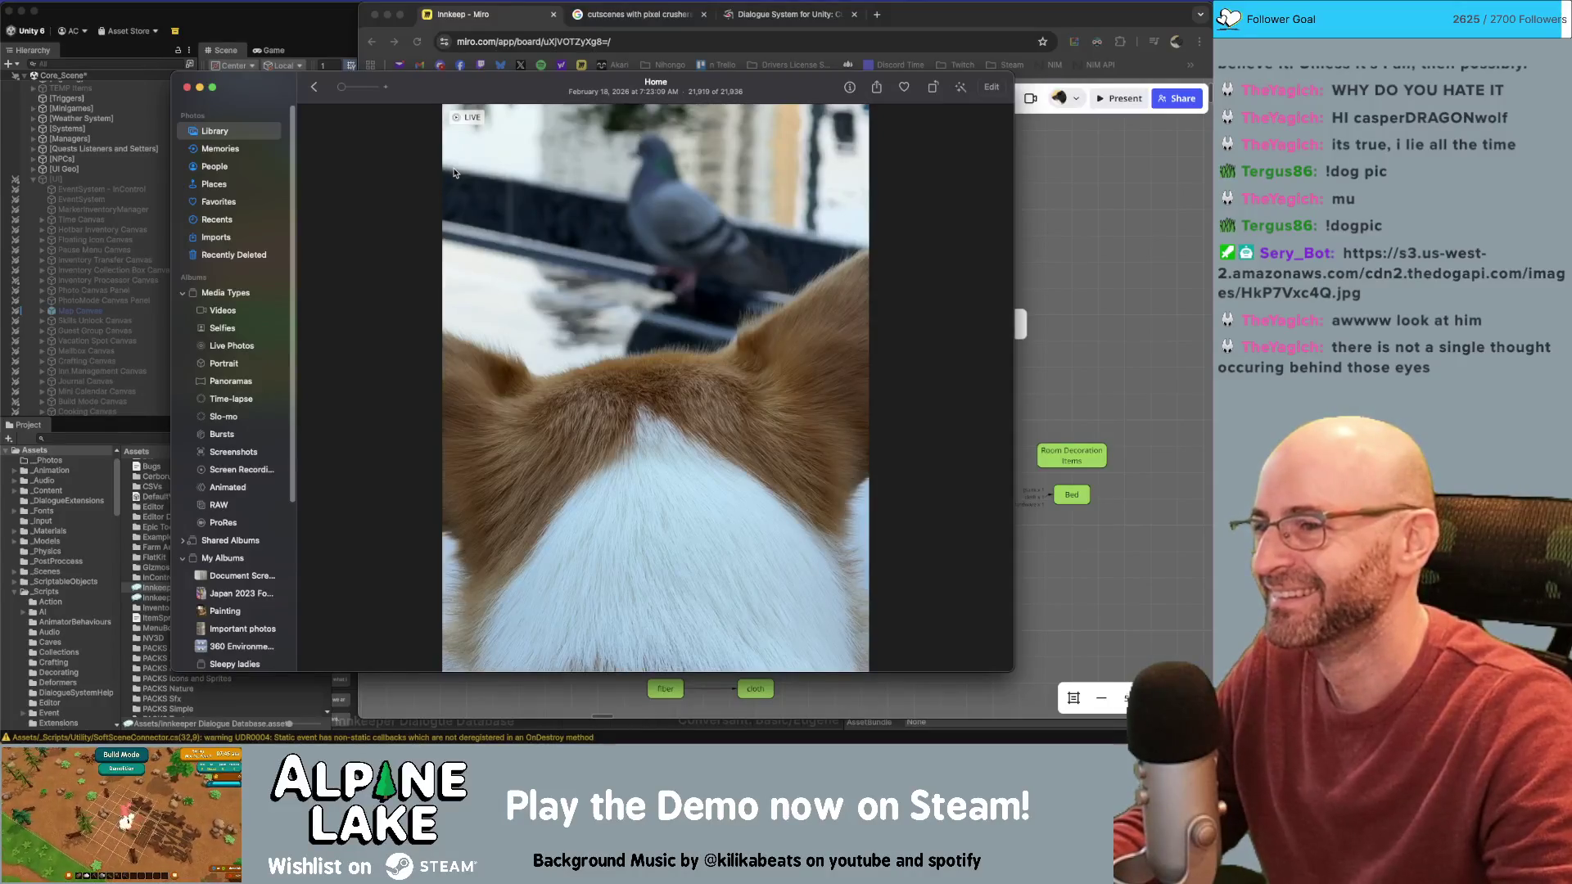
key("Left")
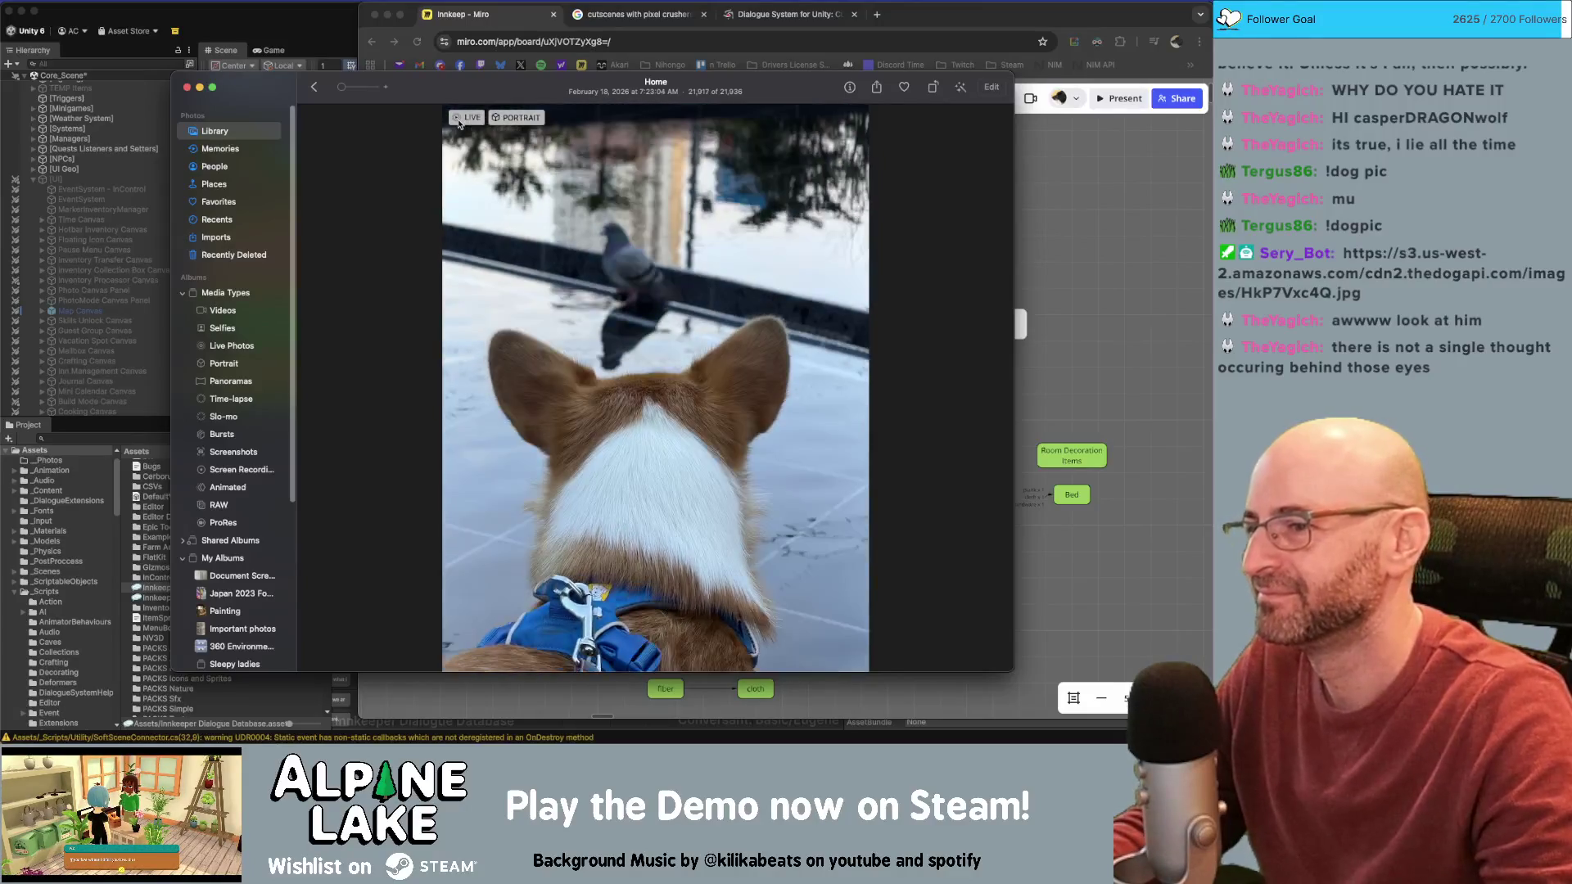
key("super+h")
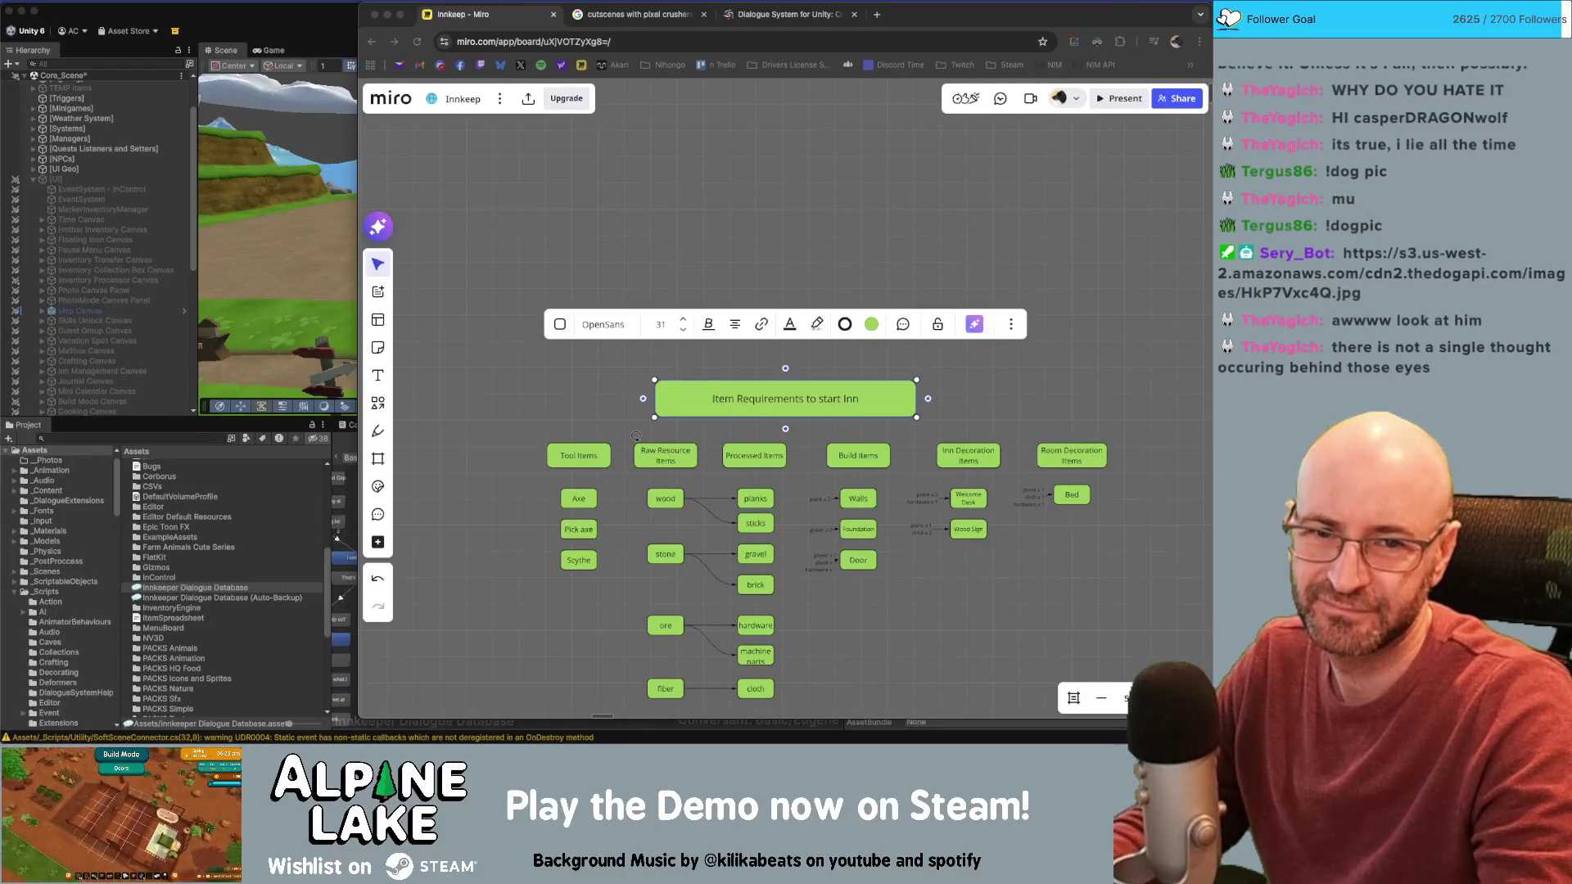
key("super+Tab")
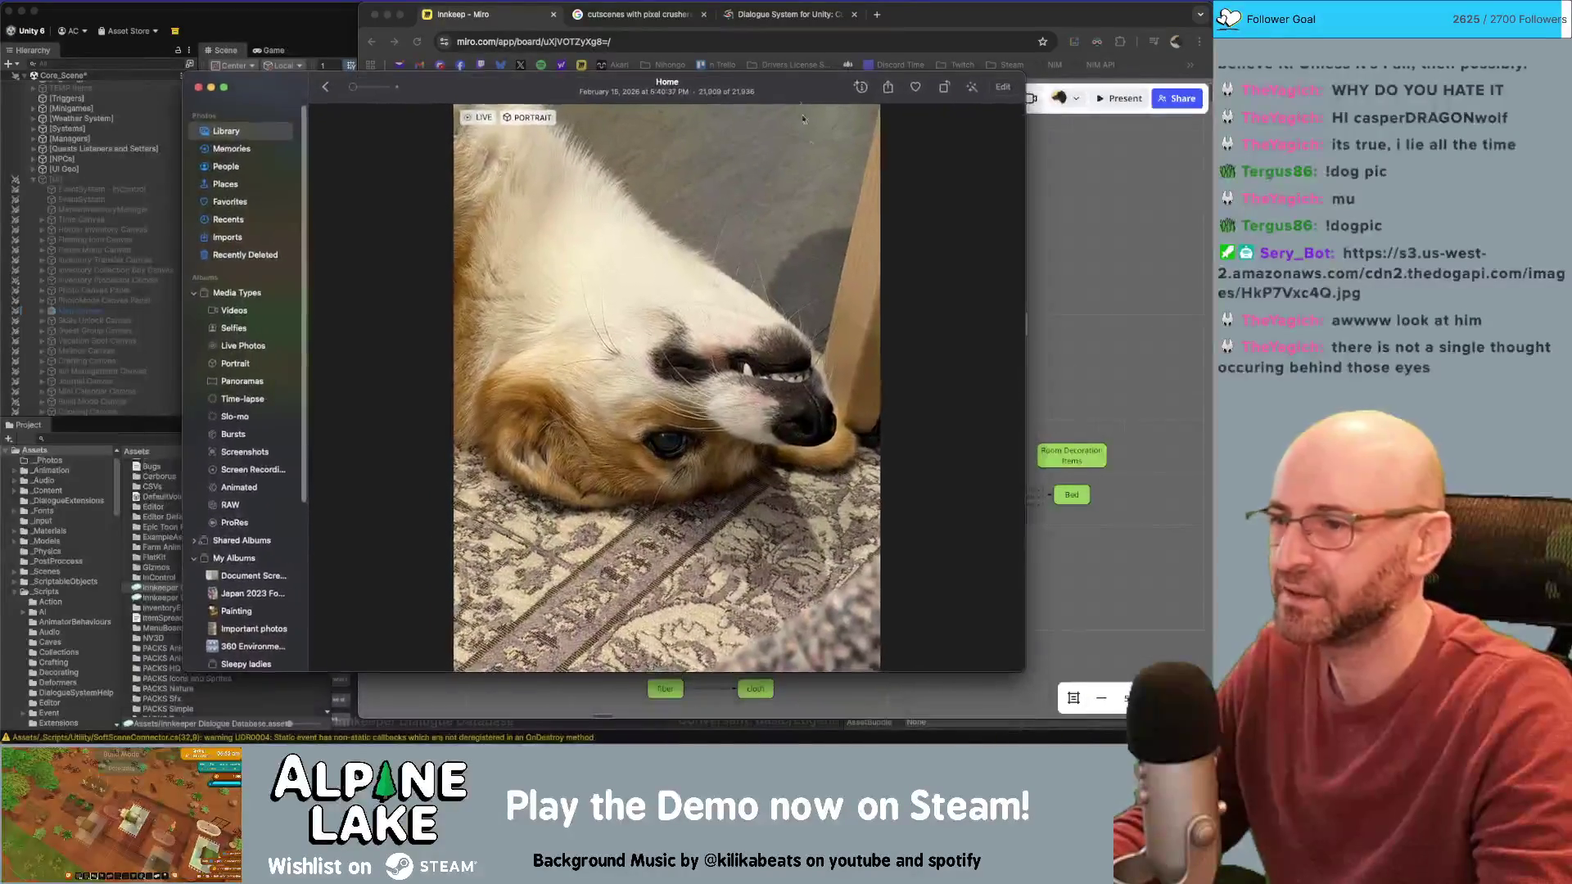
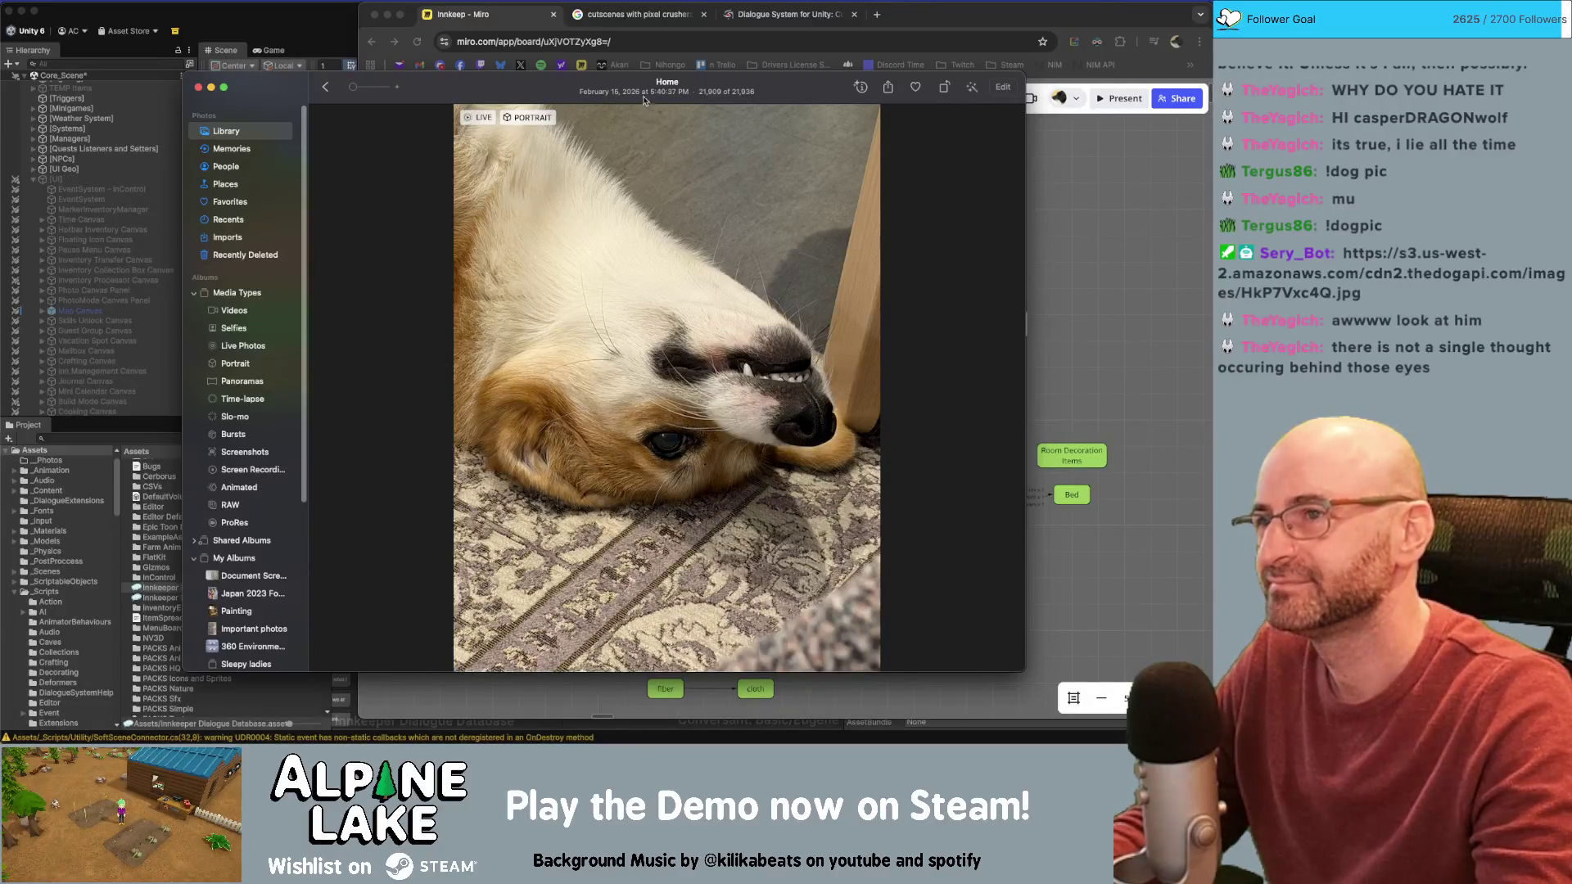
Close the dog photo in Photos to return to the Miro inn item-requirements flowchart.
key("super+w")
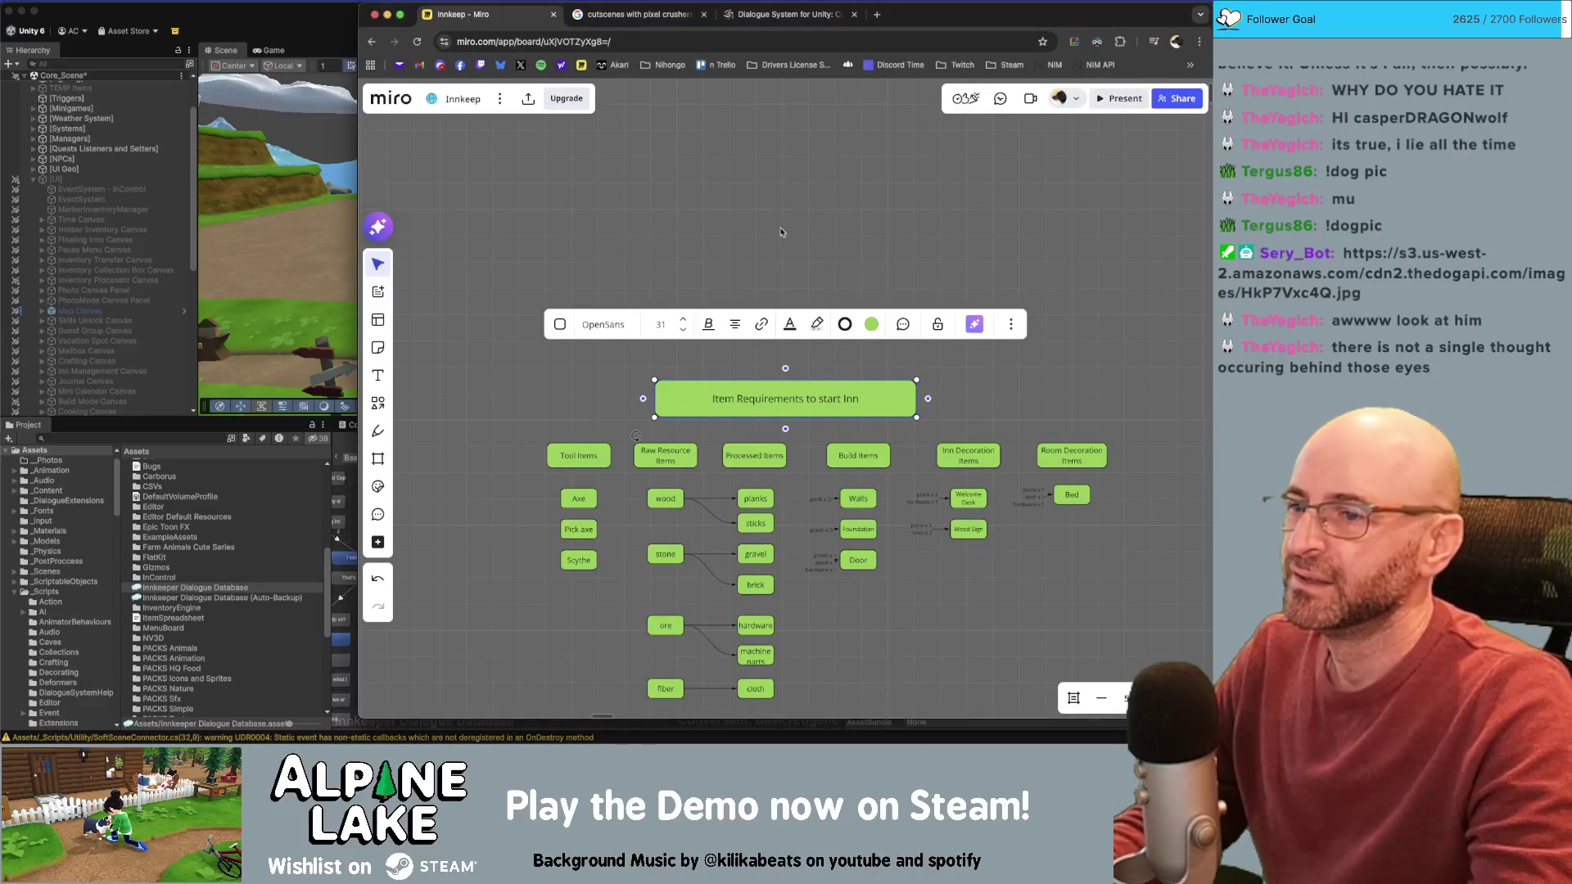
scroll(548, 229, "down", 5)
left_click(549, 230)
scroll(729, 345, "down", 5)
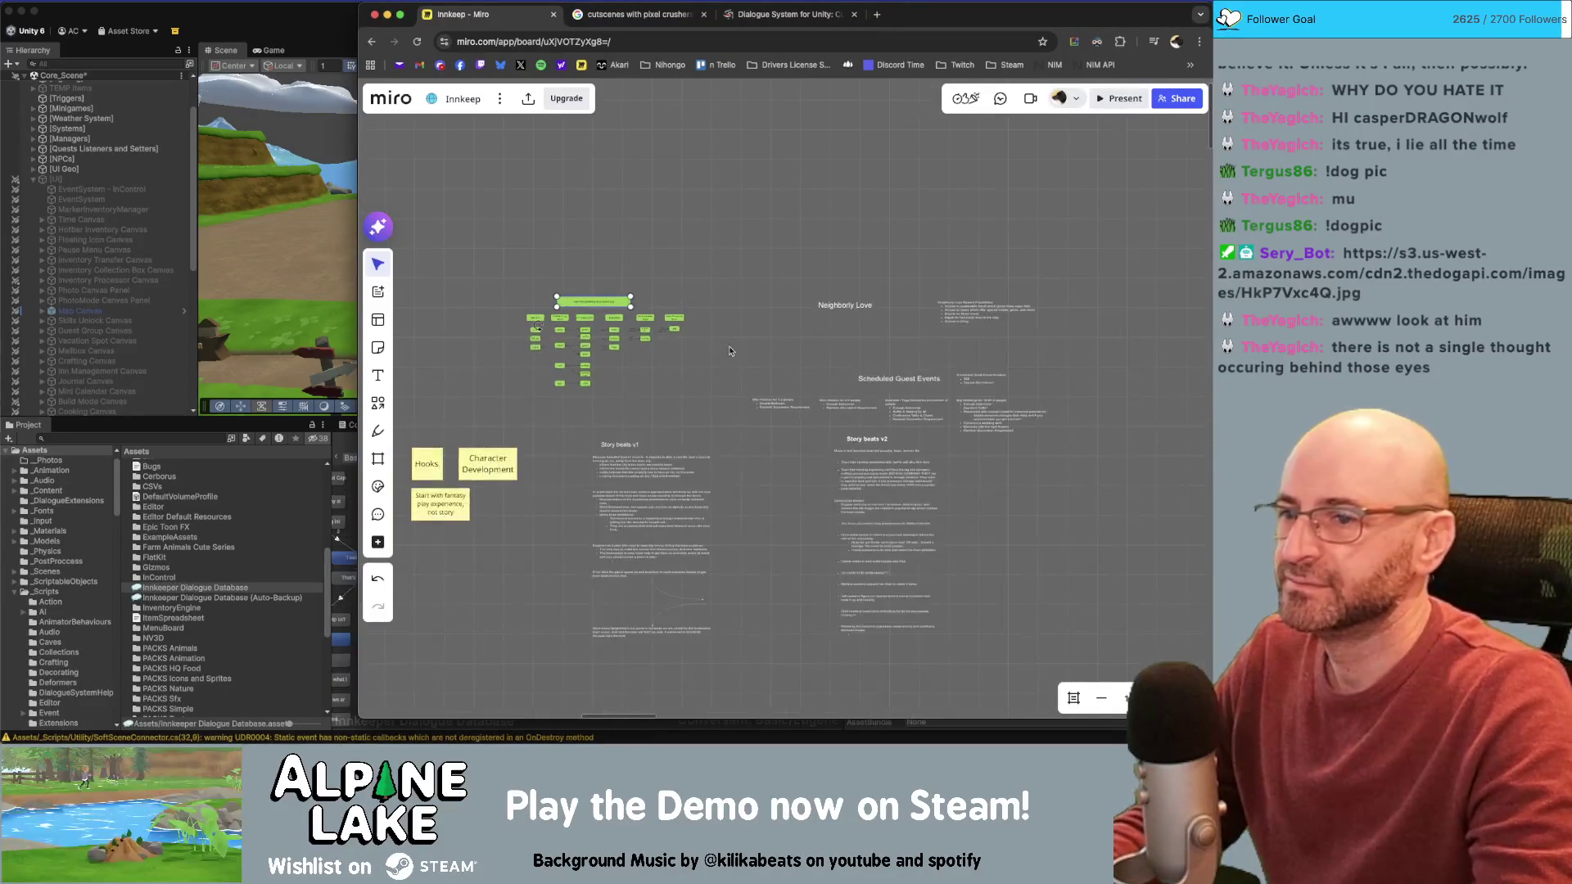
scroll(770, 507, "down", 5)
scroll(688, 368, "down", 5)
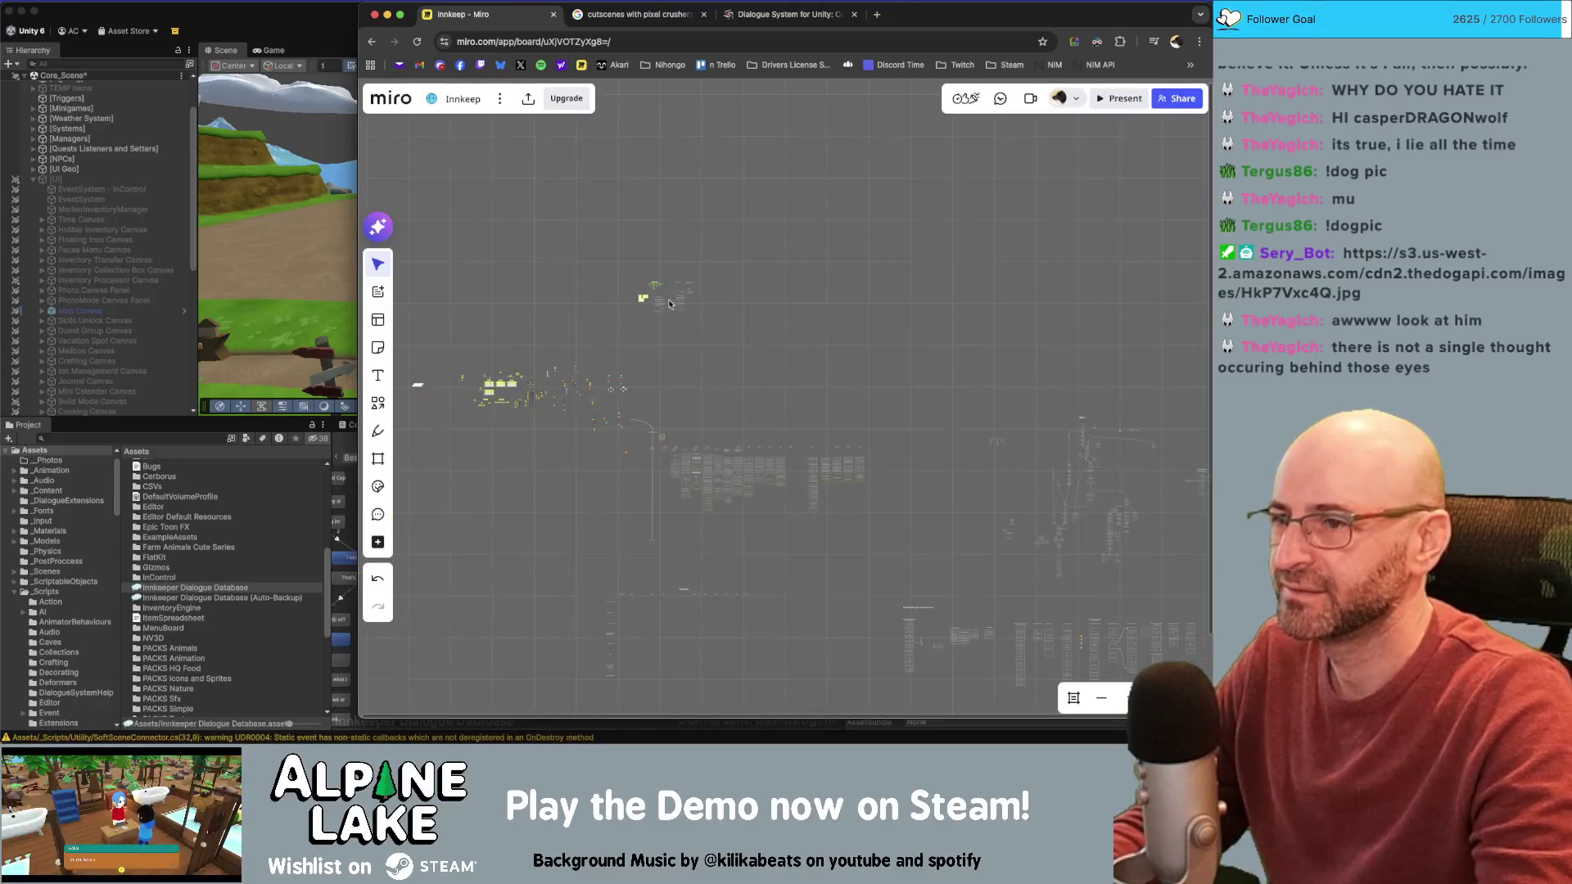
scroll(709, 282, "up", 5)
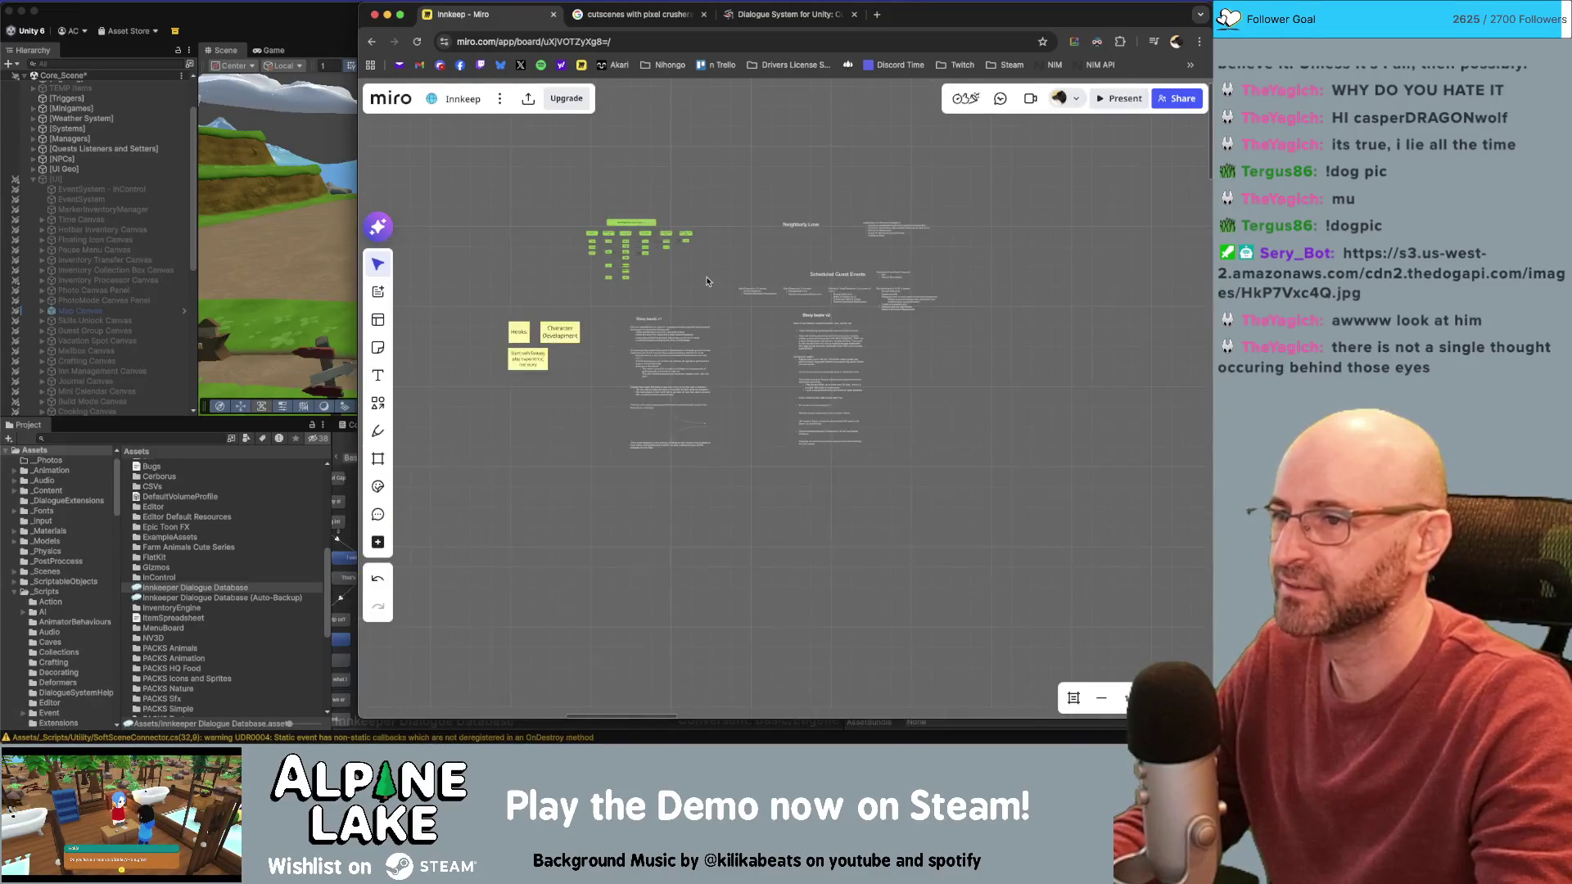
scroll(710, 281, "up", 5)
left_click_drag(749, 267, 725, 239)
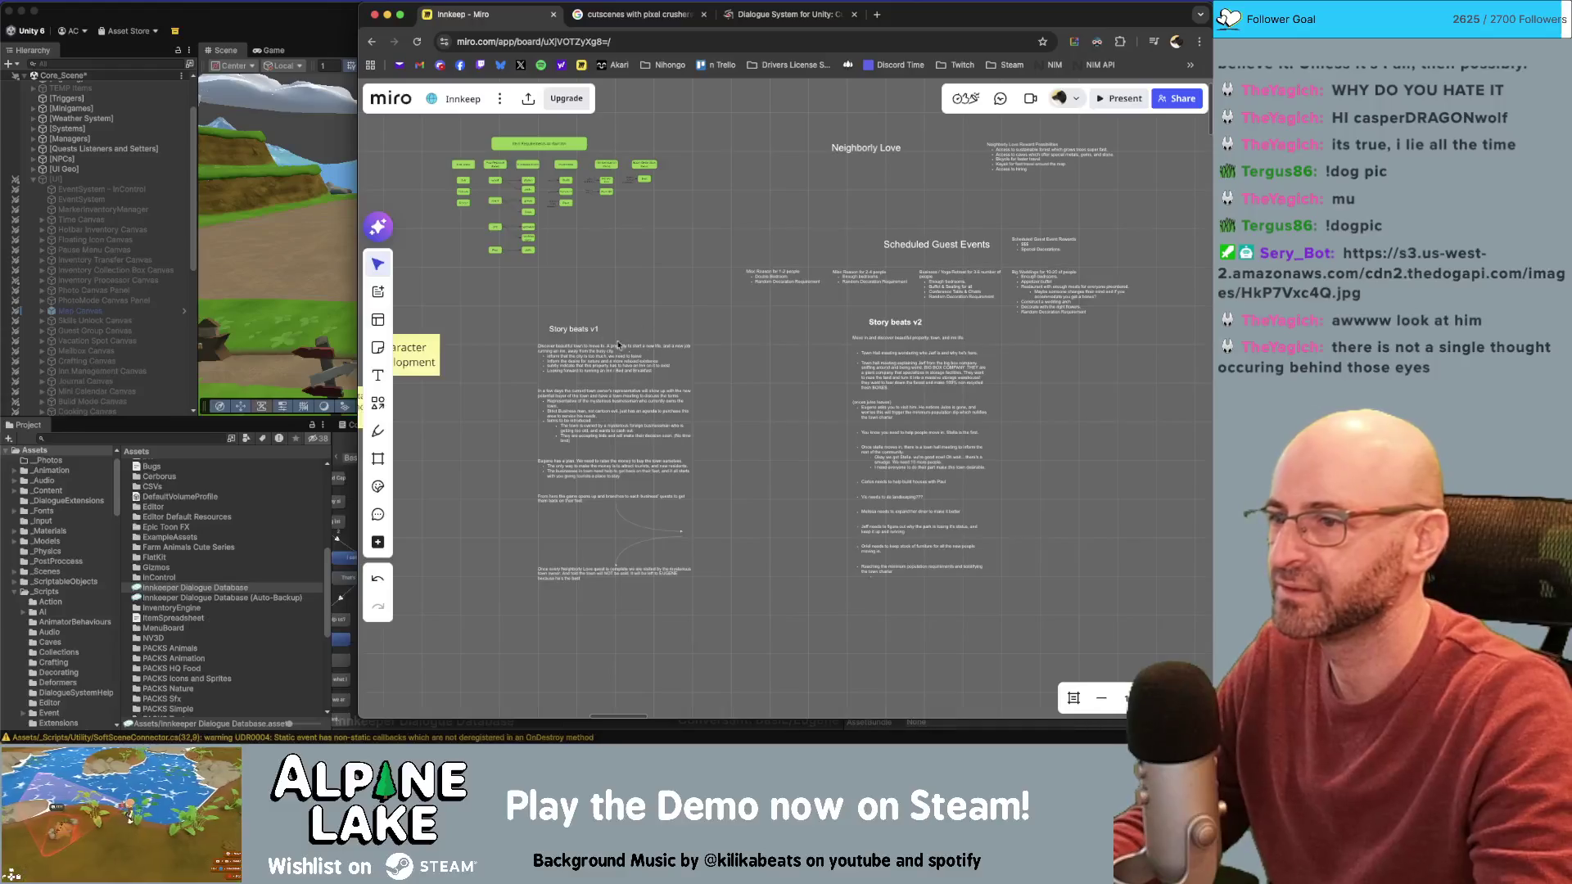
left_click_drag(760, 340, 760, 352)
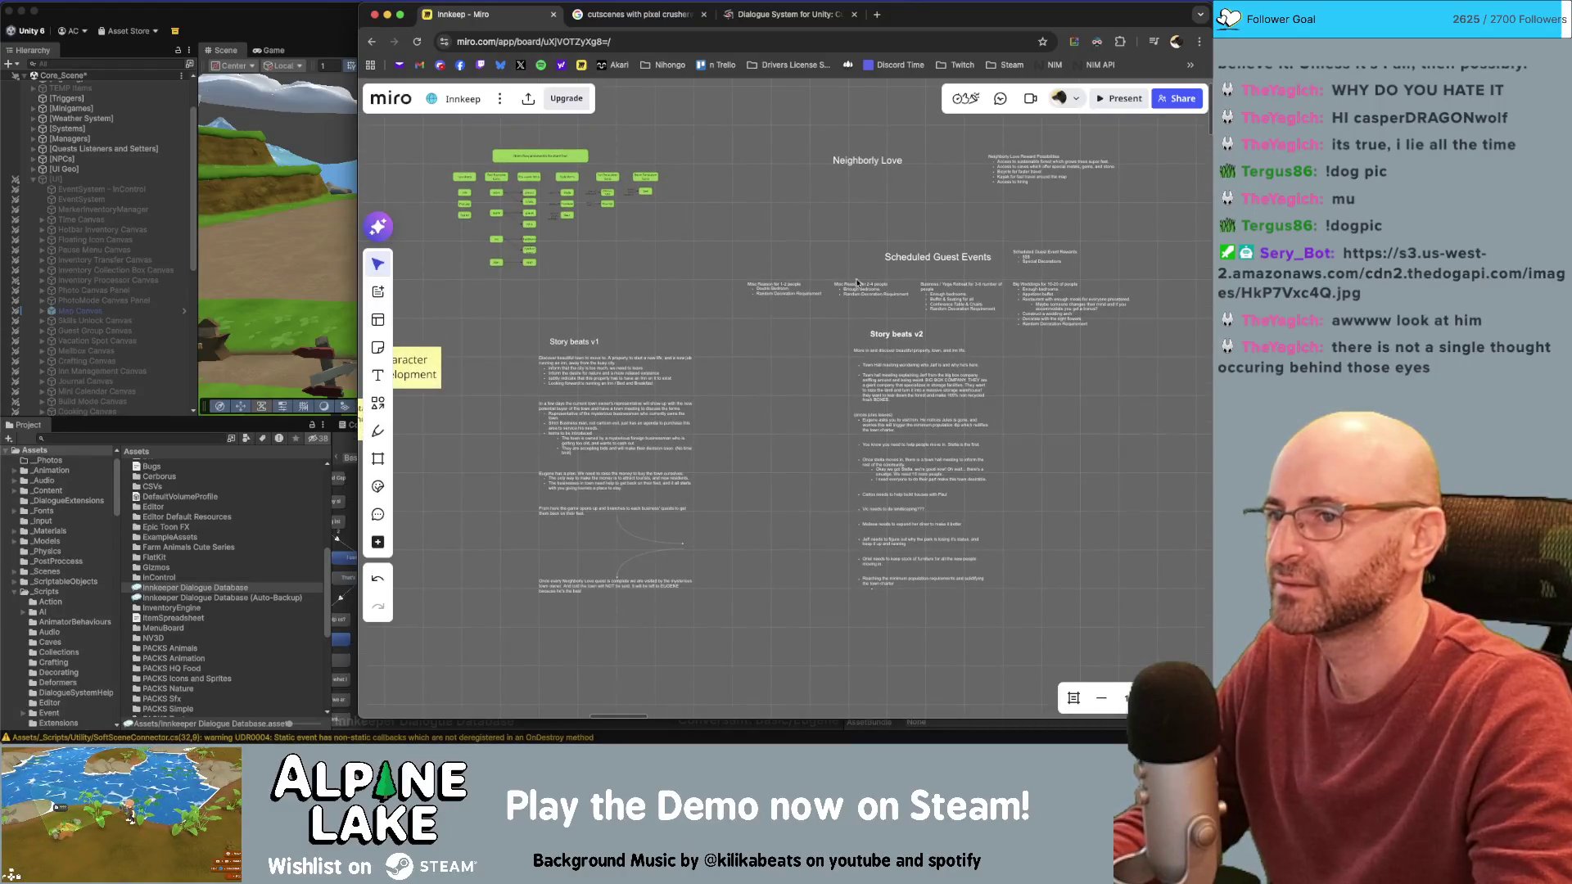
scroll(865, 225, "up", 1)
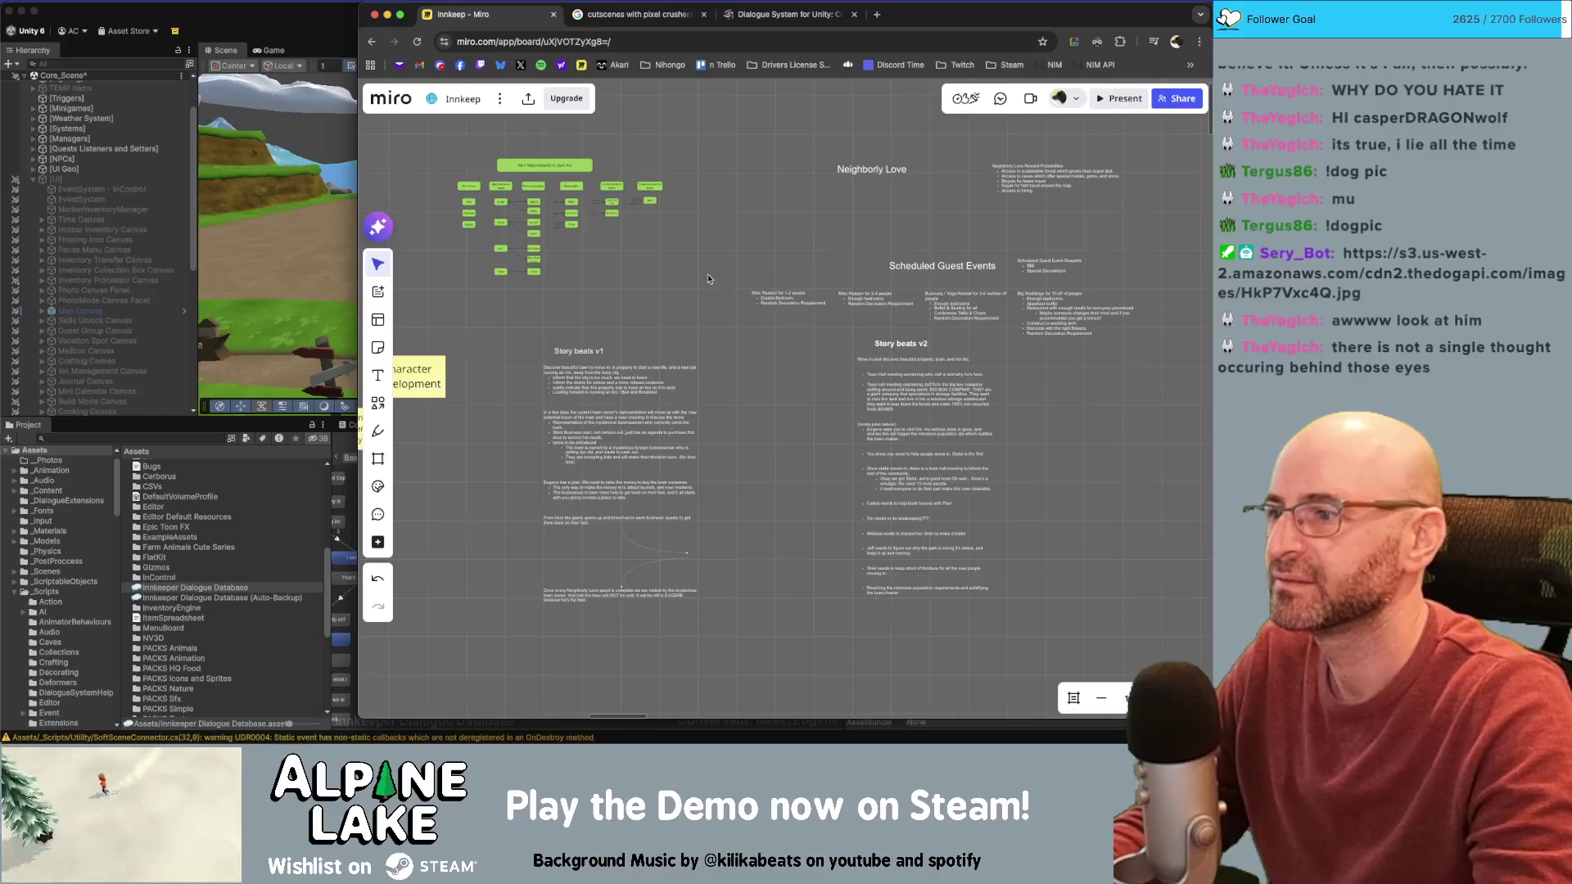
scroll(709, 280, "down", 2)
left_click_drag(721, 265, 752, 271)
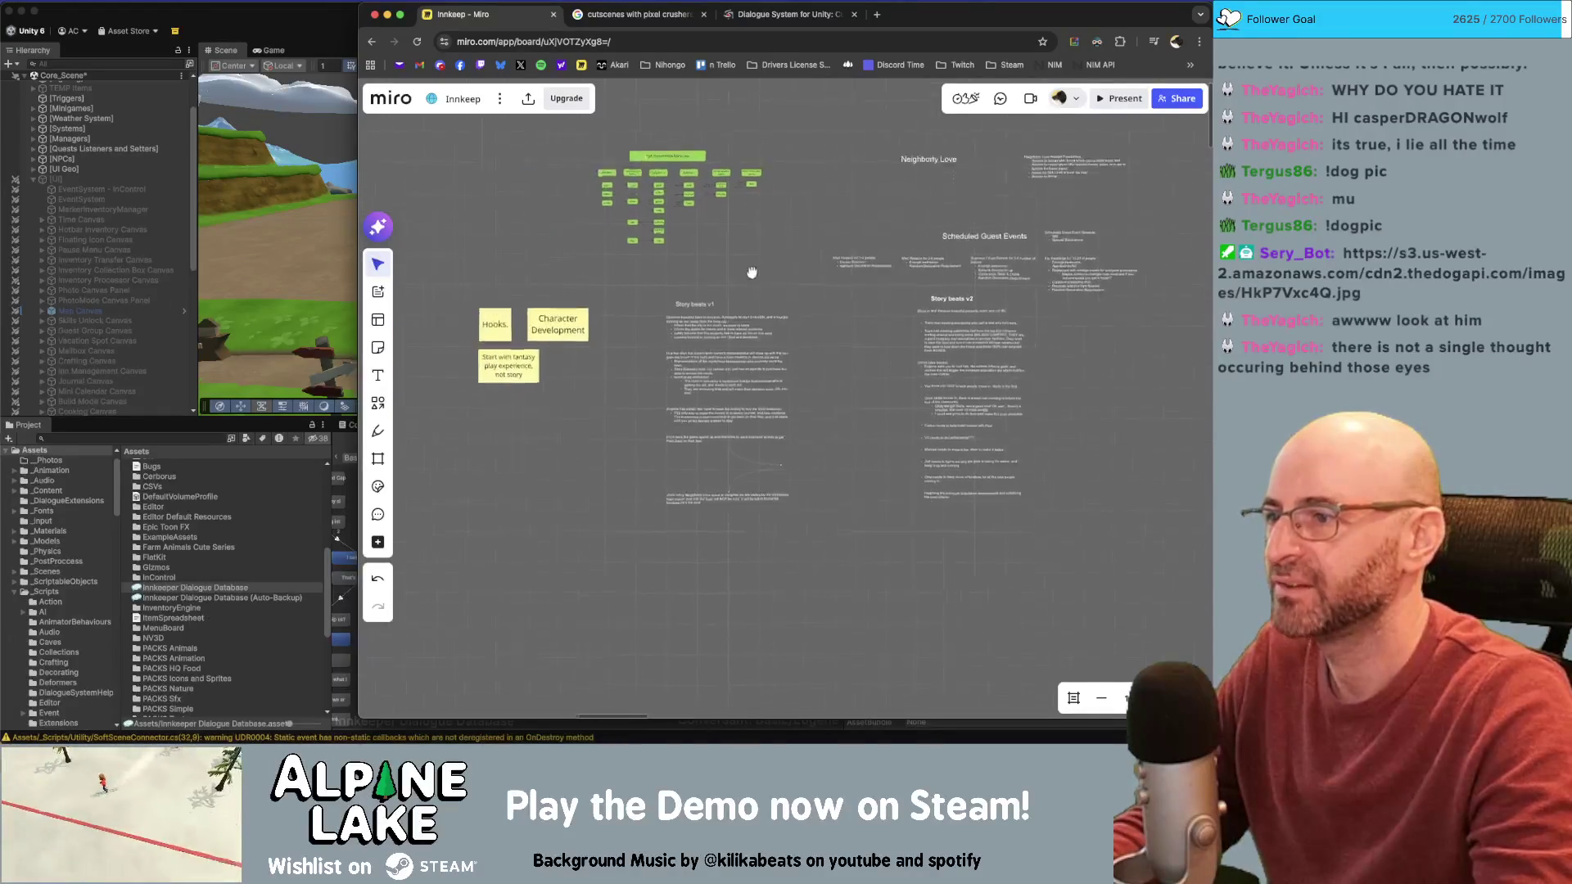
scroll(516, 345, "up", 6)
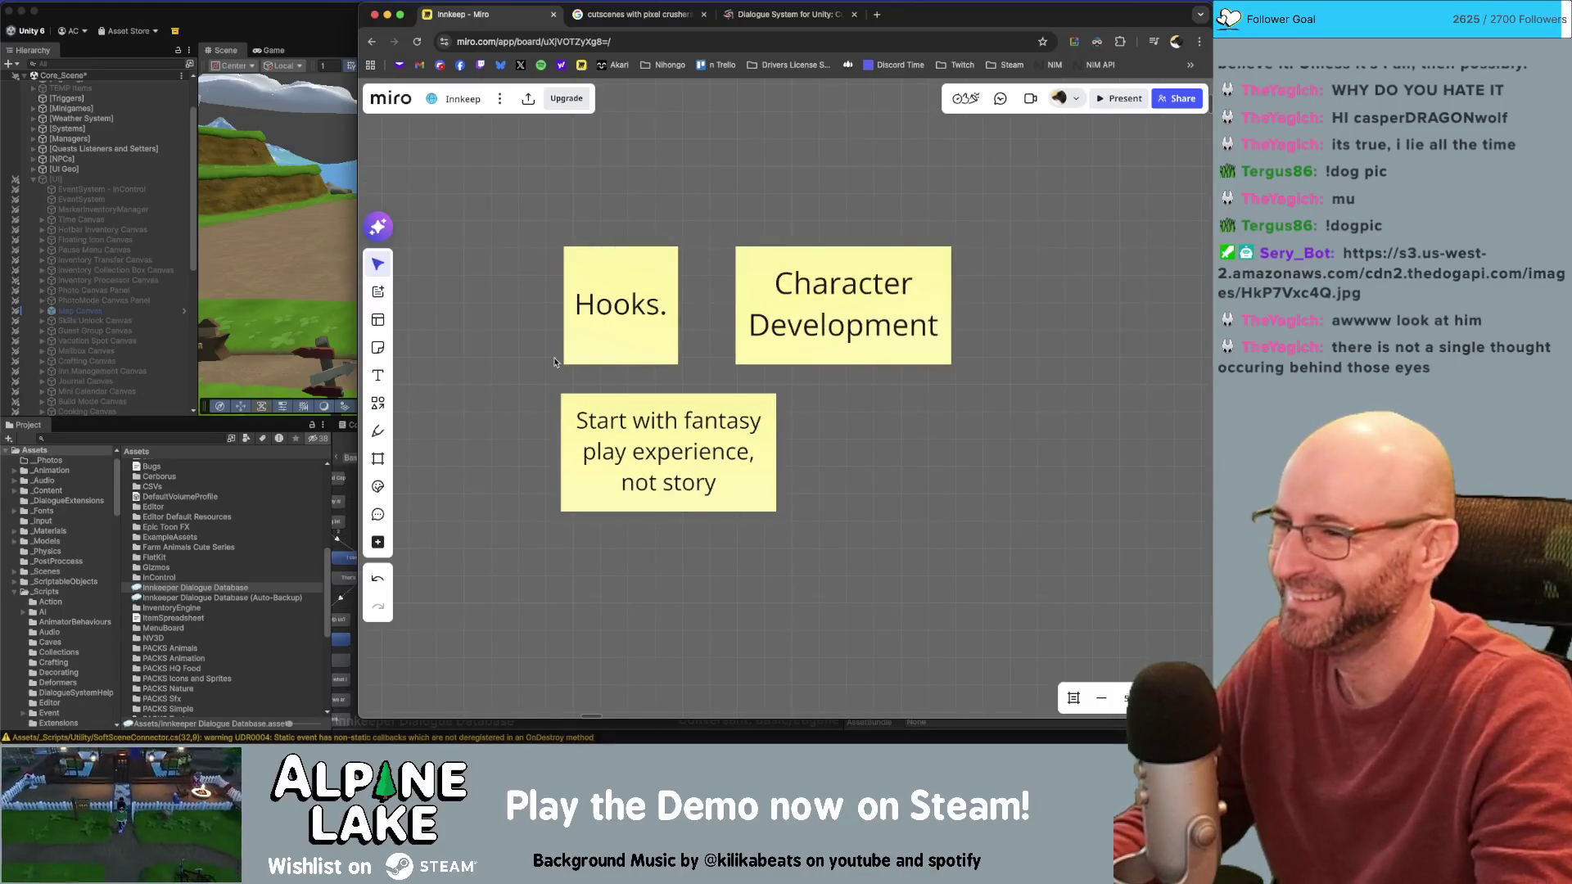
scroll(554, 357, "right", 3)
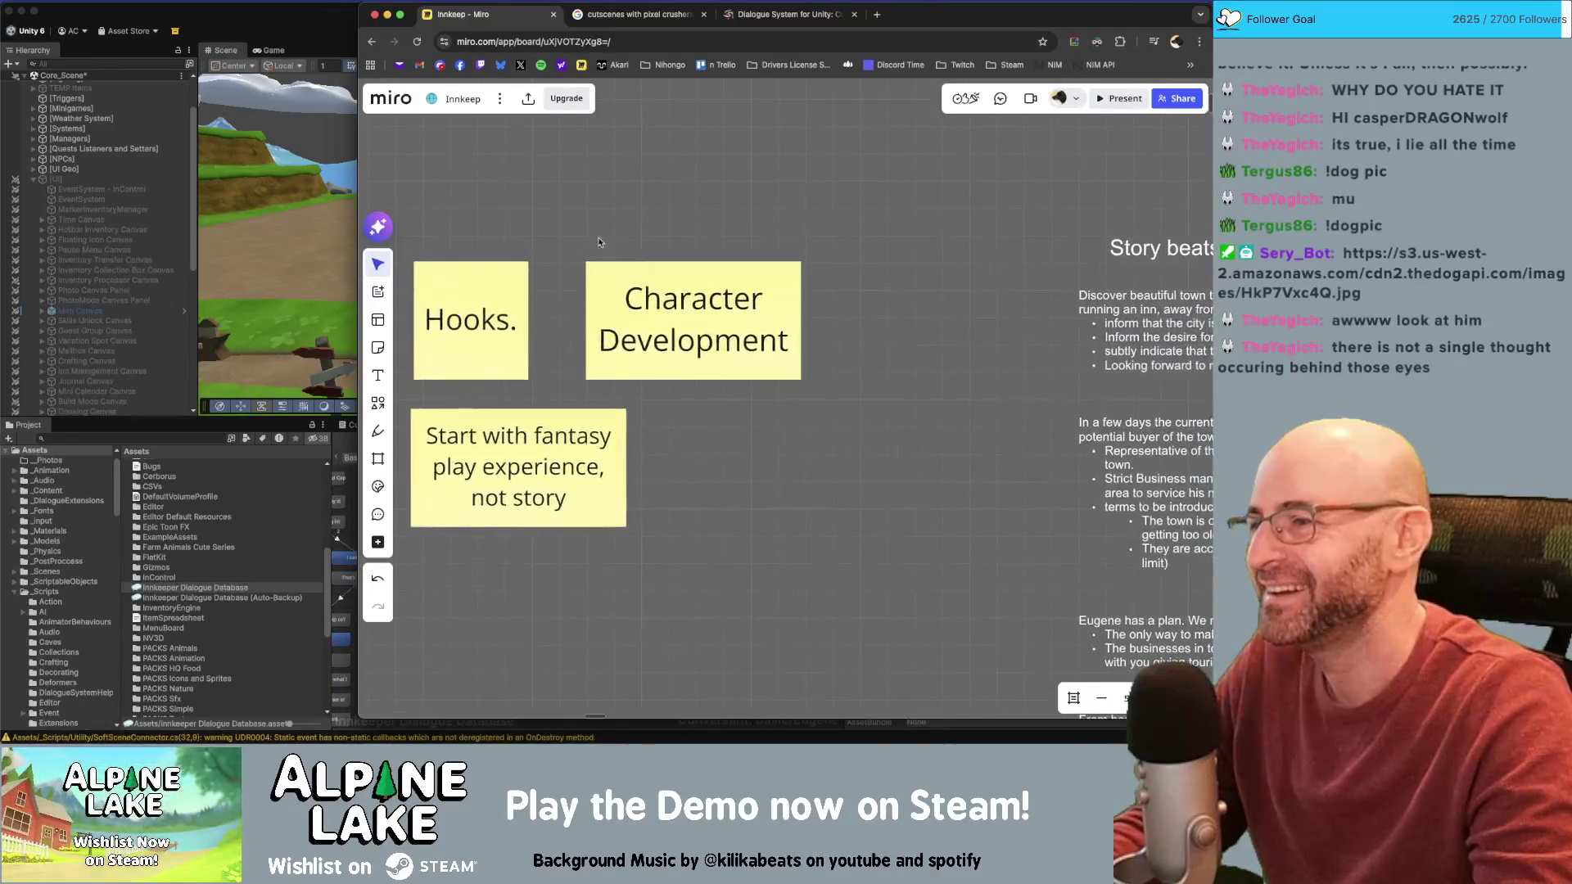
scroll(529, 297, "down", 5)
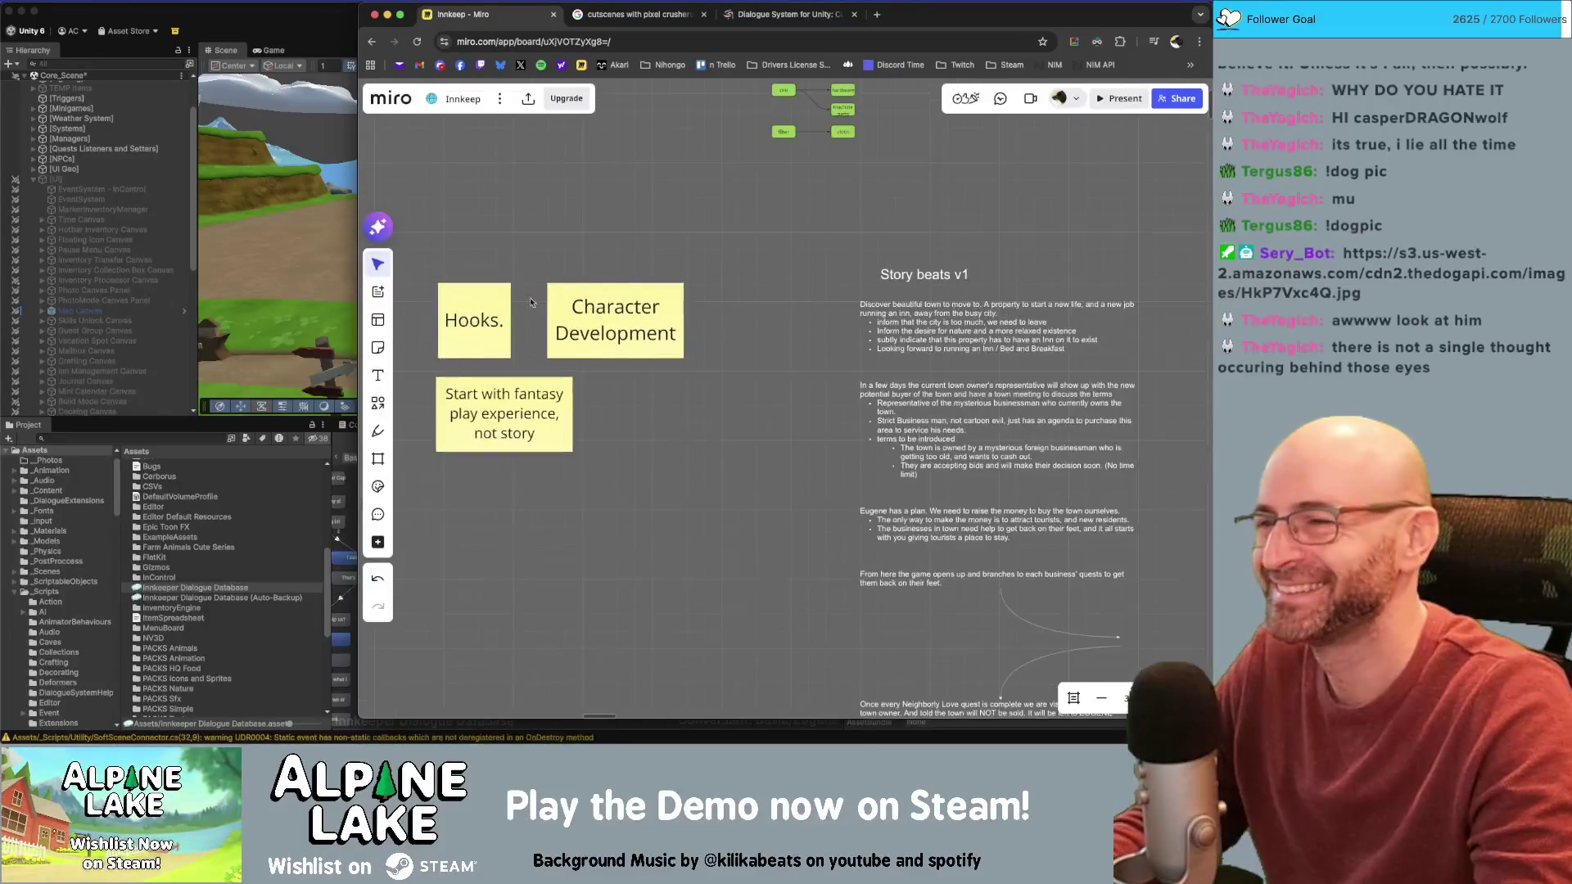
scroll(530, 298, "down", 4)
scroll(577, 315, "right", 3)
scroll(576, 315, "down", 4)
scroll(615, 331, "down", 4)
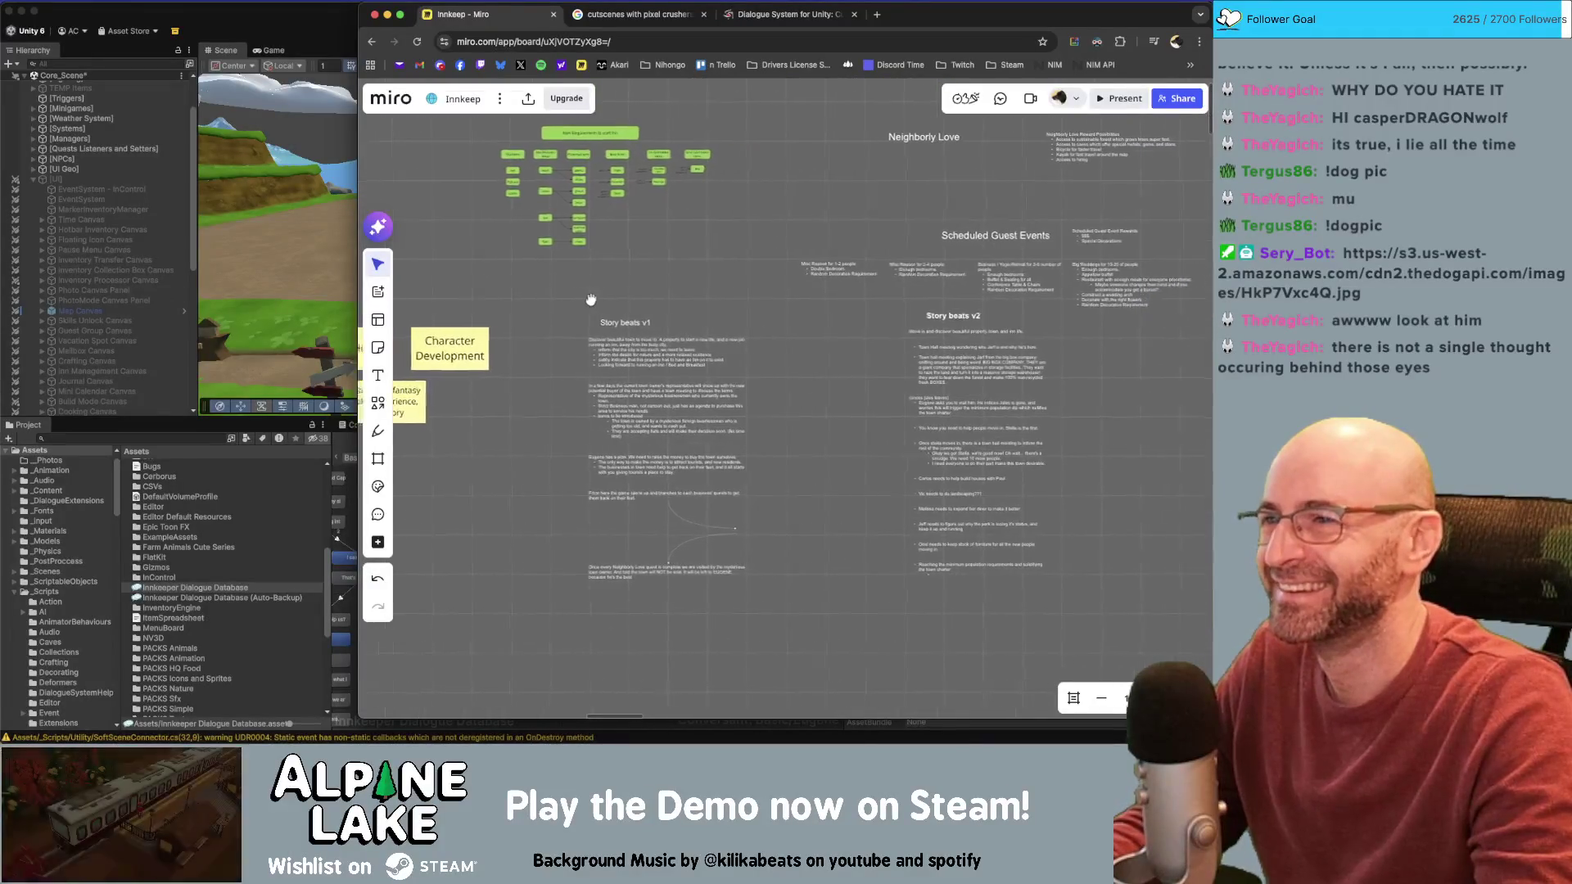
scroll(651, 344, "down", 4)
scroll(685, 357, "down", 3)
left_click_drag(687, 357, 528, 222)
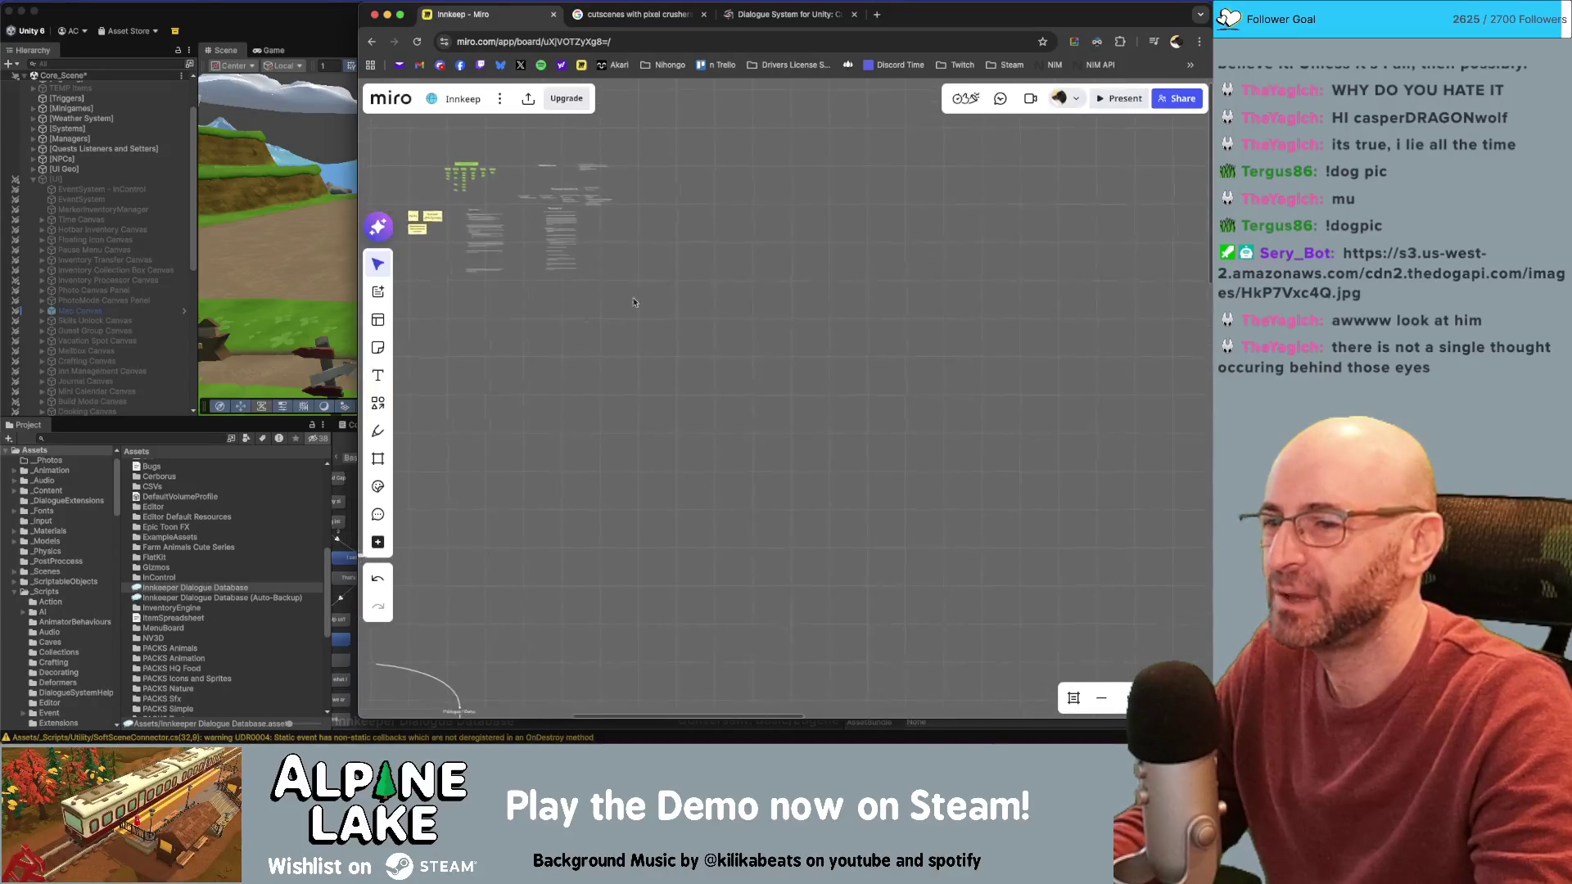
mouse_move(688, 492)
left_mouse_down()
mouse_move(679, 326)
mouse_move(700, 282)
left_mouse_up()
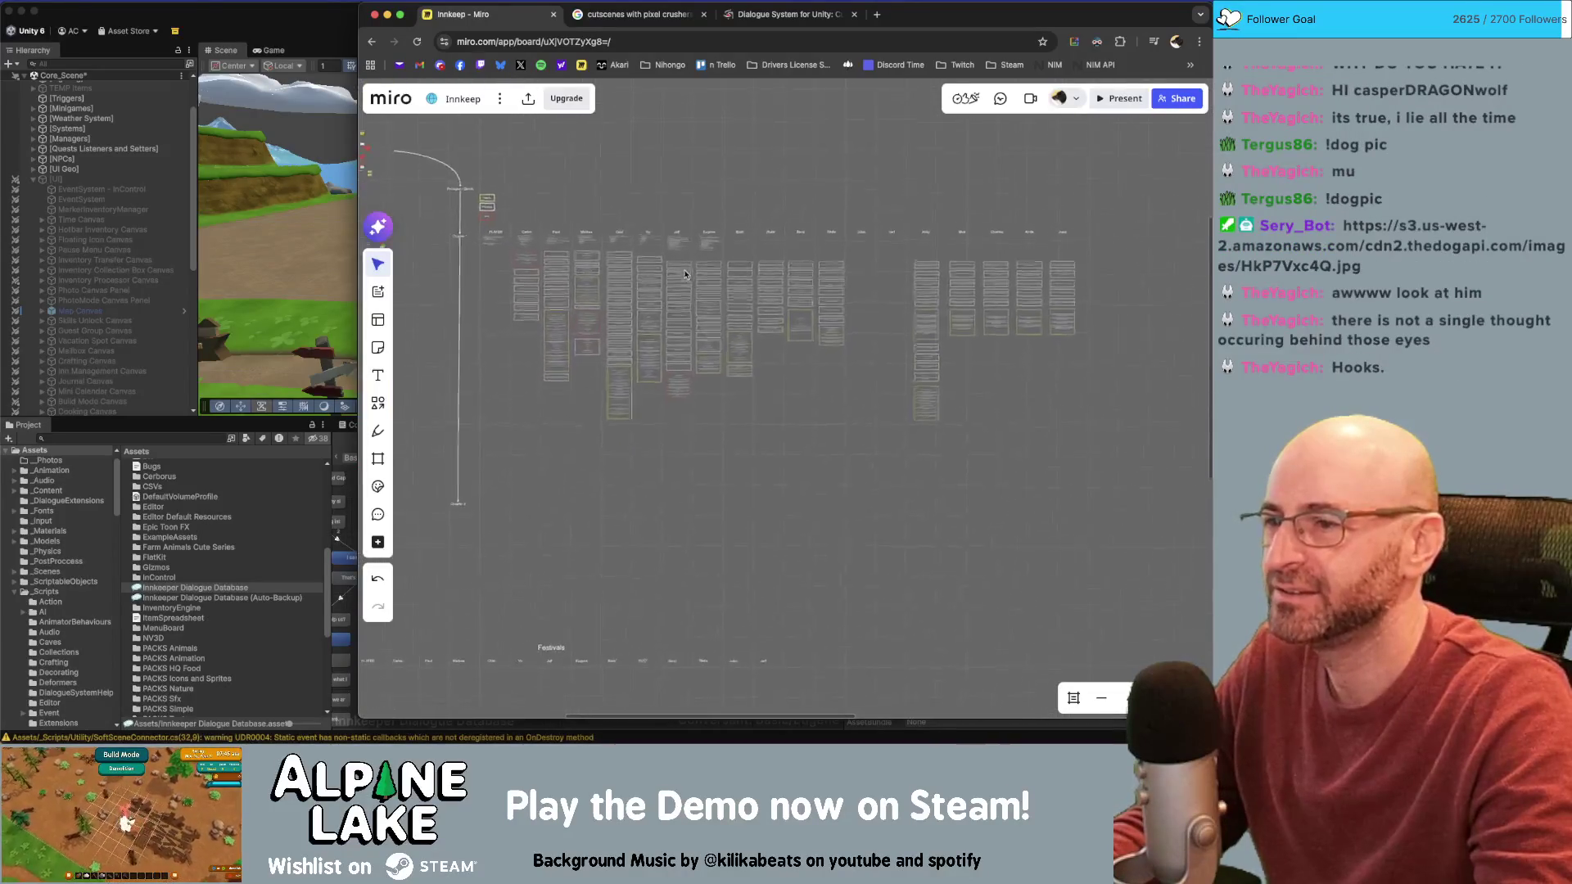
left_click_drag(713, 468, 748, 242)
mouse_move(746, 491)
left_mouse_down()
mouse_move(688, 246)
mouse_move(687, 340)
mouse_move(673, 230)
mouse_move(615, 185)
left_mouse_up()
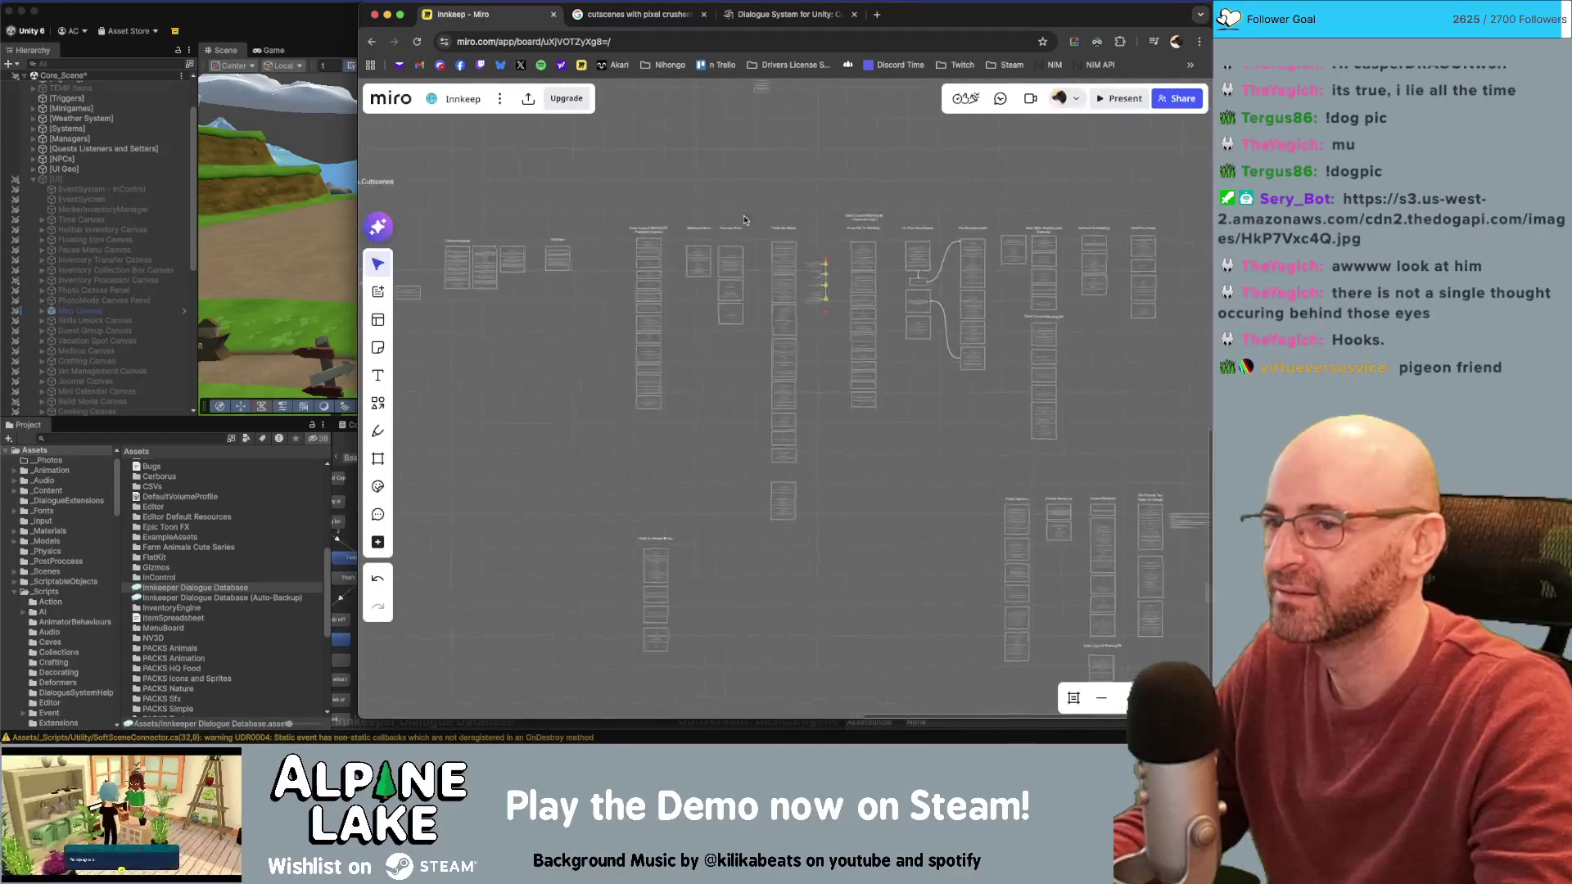
left_click_drag(737, 492, 639, 307)
mouse_move(737, 430)
left_mouse_down()
mouse_move(604, 160)
mouse_move(554, 321)
left_mouse_up()
left_click_drag(675, 185, 591, 430)
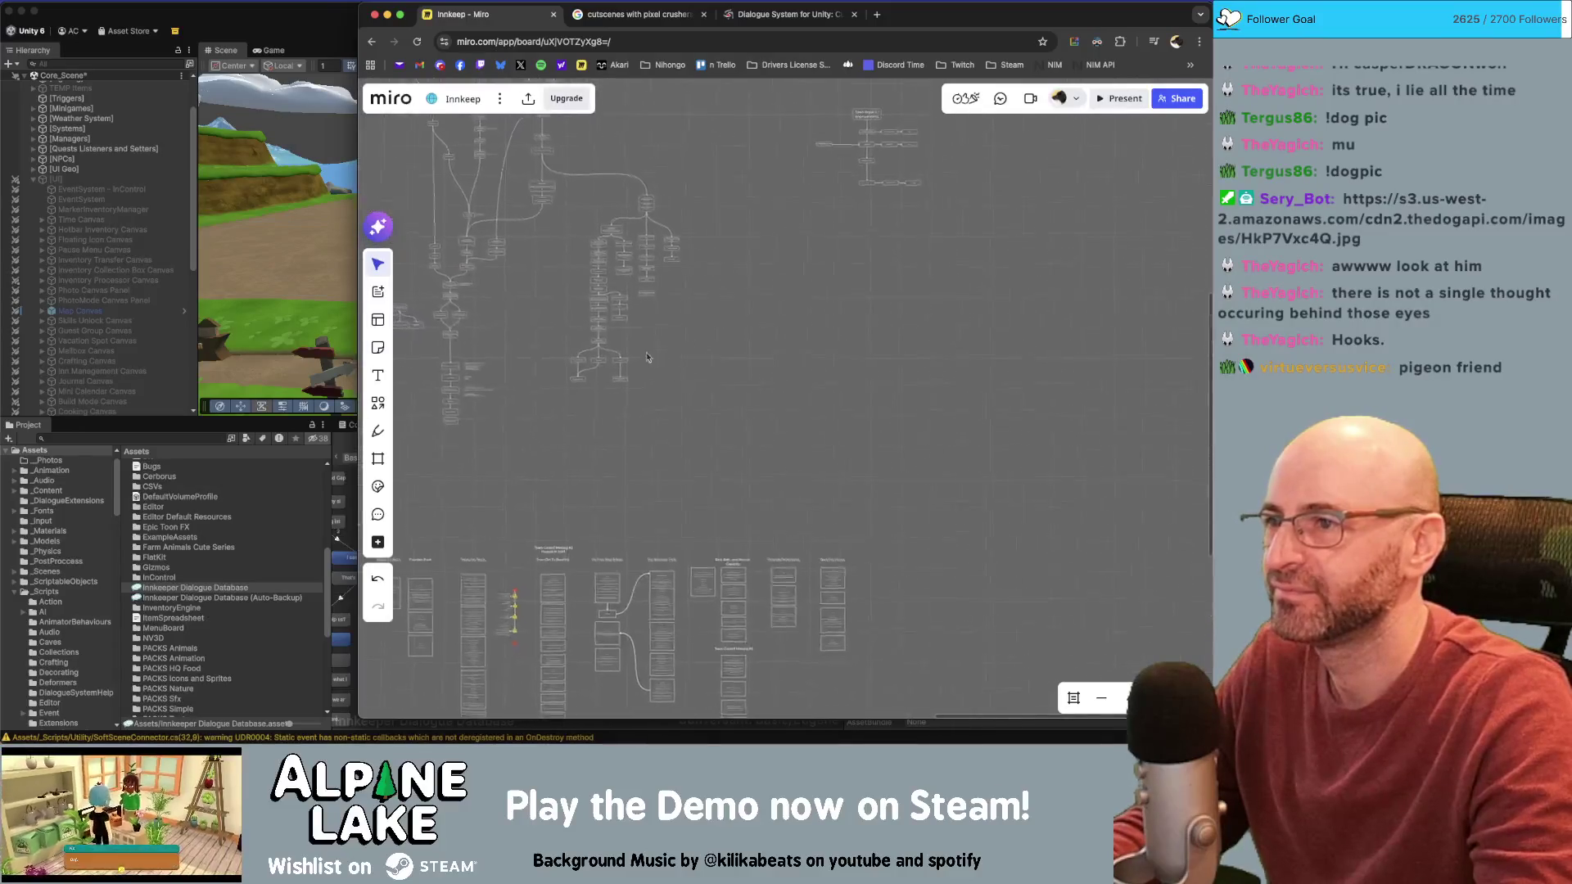
left_click_drag(689, 221, 649, 343)
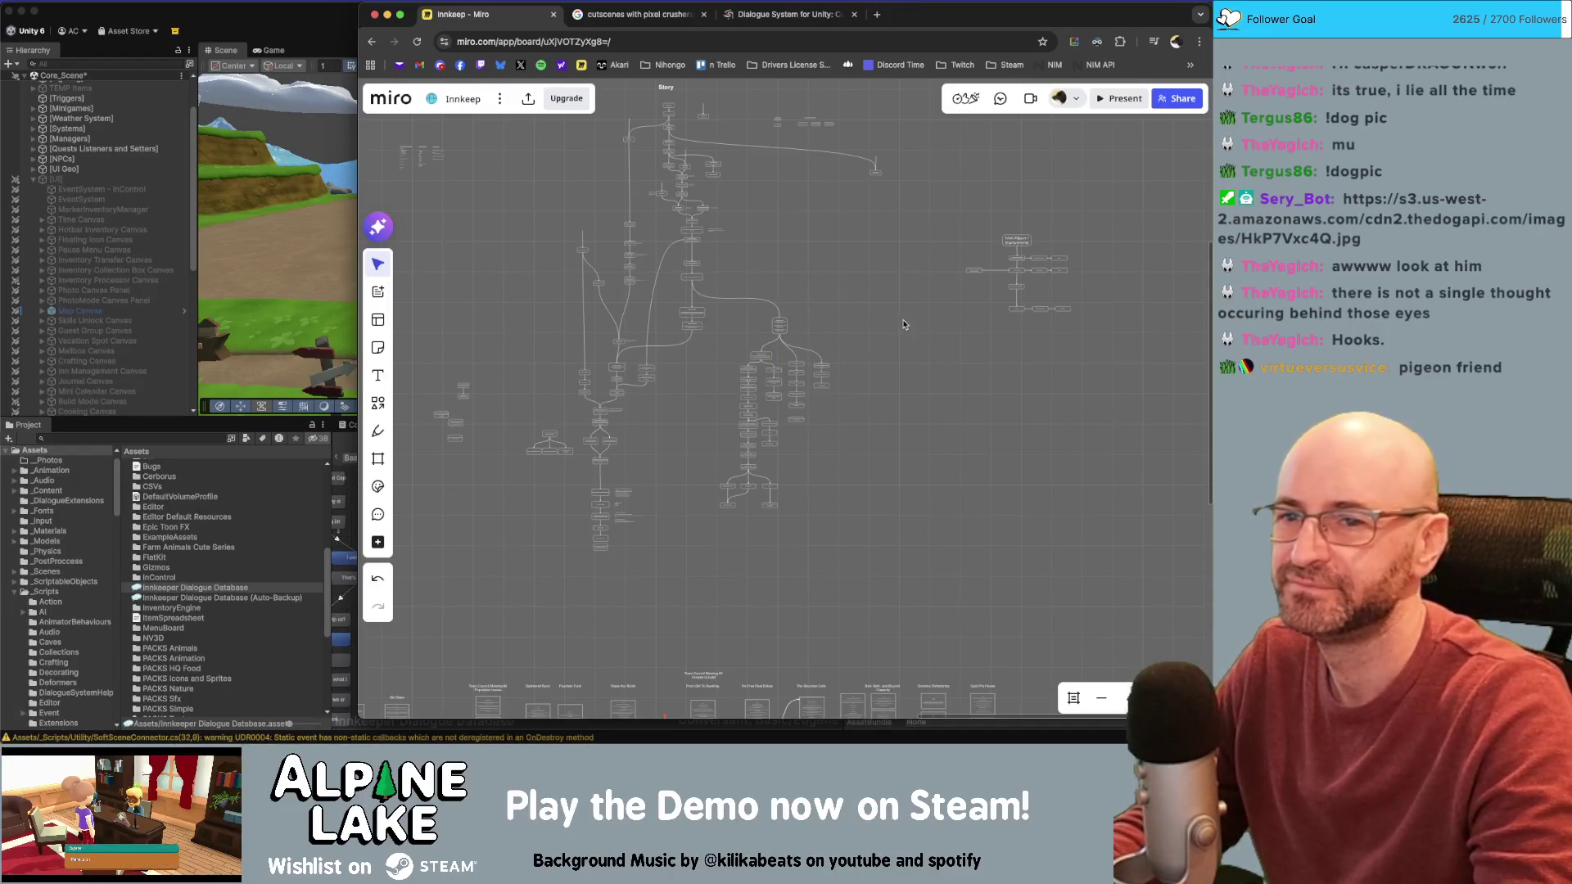
left_click_drag(890, 331, 909, 357)
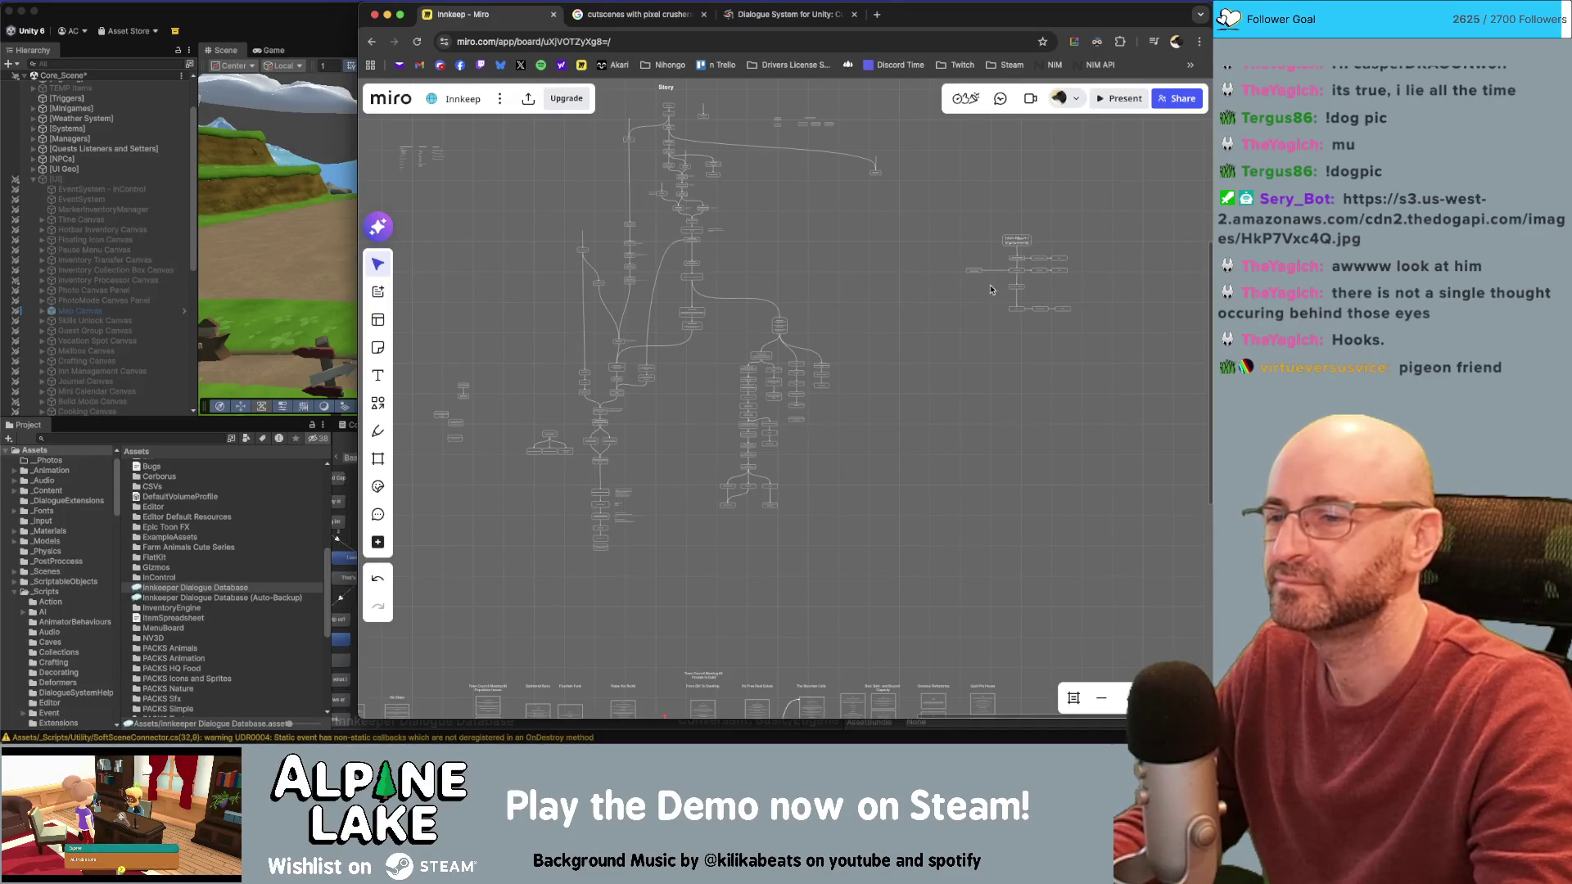
scroll(951, 381, "down", 5)
scroll(861, 307, "down", 5)
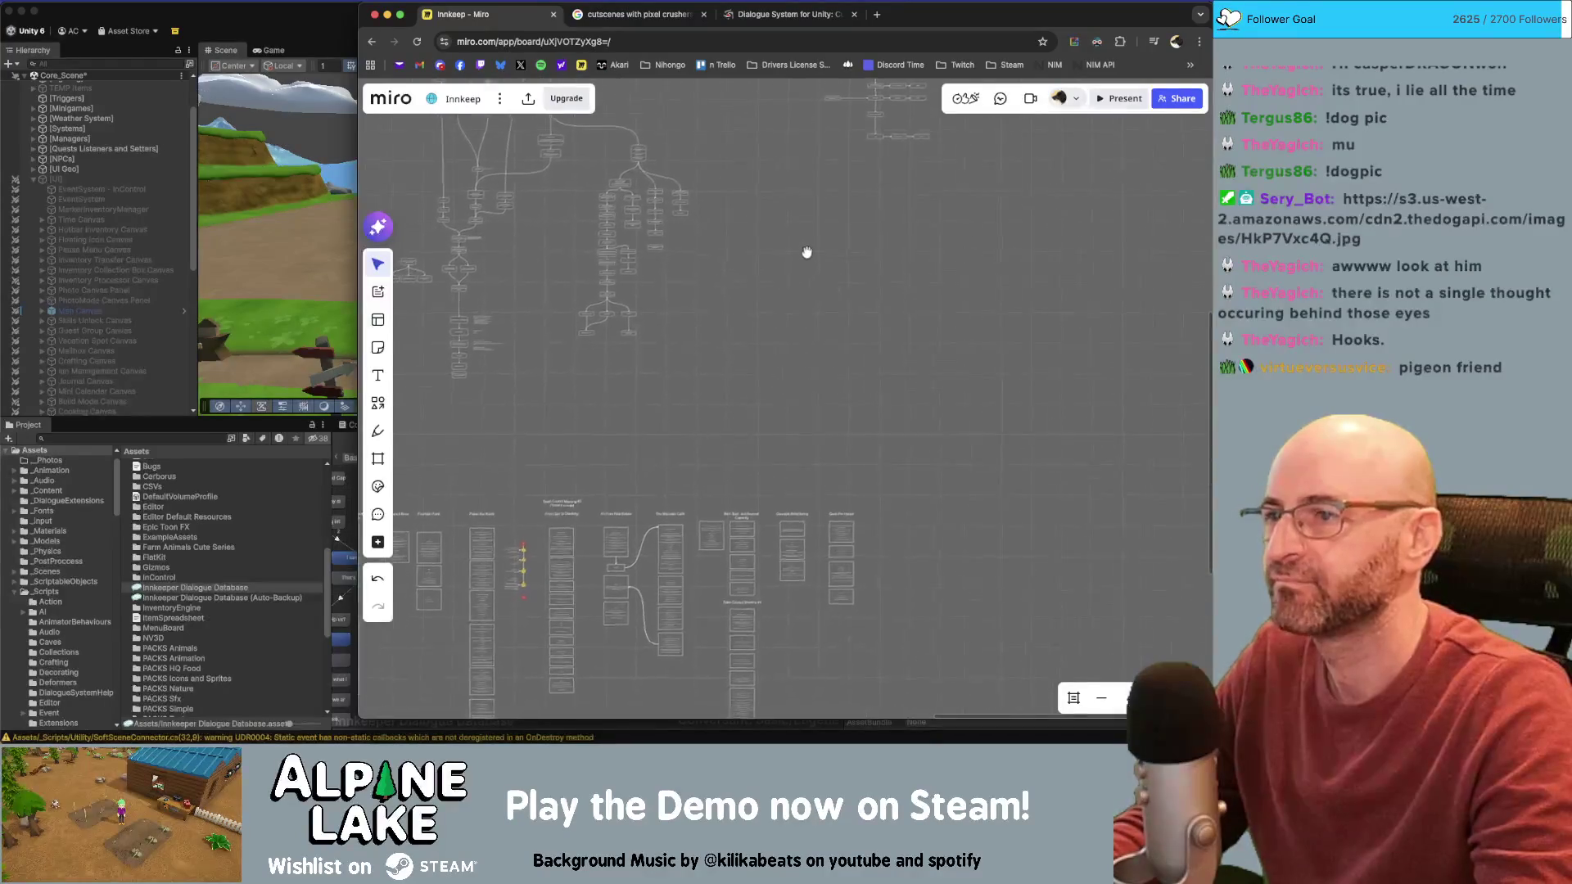
scroll(689, 222, "up", 5)
scroll(639, 214, "up", 5)
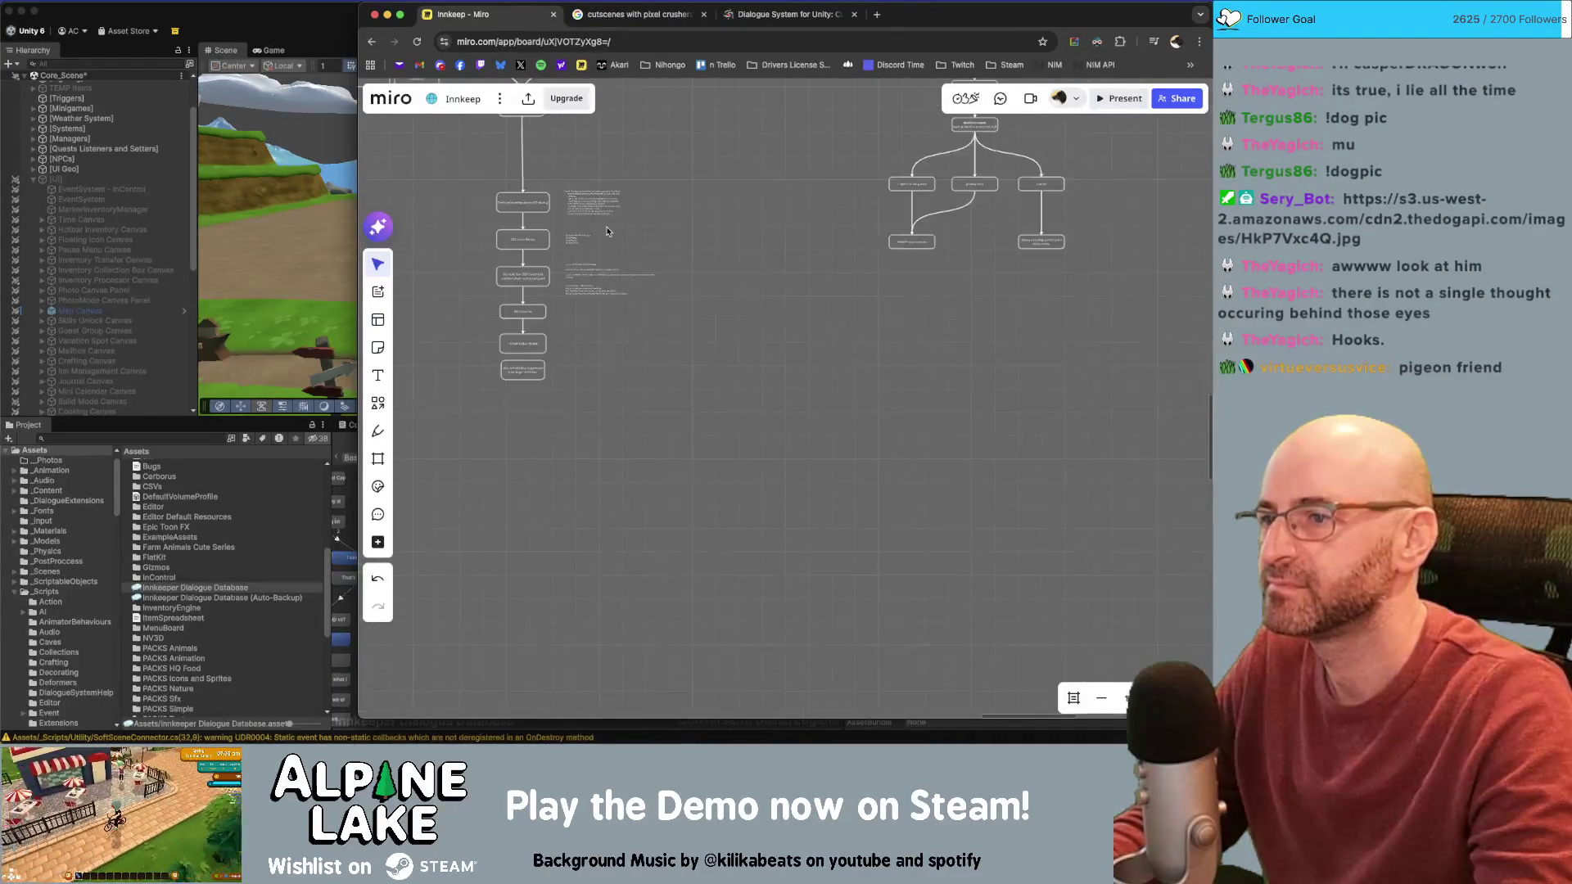
scroll(573, 209, "up", 5)
scroll(737, 308, "up", 5)
scroll(883, 354, "up", 3)
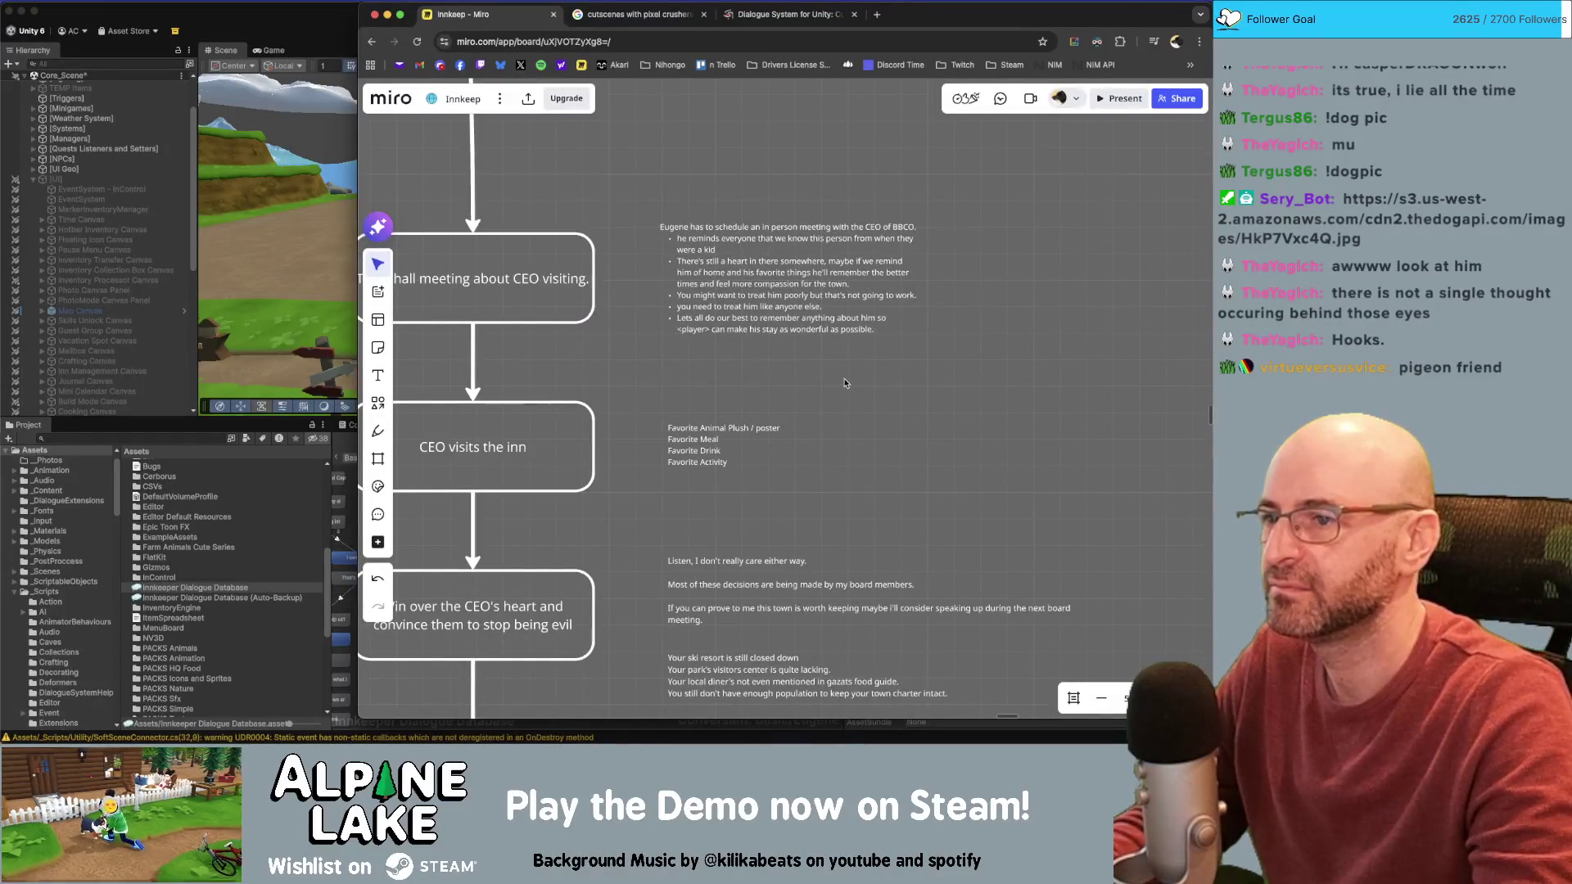
scroll(847, 381, "down", 5)
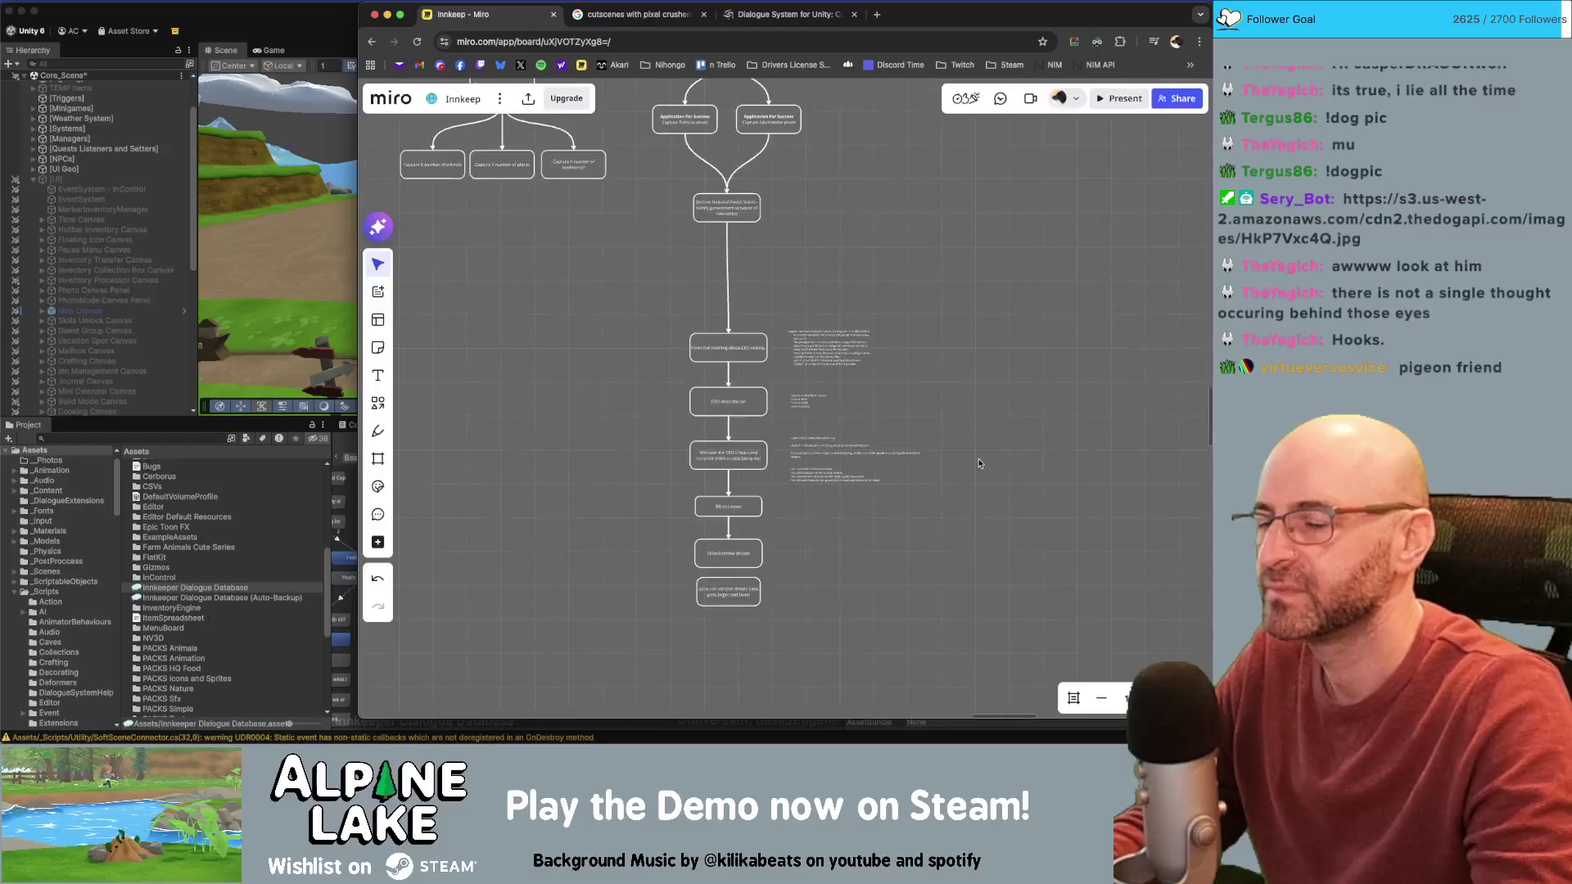
scroll(847, 382, "down", 3)
Pan to the Undercover Box Boss column and select its 'Letter from Tina' card.
mouse_move(812, 406)
left_mouse_down()
mouse_move(754, 339)
mouse_move(754, 296)
mouse_move(614, 368)
left_mouse_up()
scroll(756, 332, "up", 4)
scroll(756, 332, "up", 4)
scroll(760, 324, "up", 3)
scroll(760, 324, "down", 4)
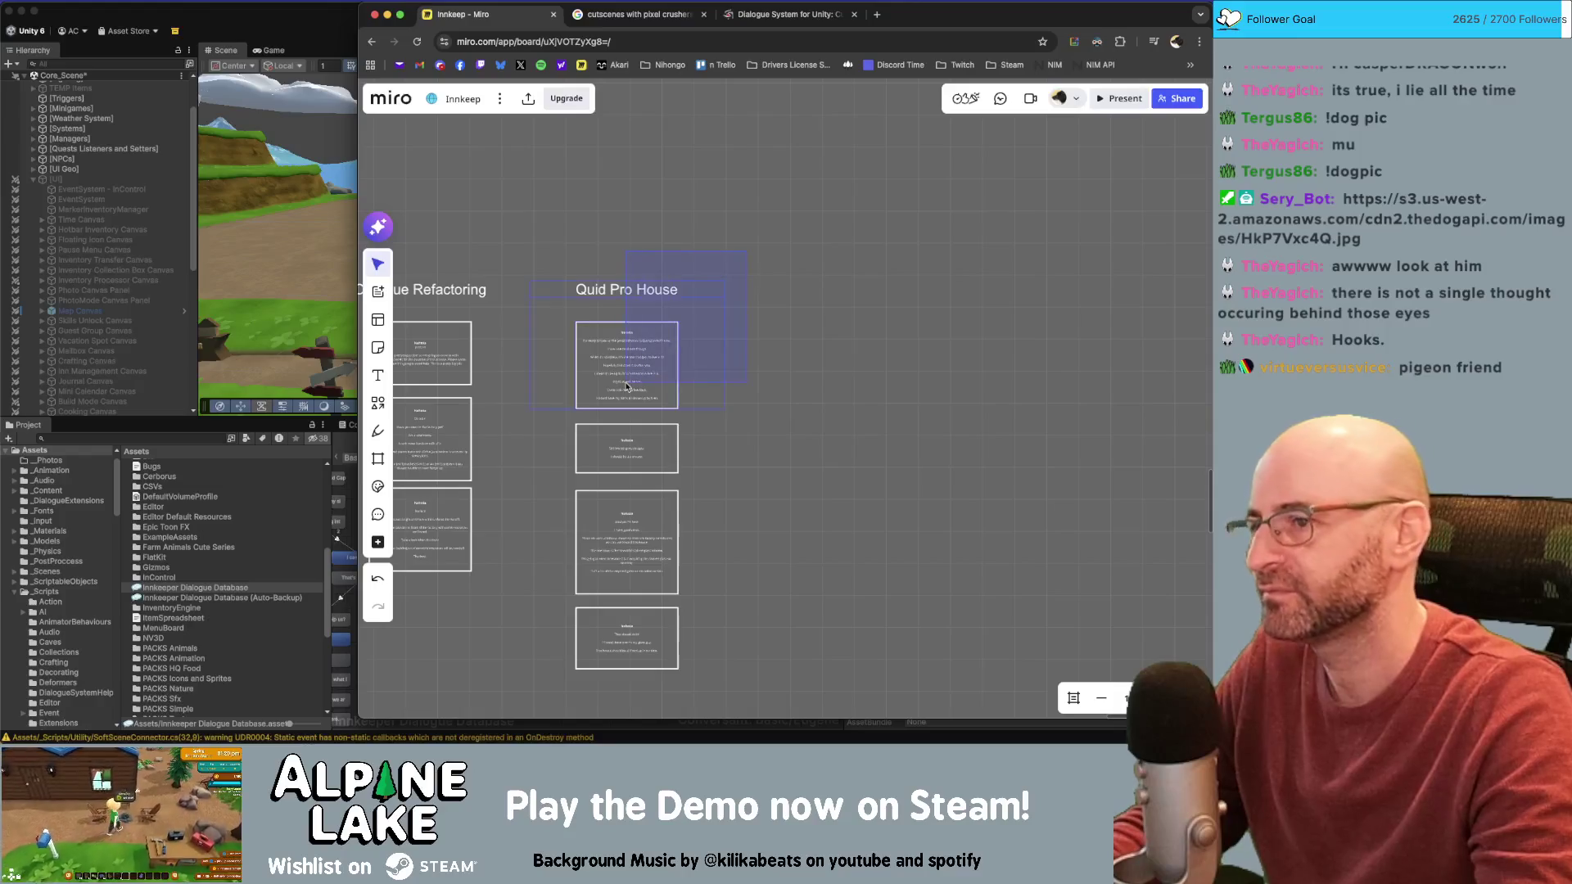
scroll(798, 405, "down", 3)
left_click_drag(864, 446, 688, 246)
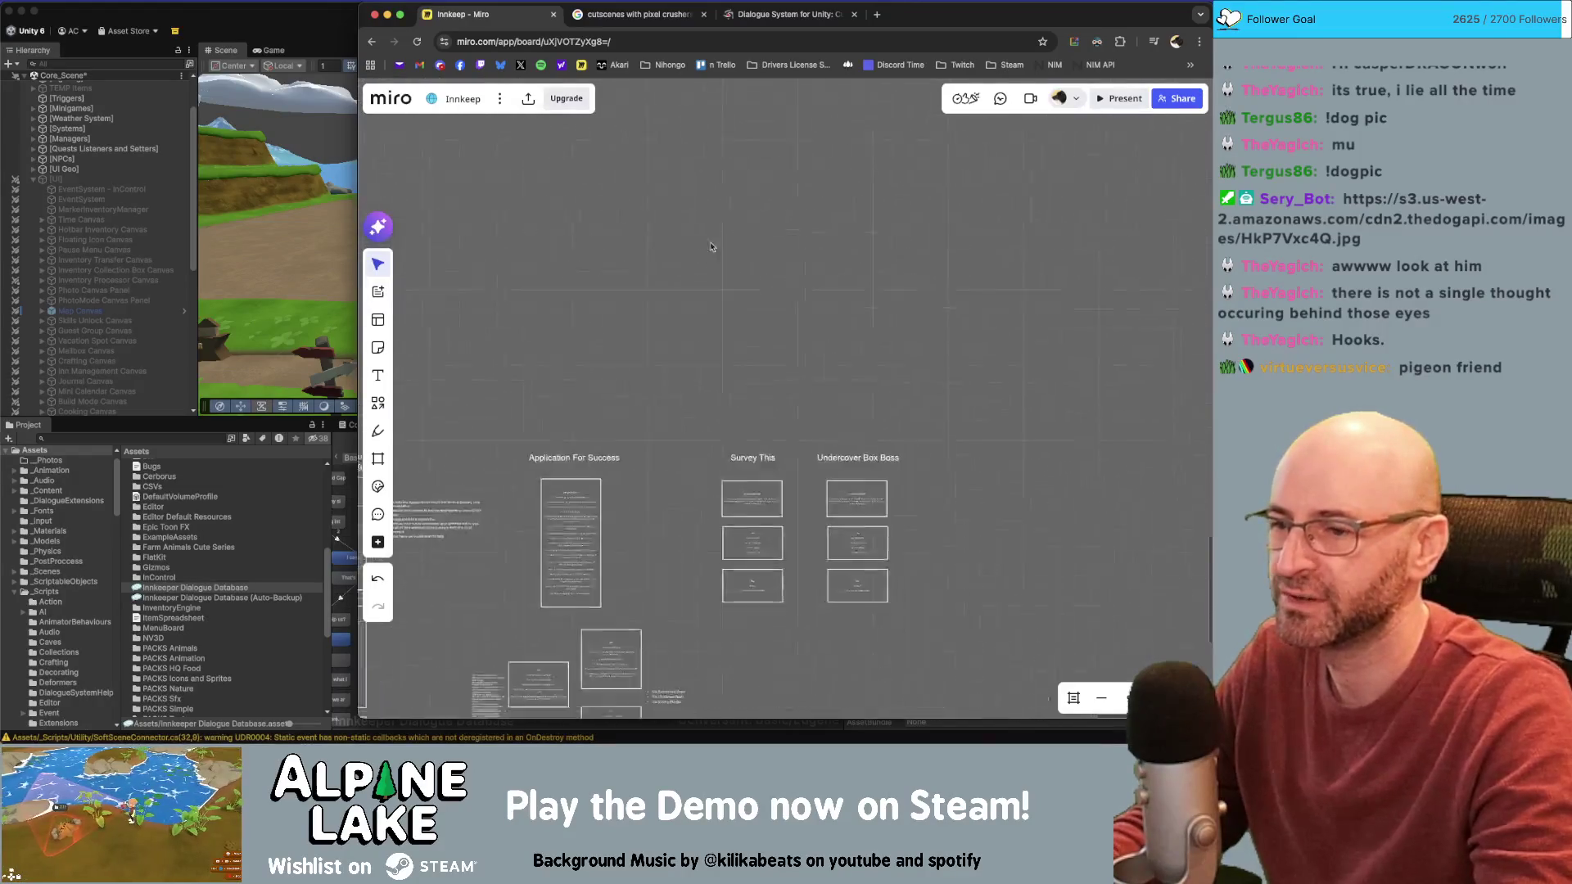
scroll(737, 320, "up", 4)
scroll(799, 306, "up", 3)
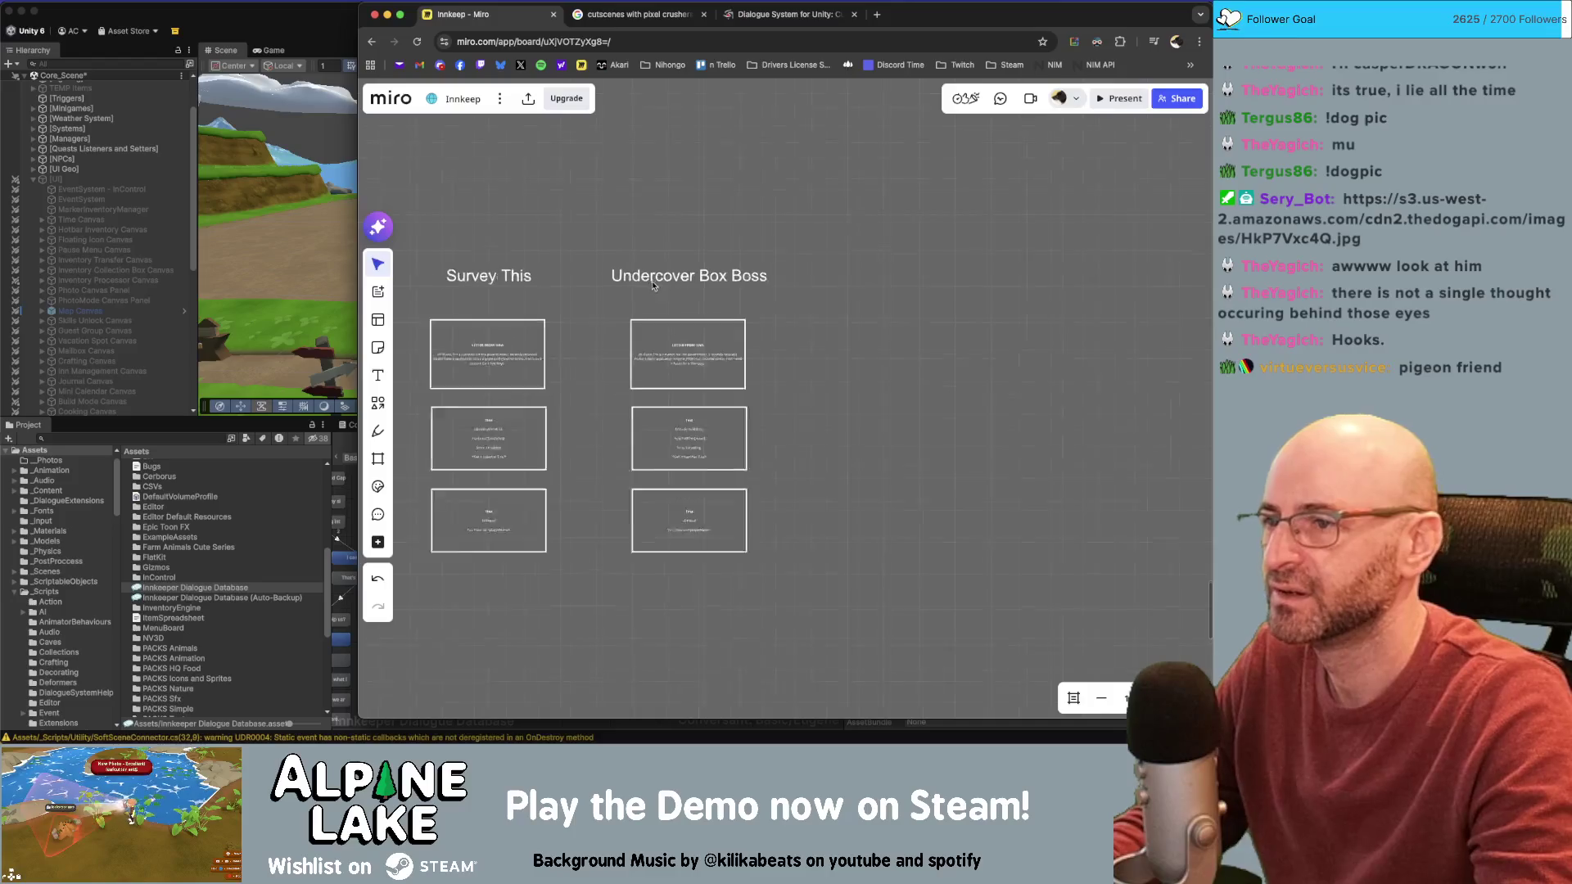
scroll(792, 262, "up", 3)
scroll(811, 270, "up", 4)
left_click(792, 416)
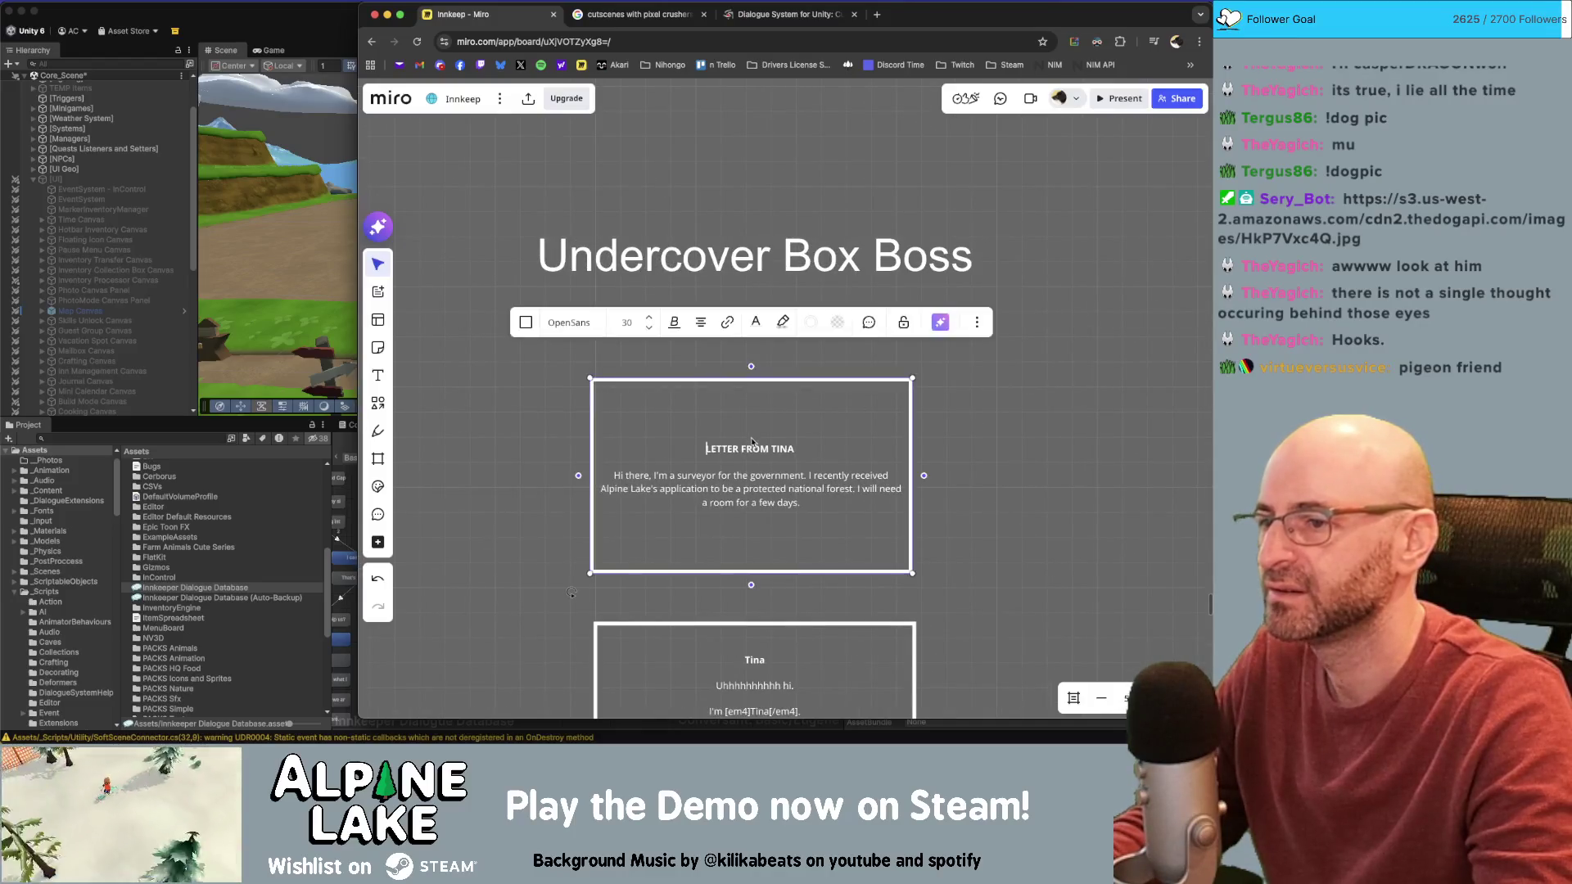
Title the card 'Eugene (morning visit)' and clear its old body text.
double_click(792, 416)
left_click(832, 415)
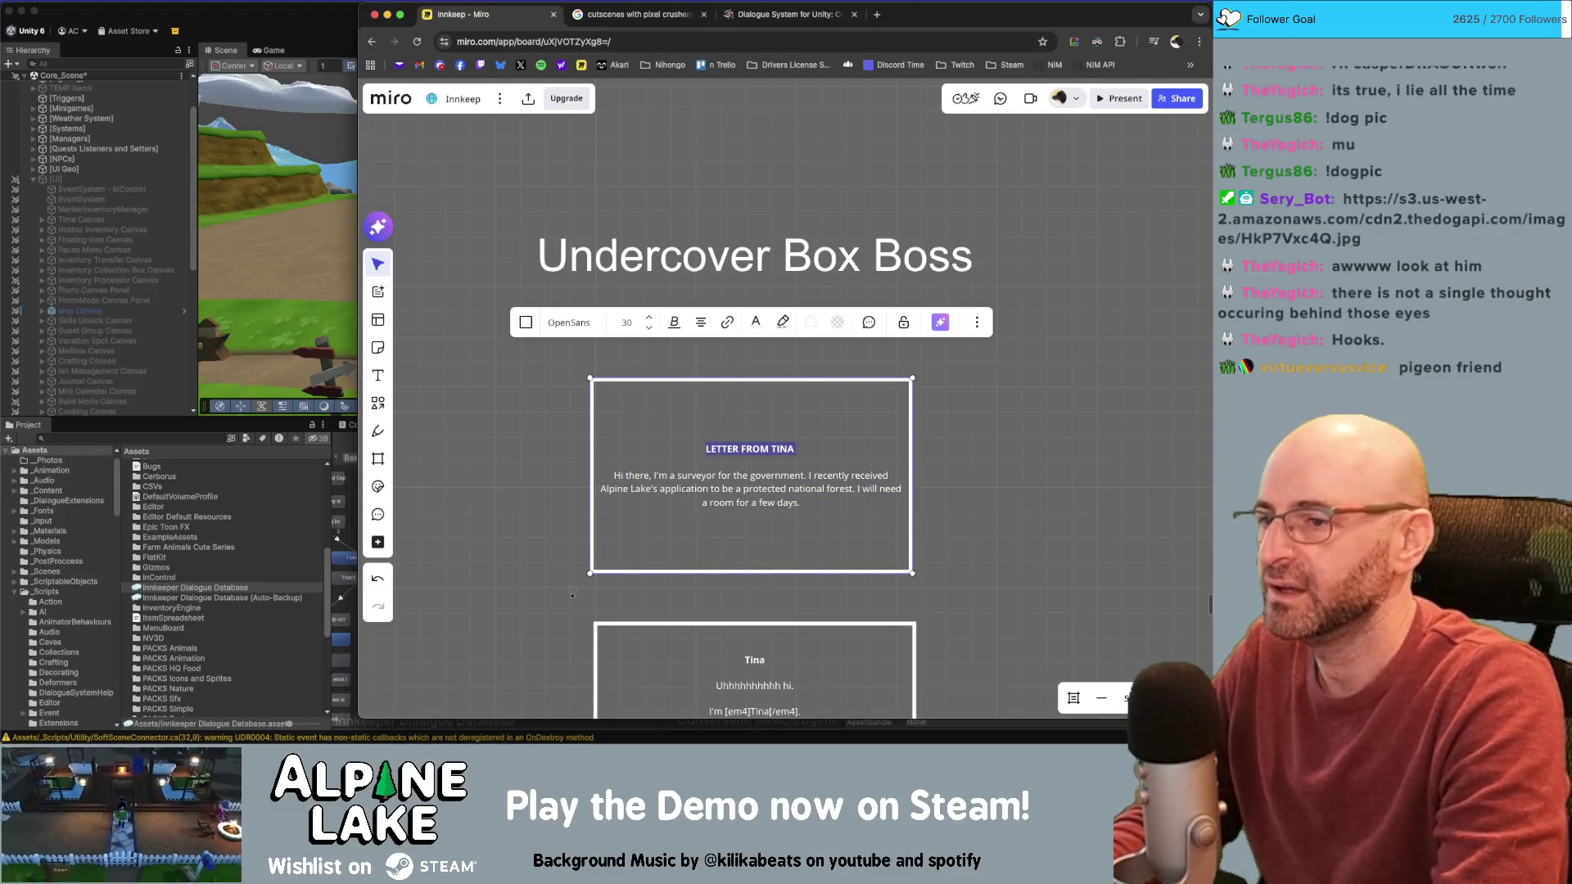
type("Eugene (morning visit")
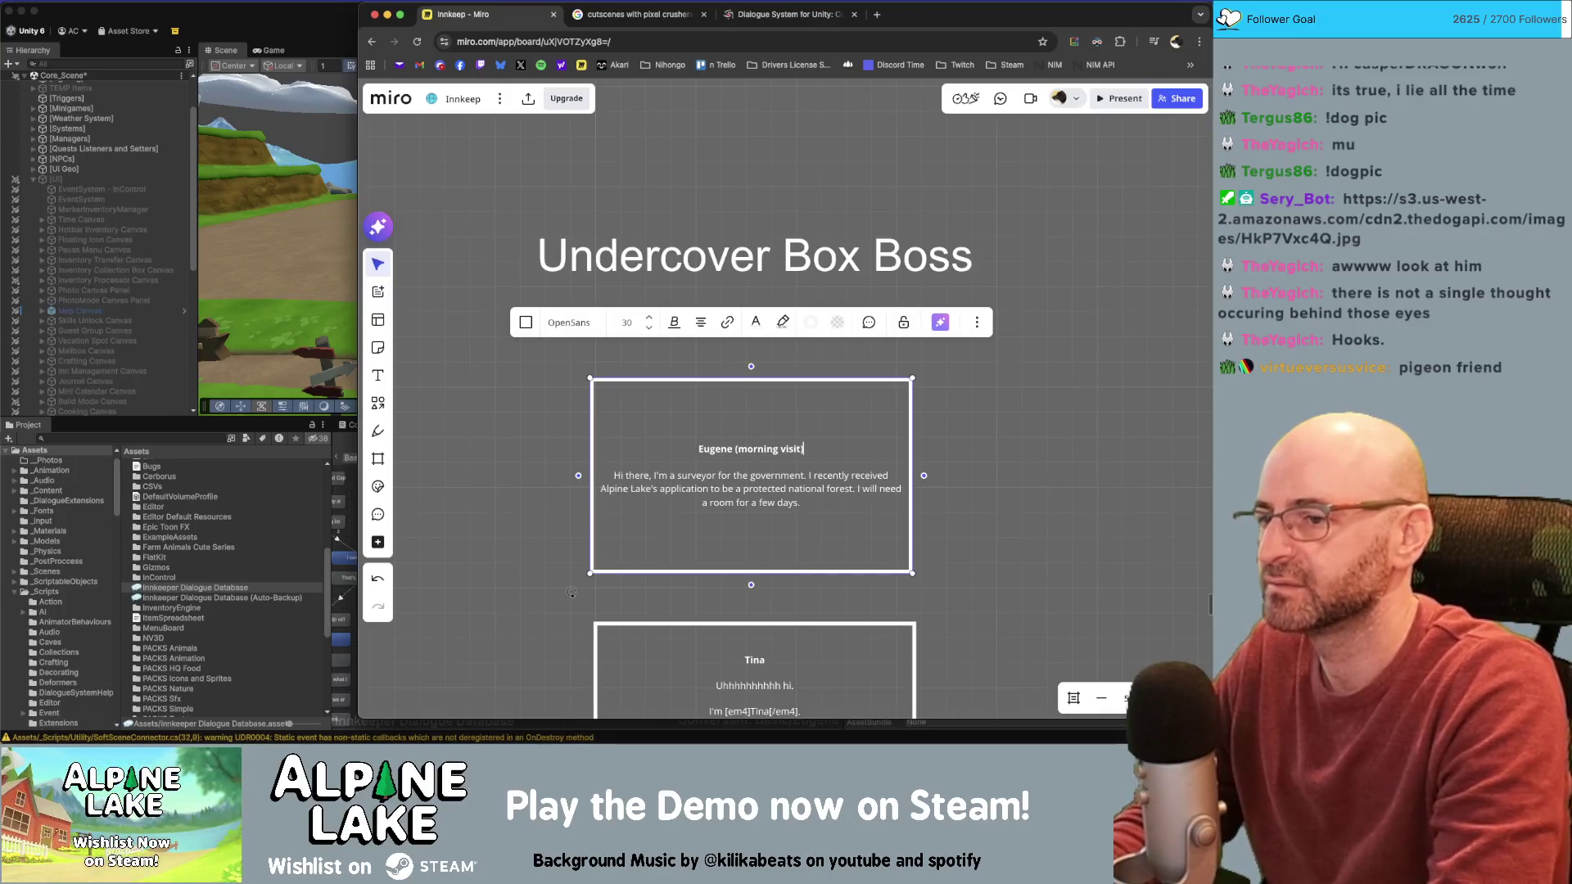
type(")")
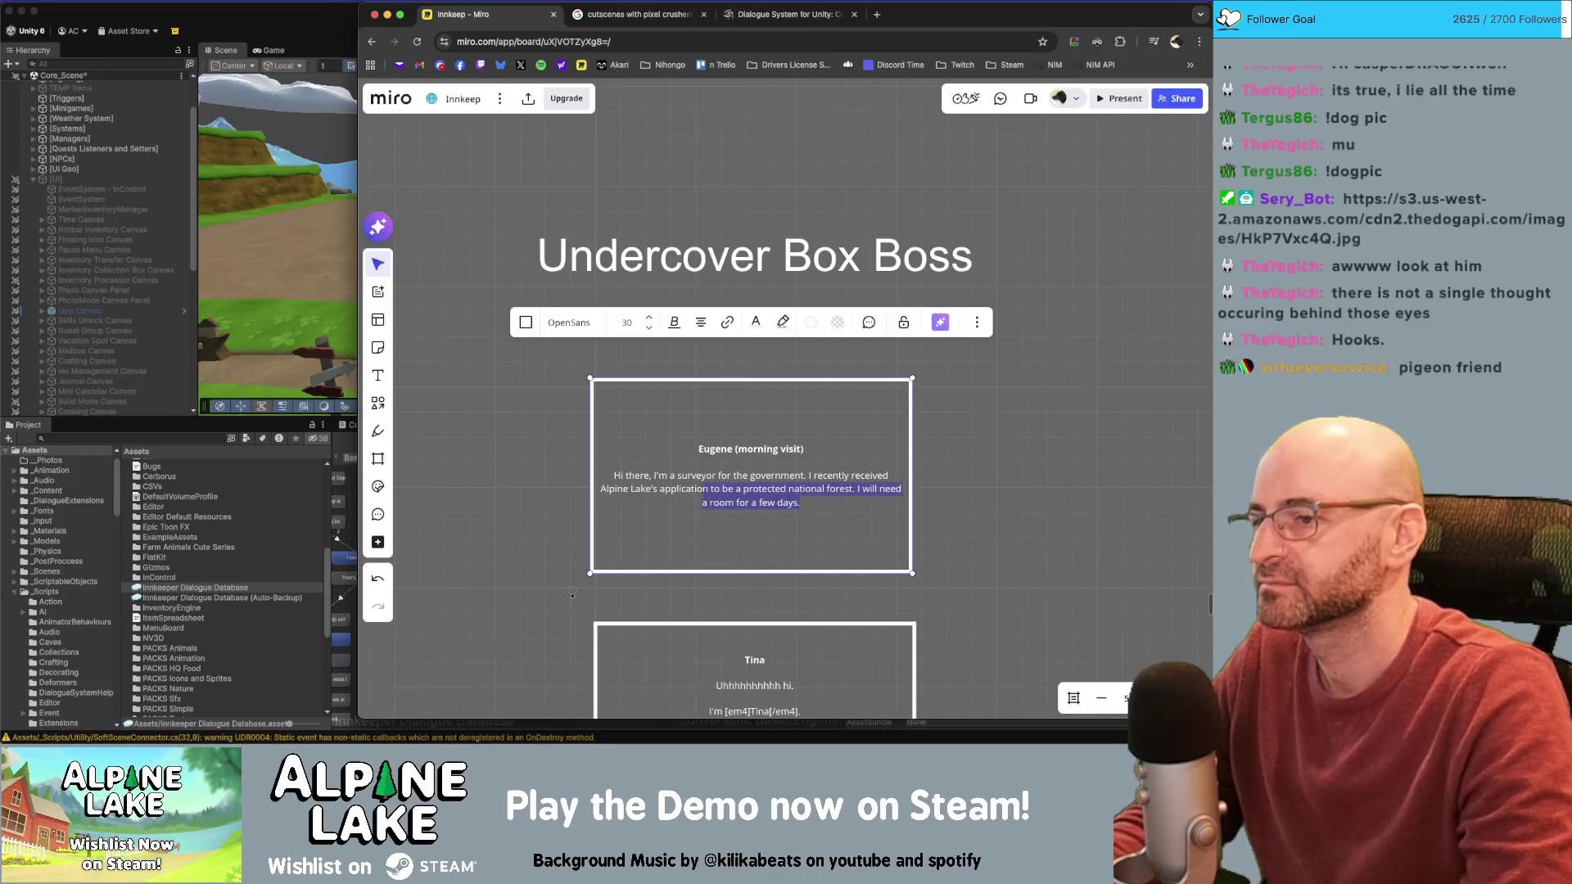
key("ctrl+a")
key("BackSpace")
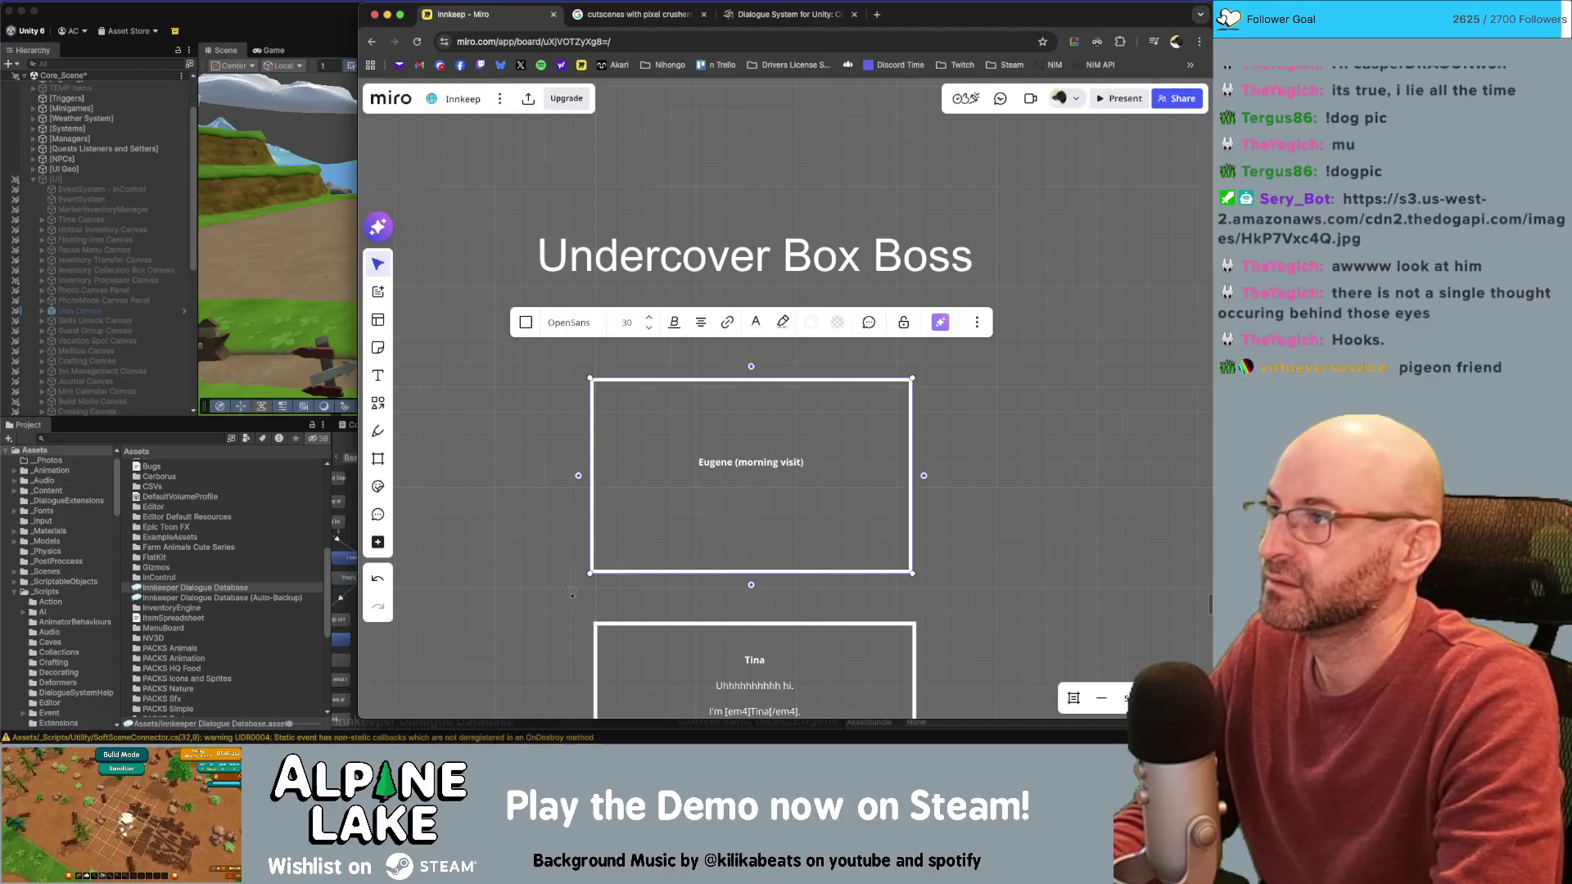
key("Escape")
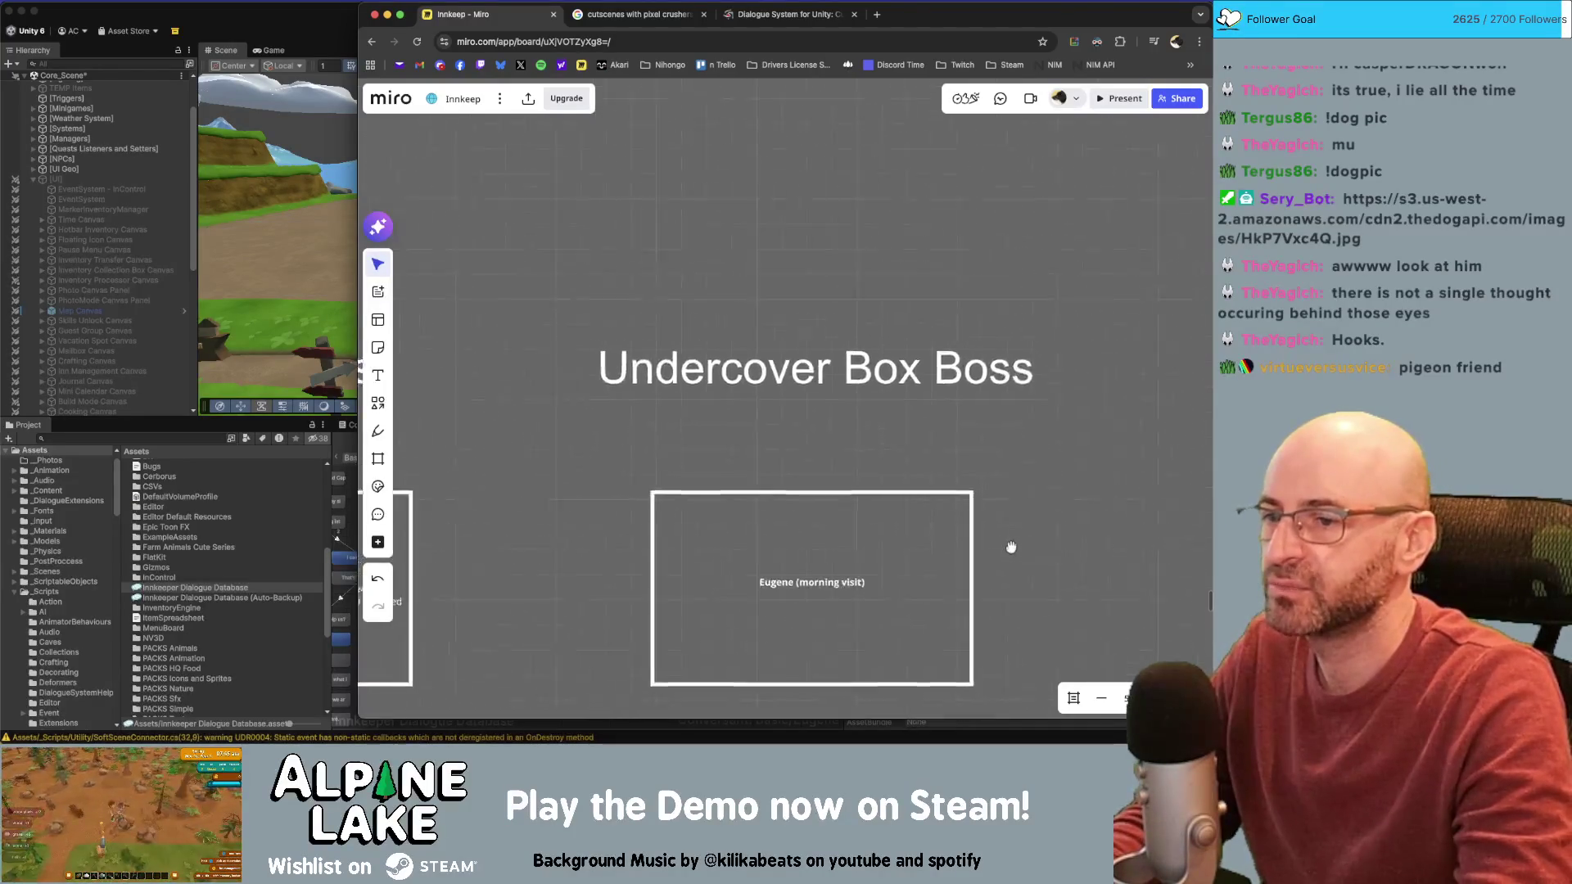
scroll(734, 363, "down", 6)
left_click_drag(733, 362, 738, 442)
scroll(738, 405, "up", 5)
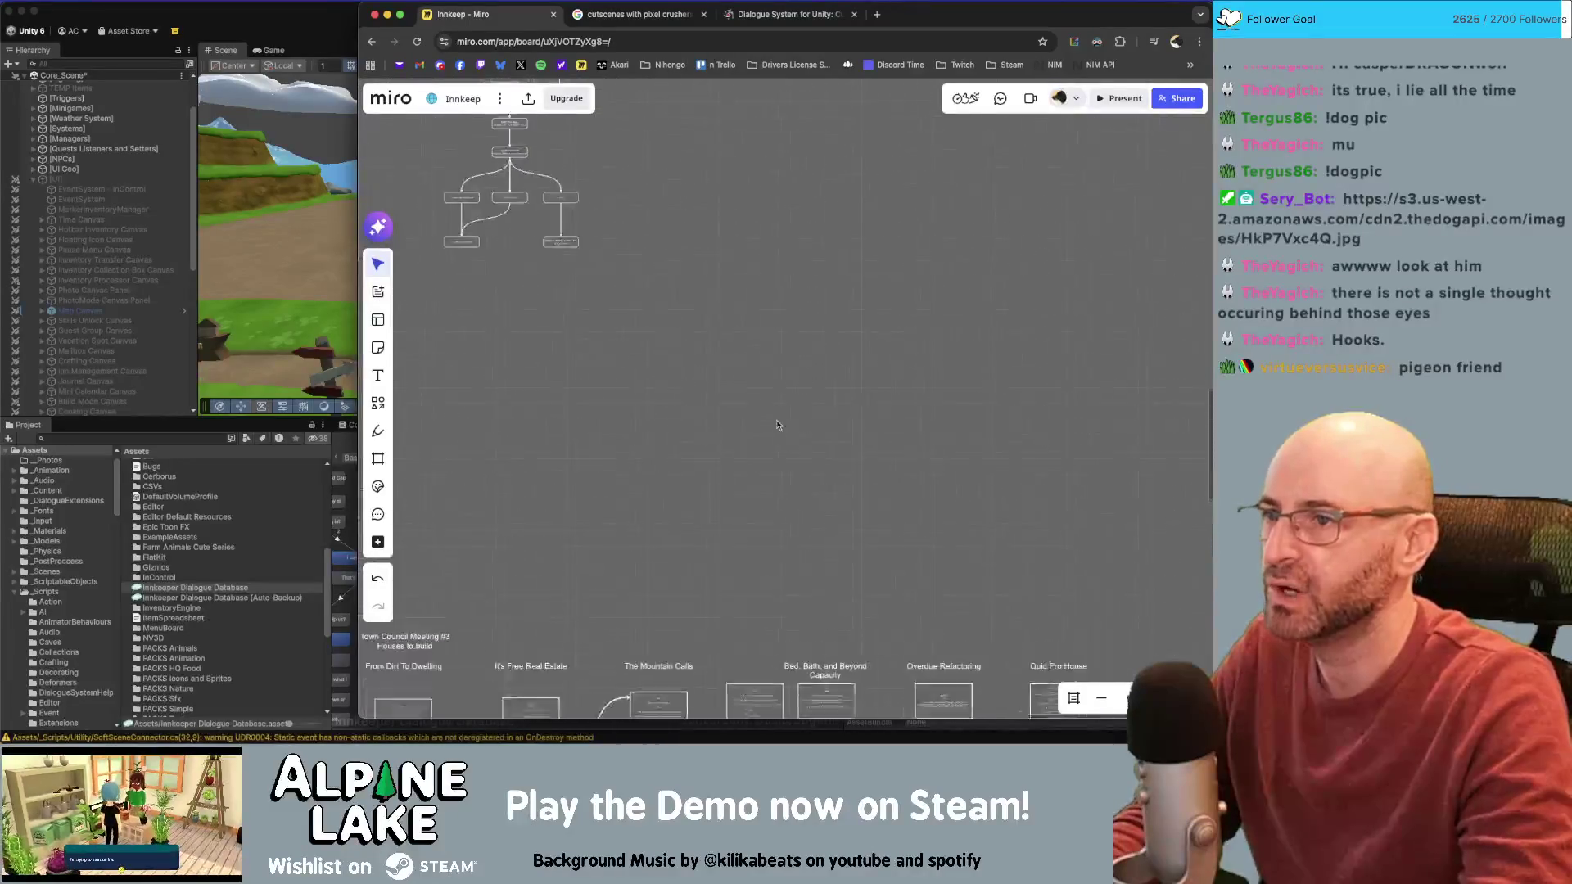
scroll(860, 516, "up", 4)
scroll(737, 307, "up", 4)
scroll(786, 307, "up", 4)
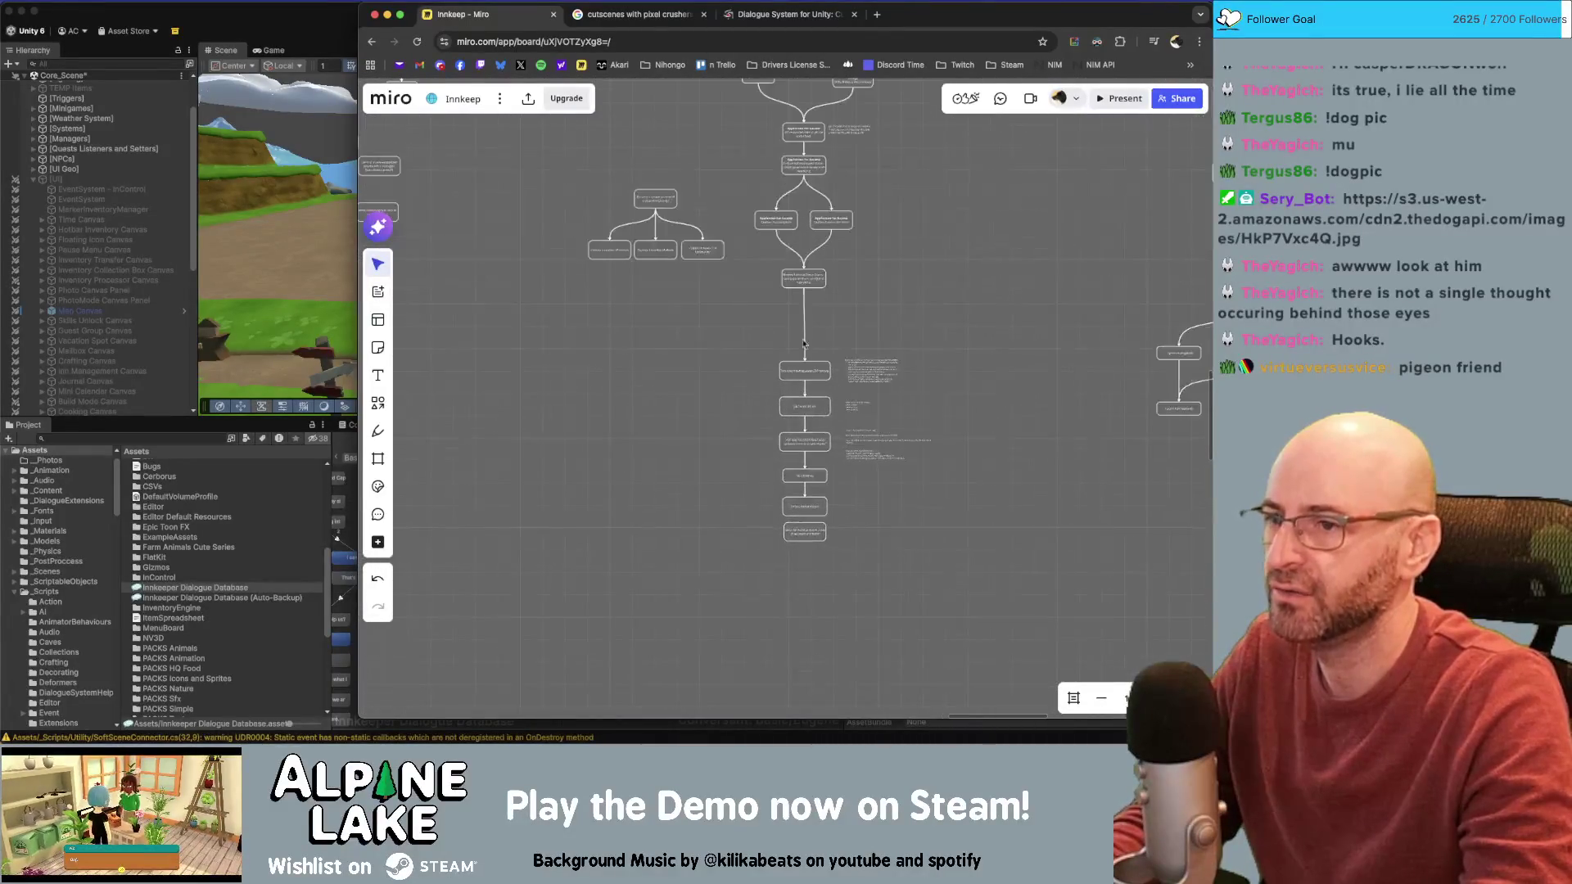
scroll(808, 295, "up", 5)
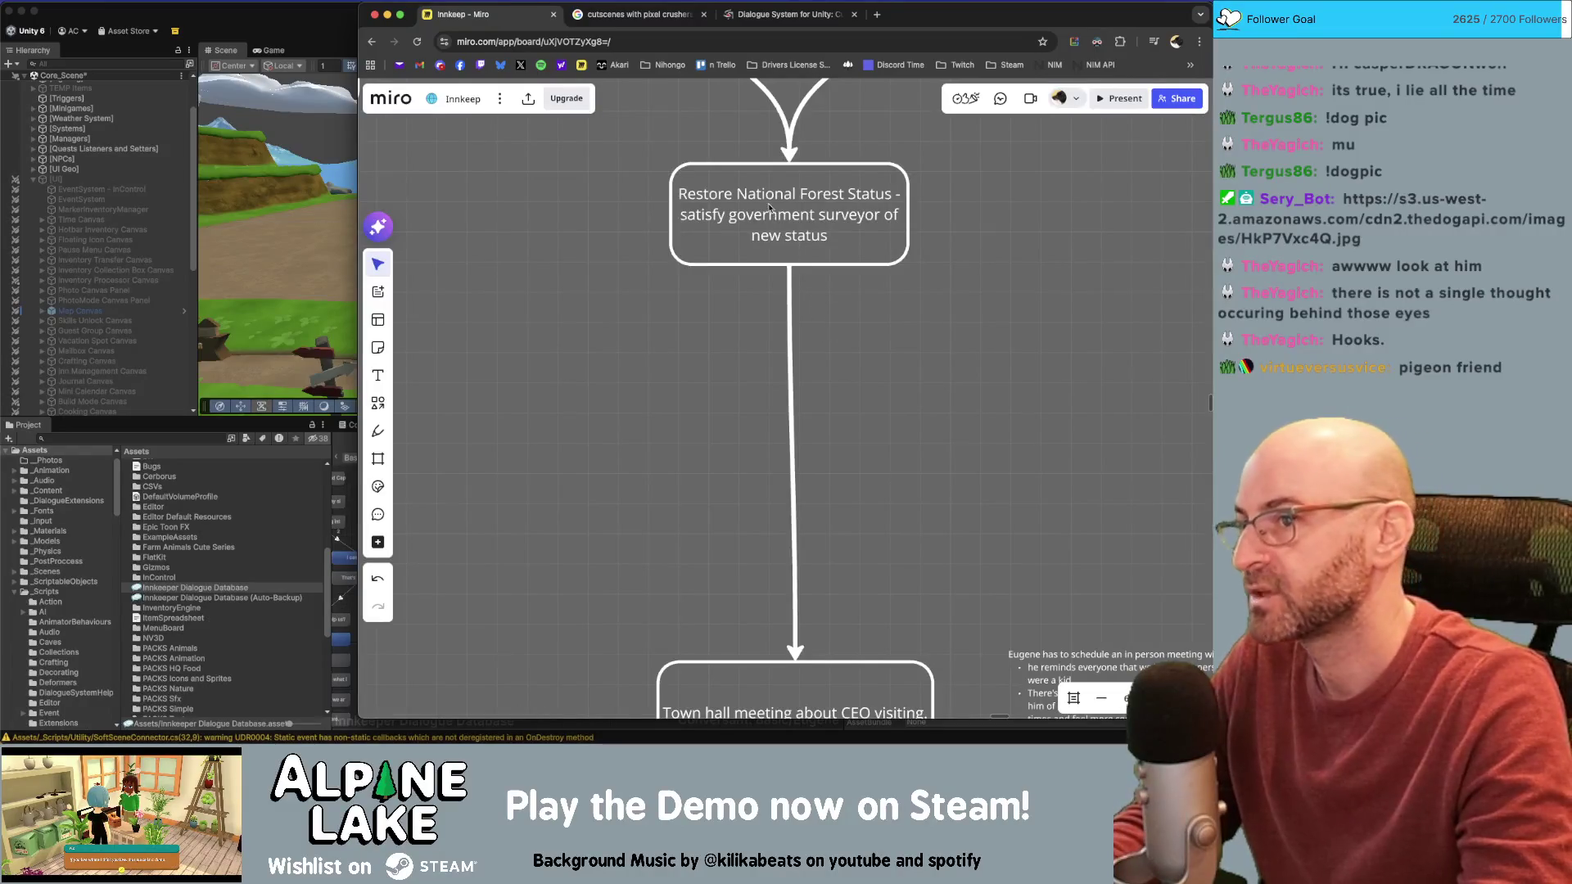
scroll(879, 384, "down", 5)
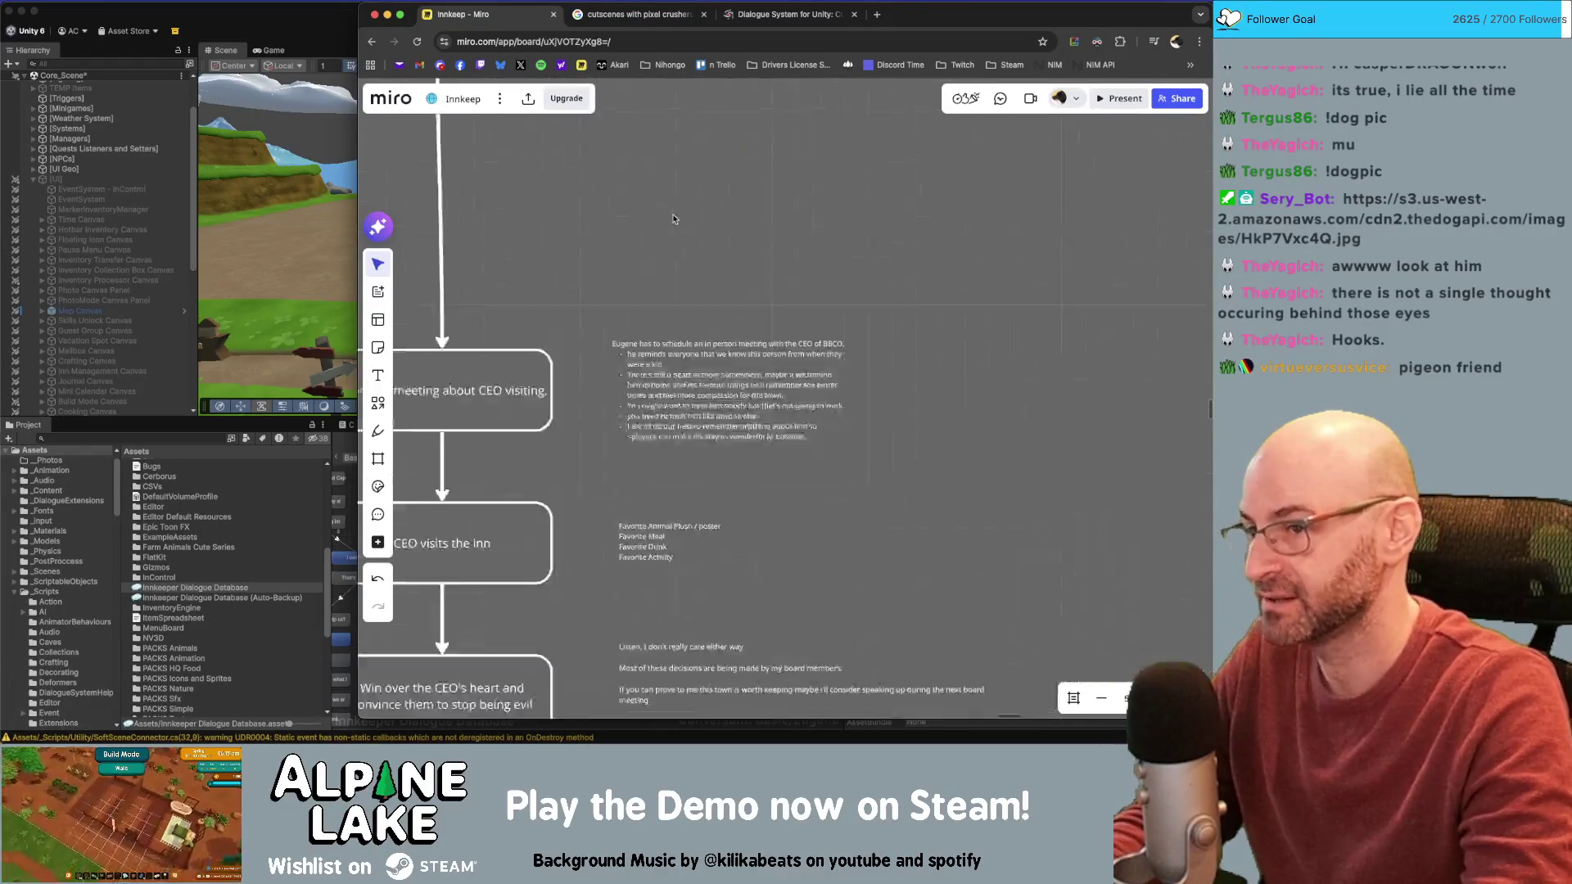
scroll(860, 393, "down", 5)
left_click_drag(737, 369, 591, 250)
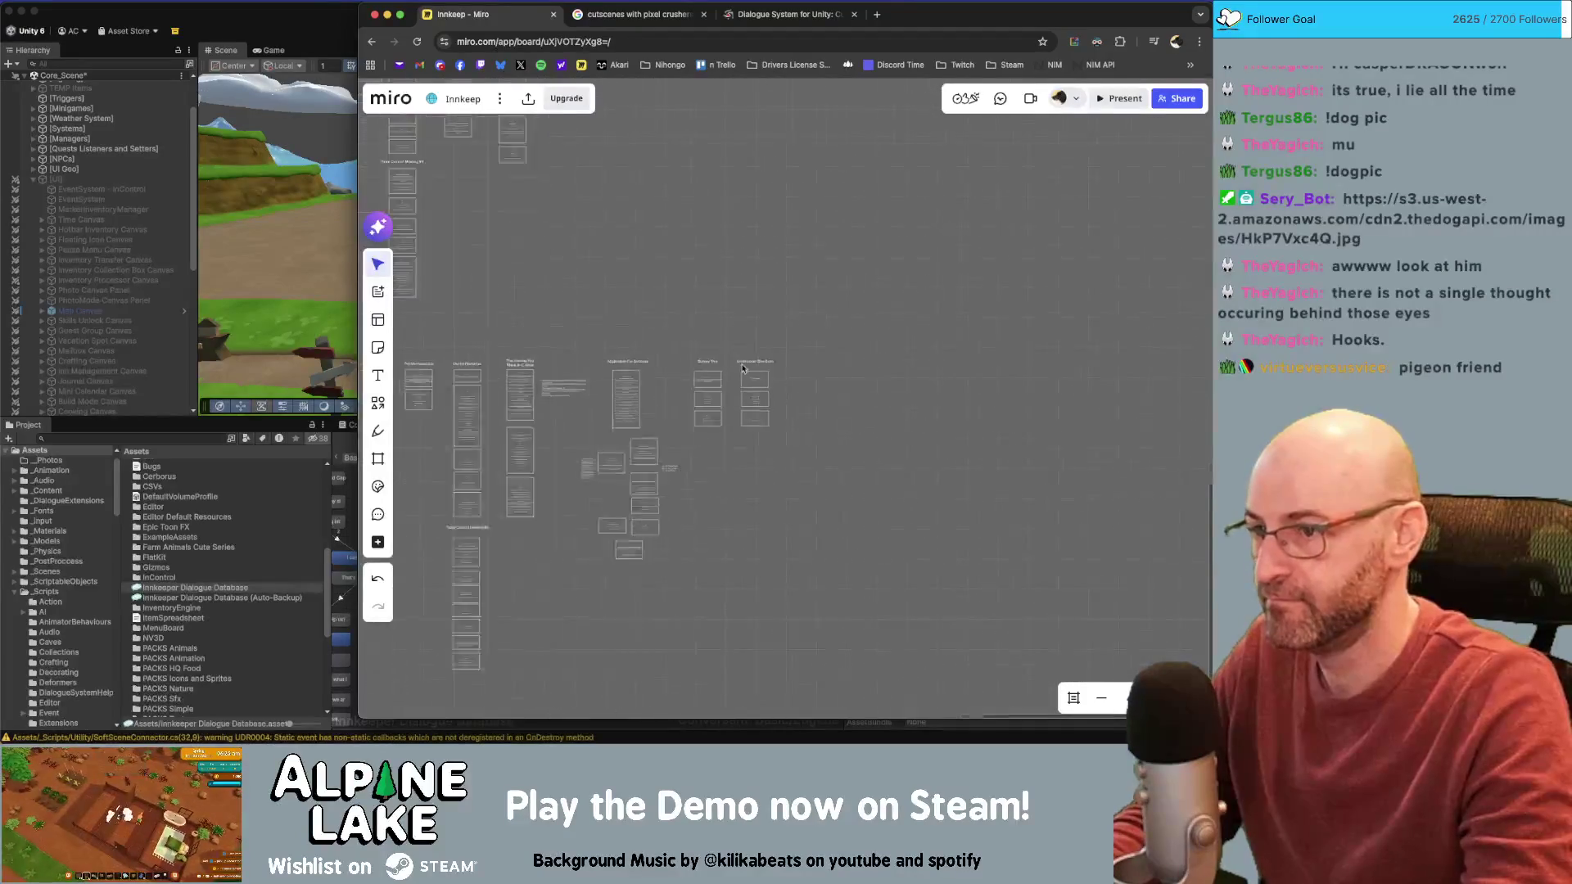
scroll(640, 369, "up", 6)
scroll(688, 344, "down", 3)
mouse_move(676, 283)
left_mouse_down()
mouse_move(741, 280)
mouse_move(689, 492)
mouse_move(688, 246)
left_mouse_up()
left_click_drag(860, 369, 565, 393)
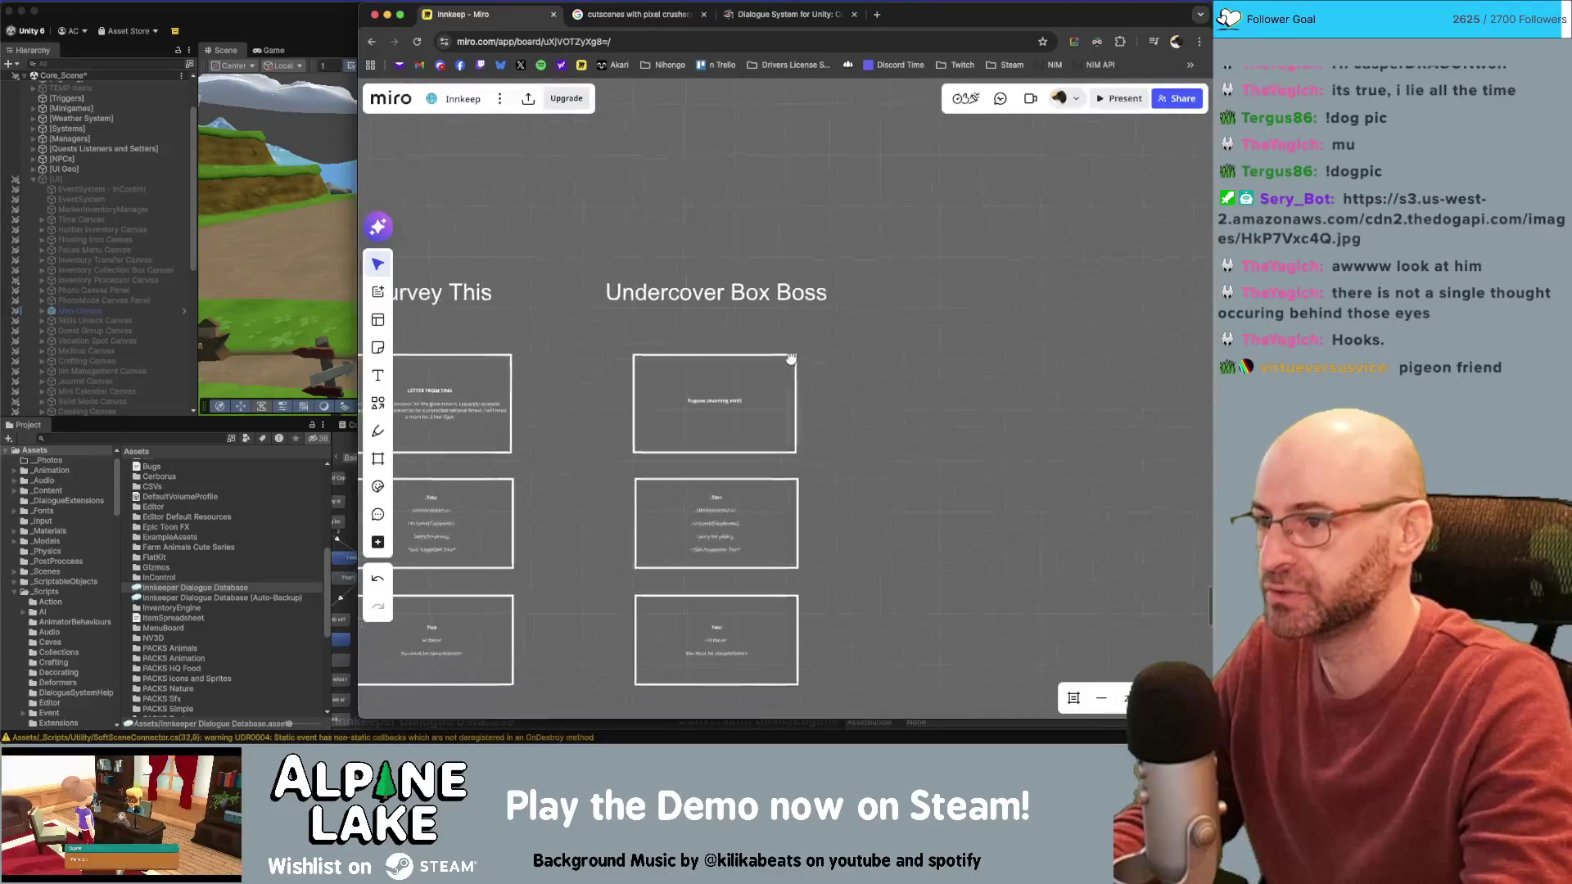
left_click(682, 395)
scroll(719, 414, "up", 5)
Write Eugene's thanks for helping with the park protection application.
double_click(718, 413)
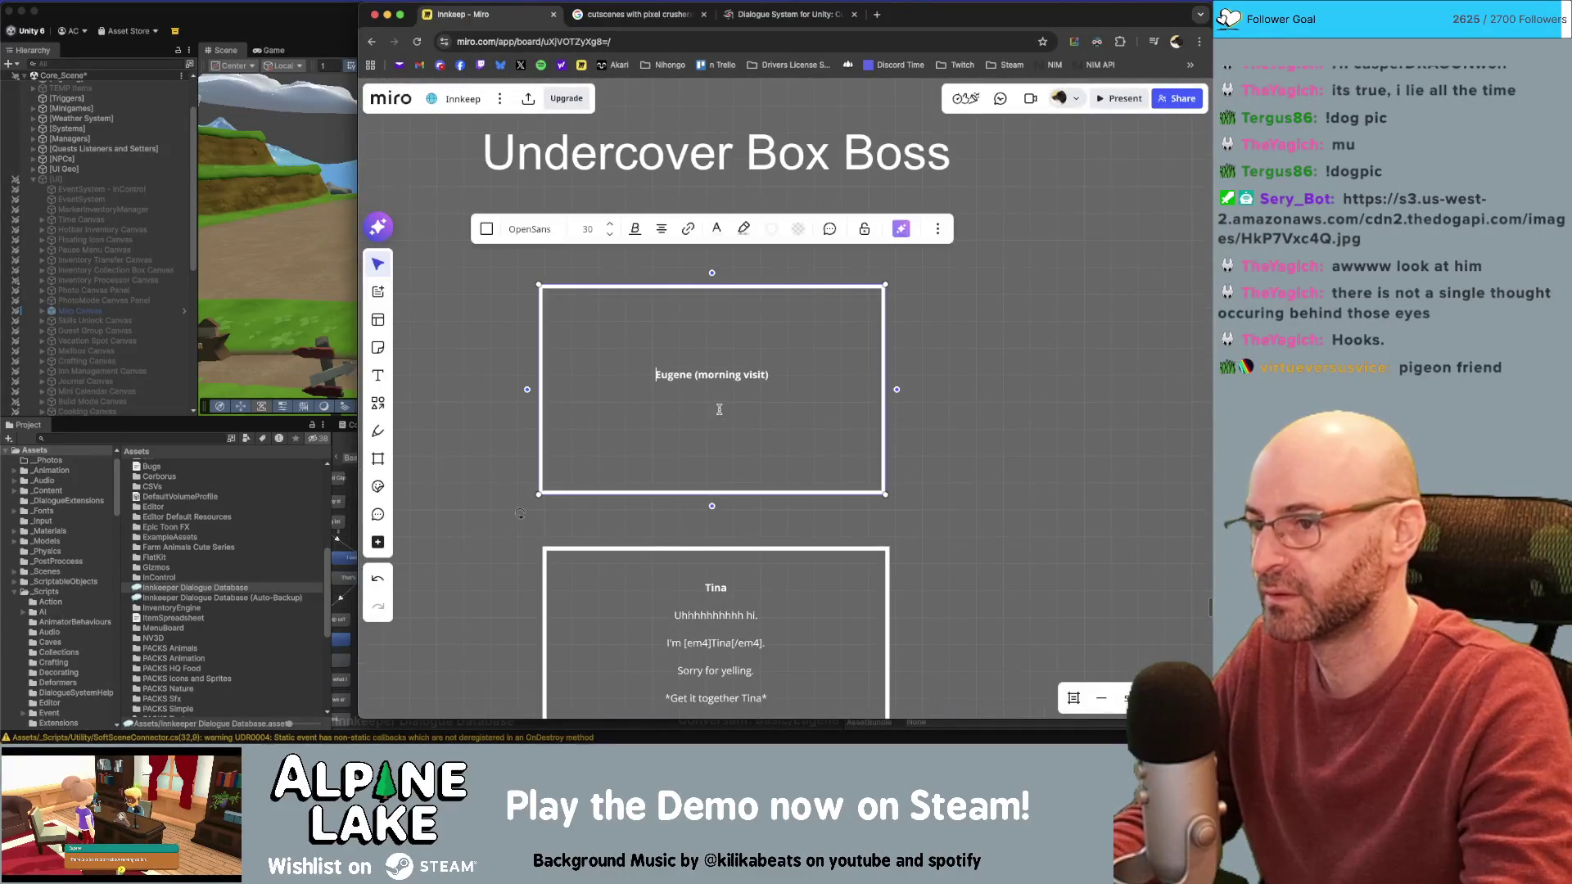
type("I heard ")
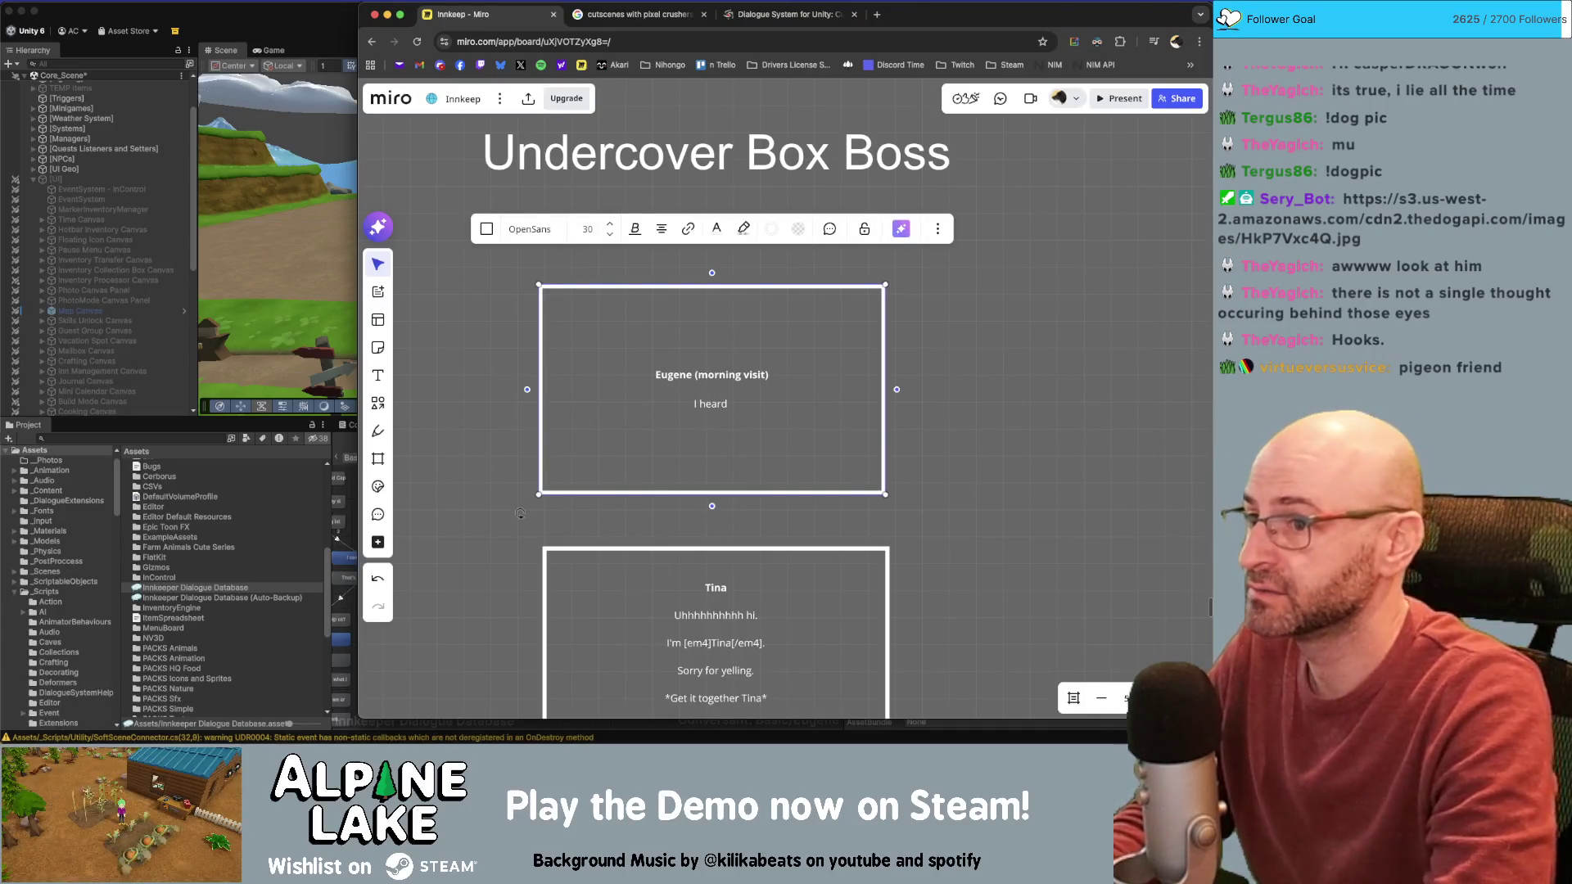
type("[em4]")
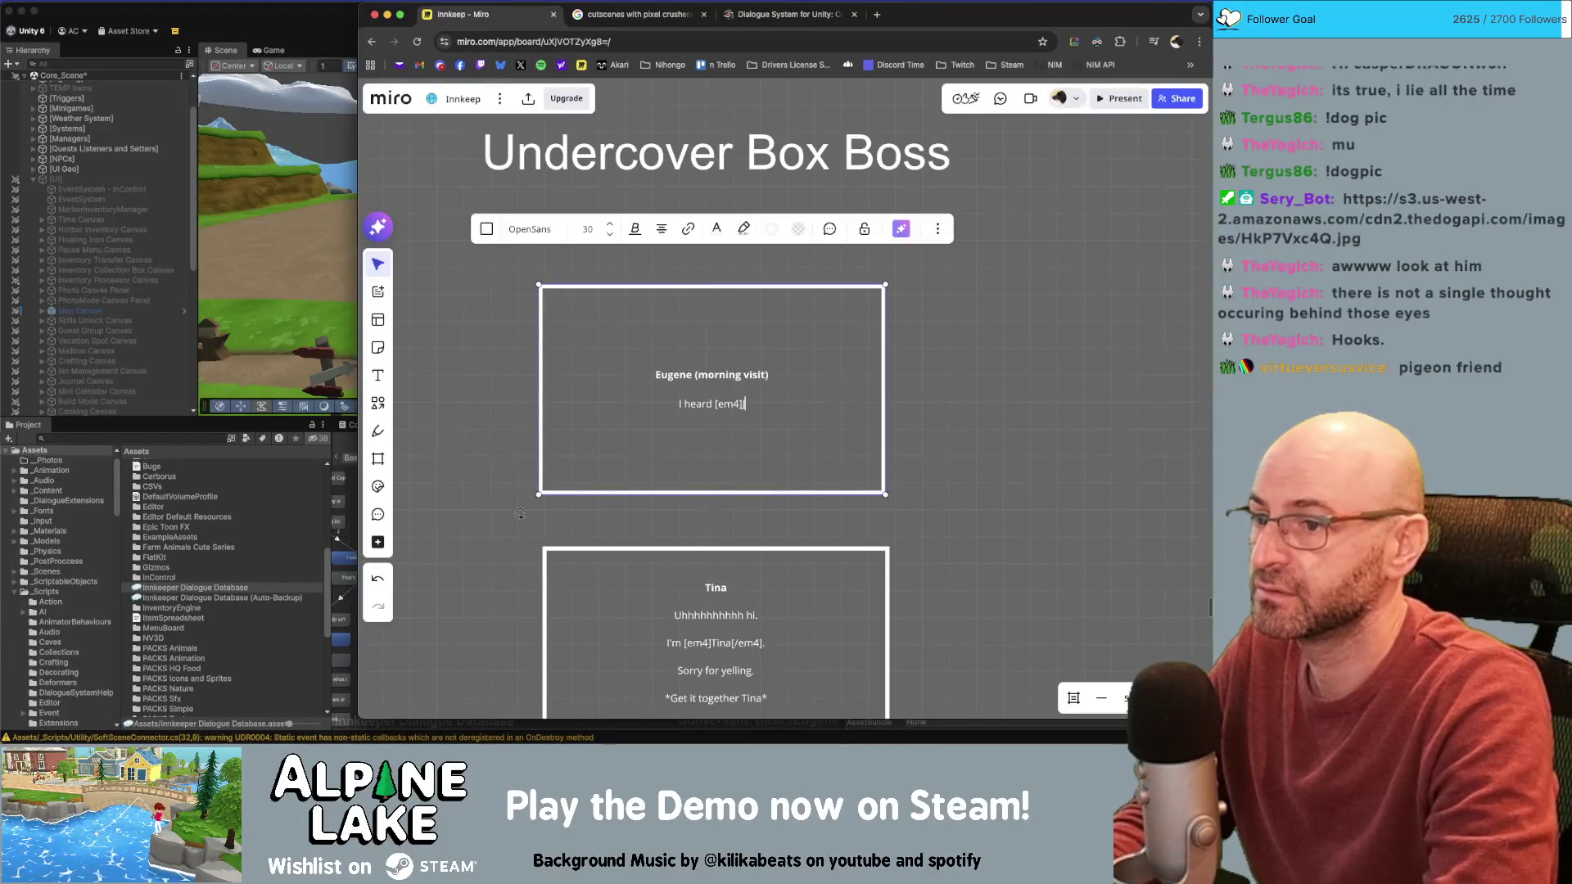
type(" you h")
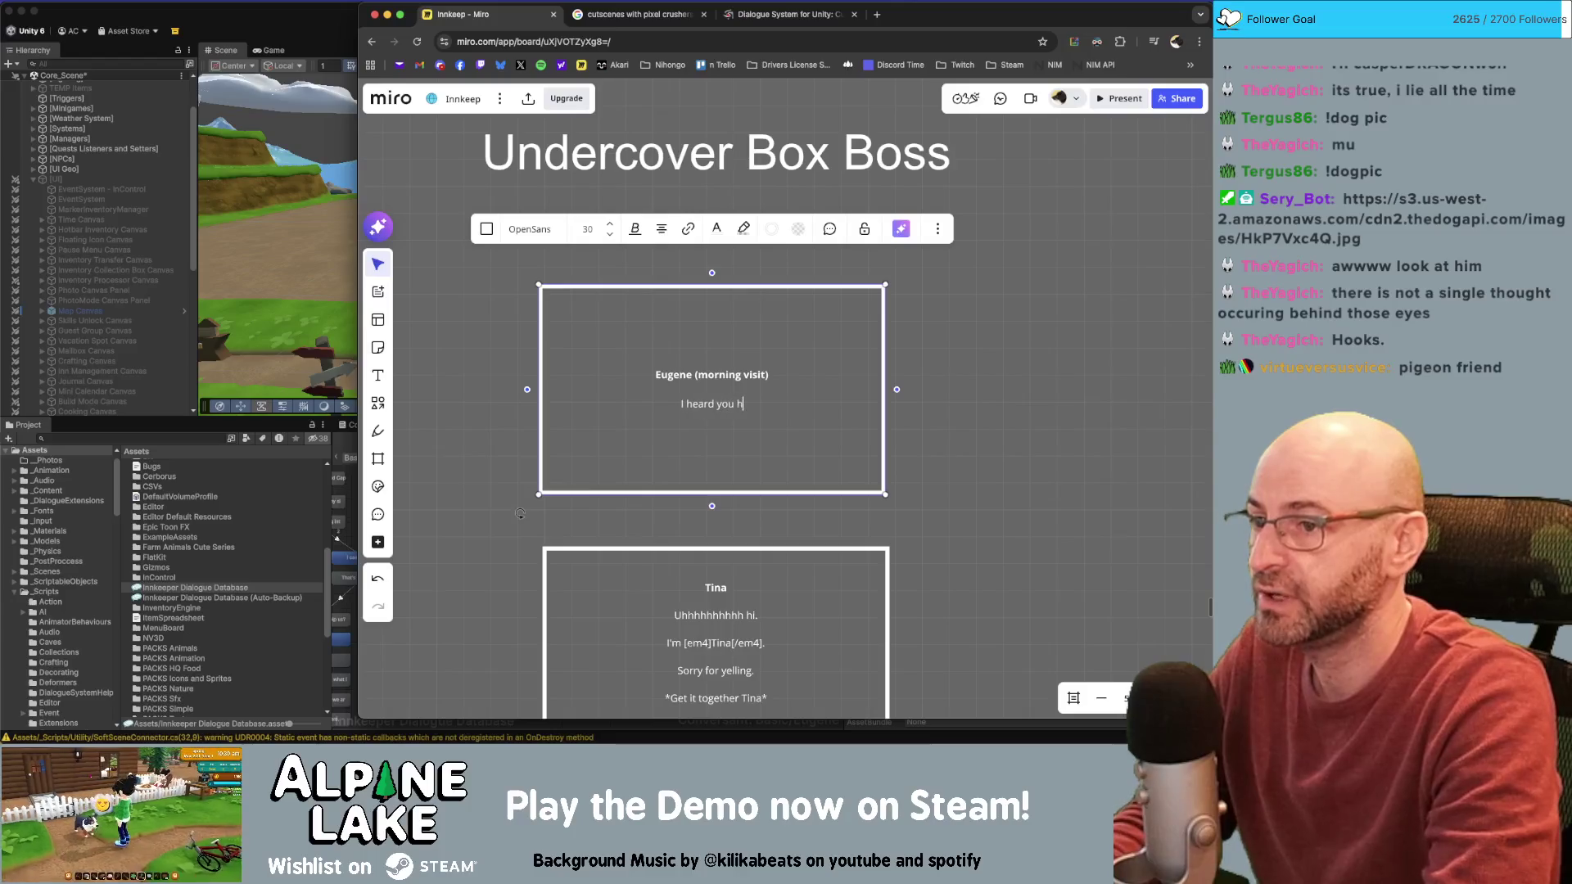
type(" [em4]e")
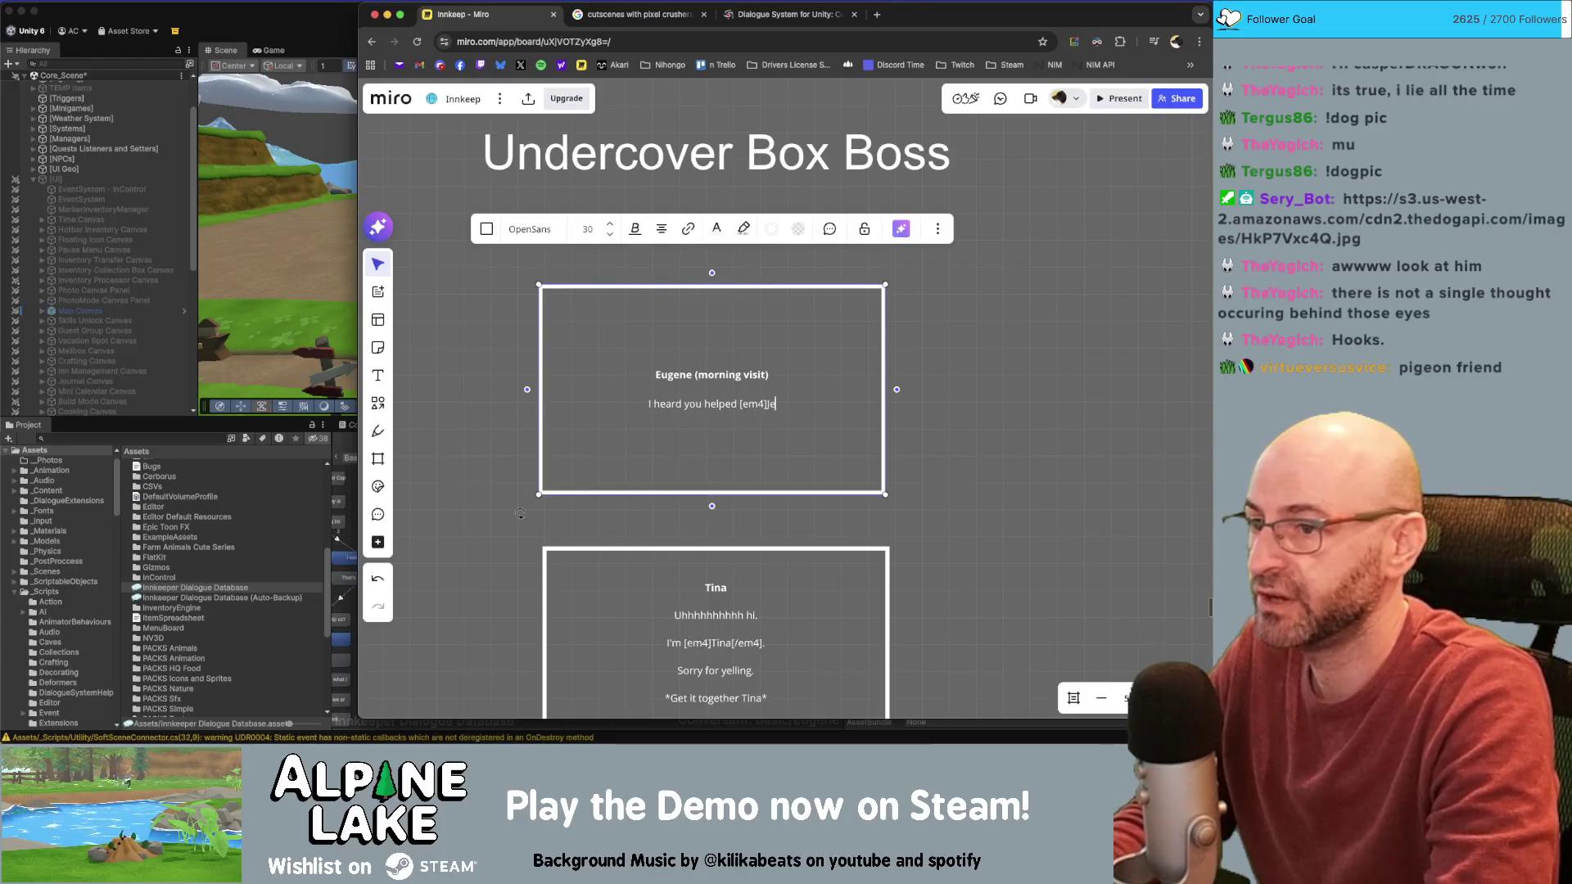
type("[/em4] with our parks")
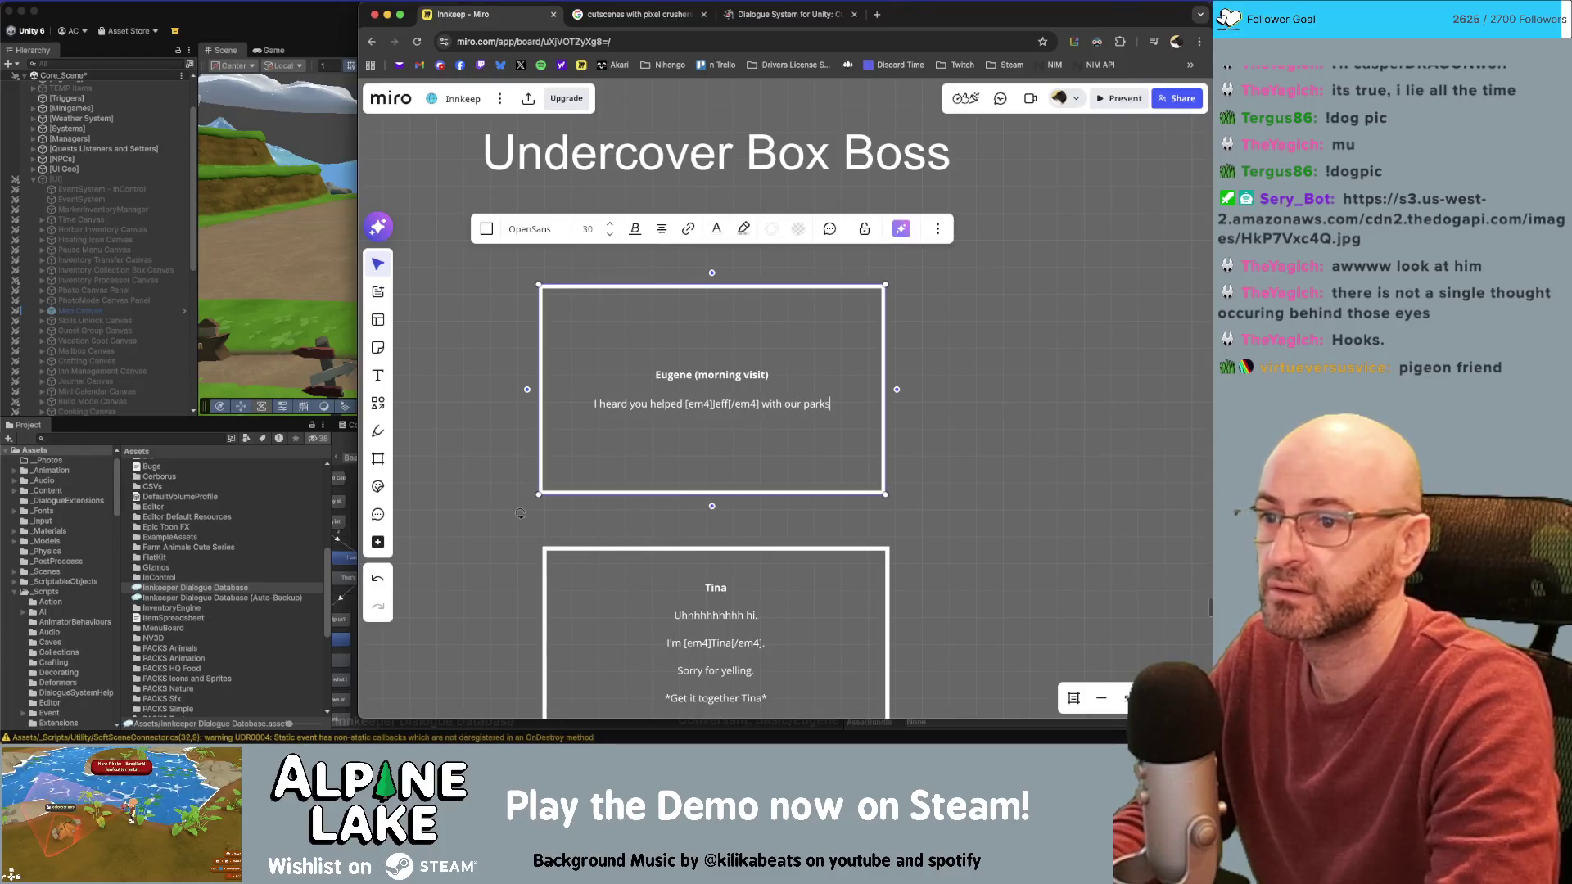
key("BackSpace")
key("BackSpace")
key("BackSpace")
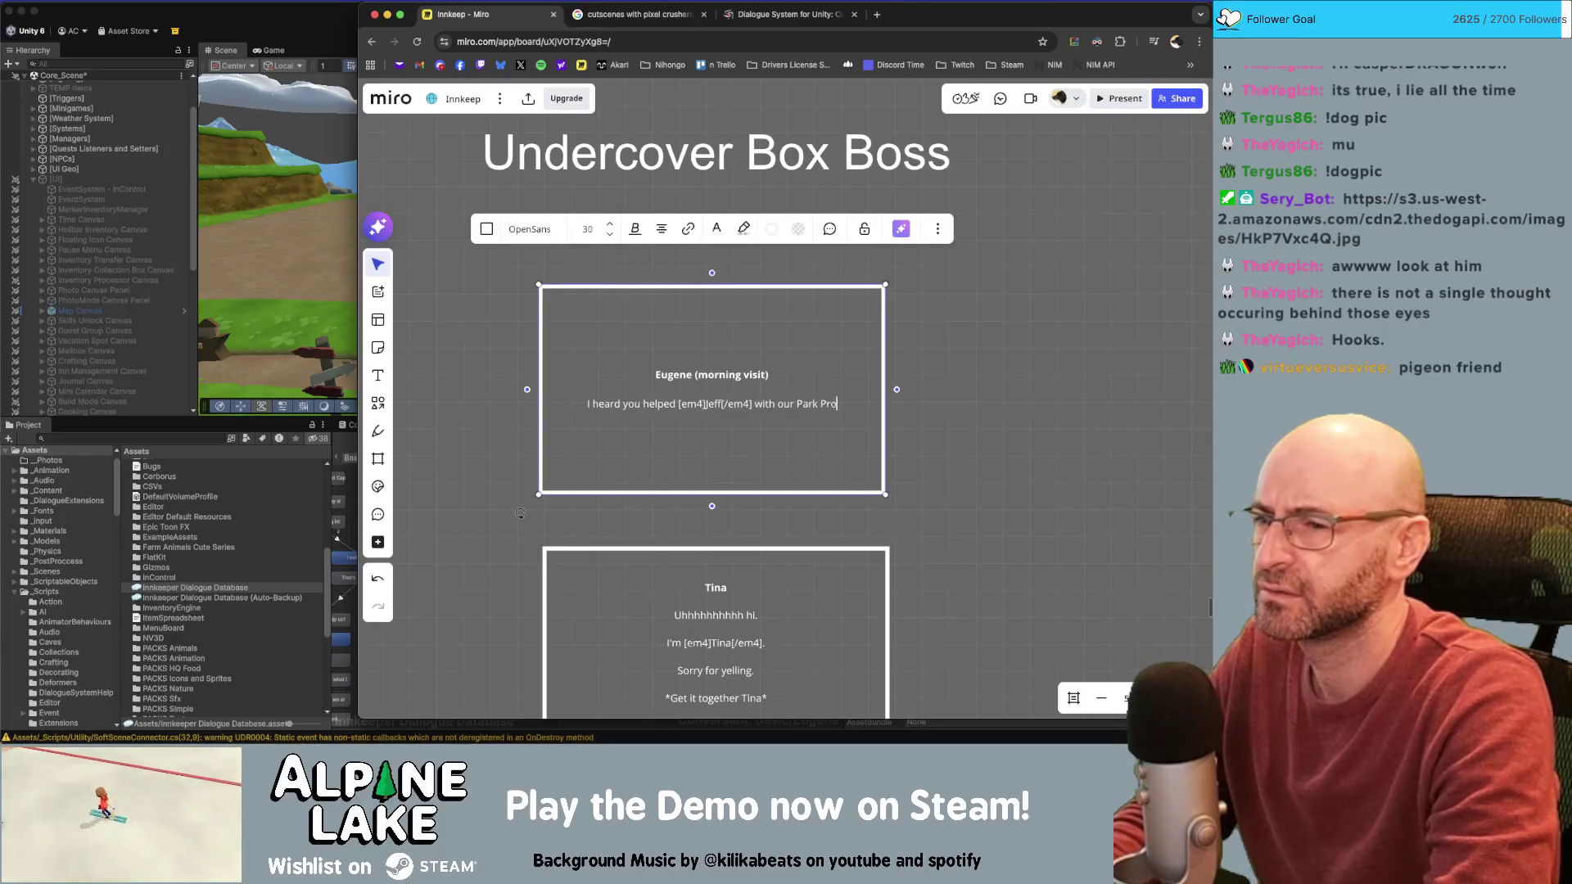
key("BackSpace")
key("BackSpace")
key("BackSpace")
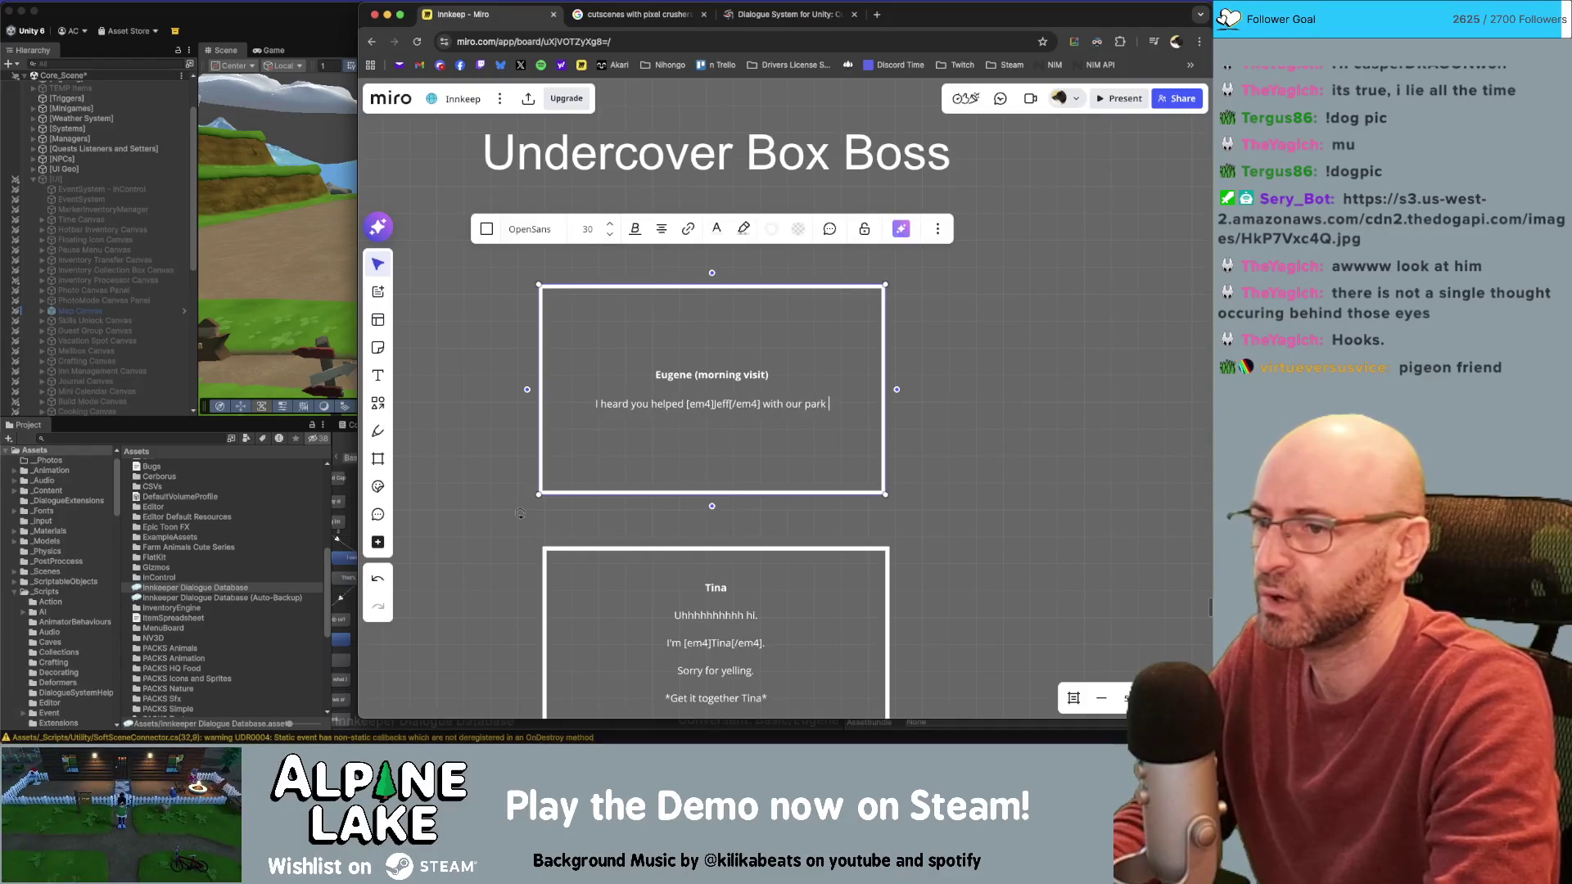
type("protec")
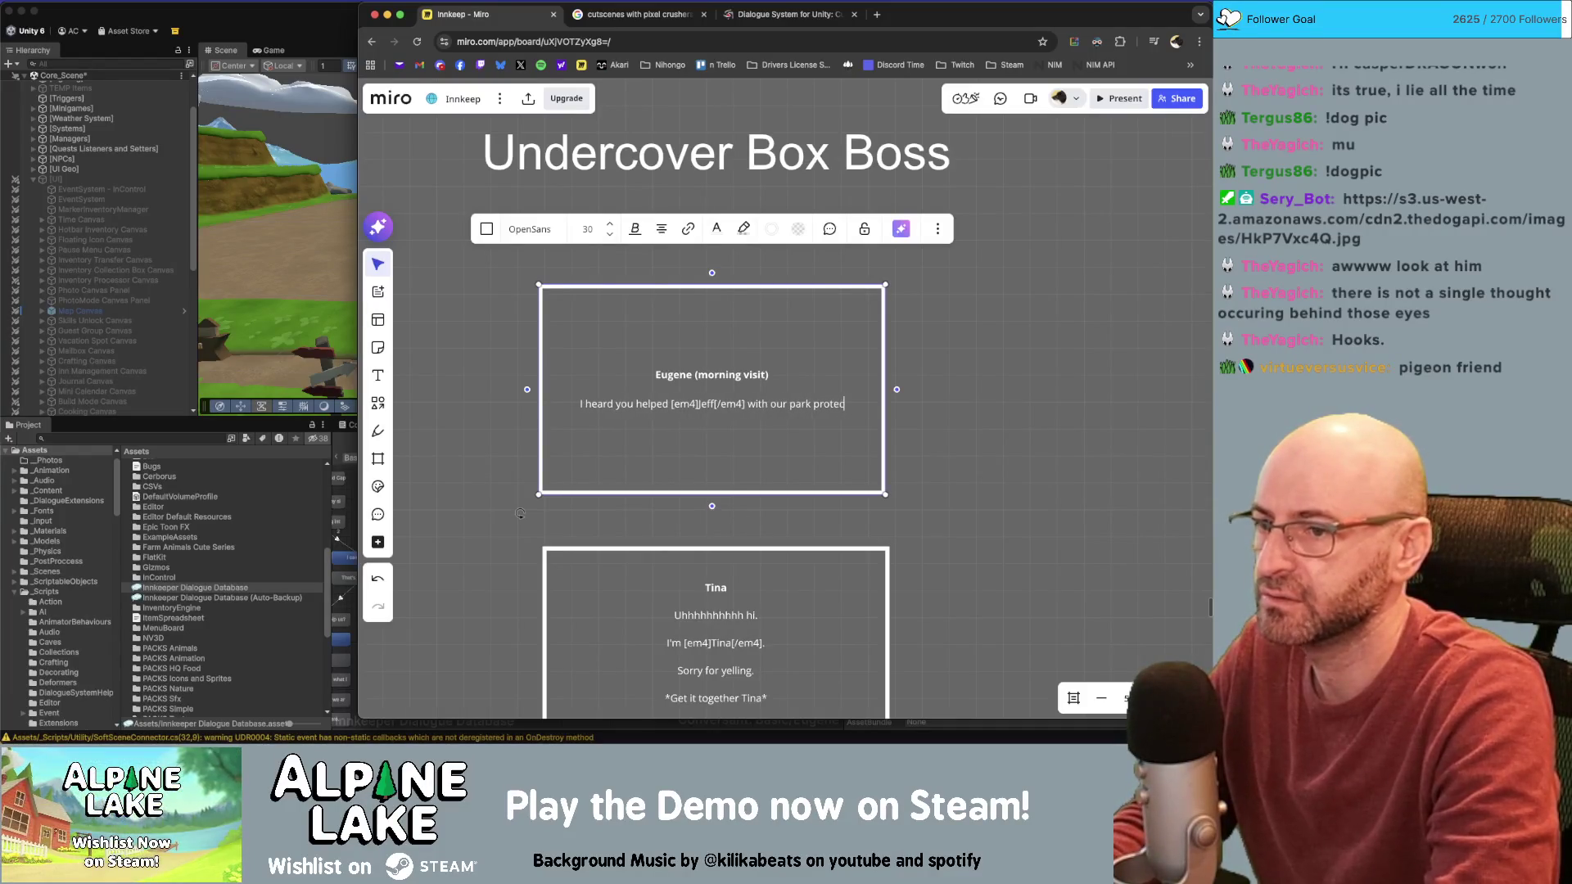
type("tion application")
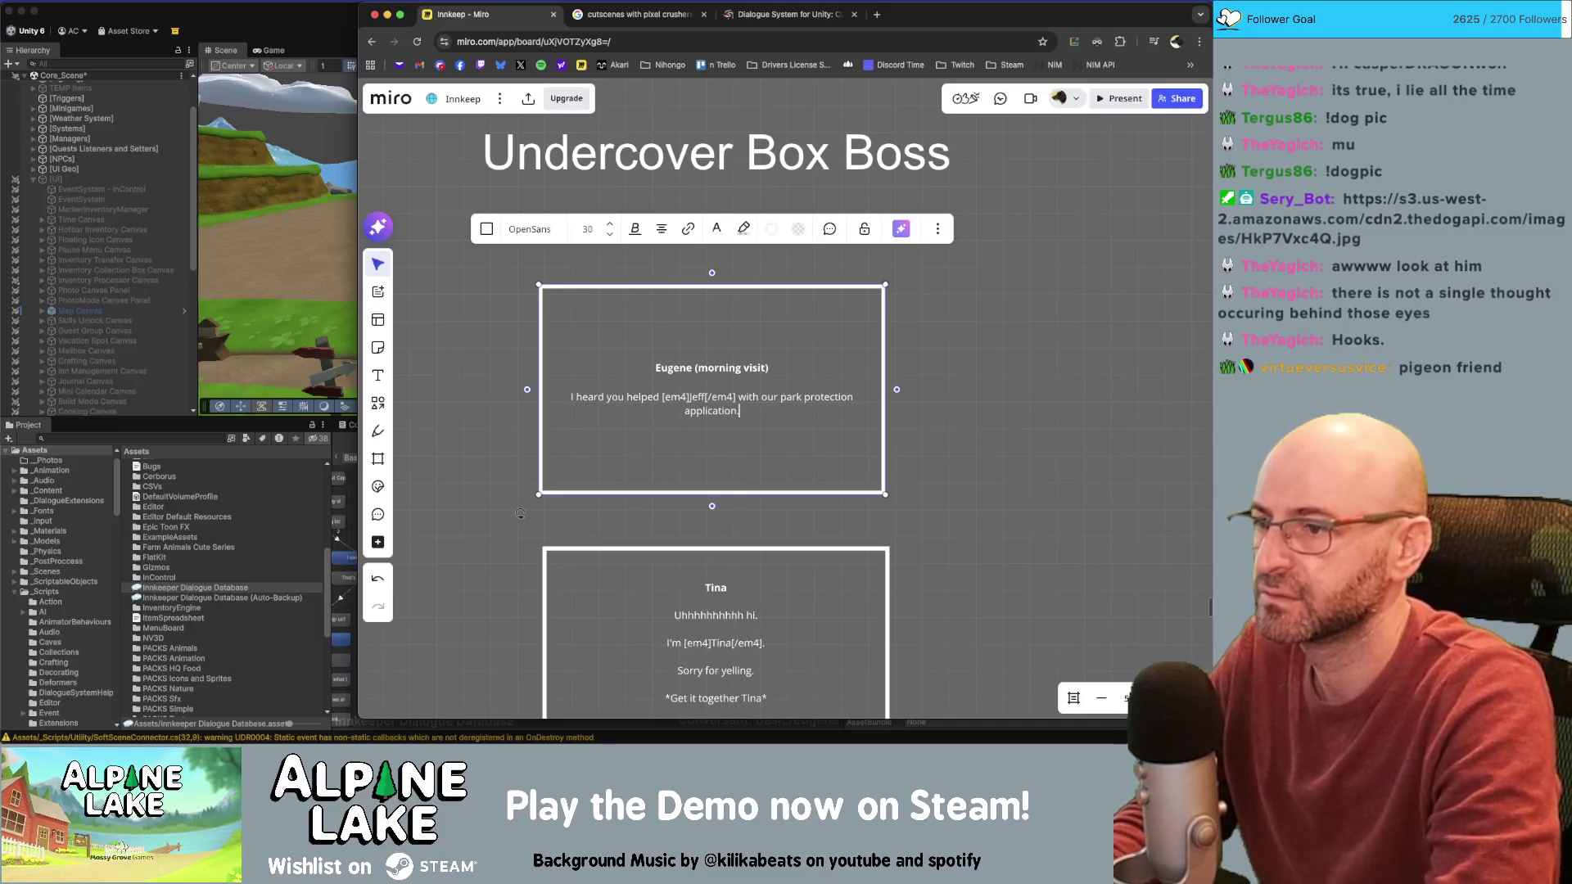
type(".")
key("Return")
key("Return")
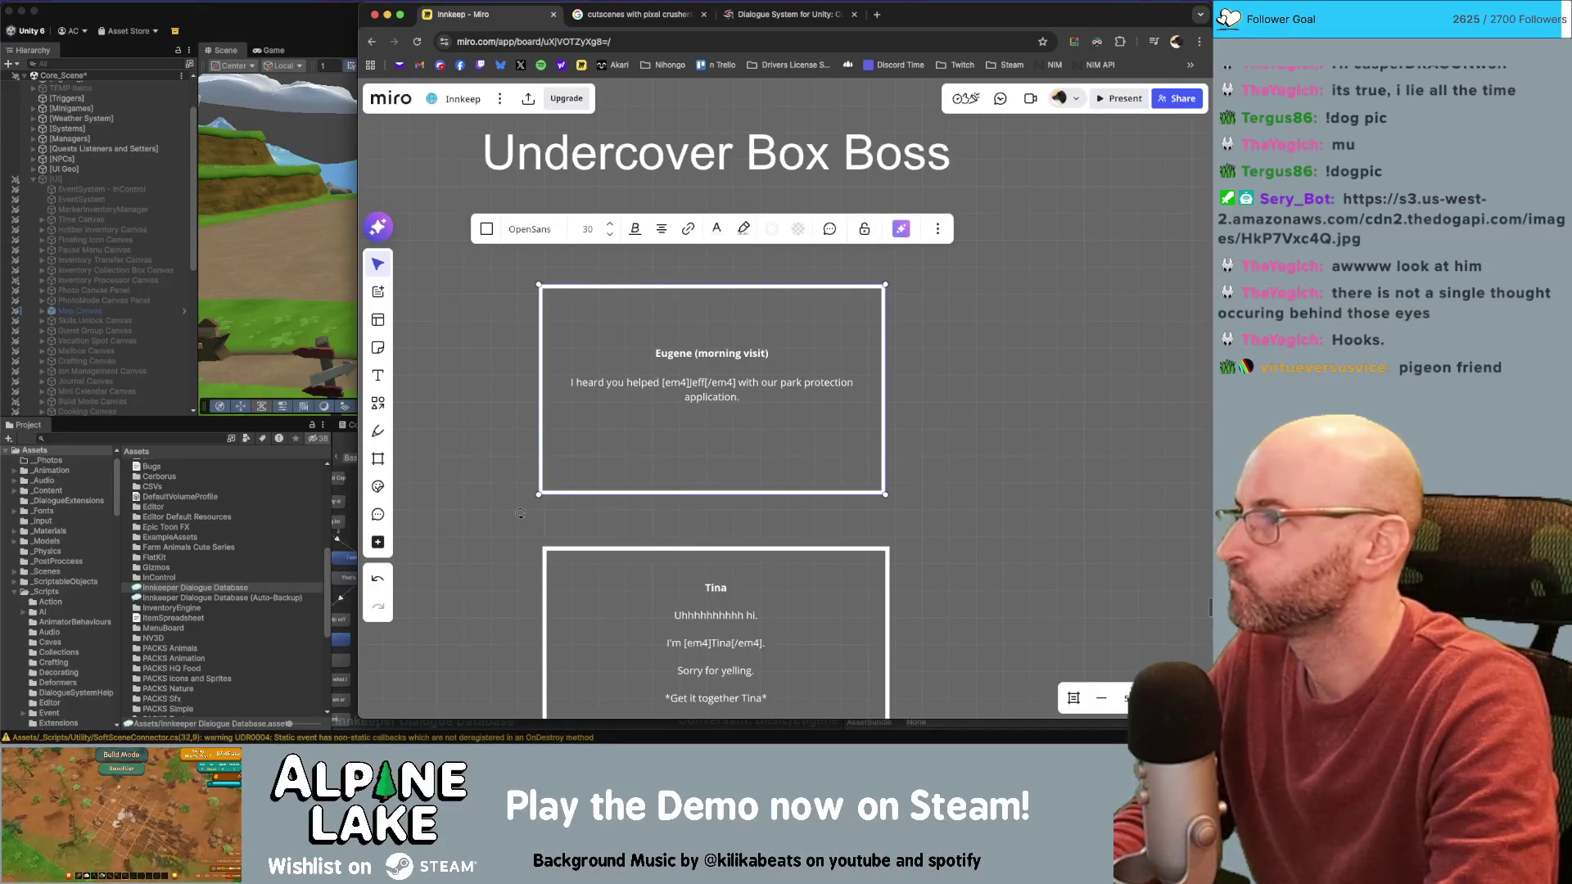
type("I'm pretty")
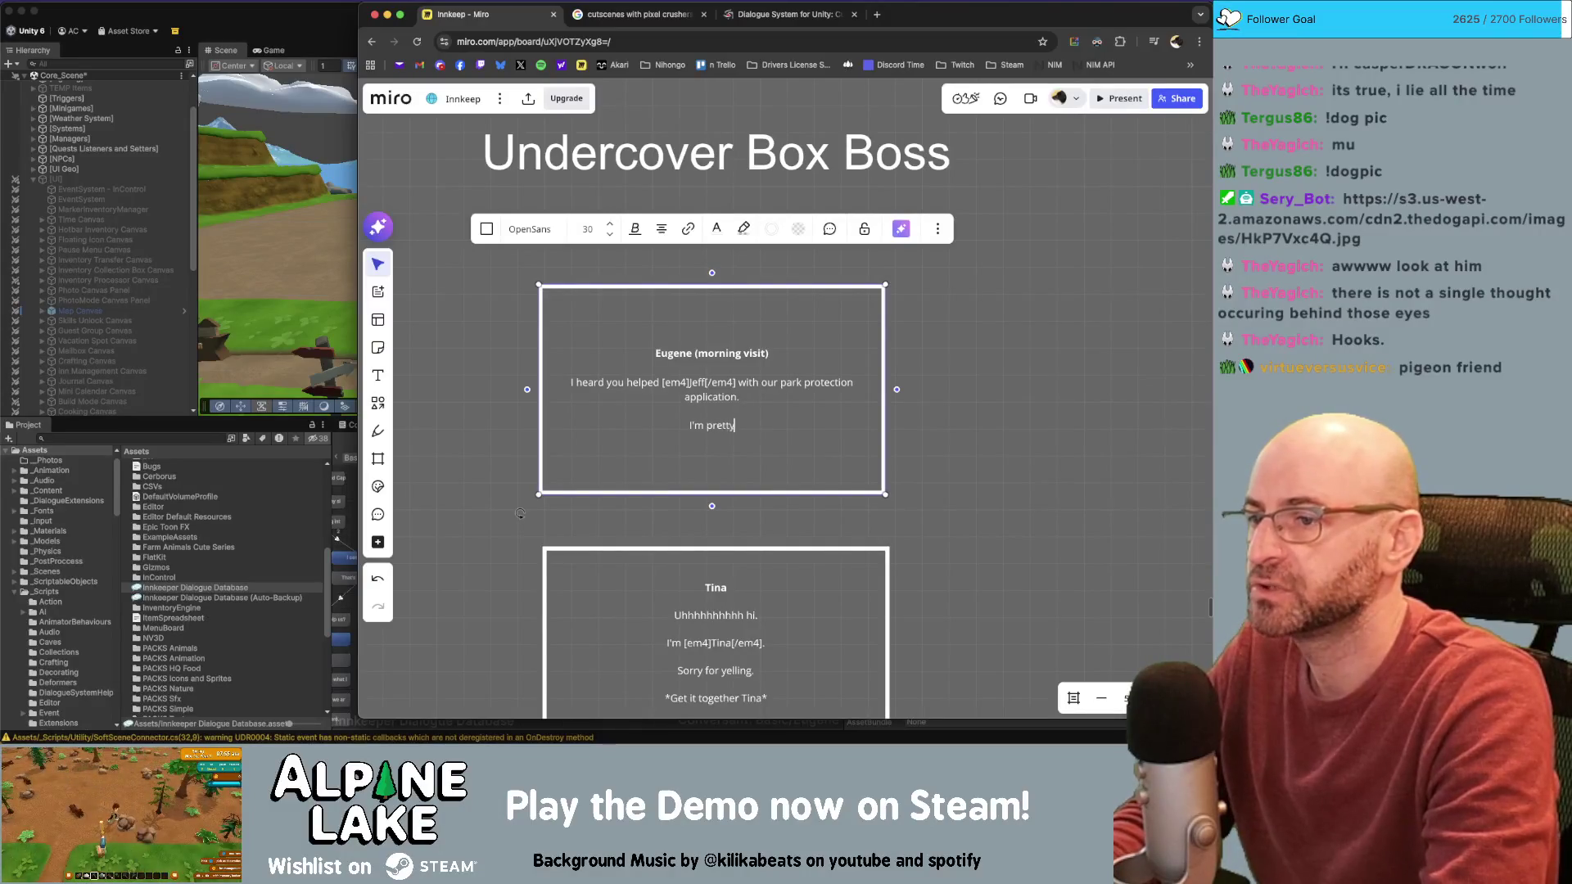
type(" we're a sho")
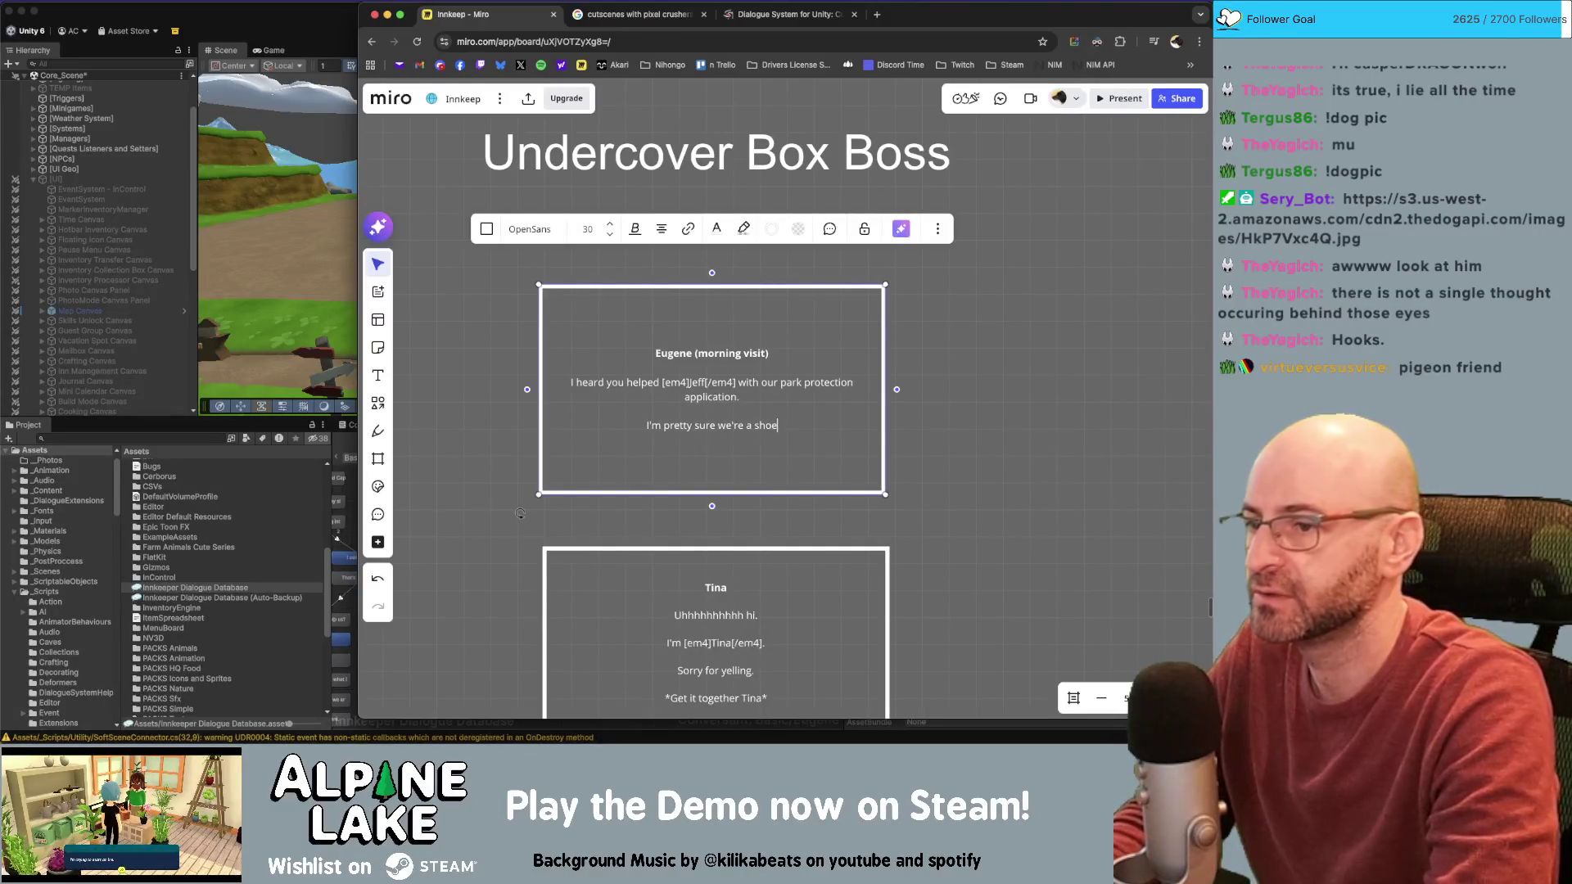
Drop the abandoned phrase and add the line 'there is a problem.'.
key("BackSpace")
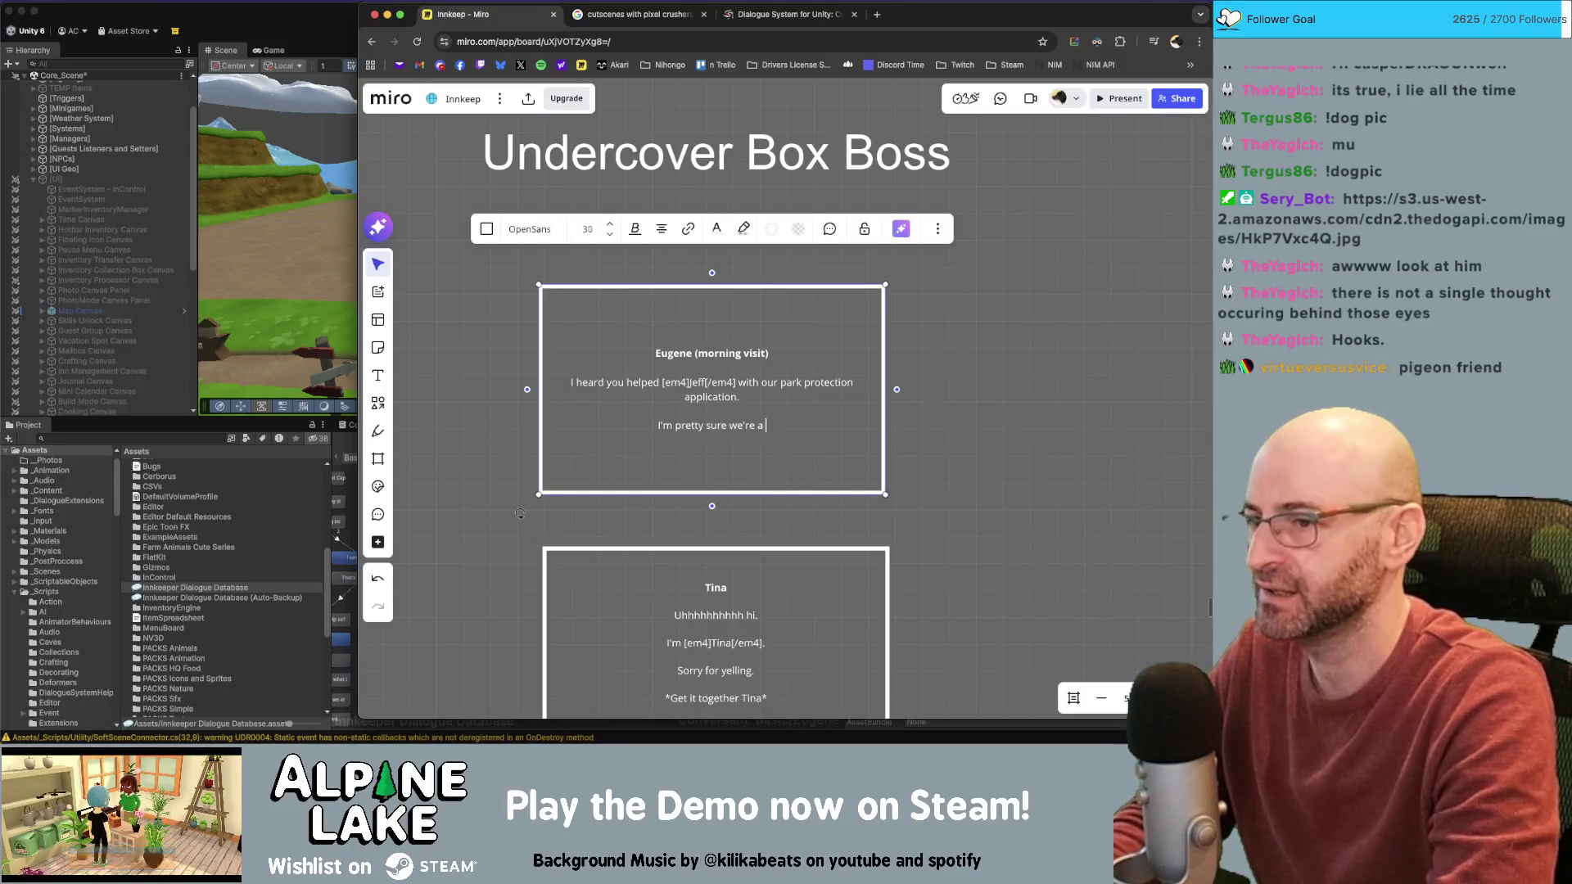
key("BackSpace")
key("BackSpace")
key("BackSpace")
key("BackSpace")
key("BackSpace")
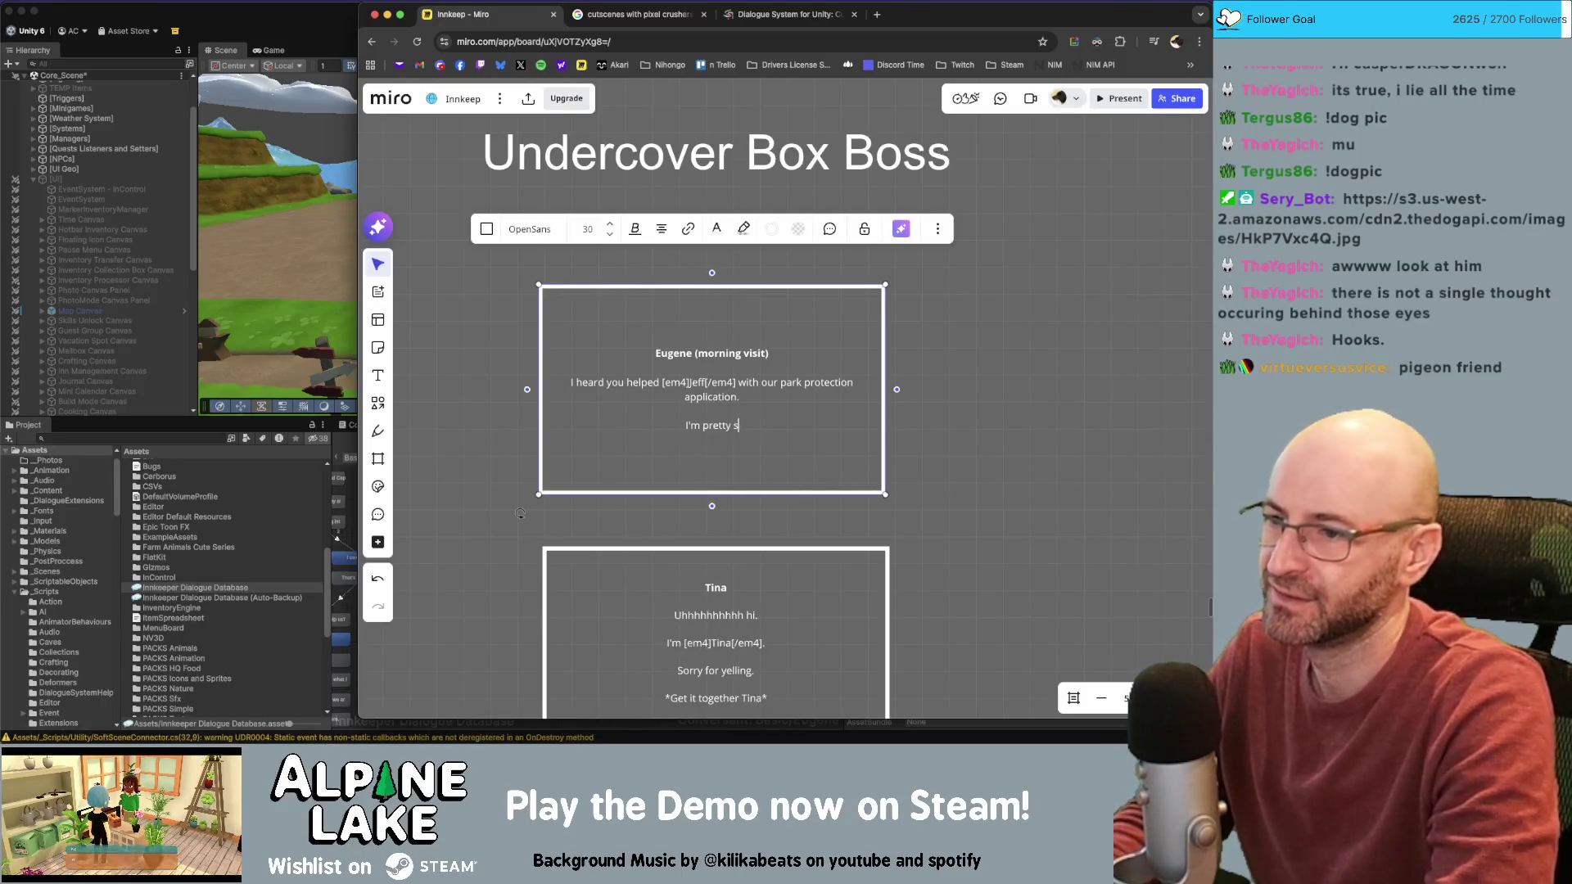
key("BackSpace")
key("BackSpace")
key("BackSpace")
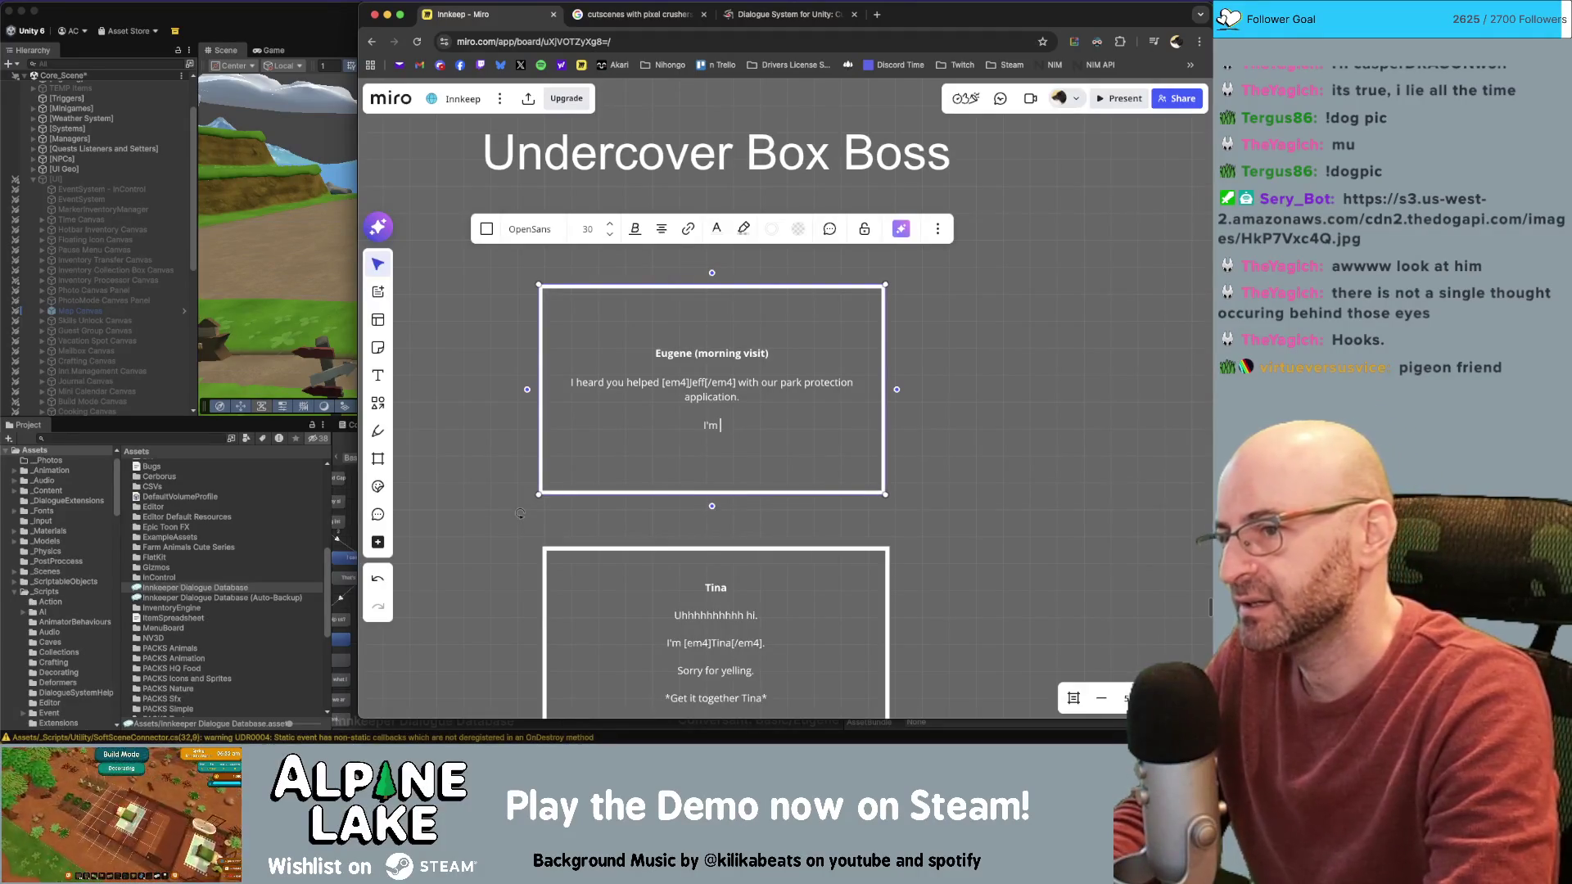
type("confidence")
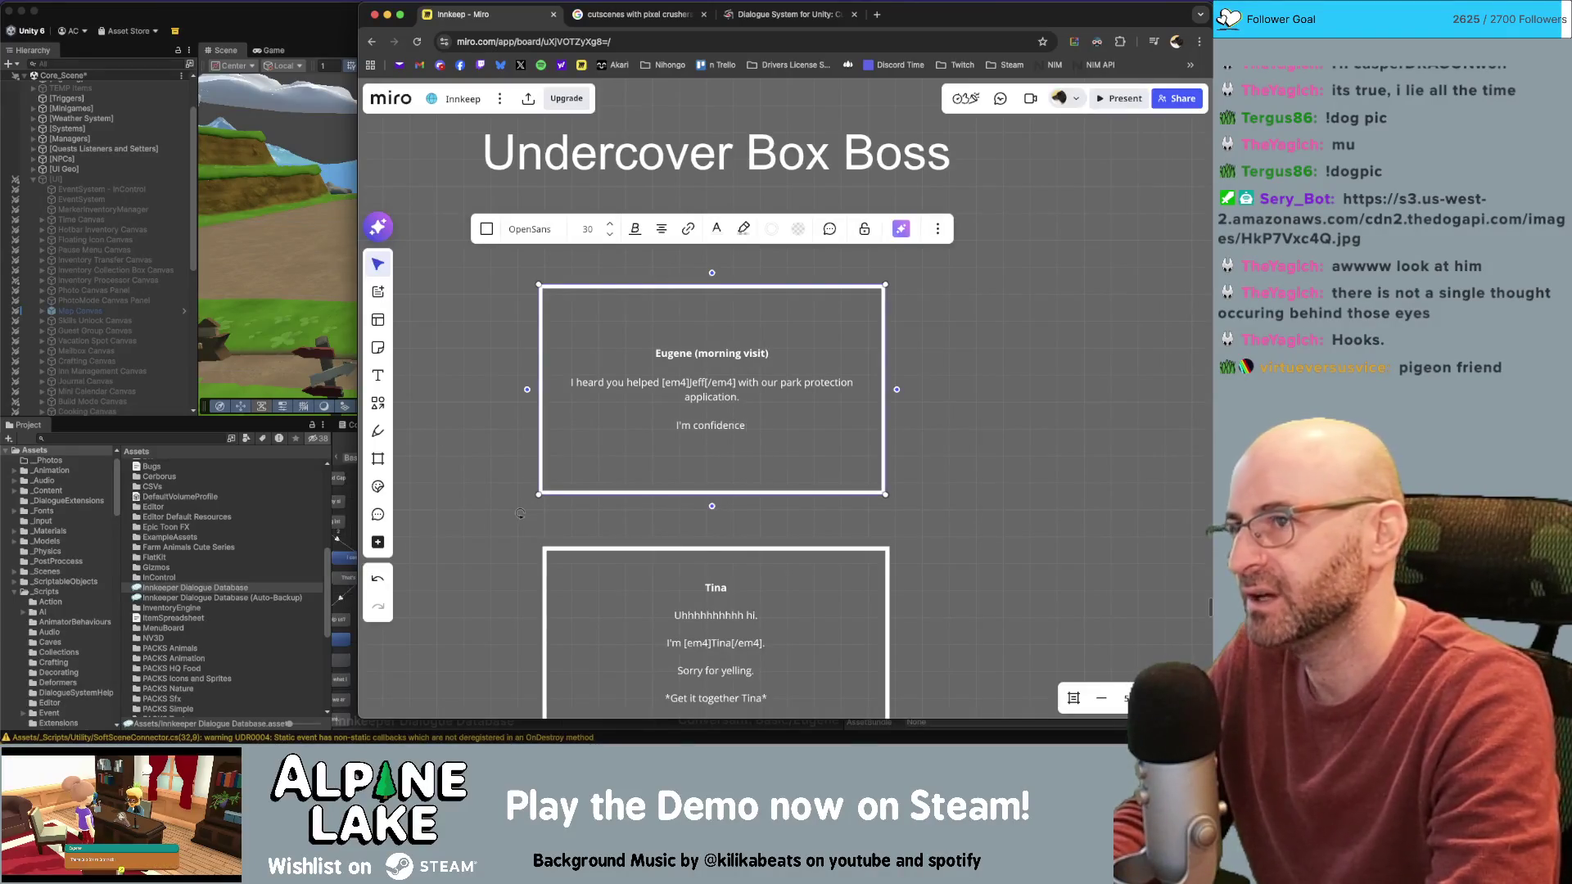
type(" we ")
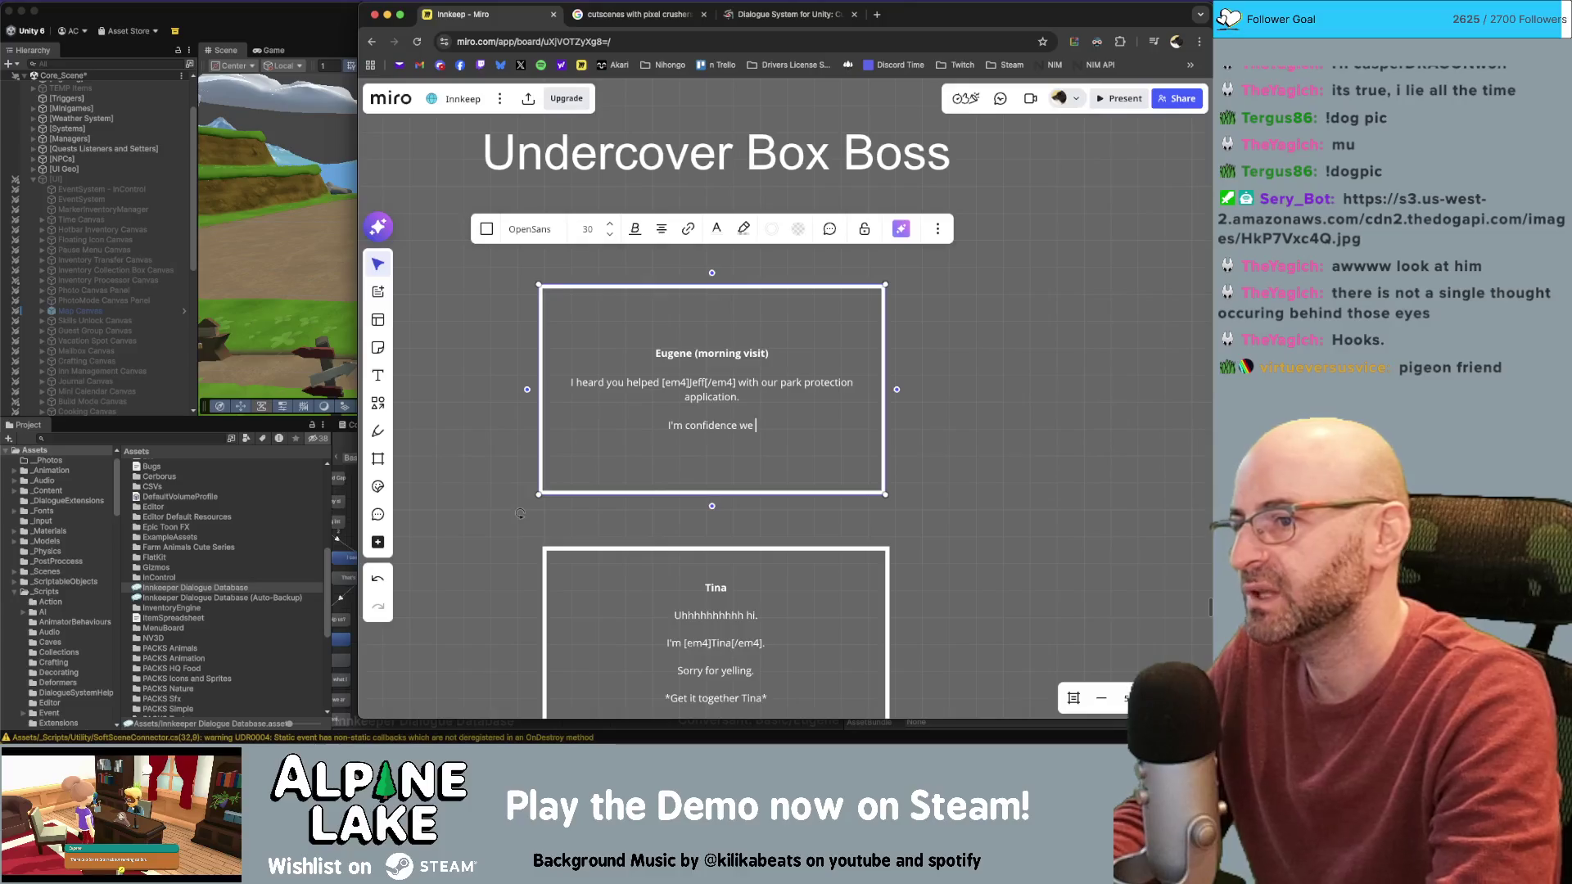
type("meet the requiremen")
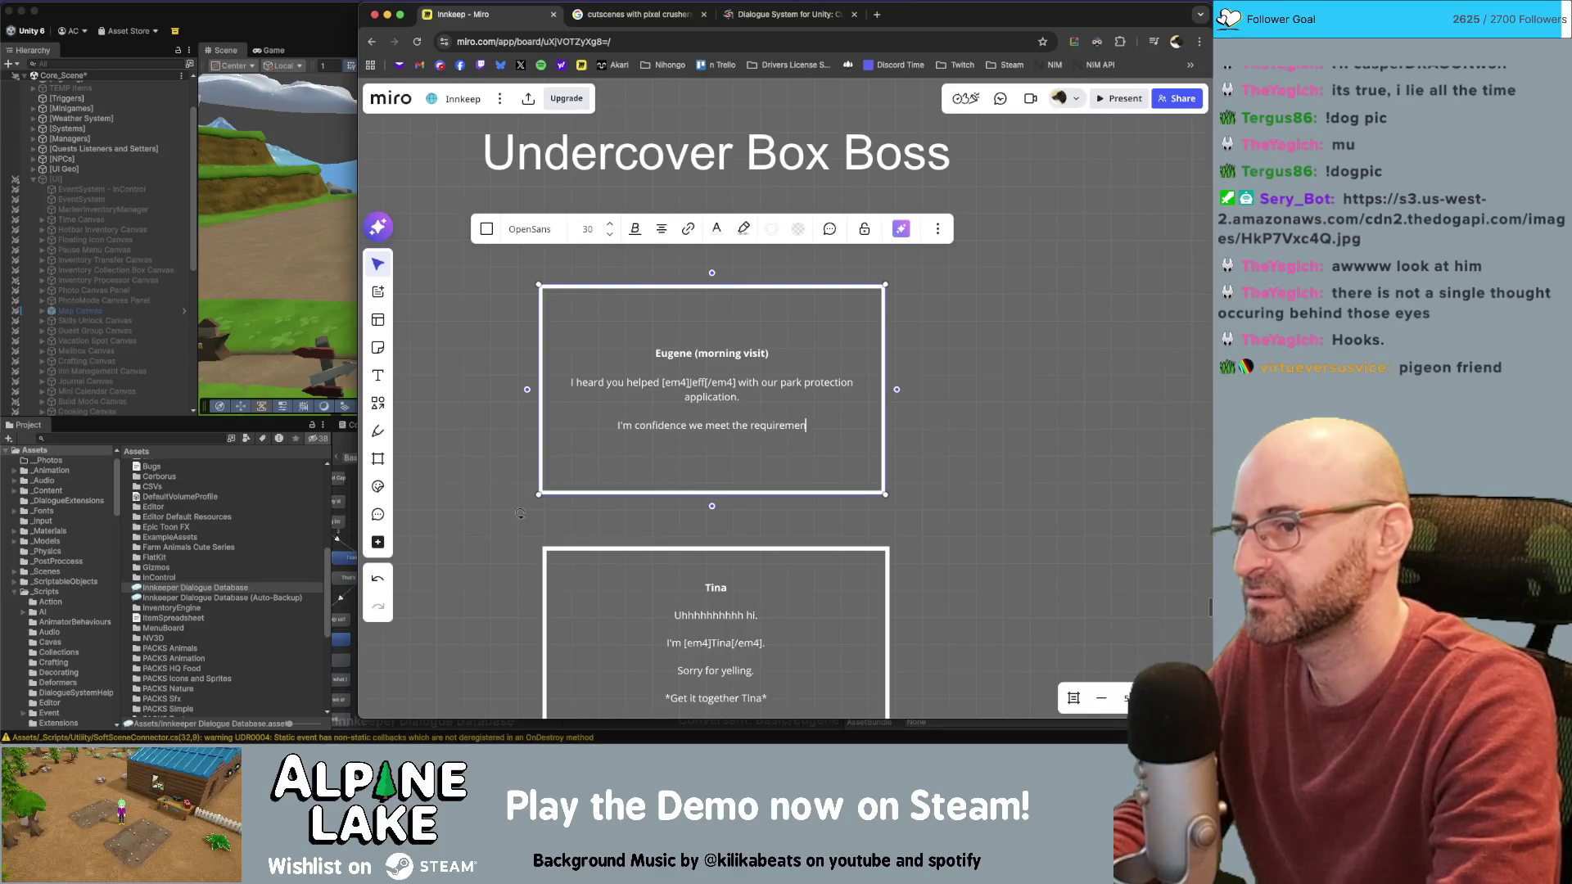
type("ts but there is ")
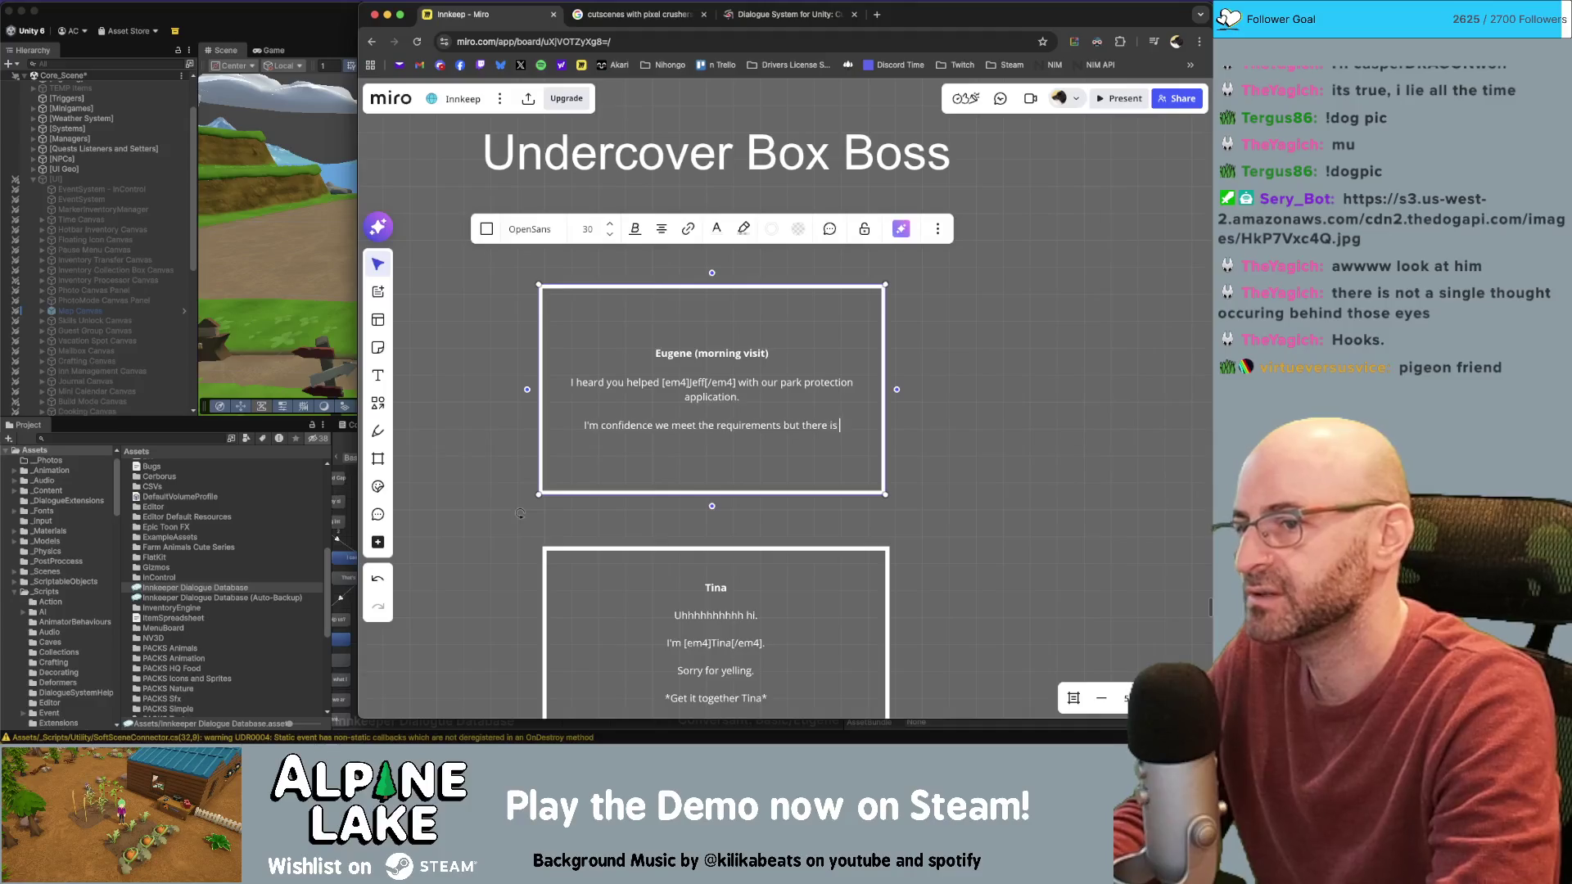
type("a problem.")
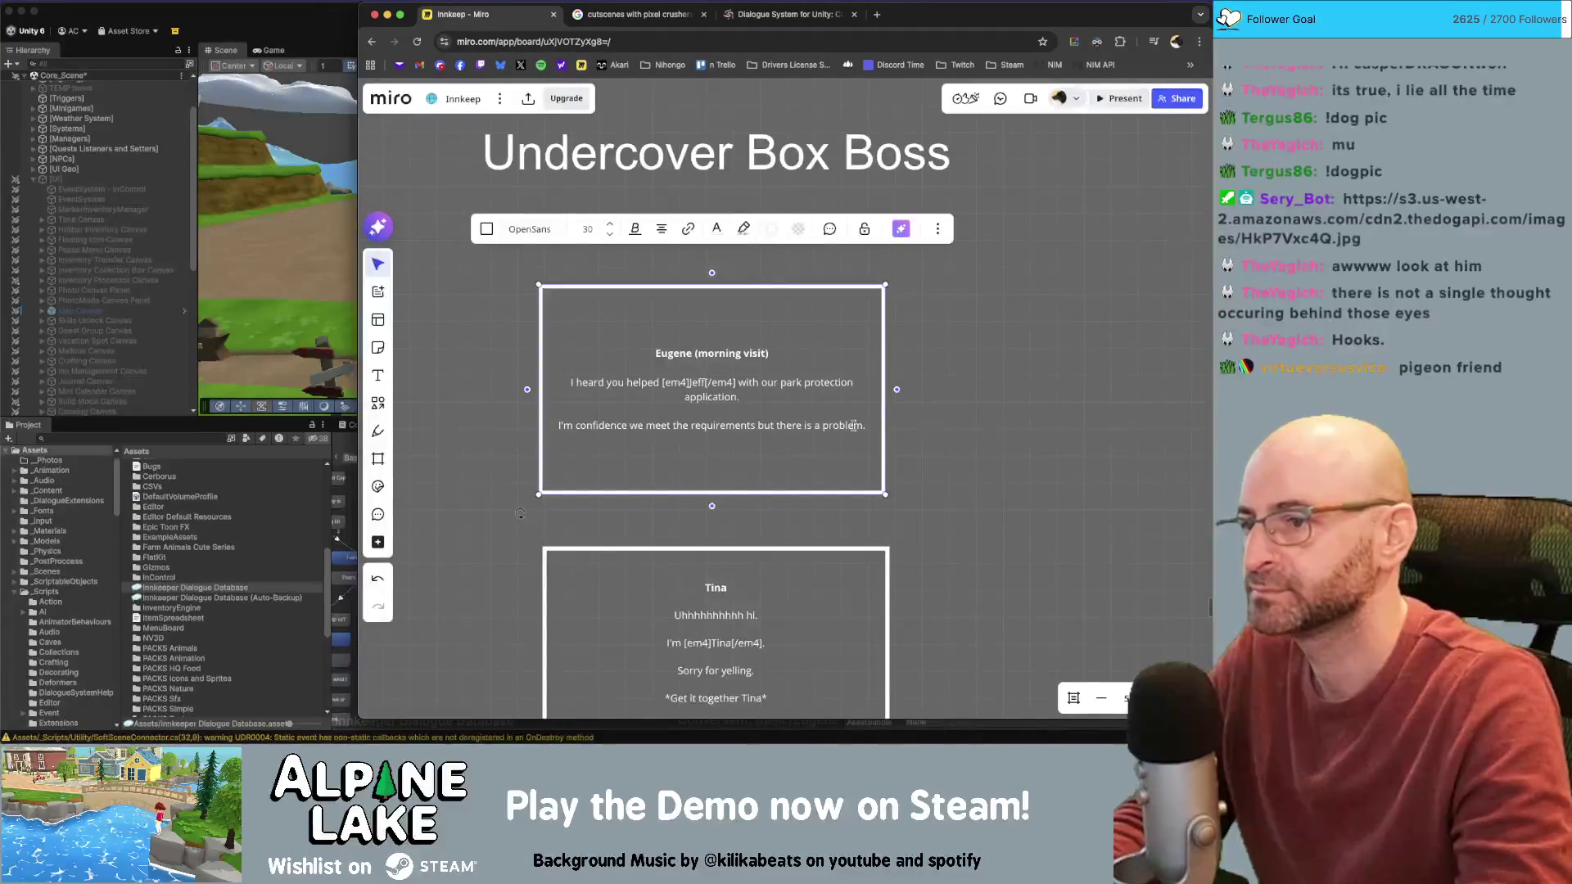
key("Return")
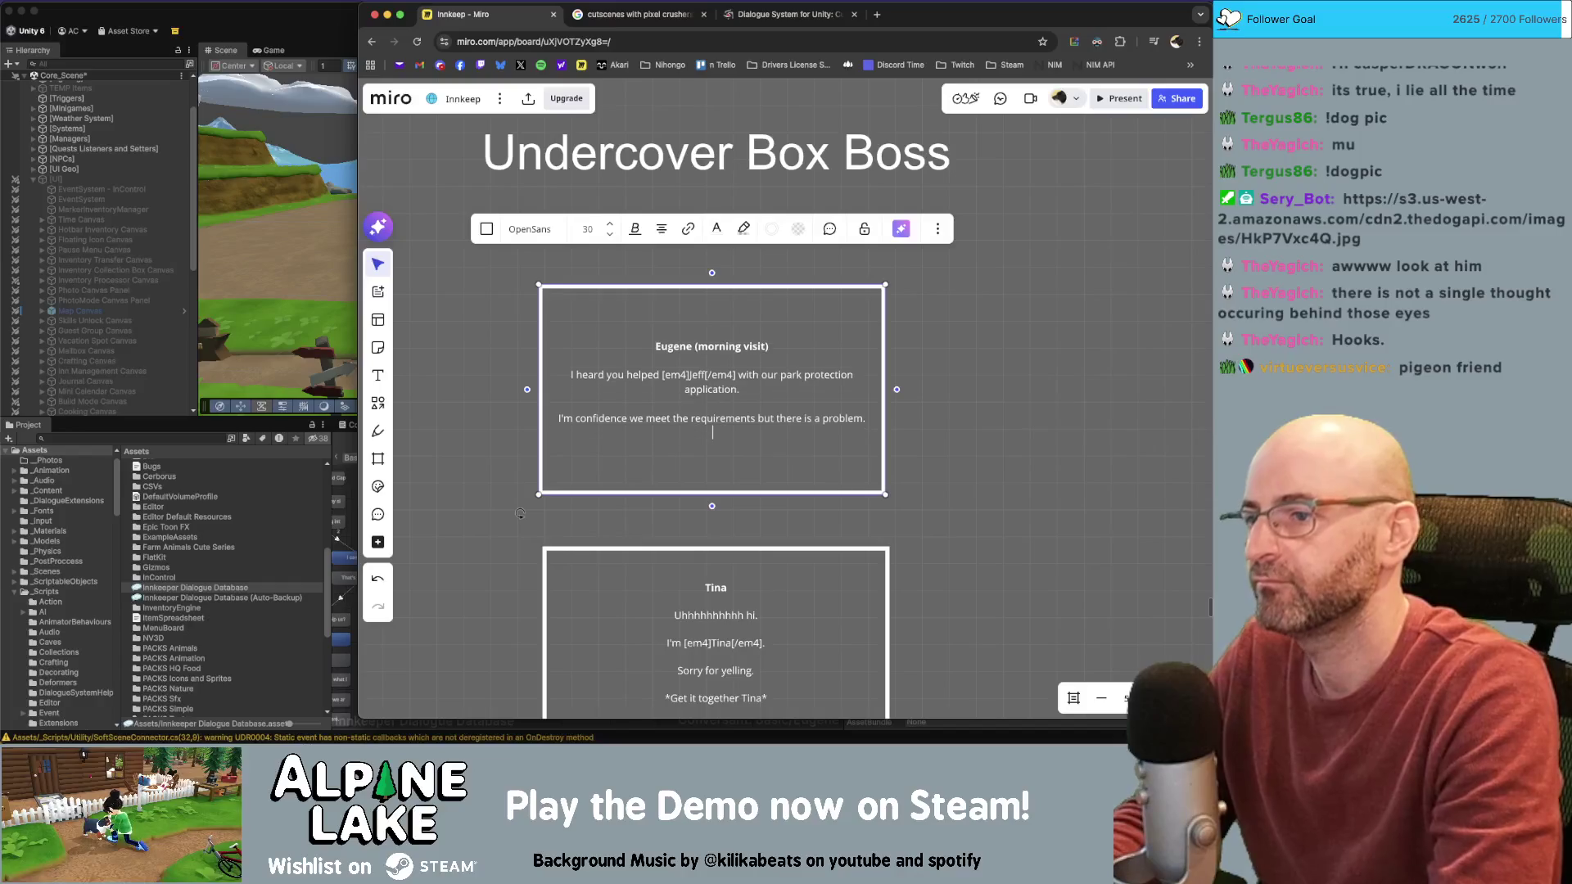
type("Obviously w")
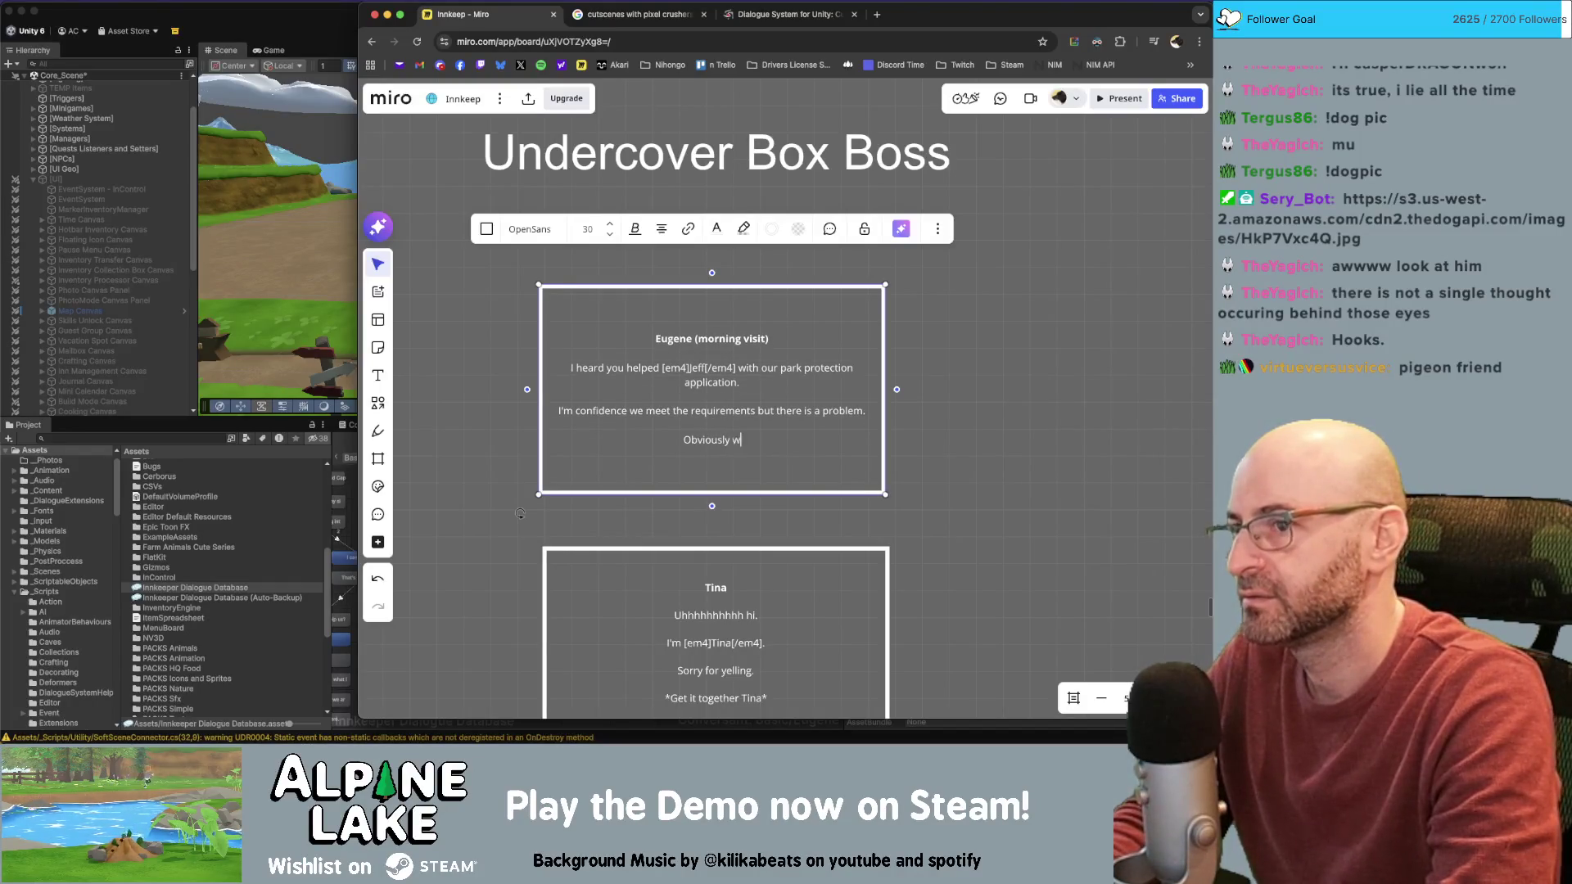
type("e've been")
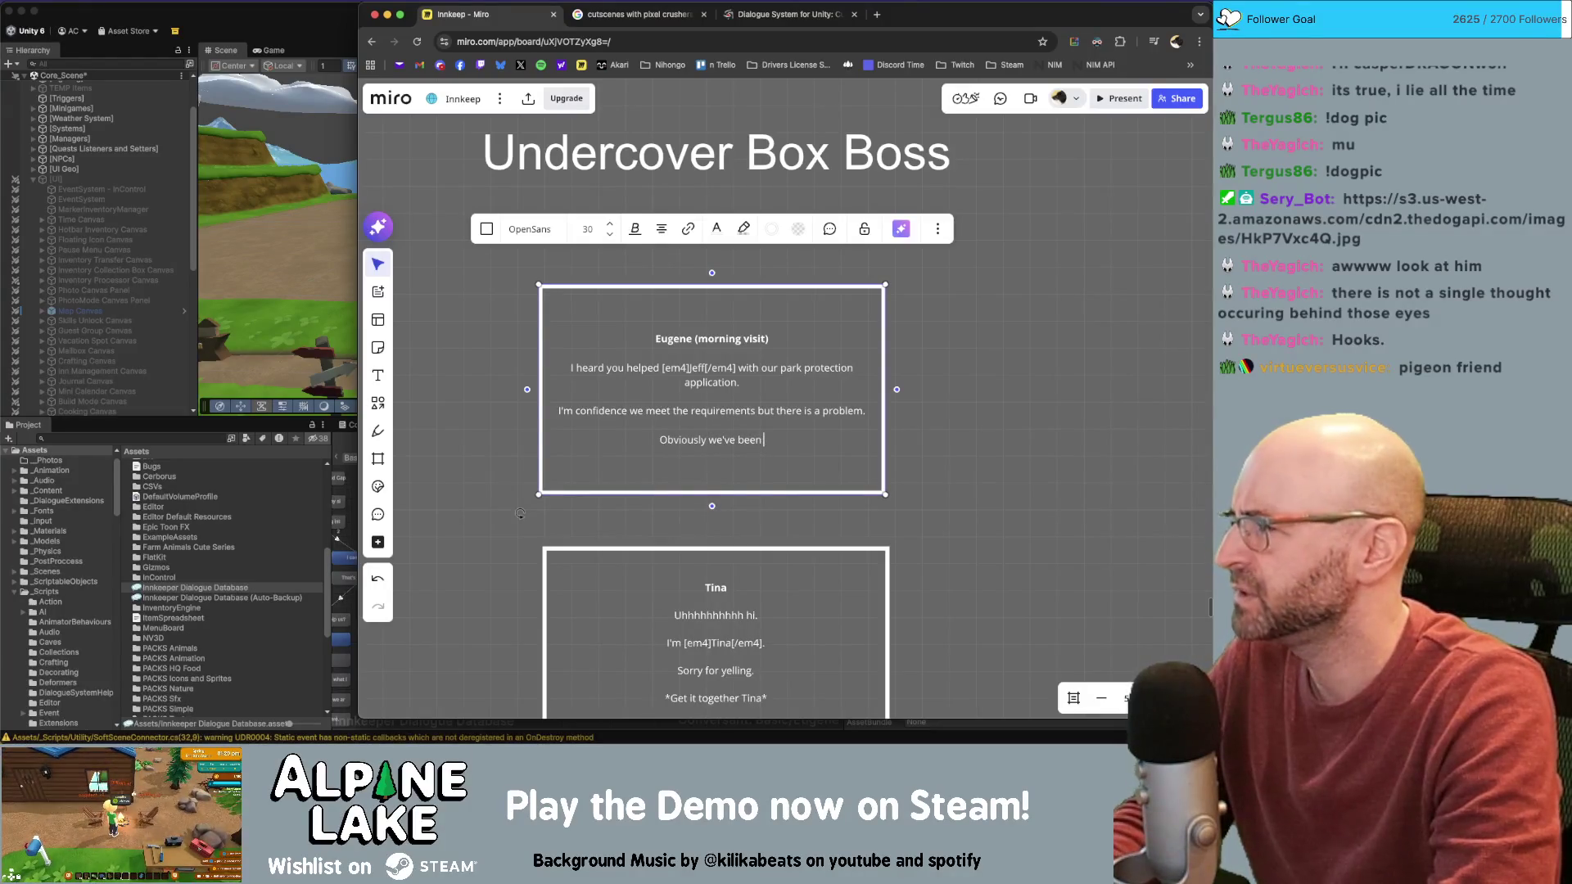
type(" at the")
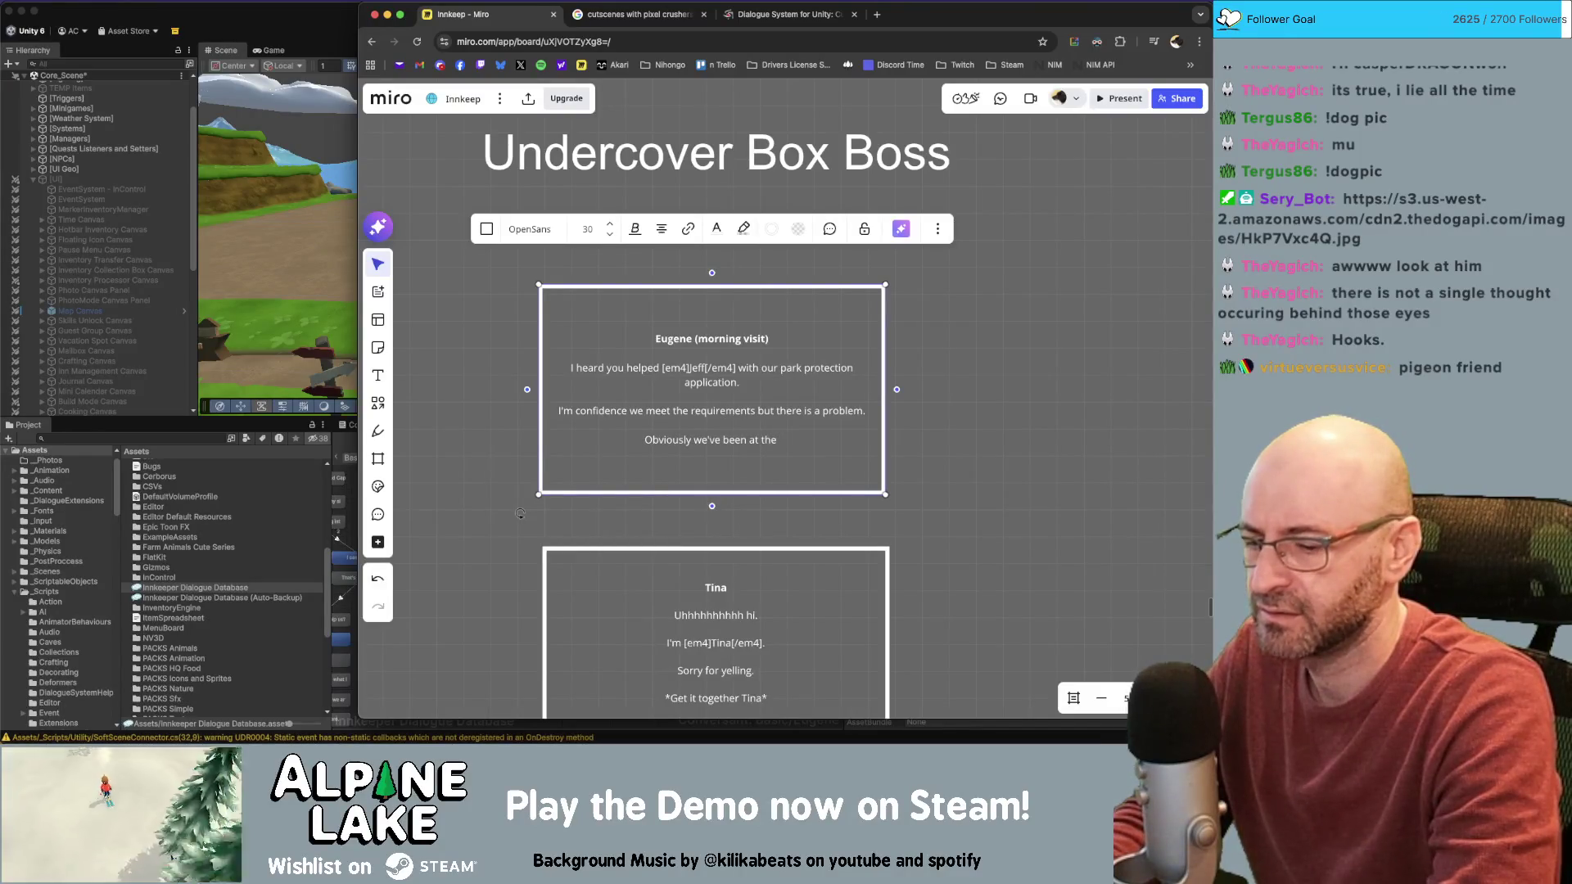
type(" receiving end of some")
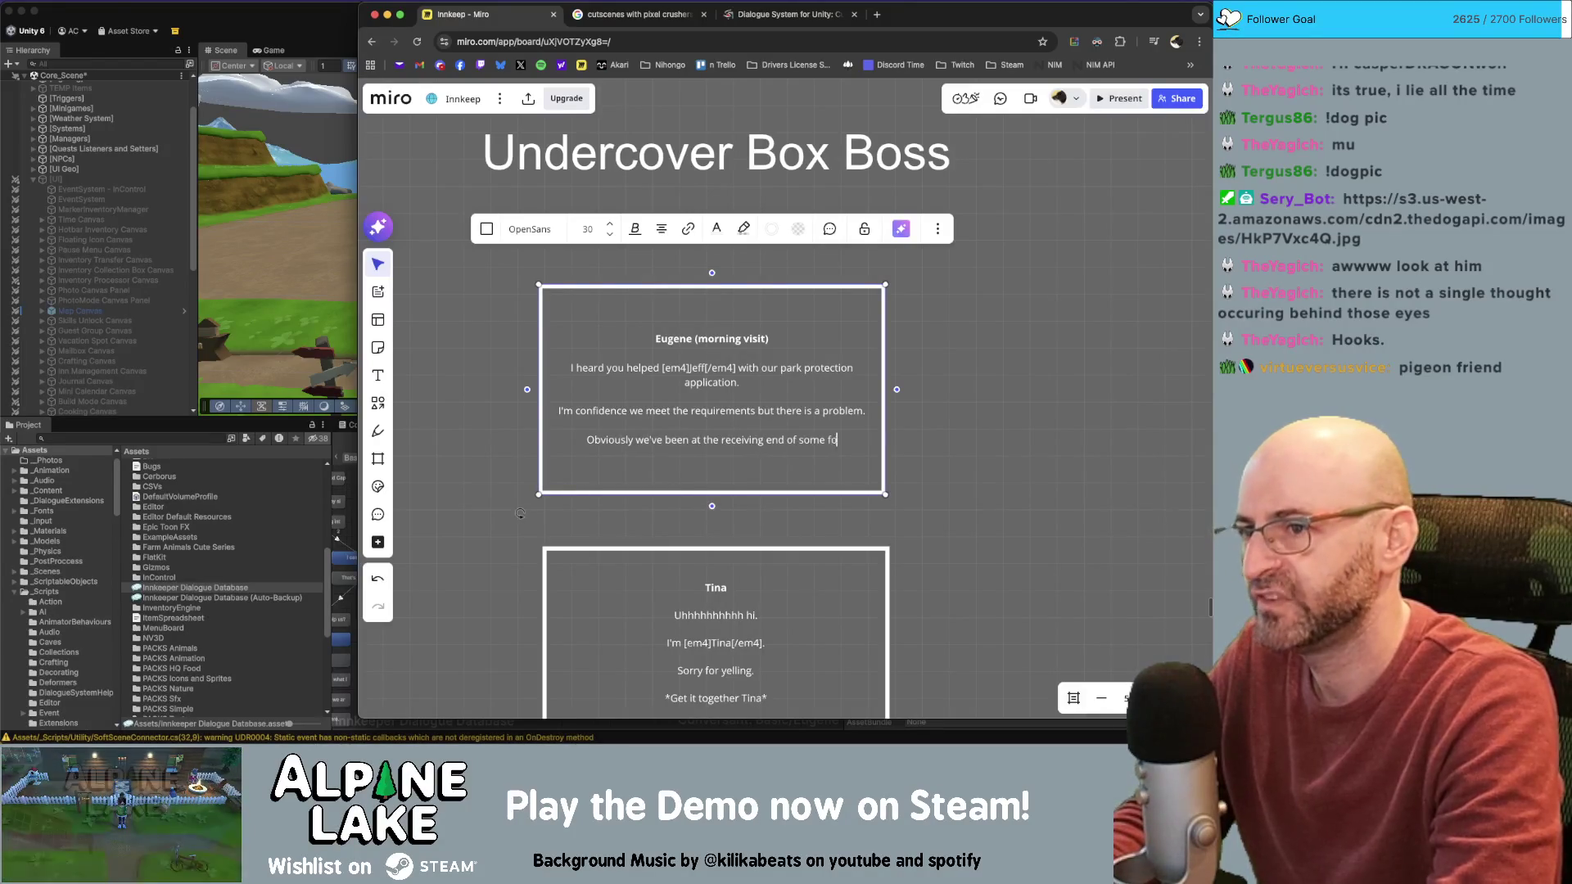
type("fowl")
type("l")
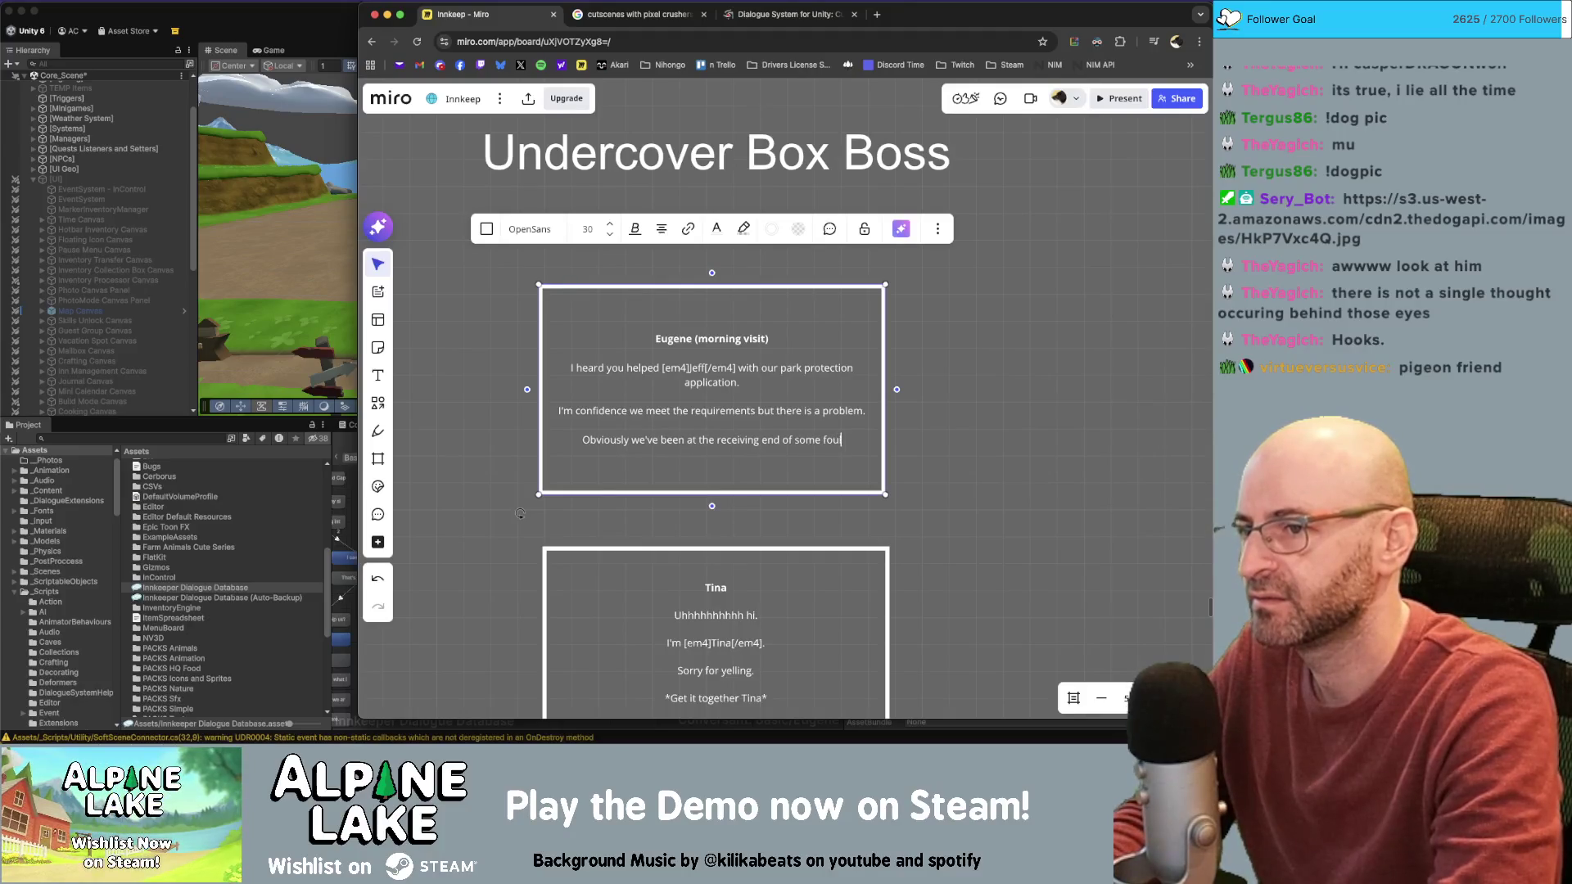
Finish 'We're clearly at the receiving end of some foul play.' and remove the leftover 'we've been'.
key("BackSpace")
key("BackSpace")
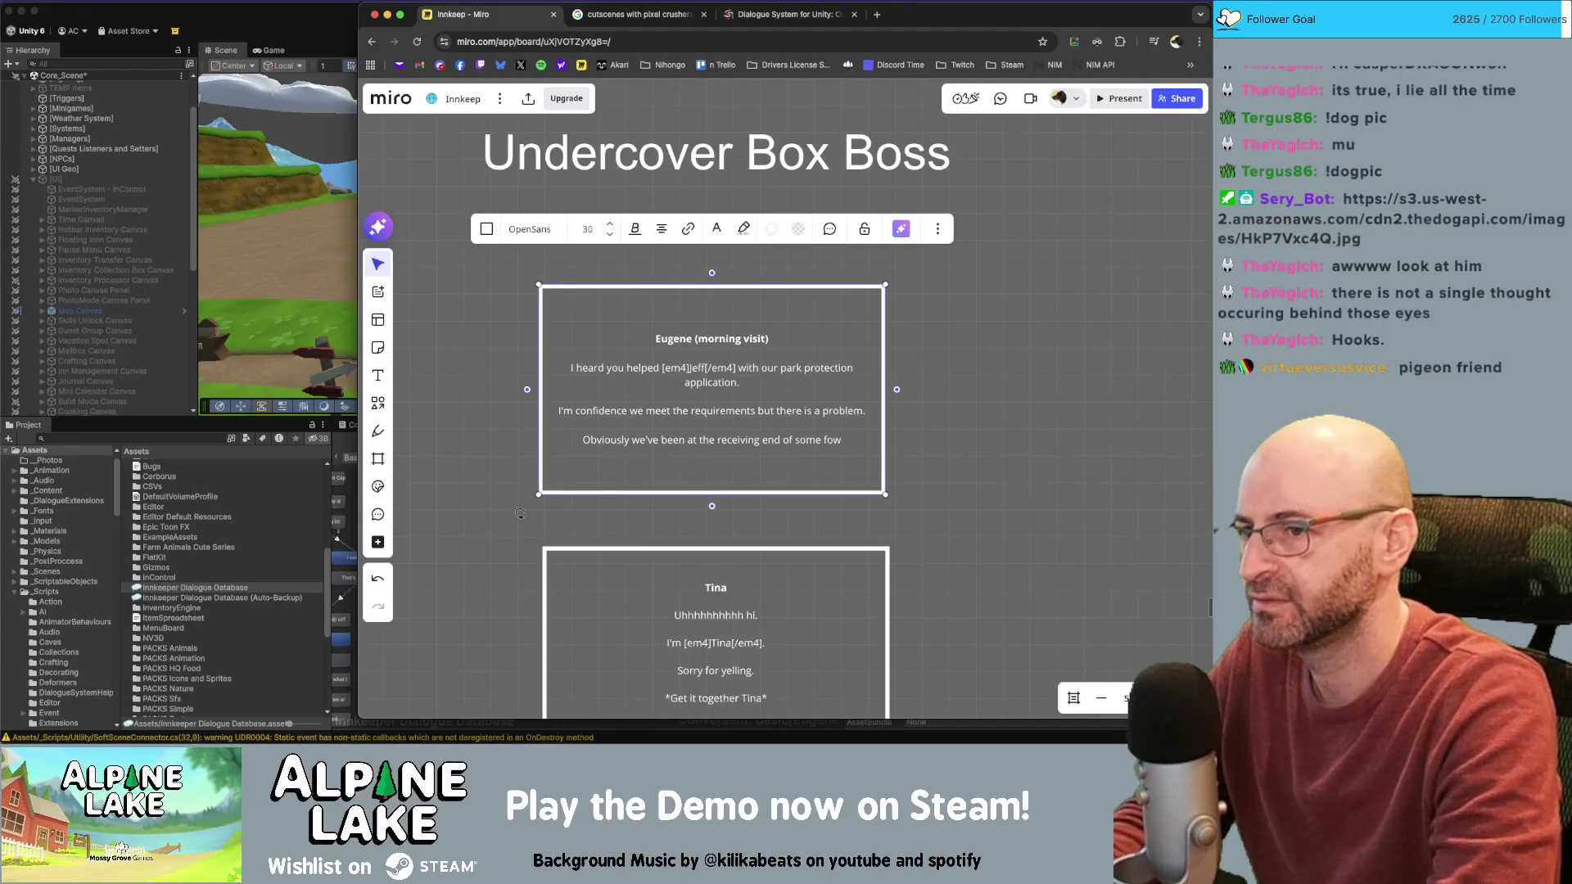
type("ul p")
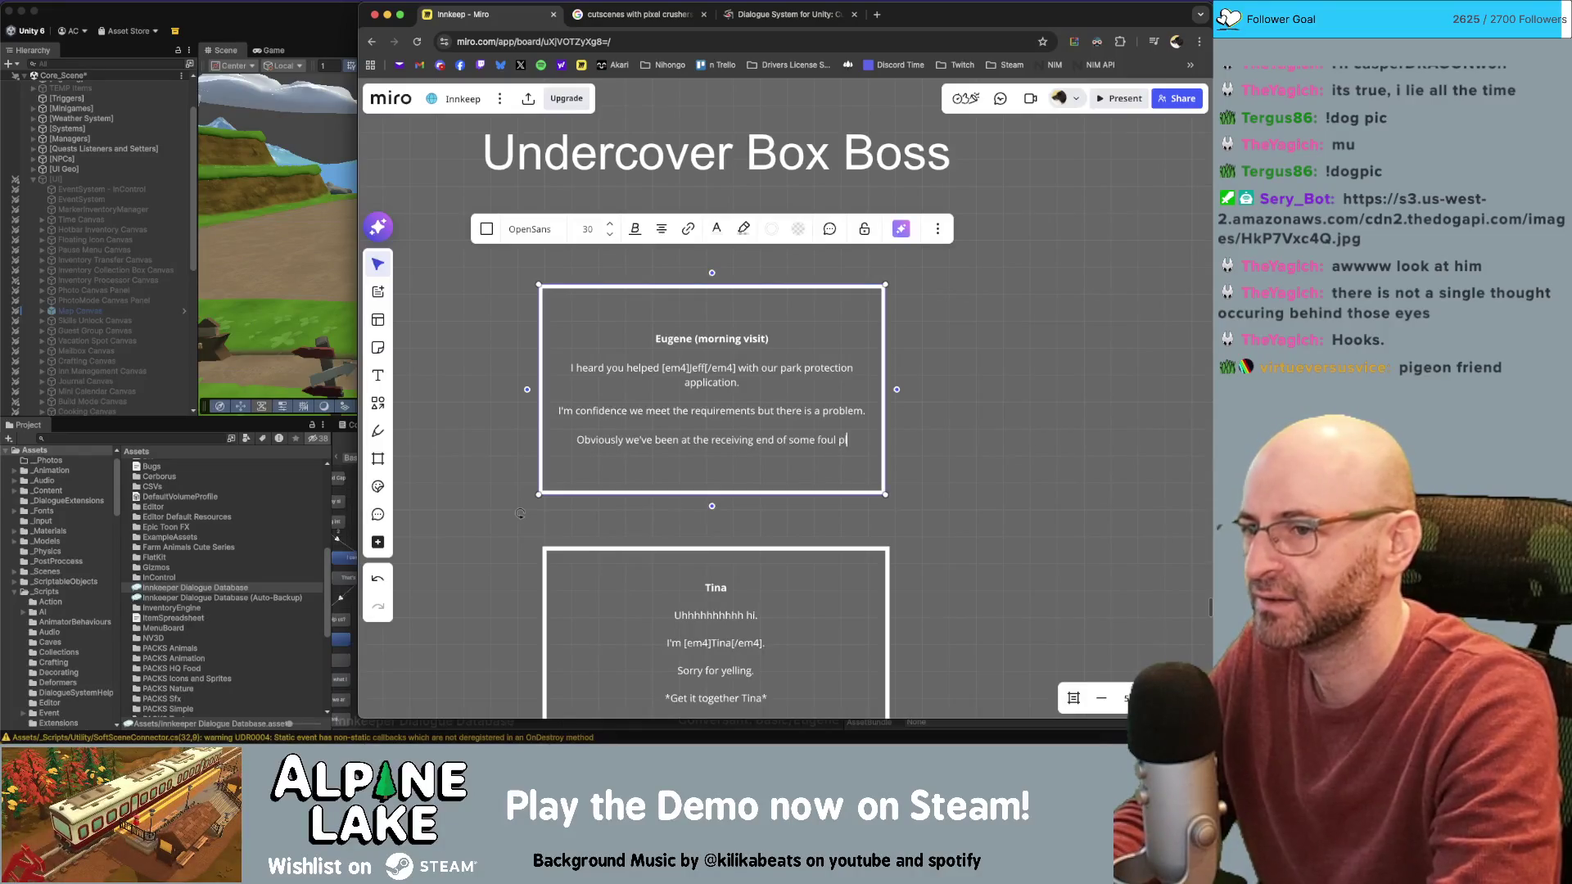
key("BackSpace")
key("BackSpace")
key("BackSpace")
type("wl")
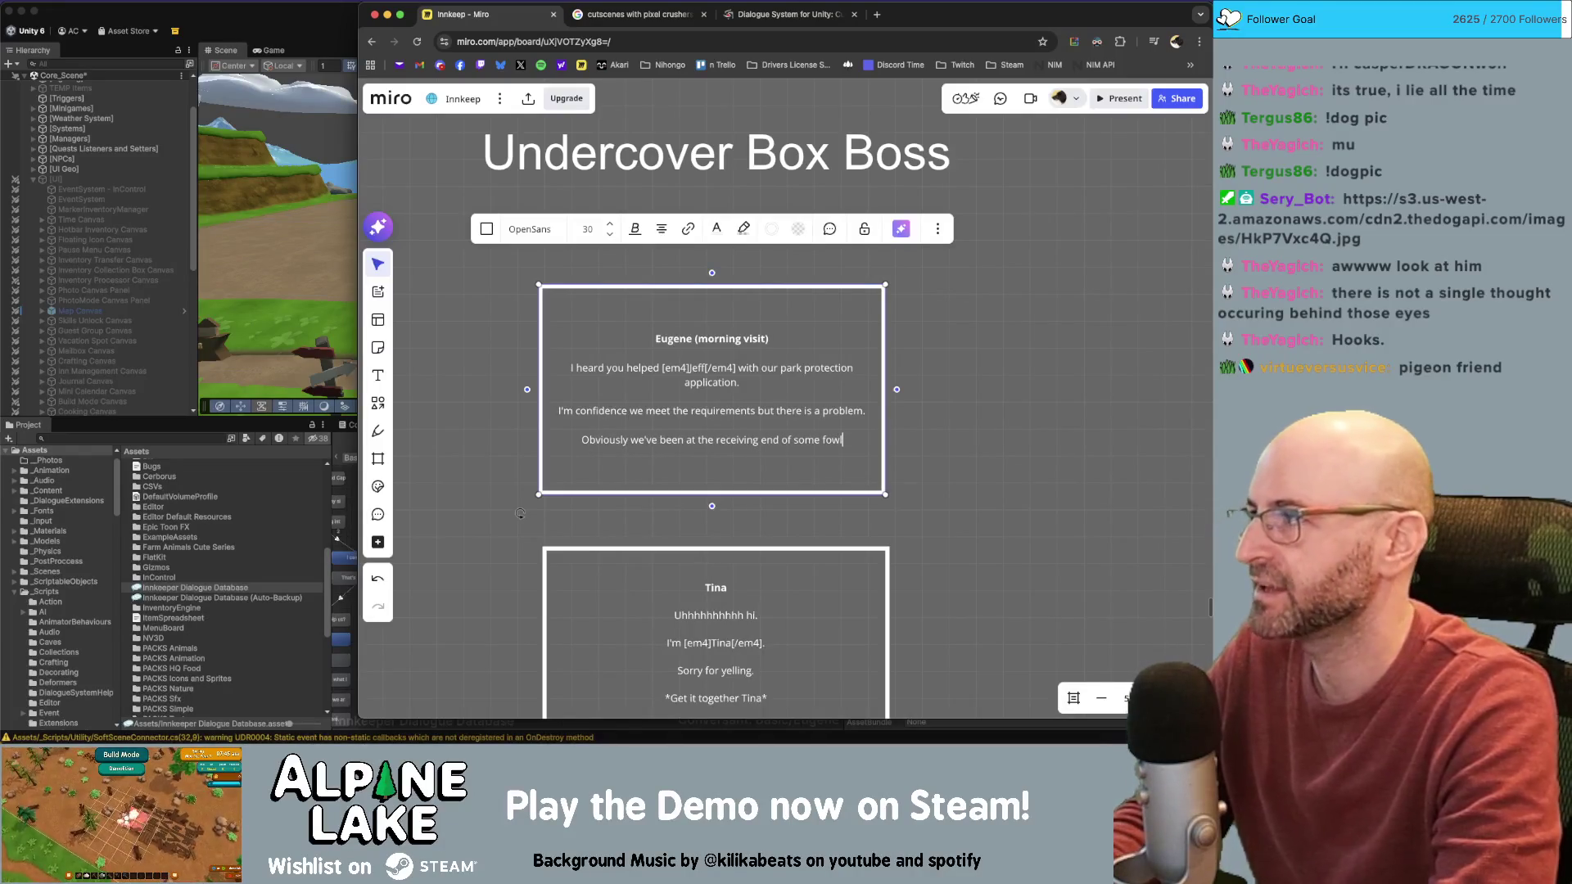
key("BackSpace")
key("BackSpace")
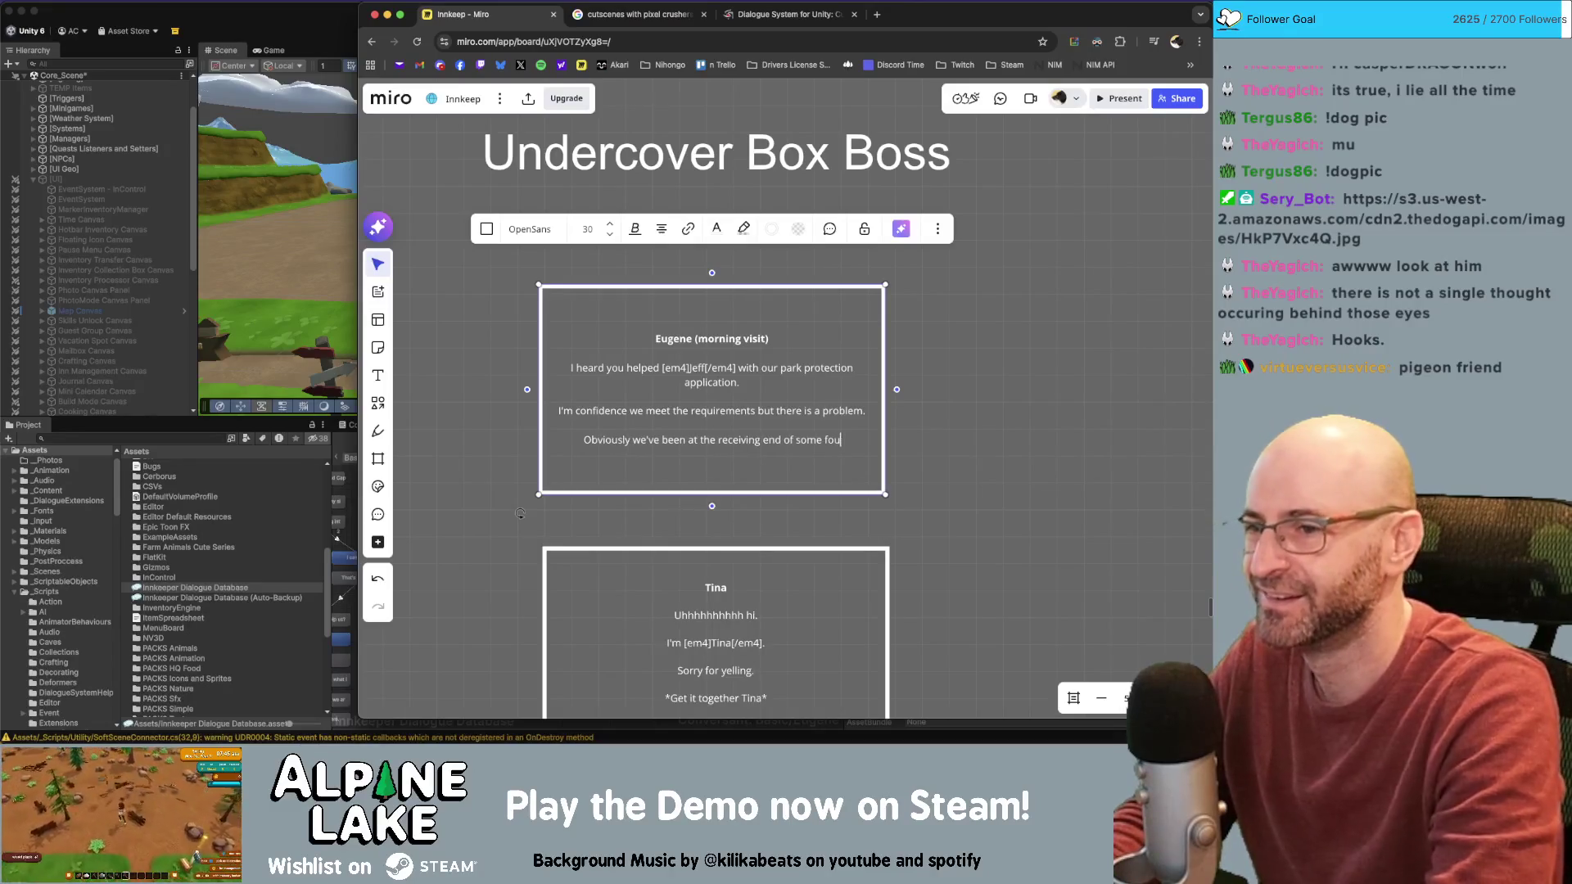
type("ul ")
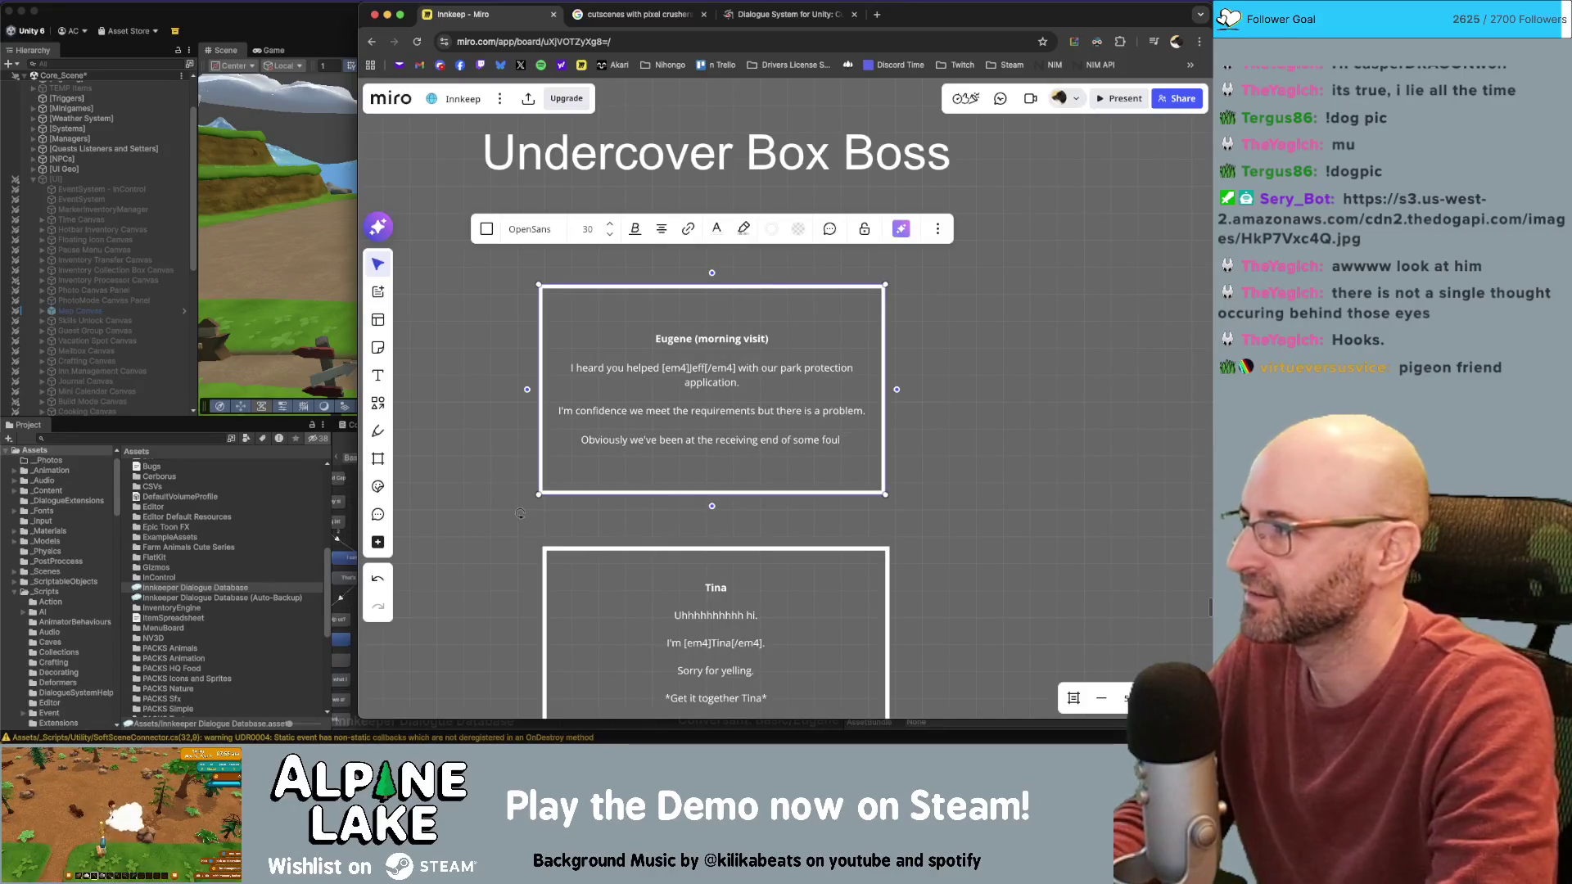
type("play.")
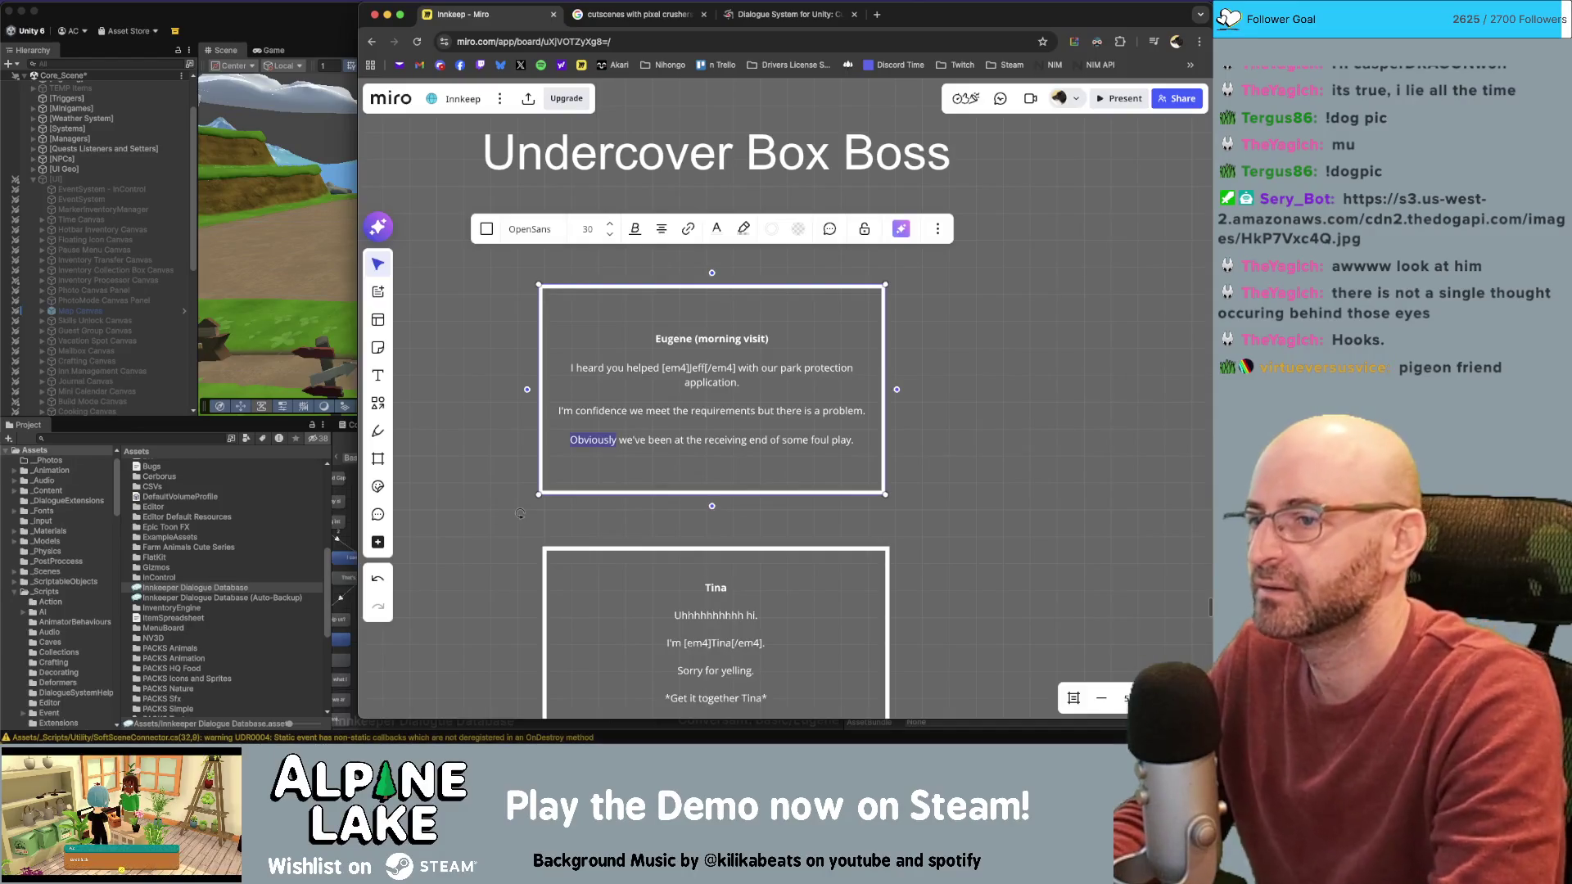
type("We're clearly")
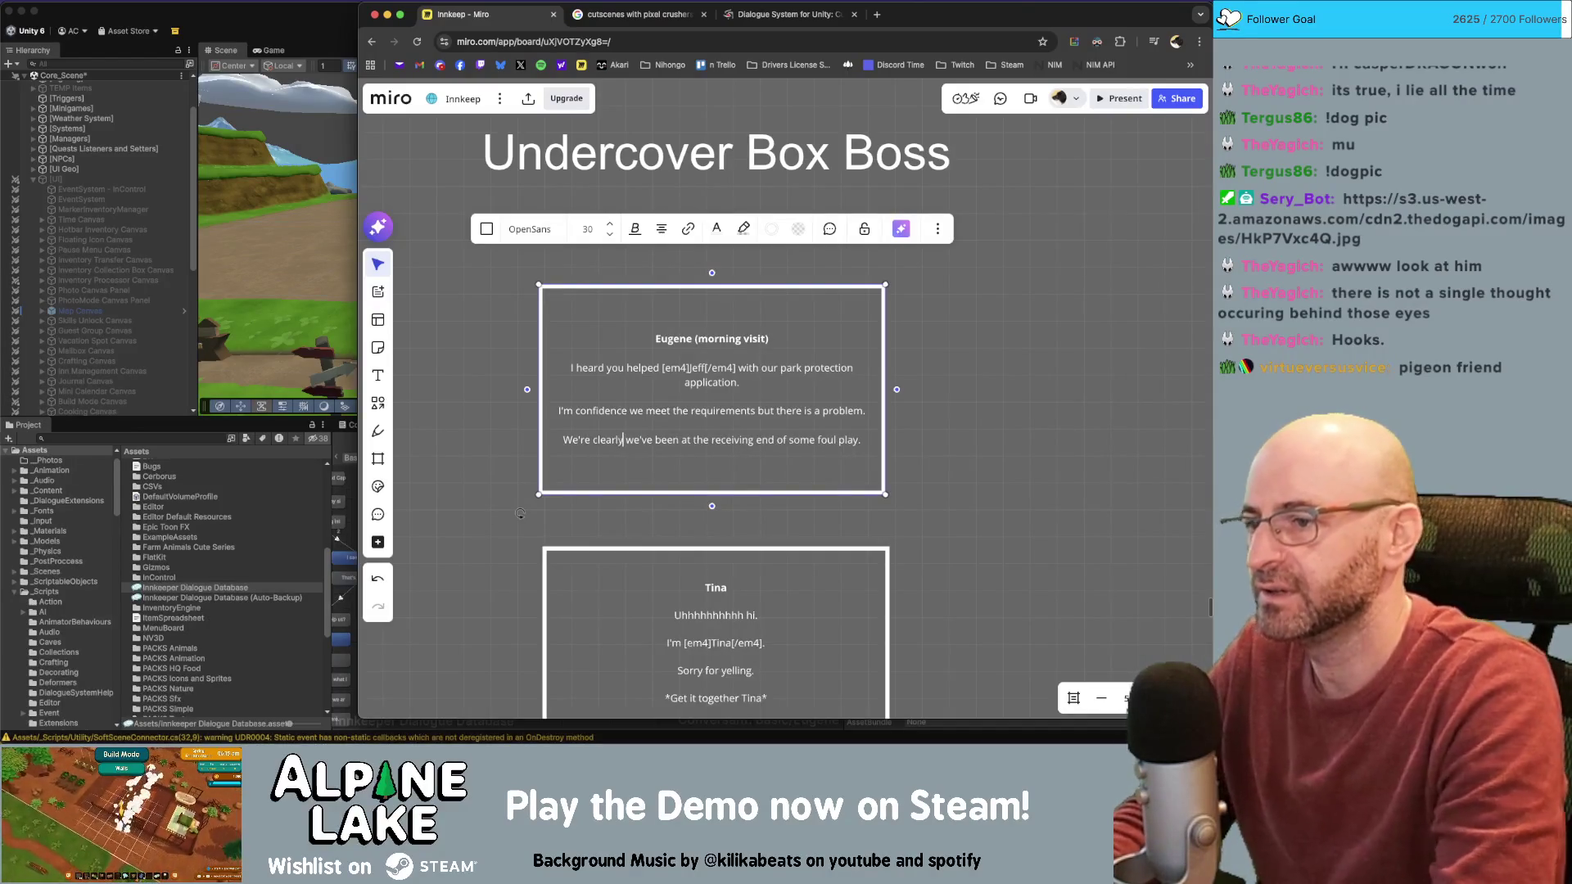
key("shift+alt+Right")
key("shift+alt+Right")
key("BackSpace")
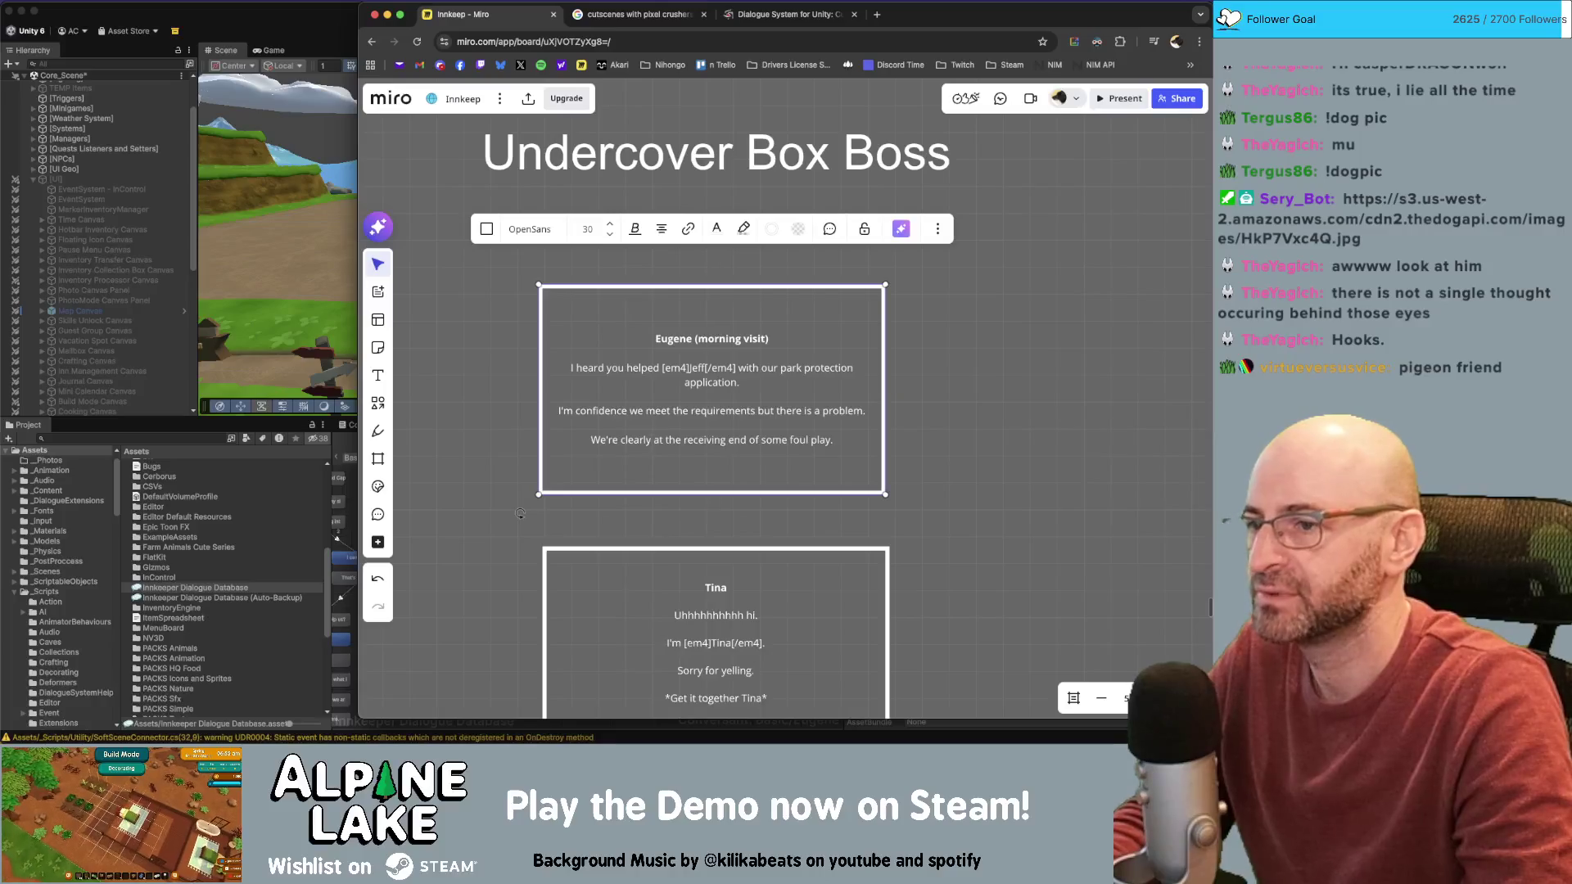
key("ctrl+t")
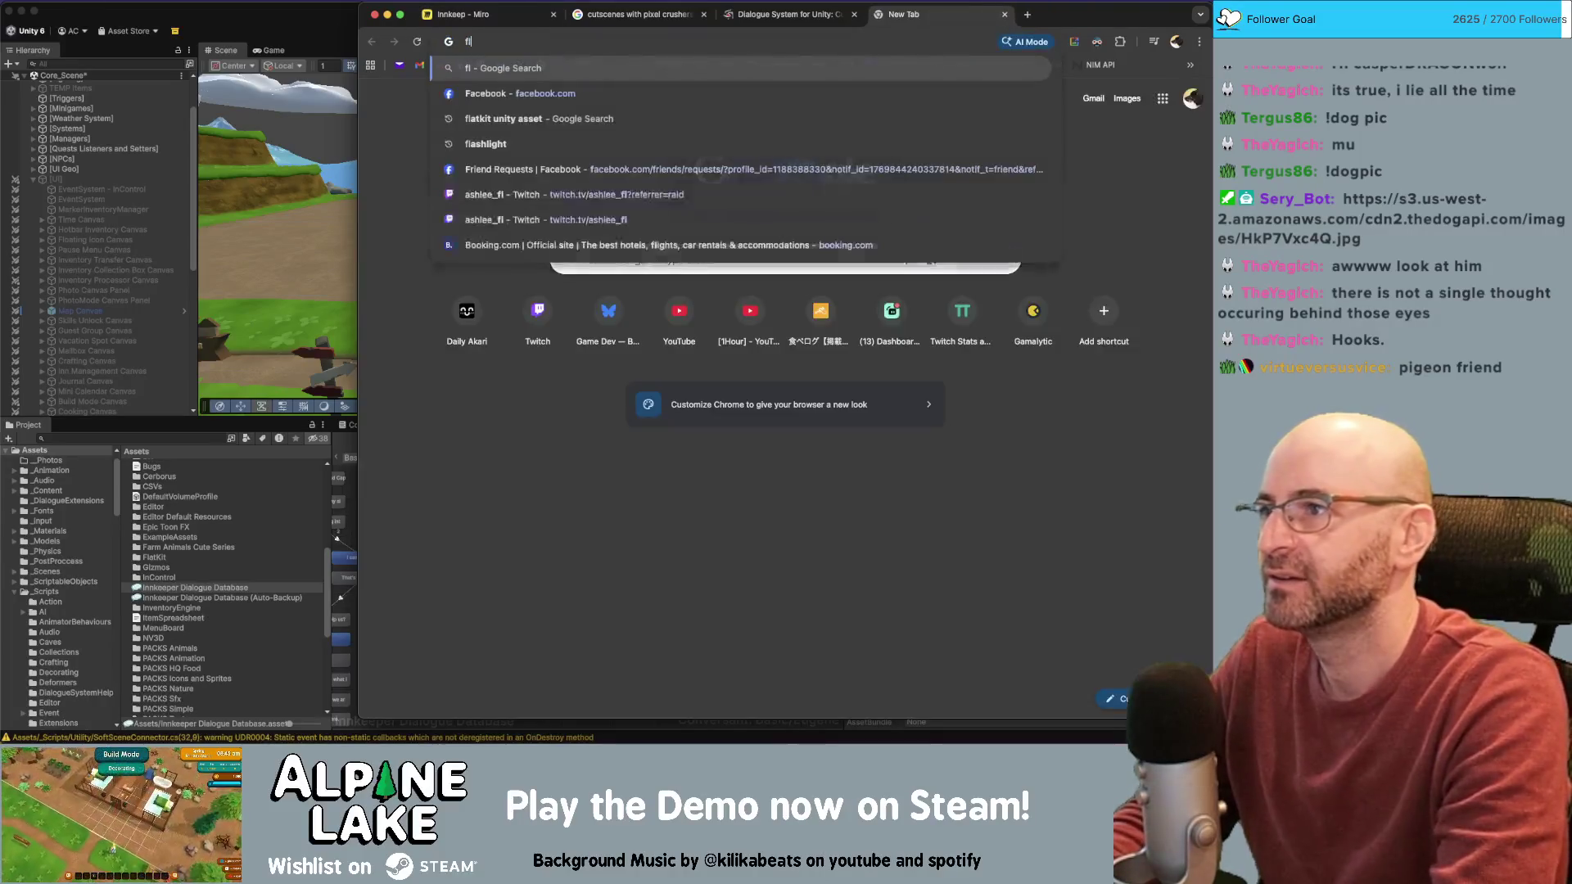
type("fl")
Search 'foul play' and 'fowl play' in a Chrome tab, then close it.
key("BackSpace")
type("oul play")
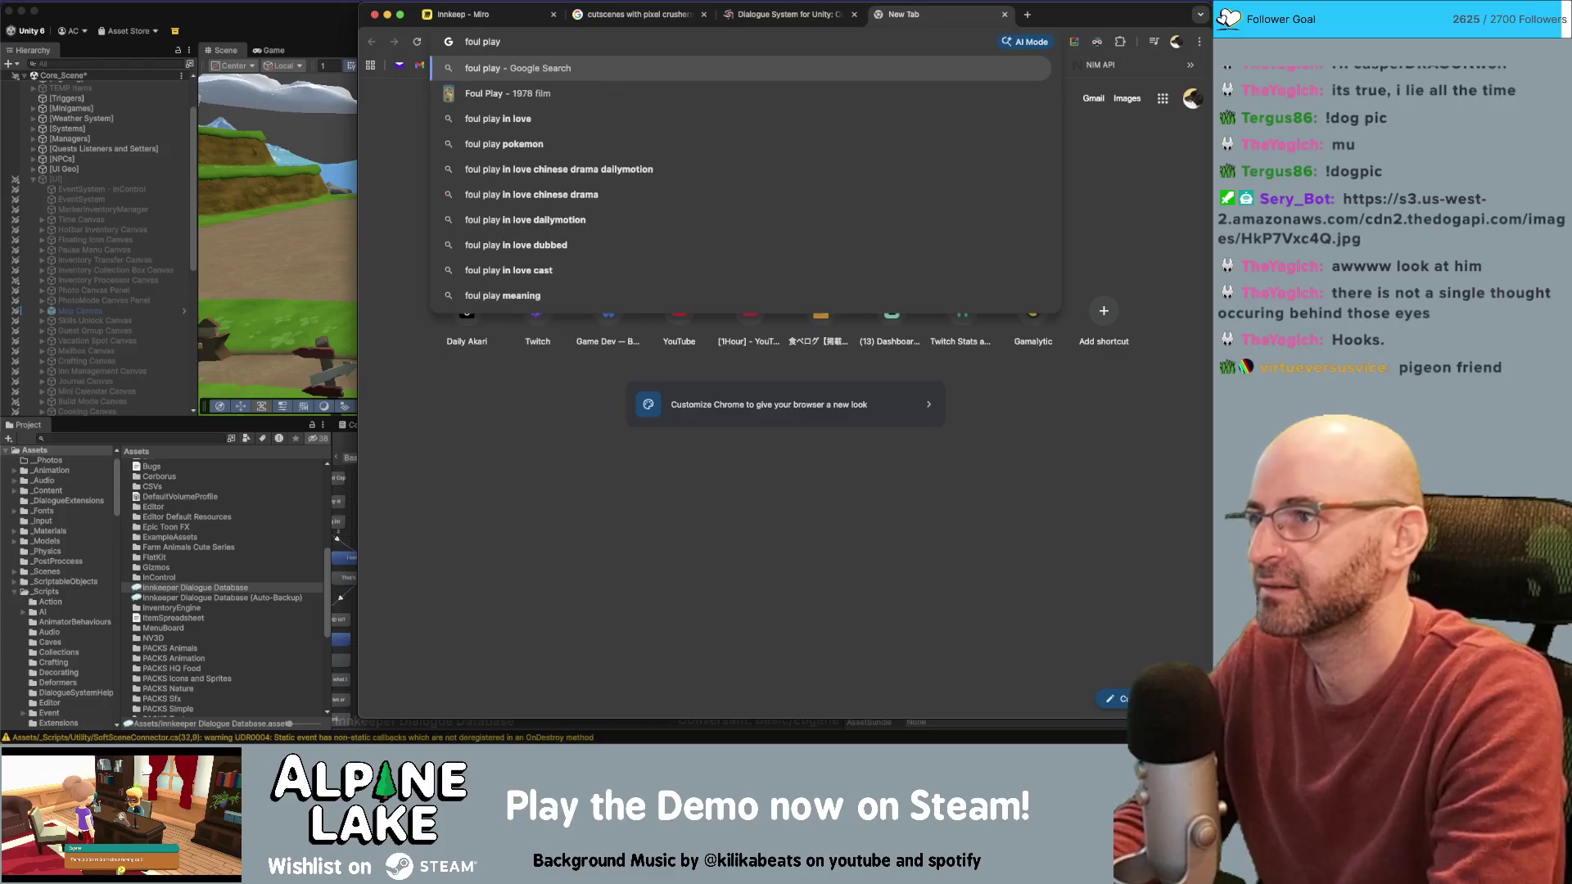
key("BackSpace")
key("BackSpace")
key("BackSpace")
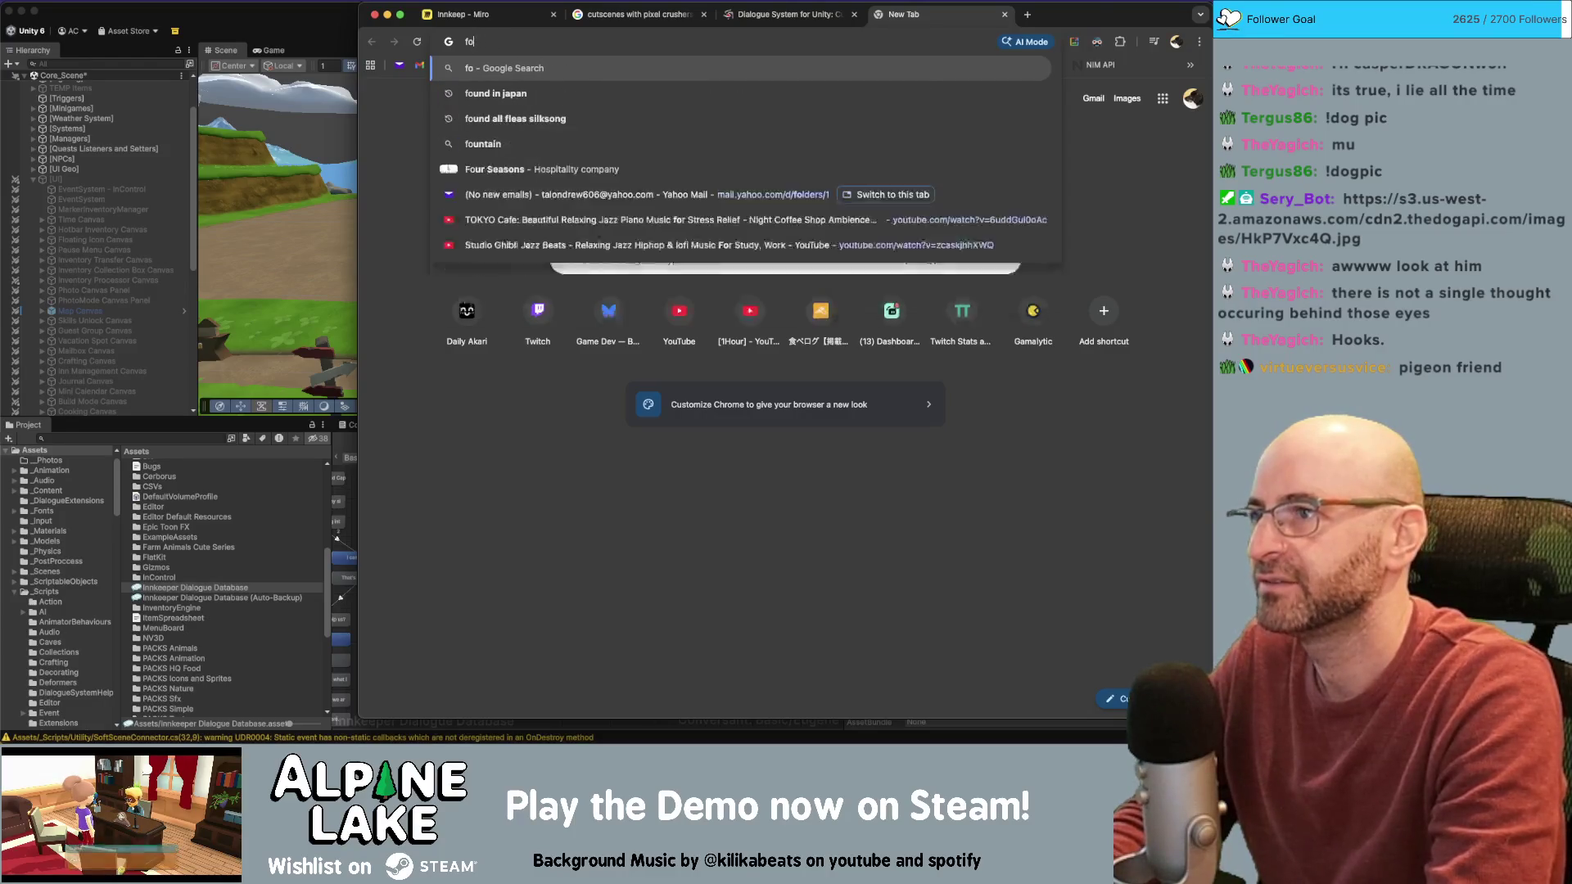
type("wl play")
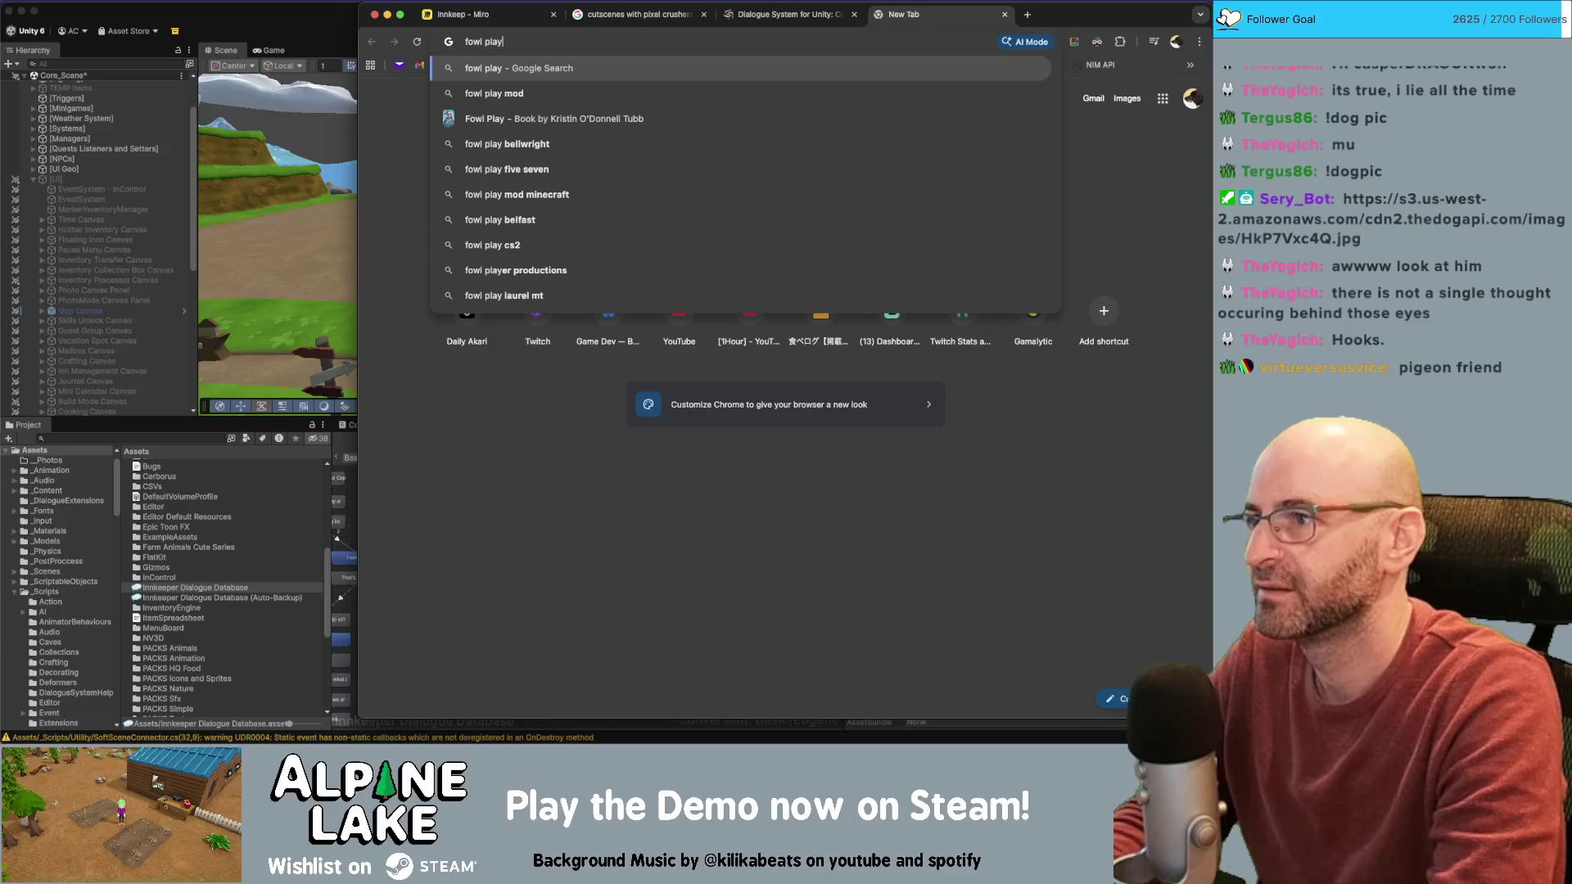
key("ctrl+w")
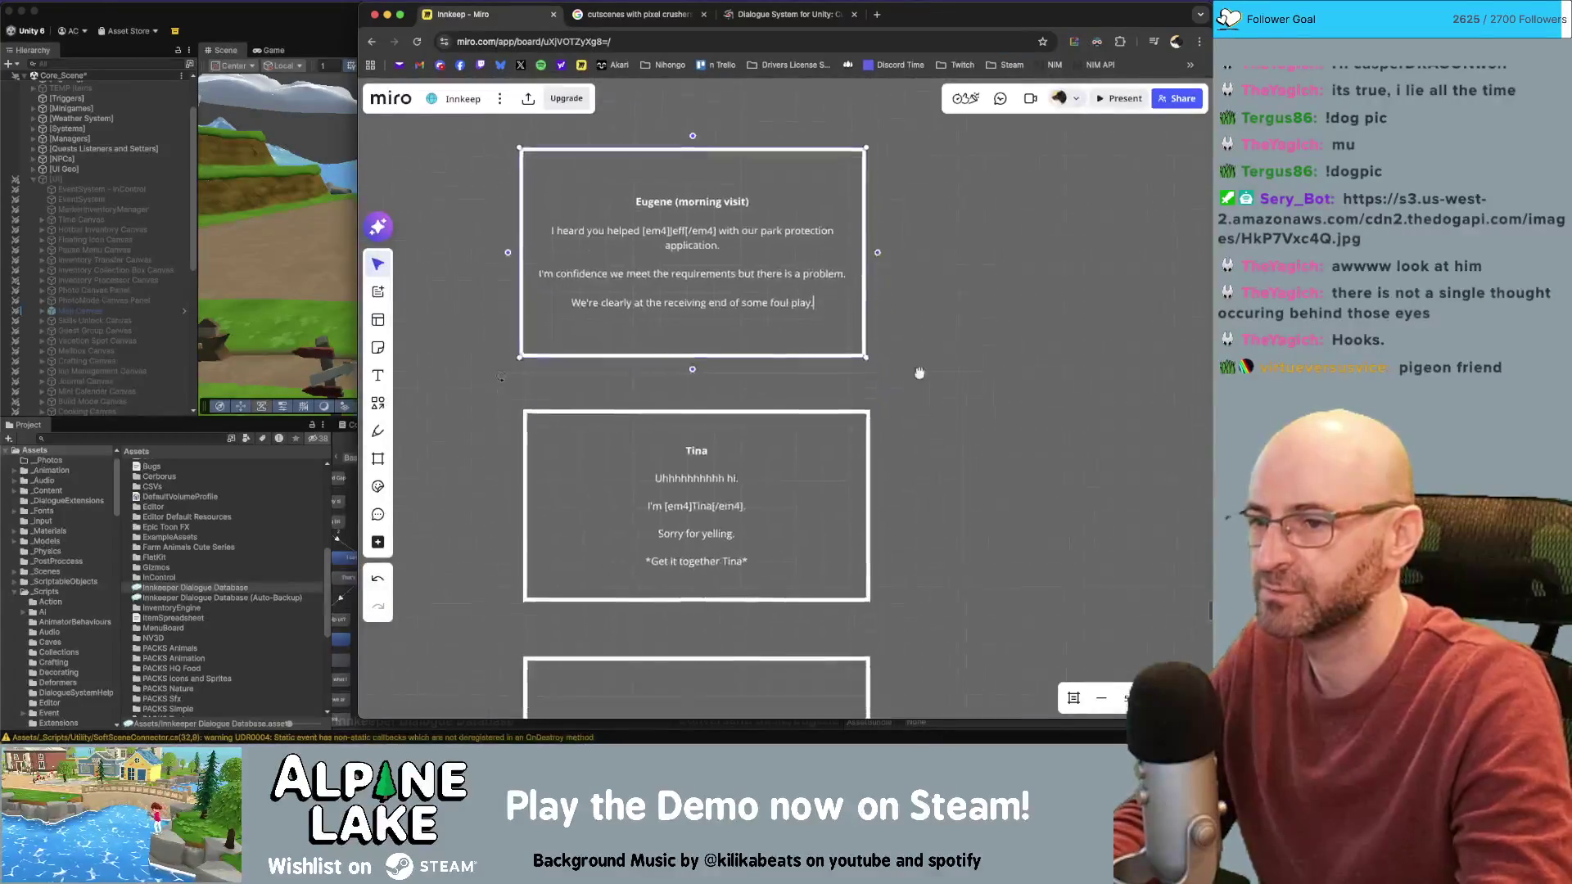
scroll(933, 518, "down", 3)
Move the Tina boxes down the board and make Eugene's morning visit box taller.
left_click(750, 418)
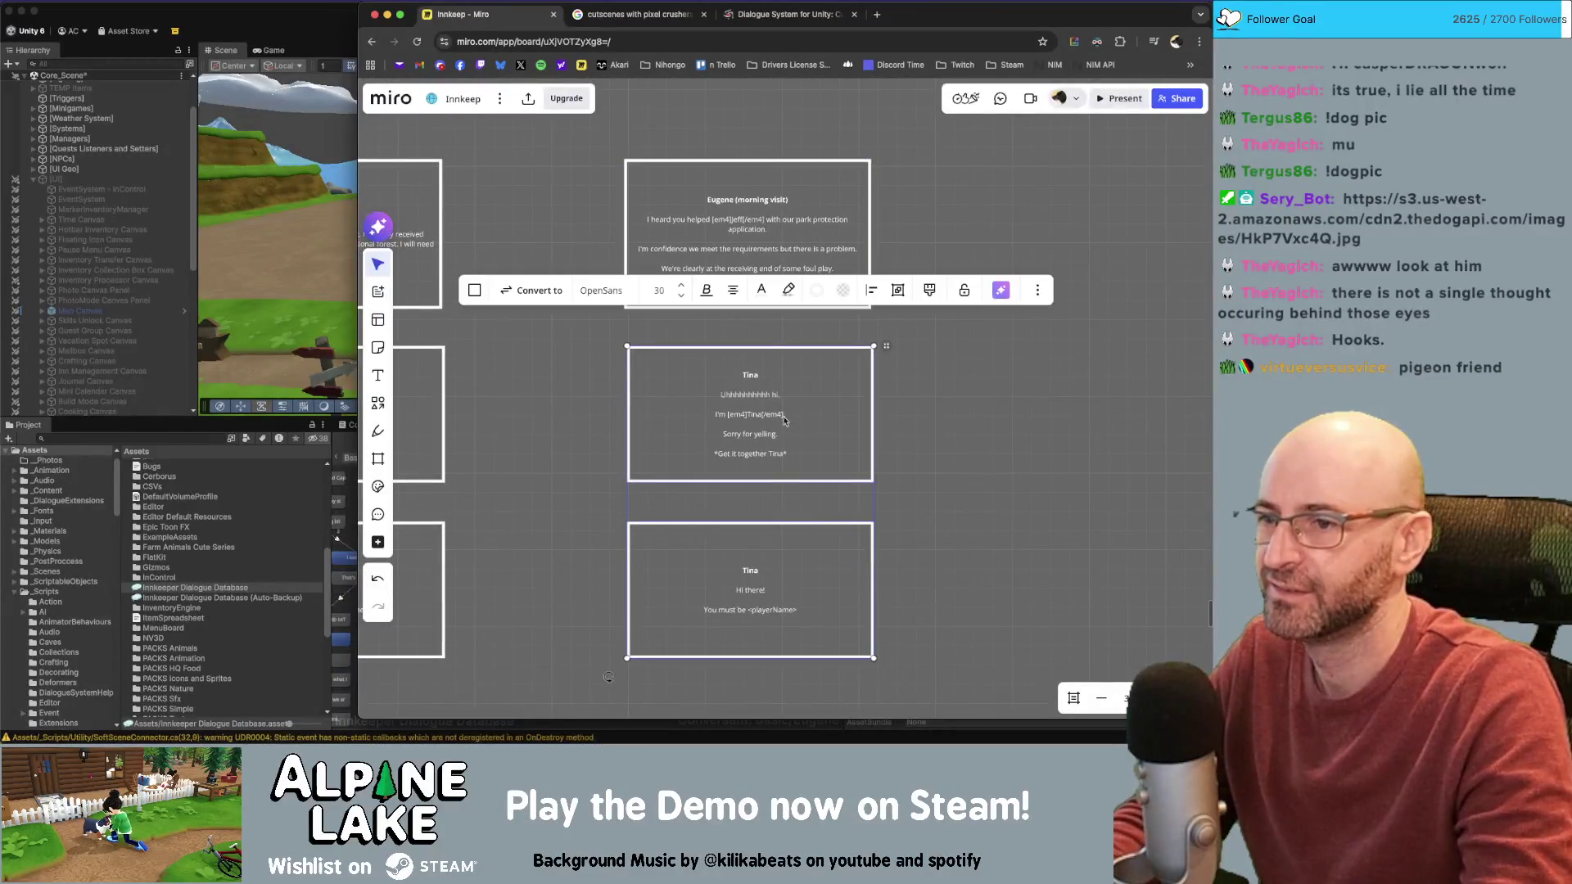
left_click_drag(784, 421, 786, 565)
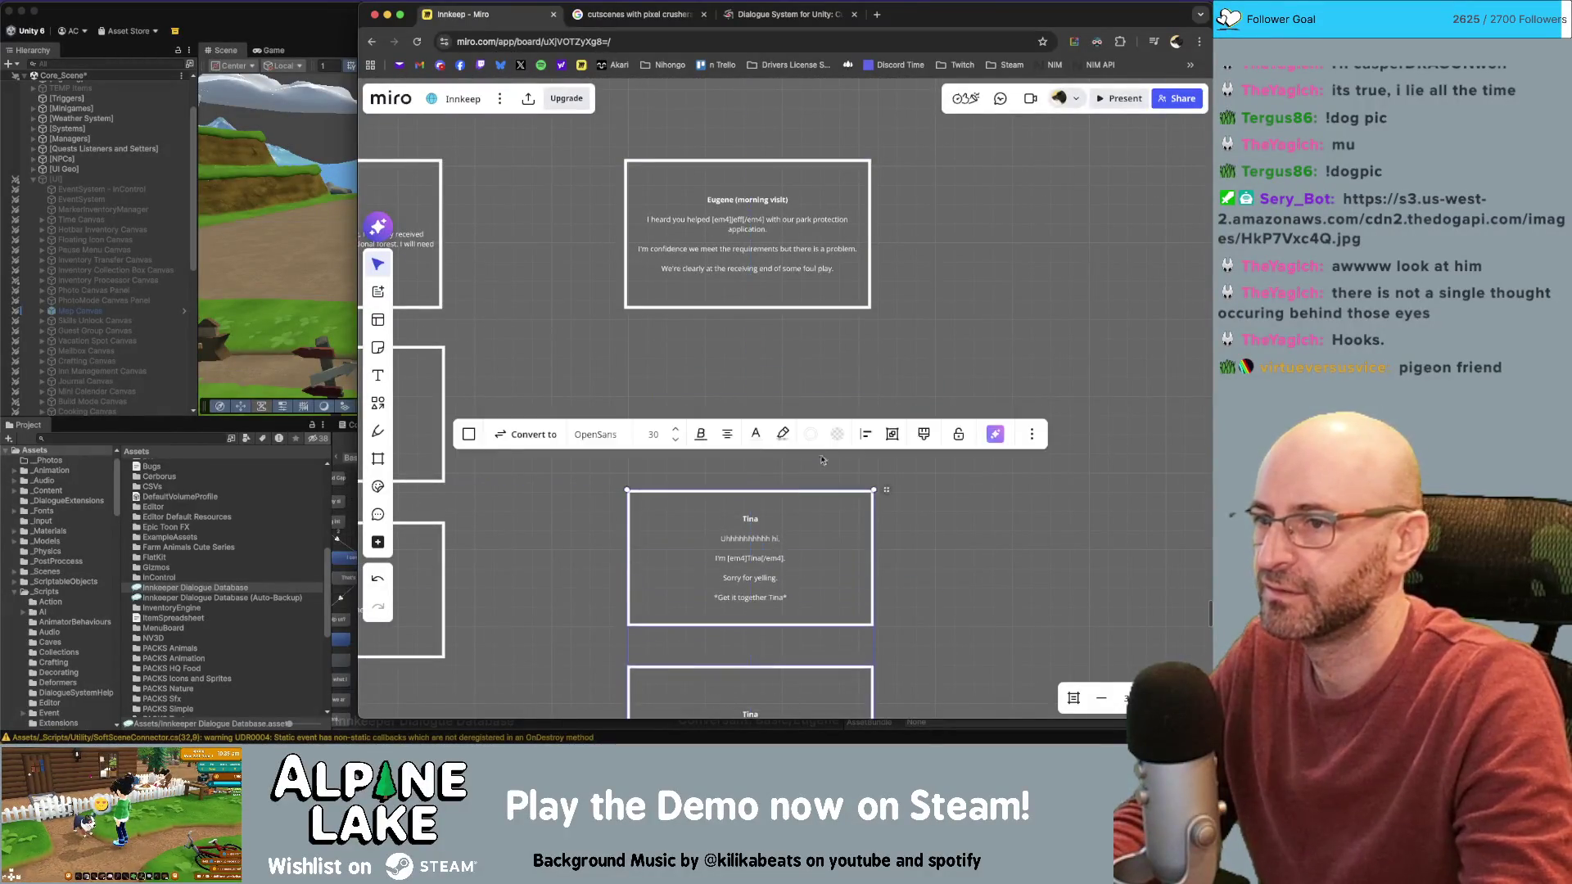
left_click(921, 338)
left_click(811, 283)
left_click_drag(748, 307, 748, 388)
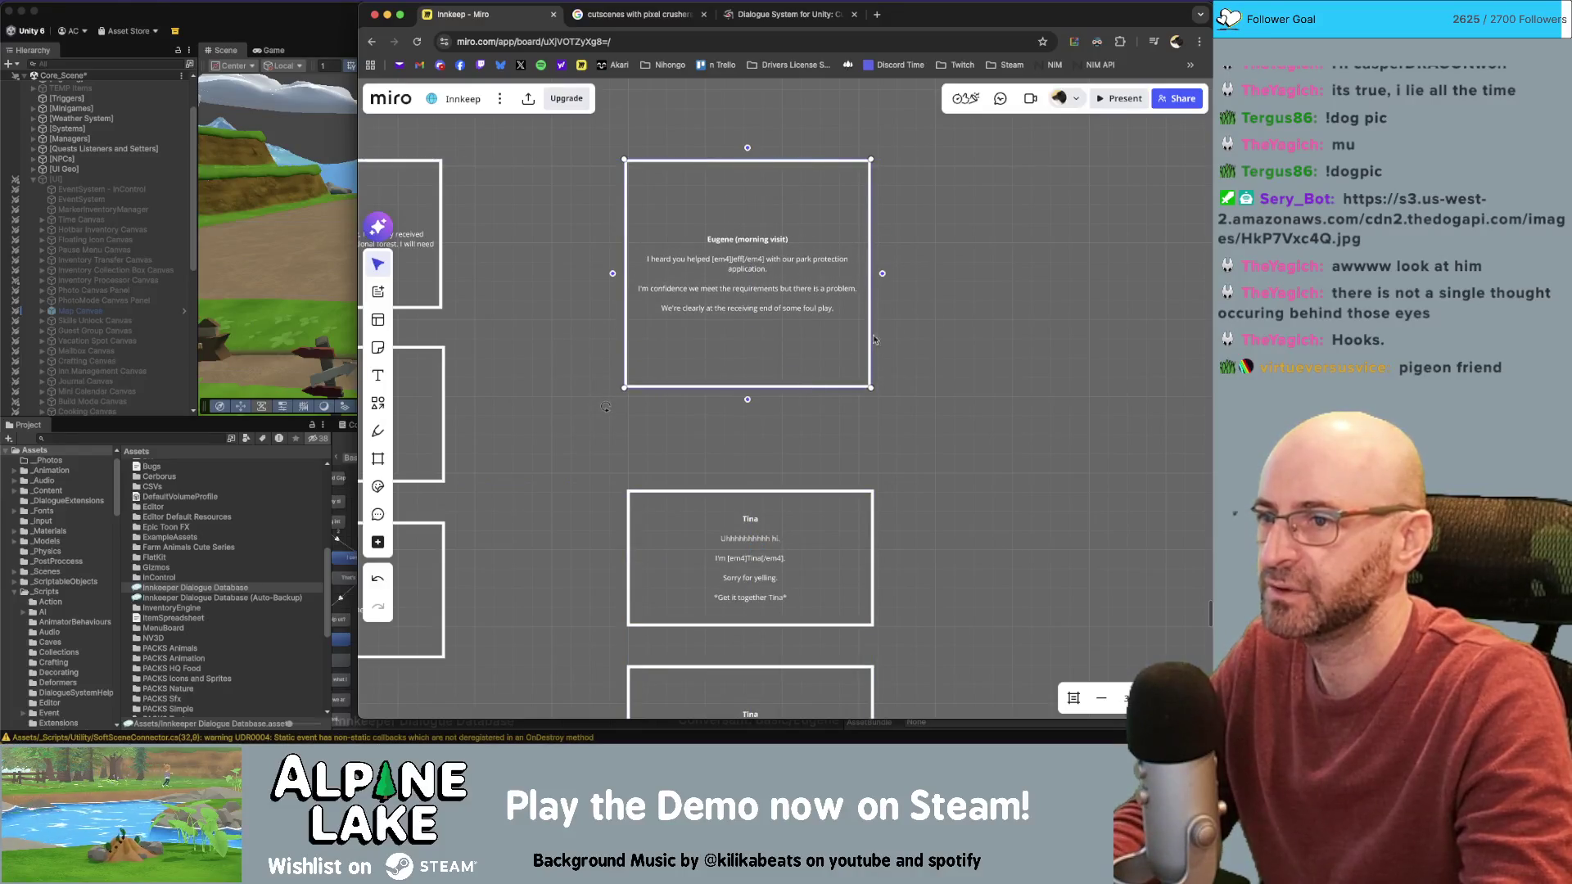
scroll(860, 331, "up", 3)
Add 'I've scheduled a meeting with the CEO of BBCo.' below the foul play line.
double_click(848, 307)
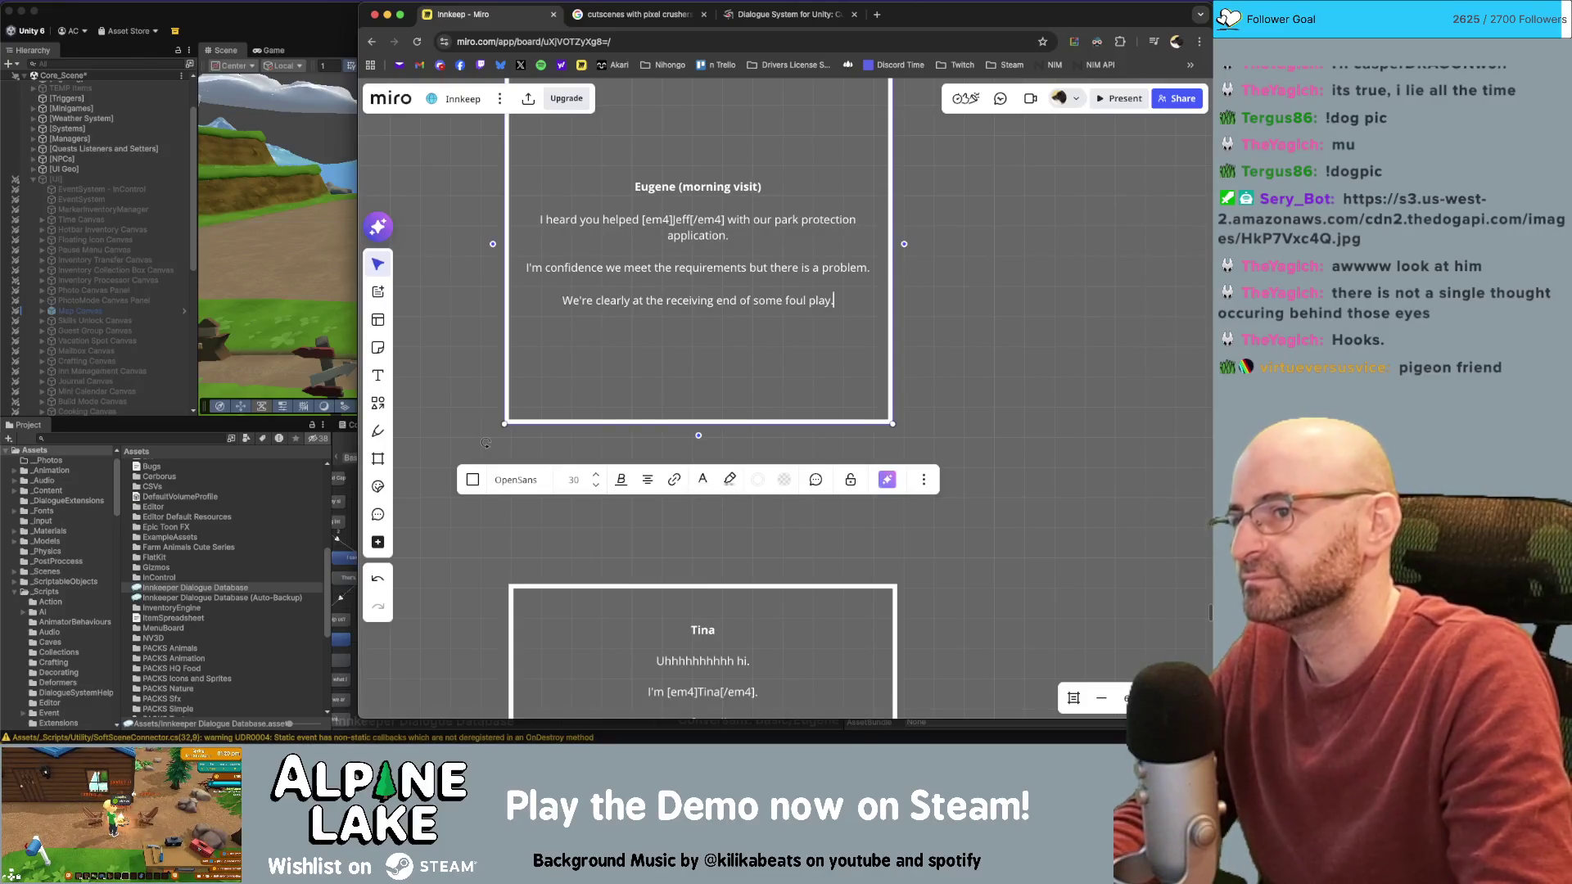
key("Return")
type("I've scheduled")
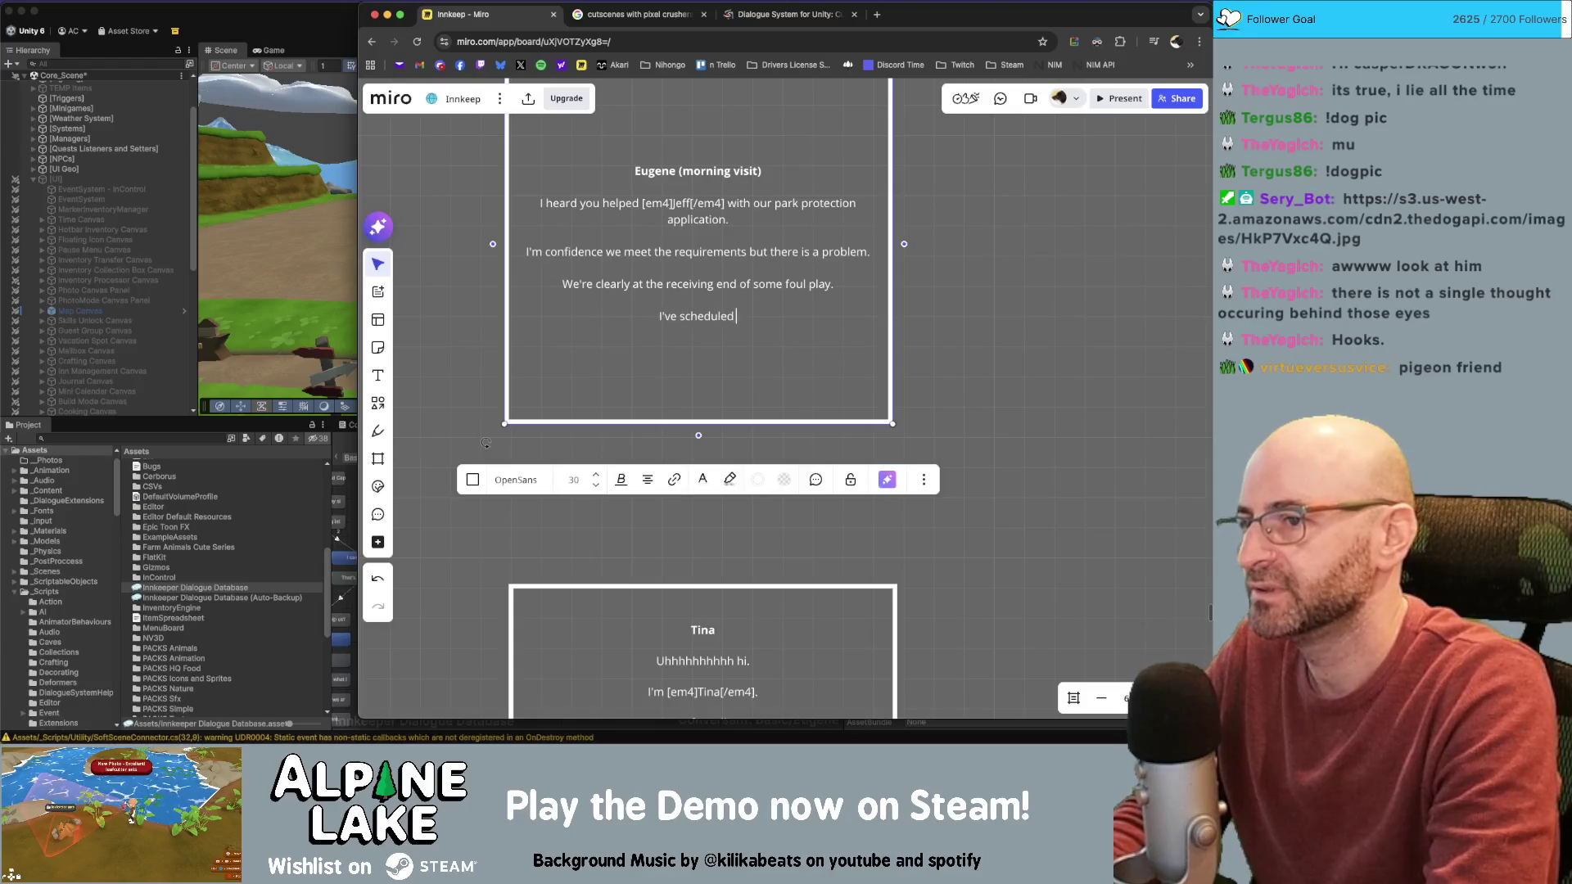
type("a meeting wit hth")
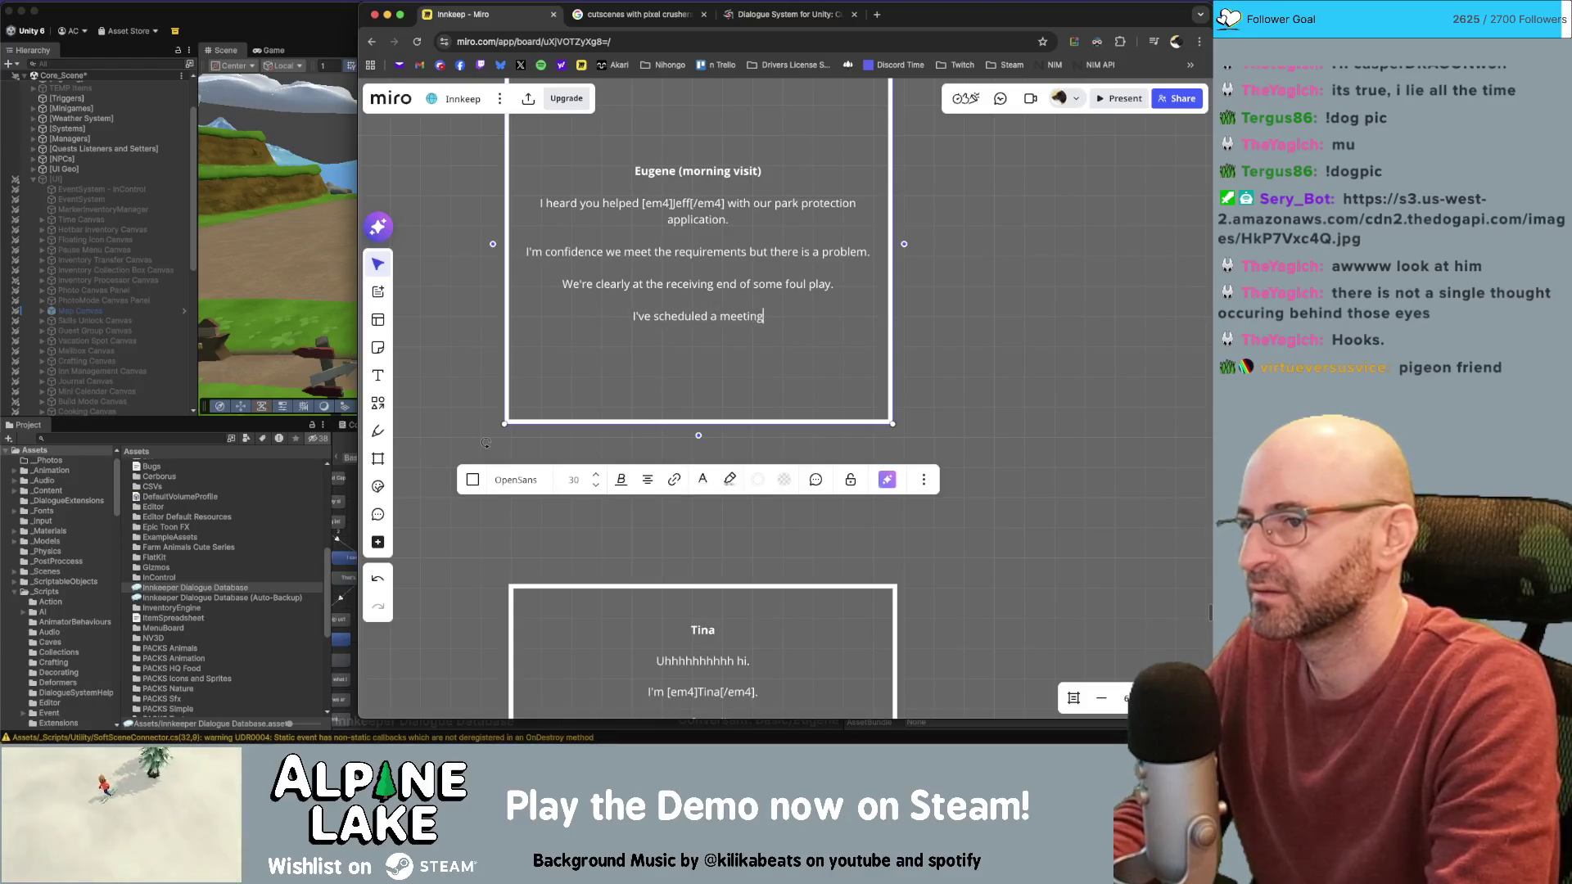
key("BackSpace")
key("BackSpace")
key("BackSpace")
type("he")
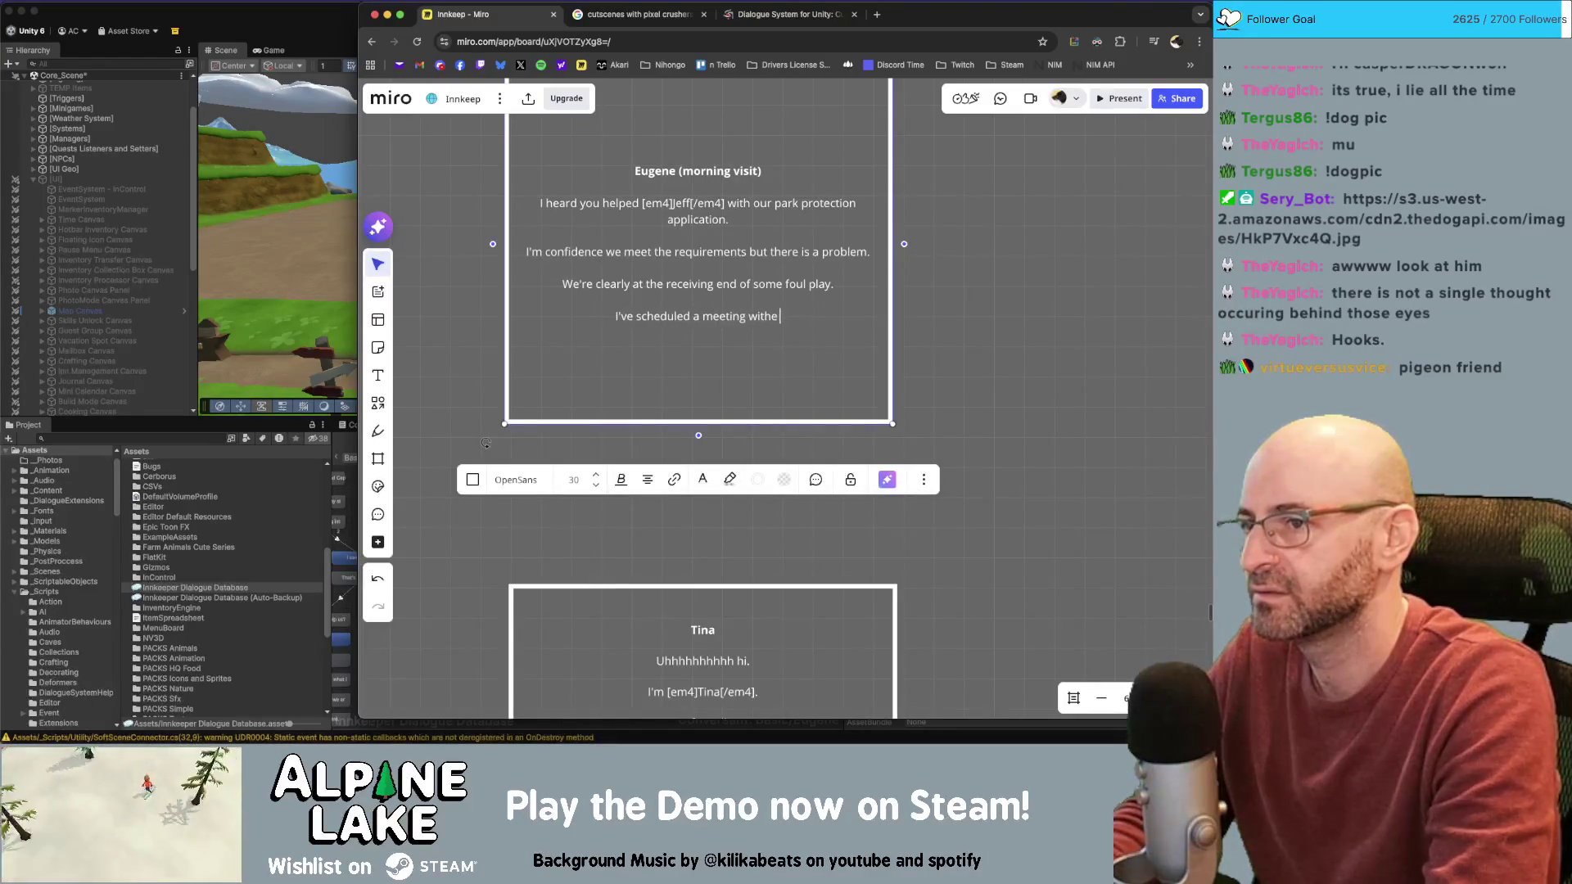
key("BackSpace")
type("the CEO of")
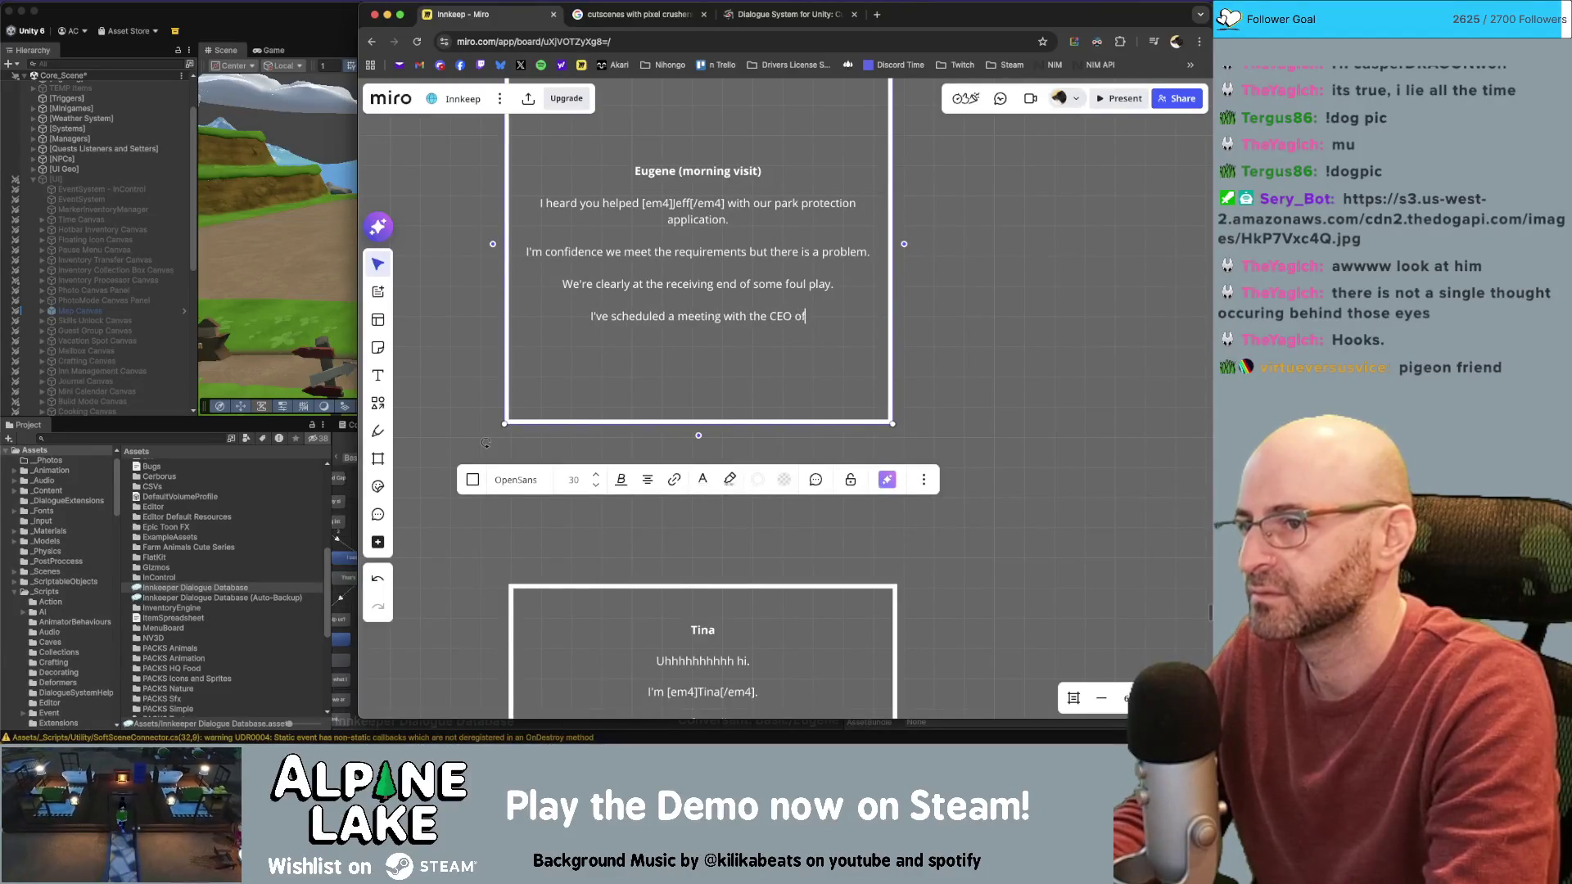
type(" BBCo.")
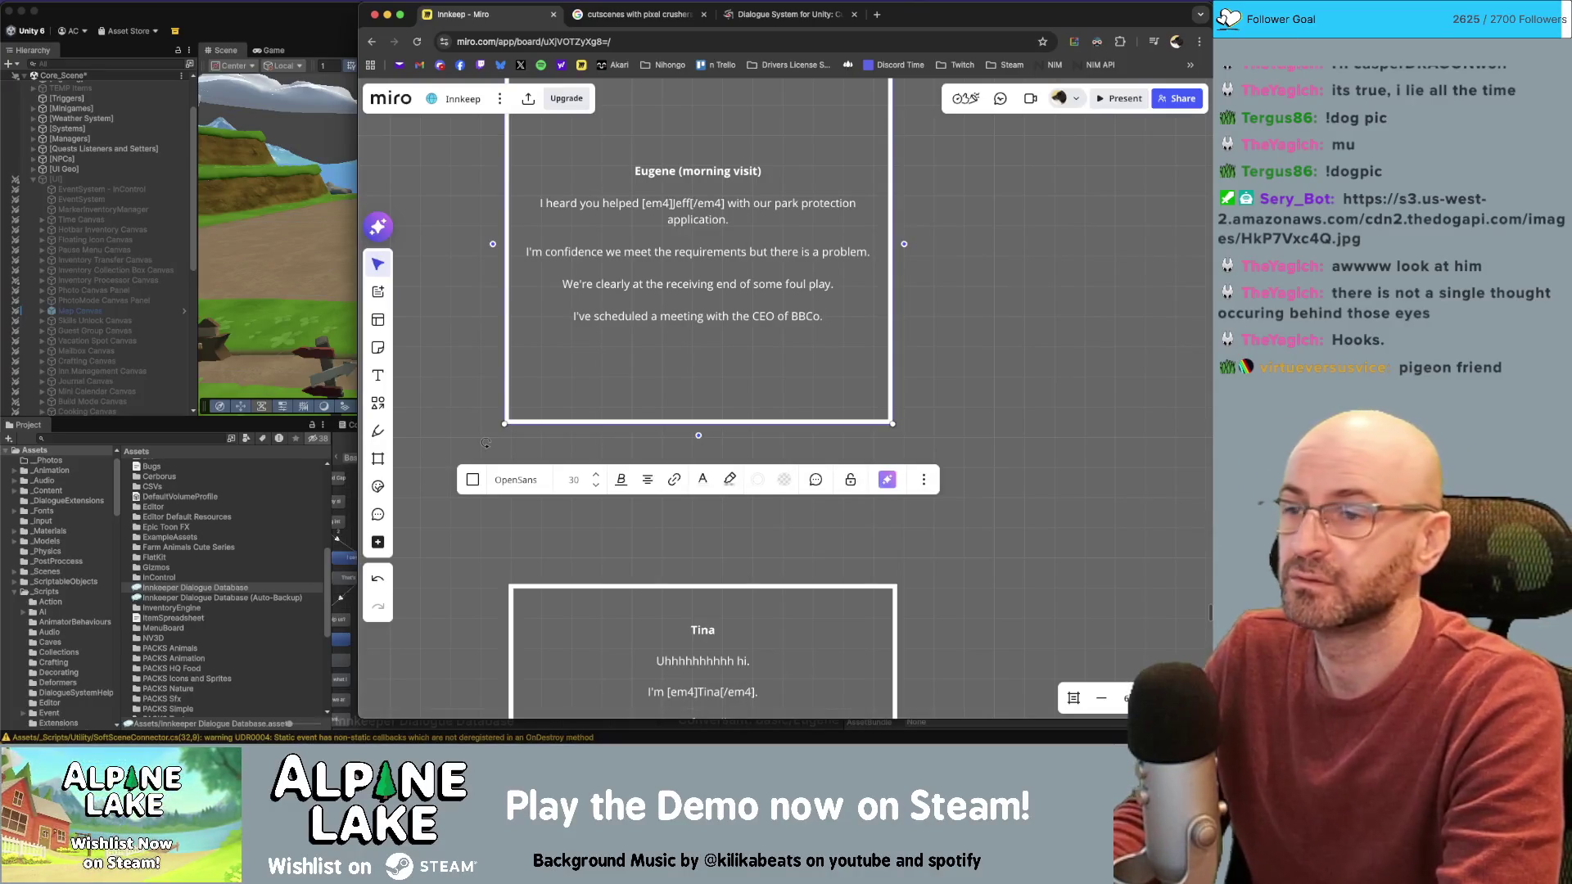
key("Return")
key("Return")
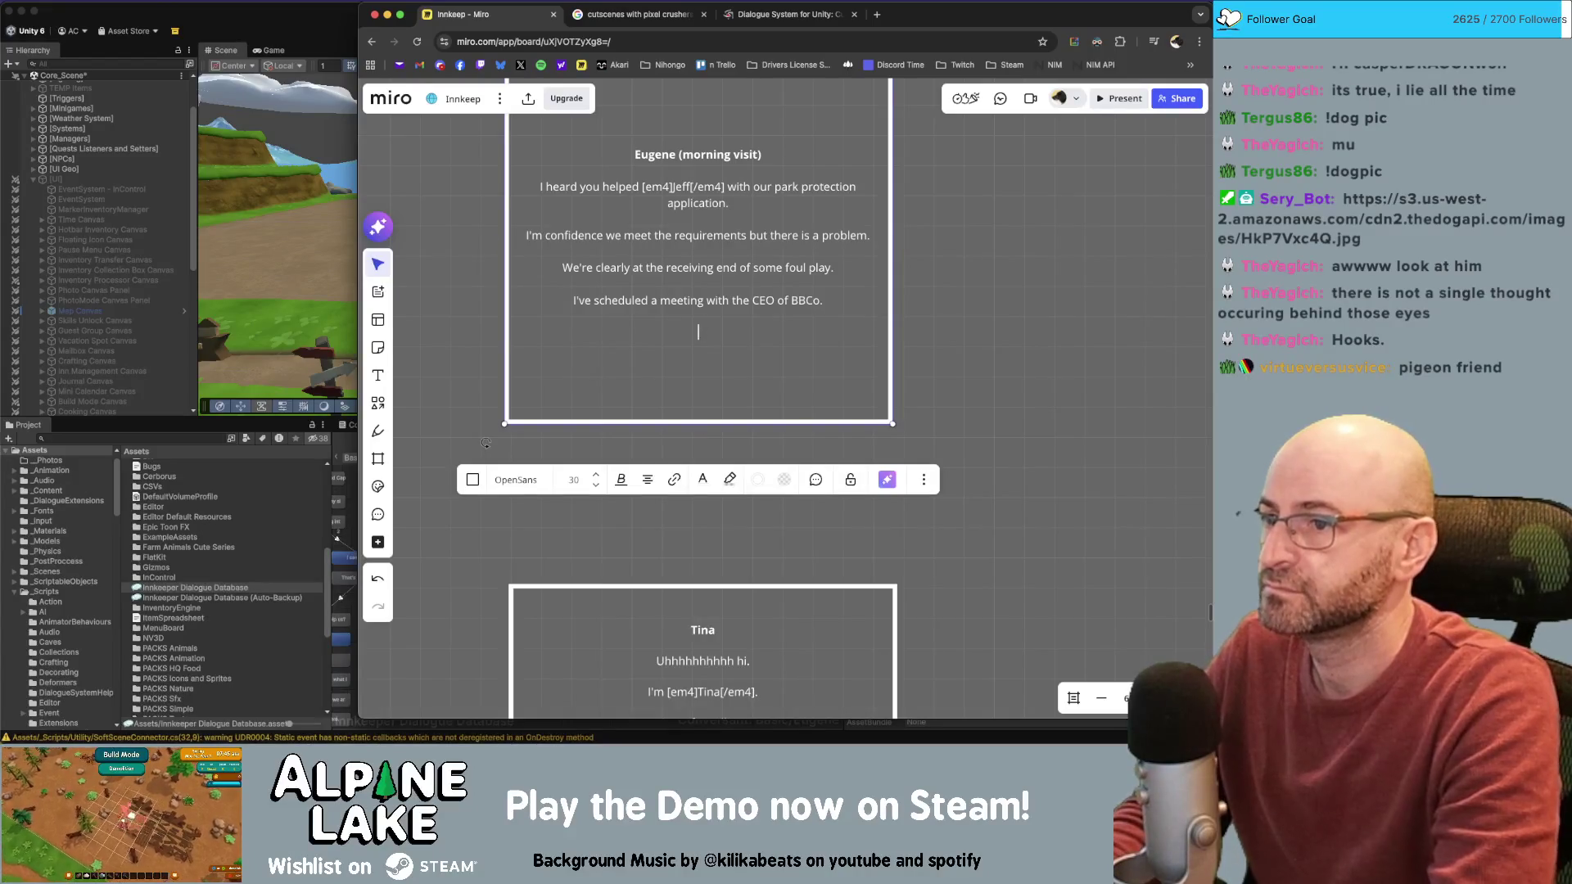
type("You might have met him")
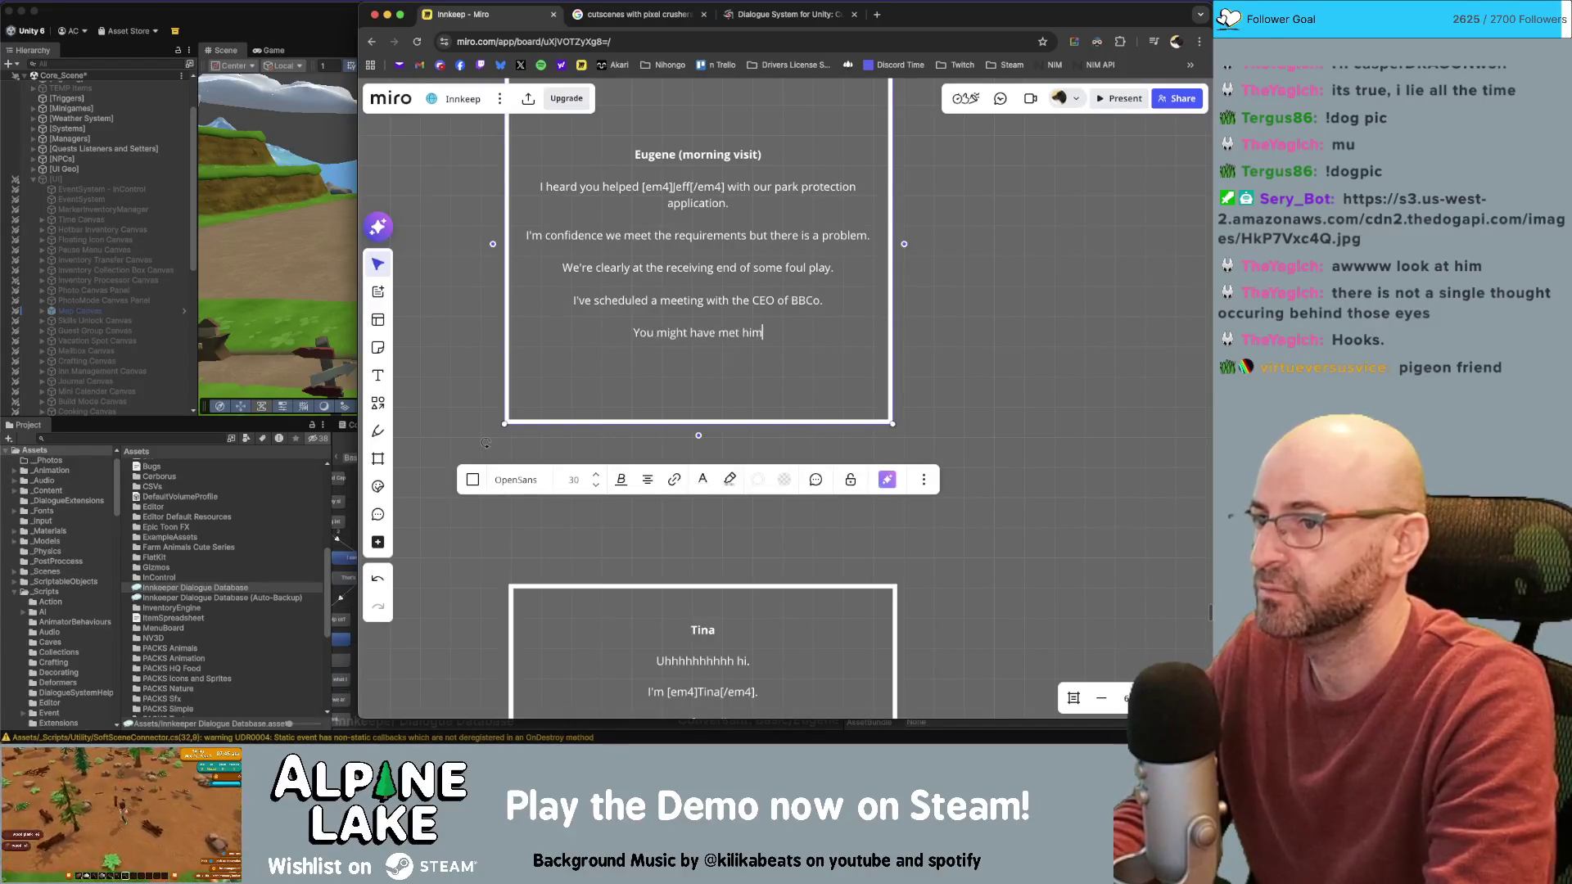
type("re, he's")
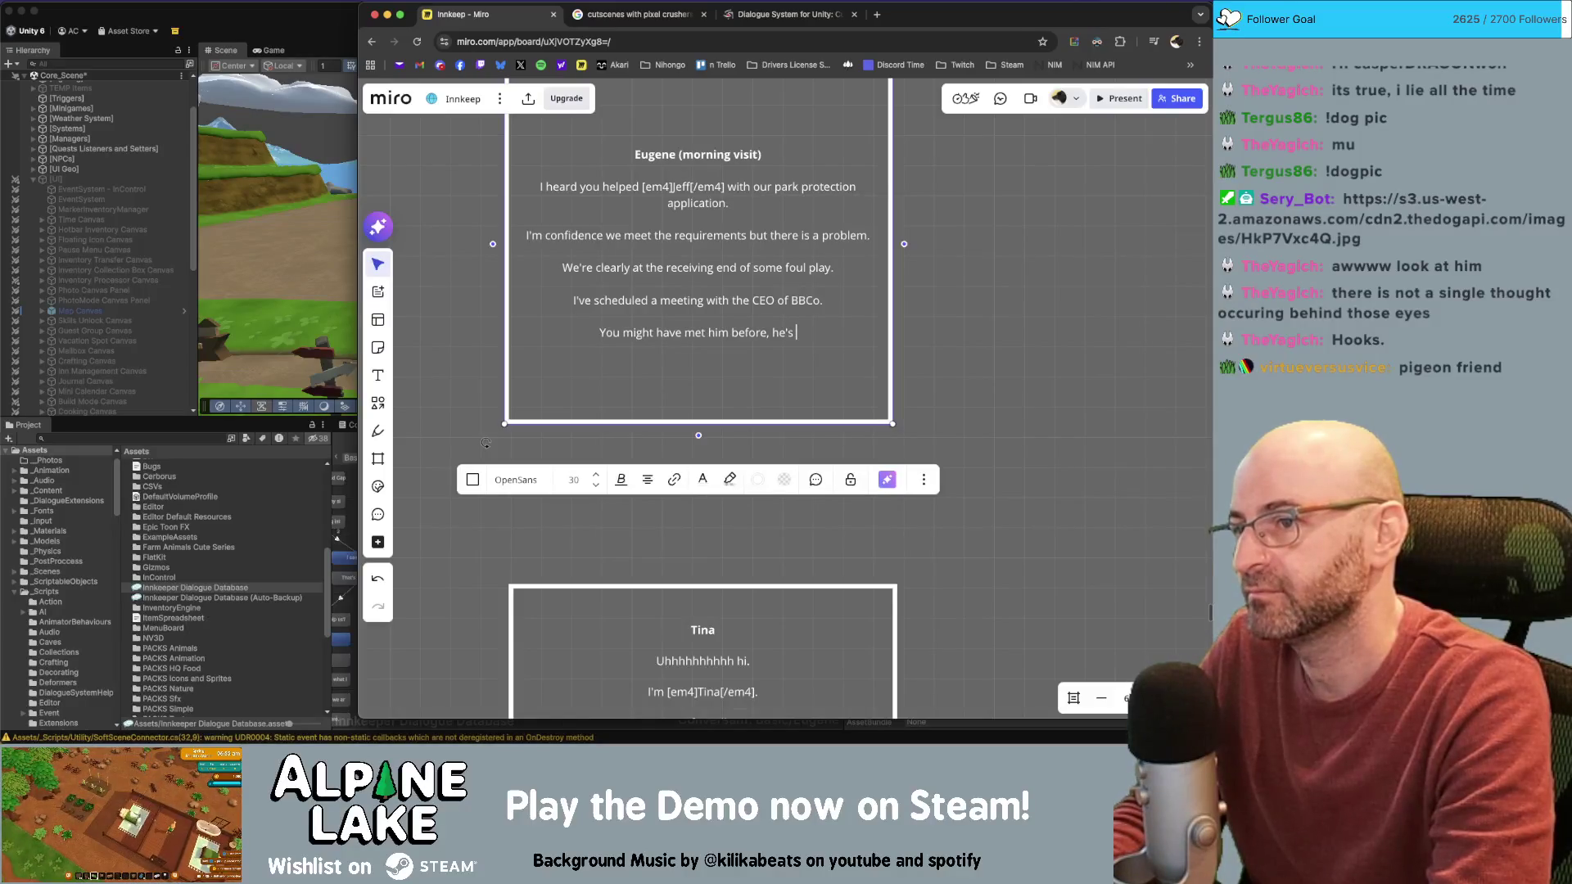
Replace the note's last line with a sentence starting 'He used to live here'.
key("BackSpace")
key("BackSpace")
key("BackSpace")
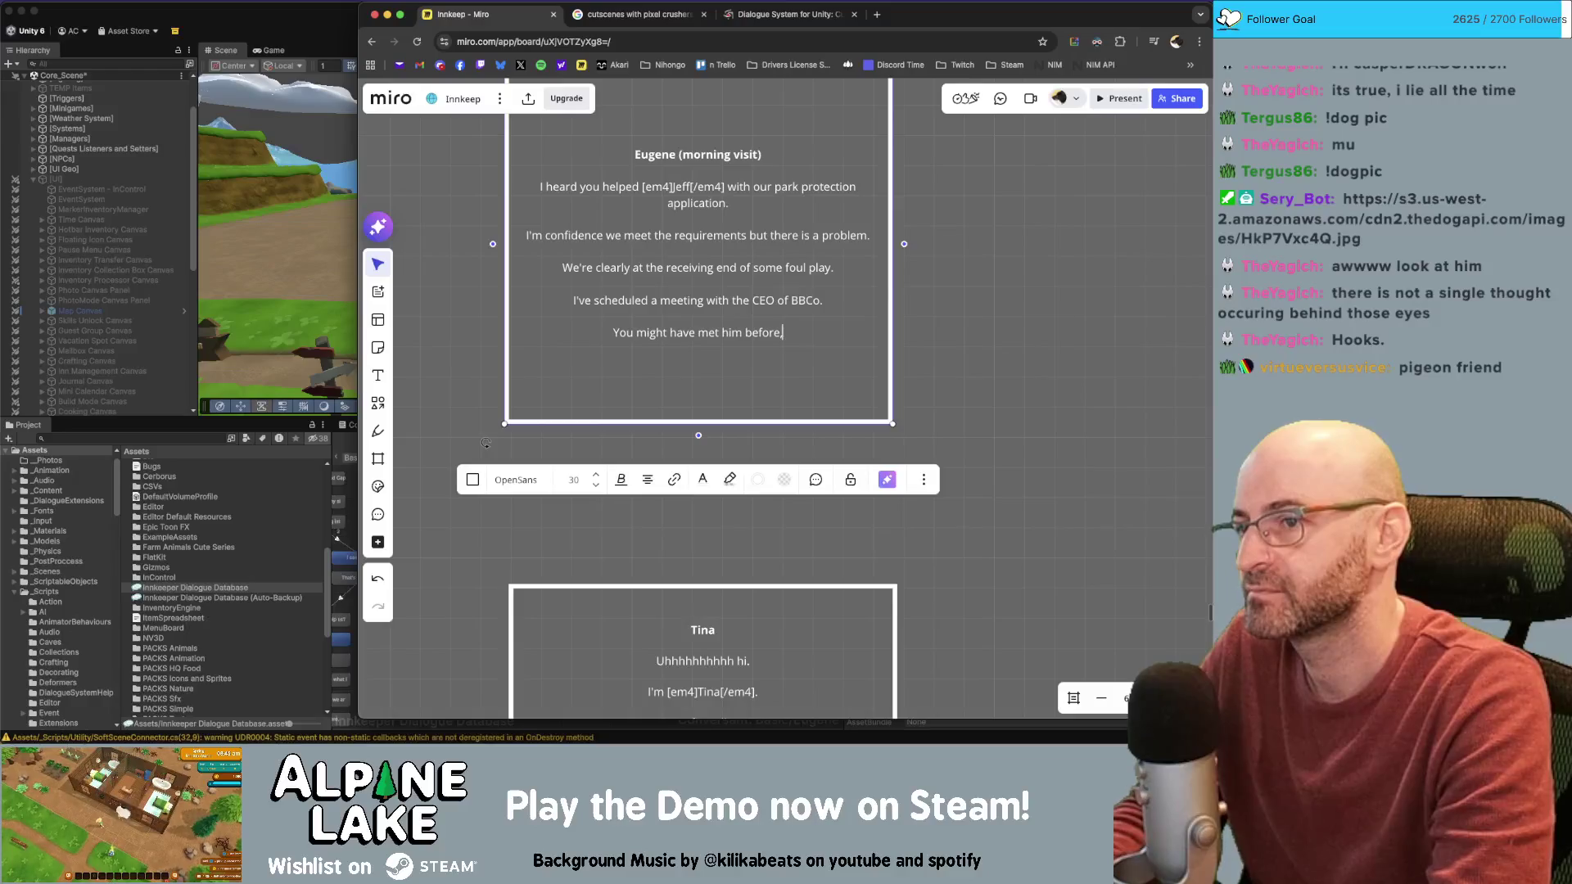
key("shift+Home")
type("He")
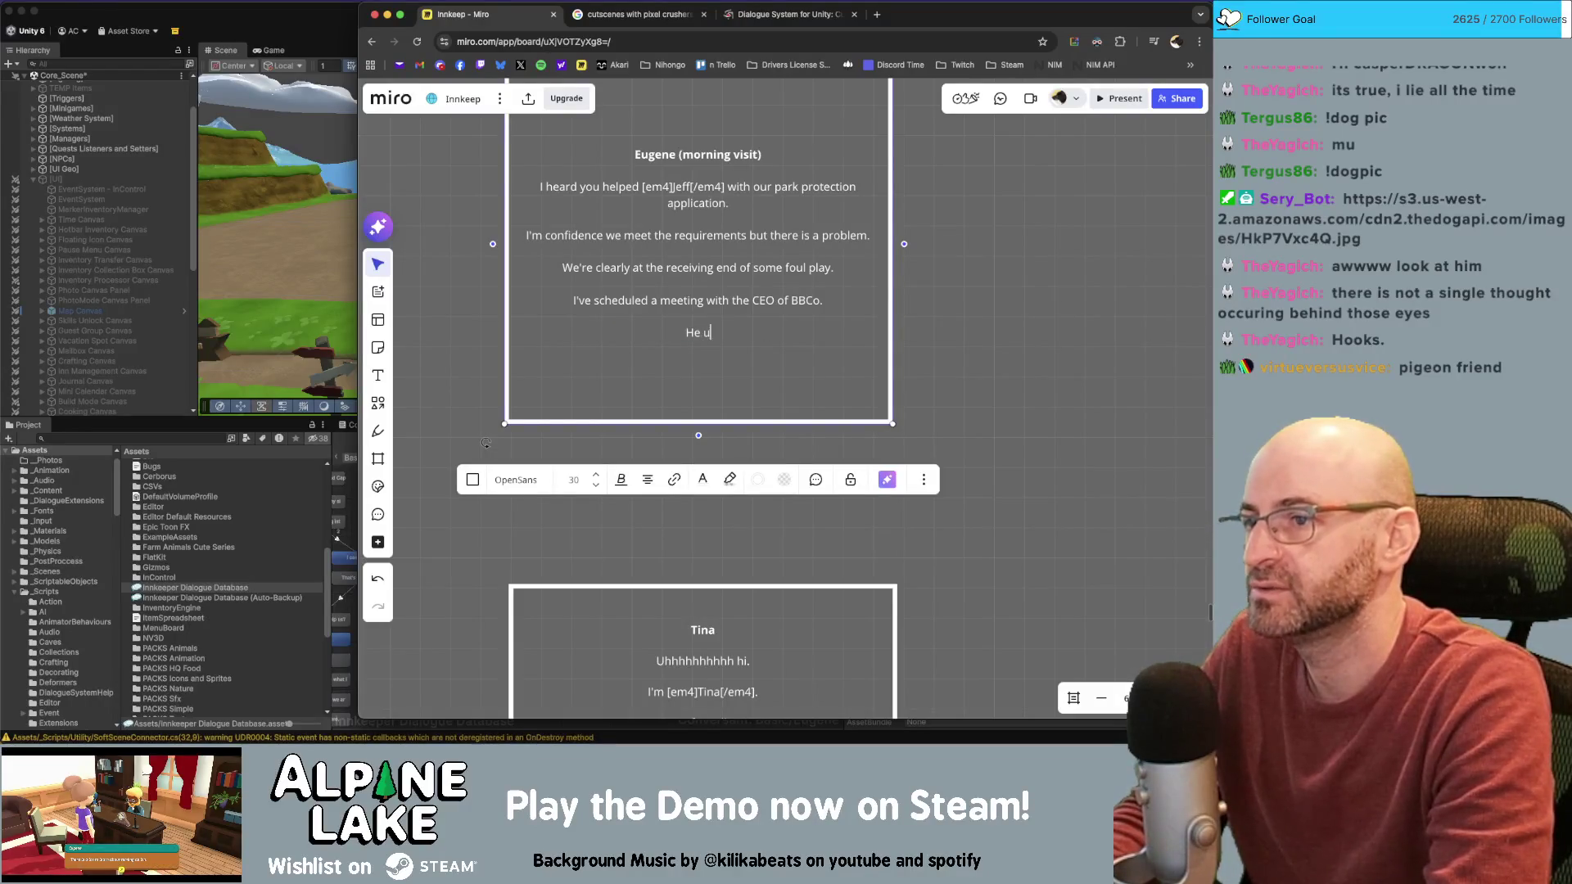
type("e with")
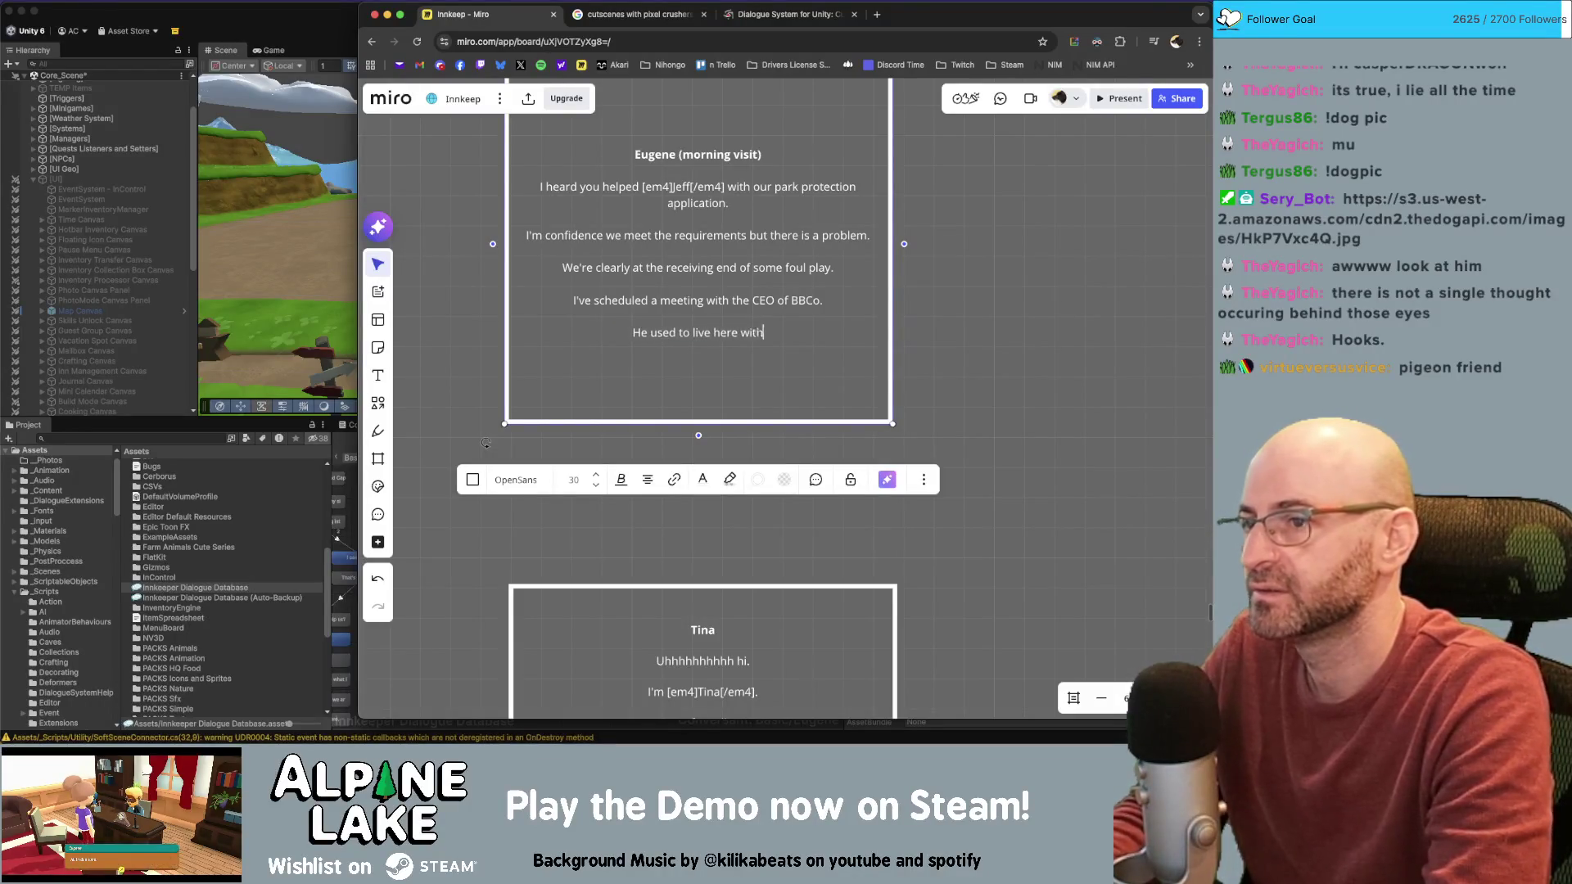
type("his grandfather")
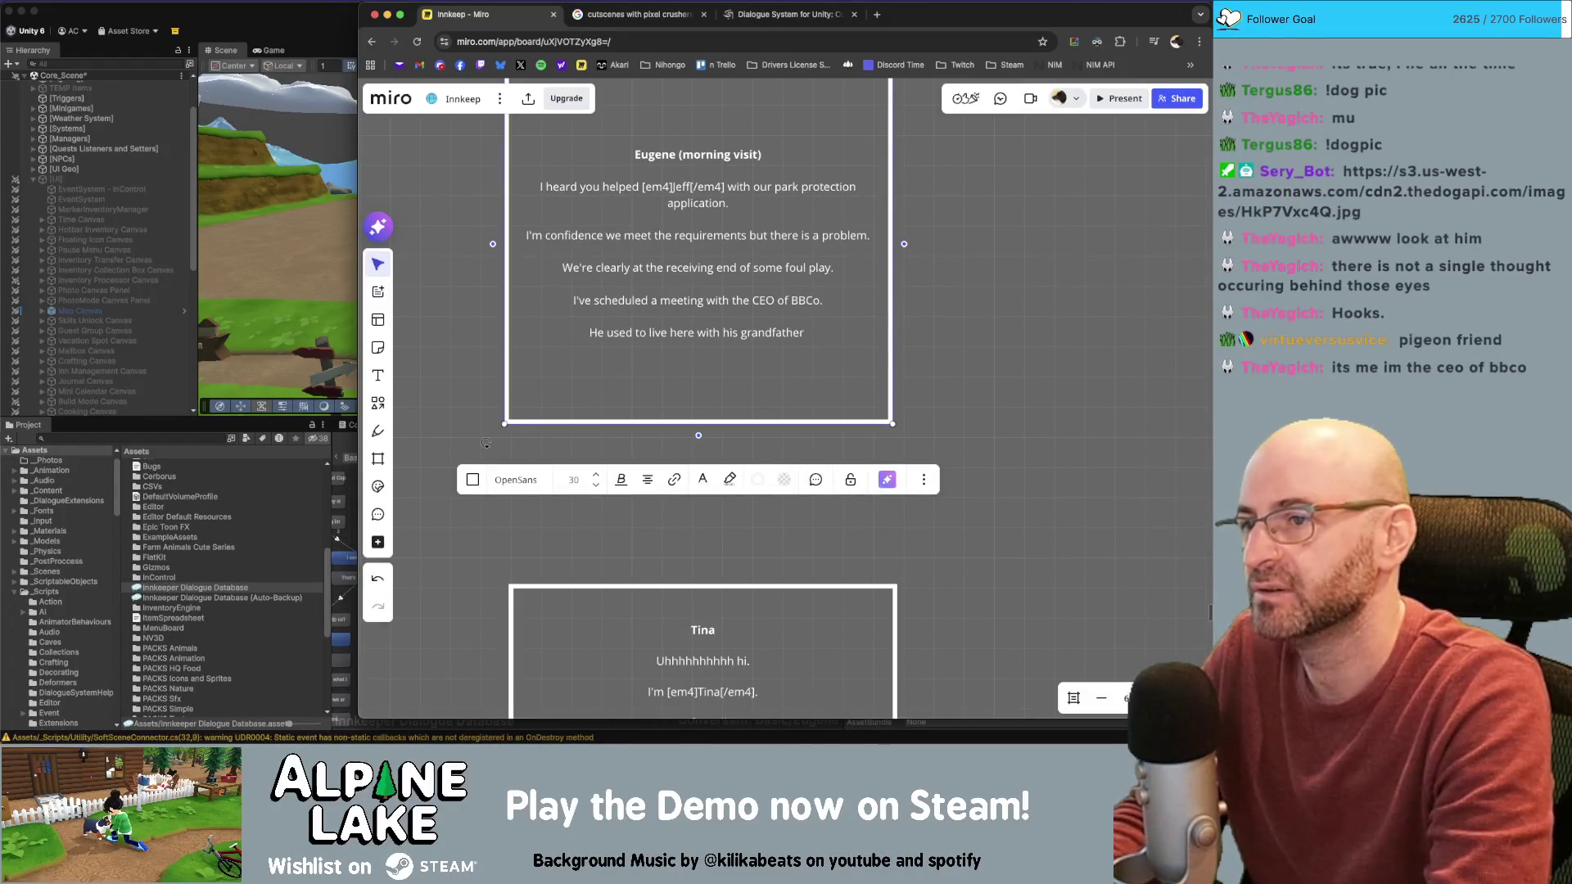
key("Home")
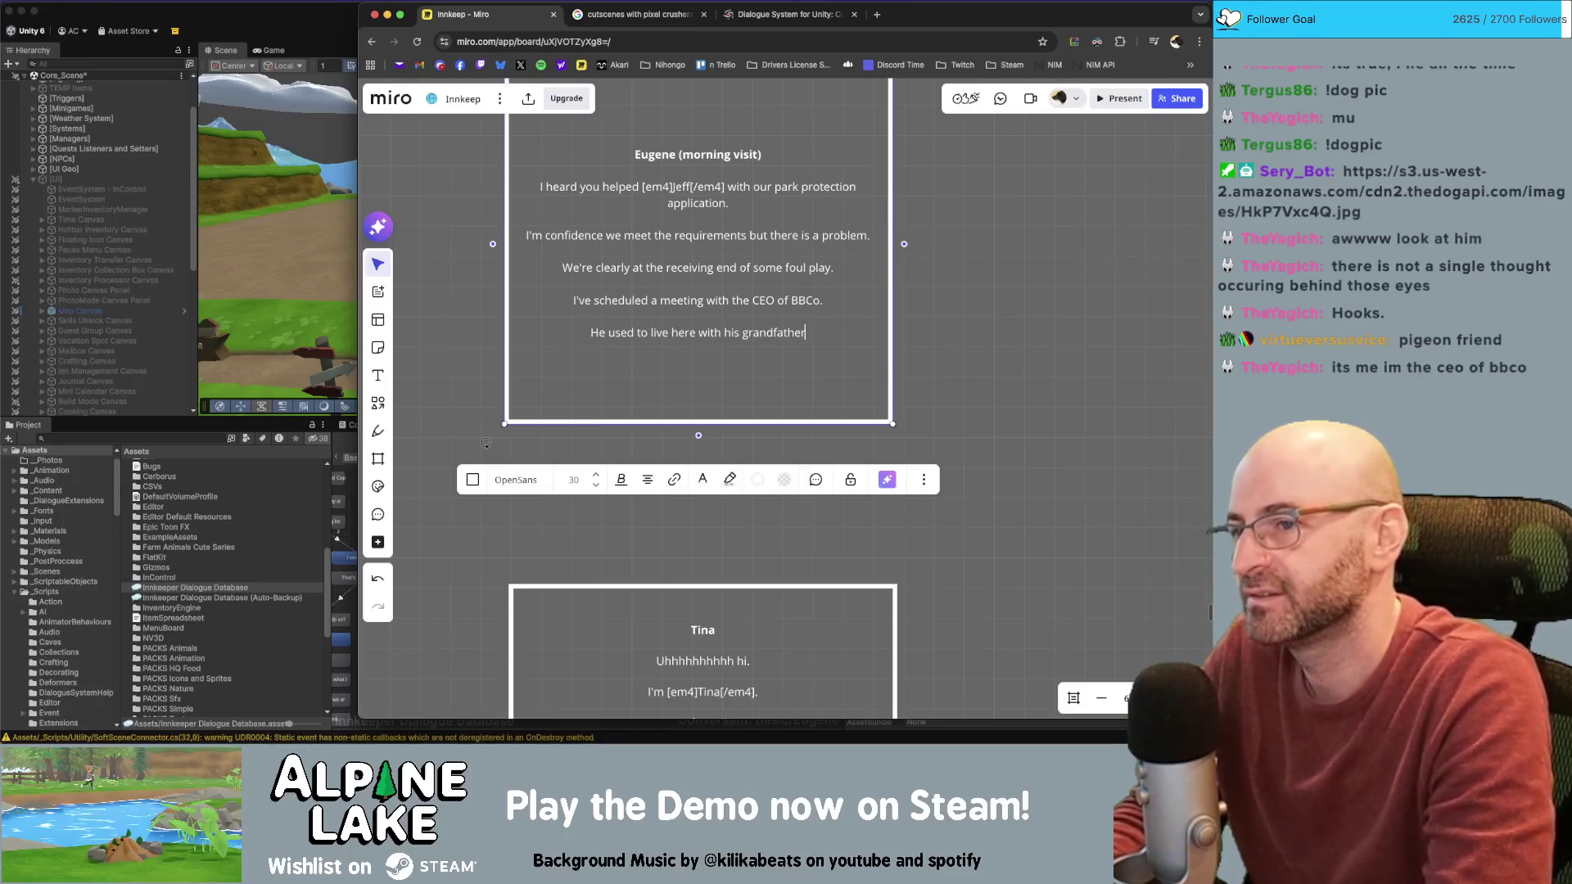
type(".")
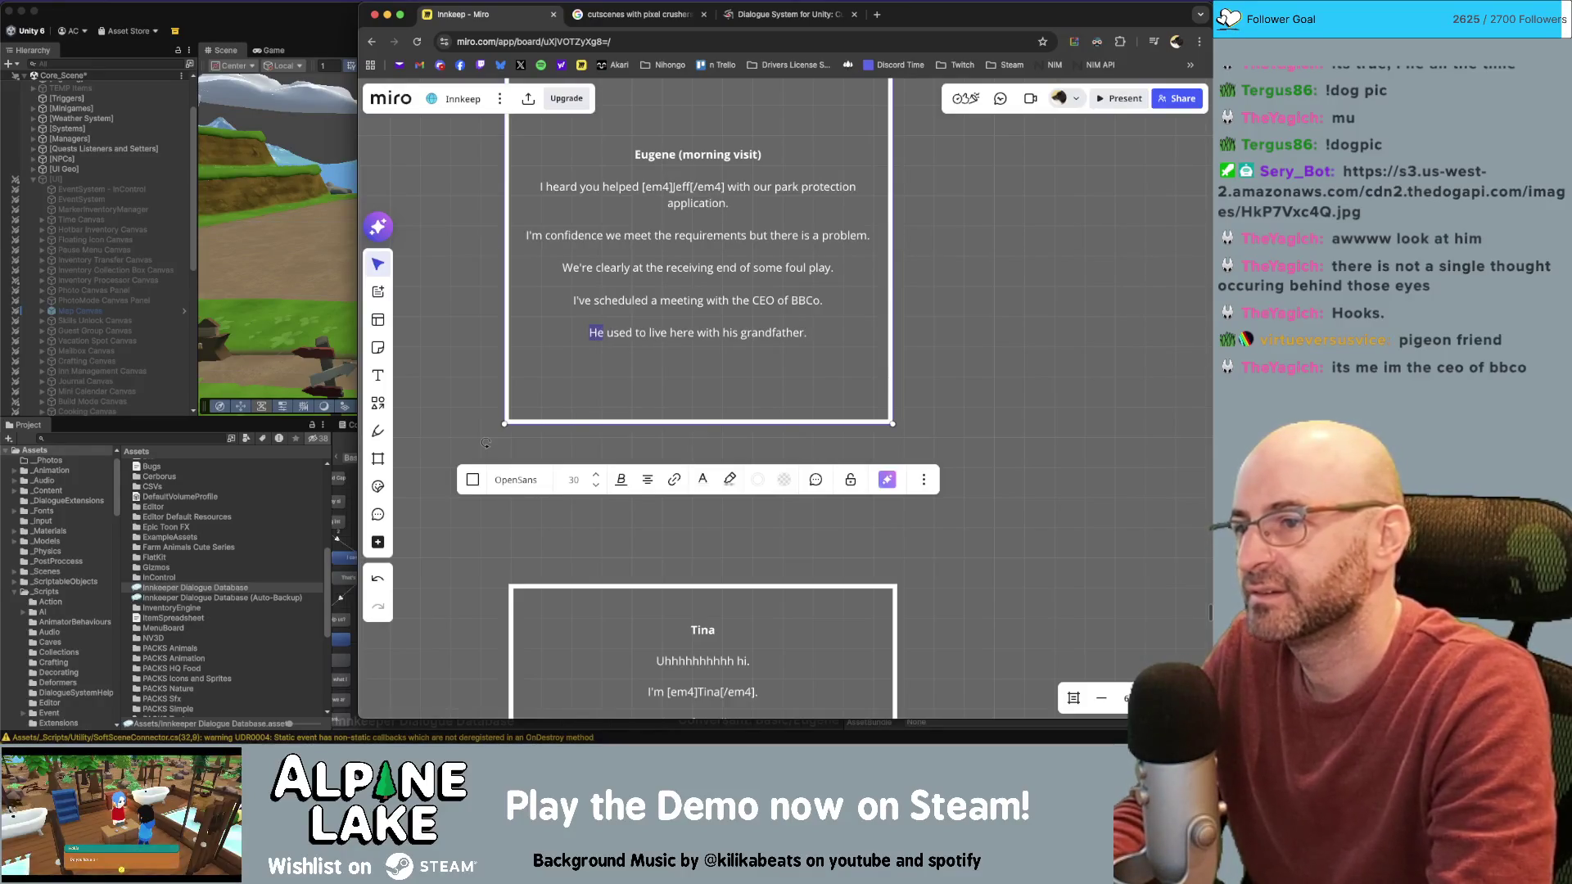
key("BackSpace")
key("BackSpace")
type("Yag")
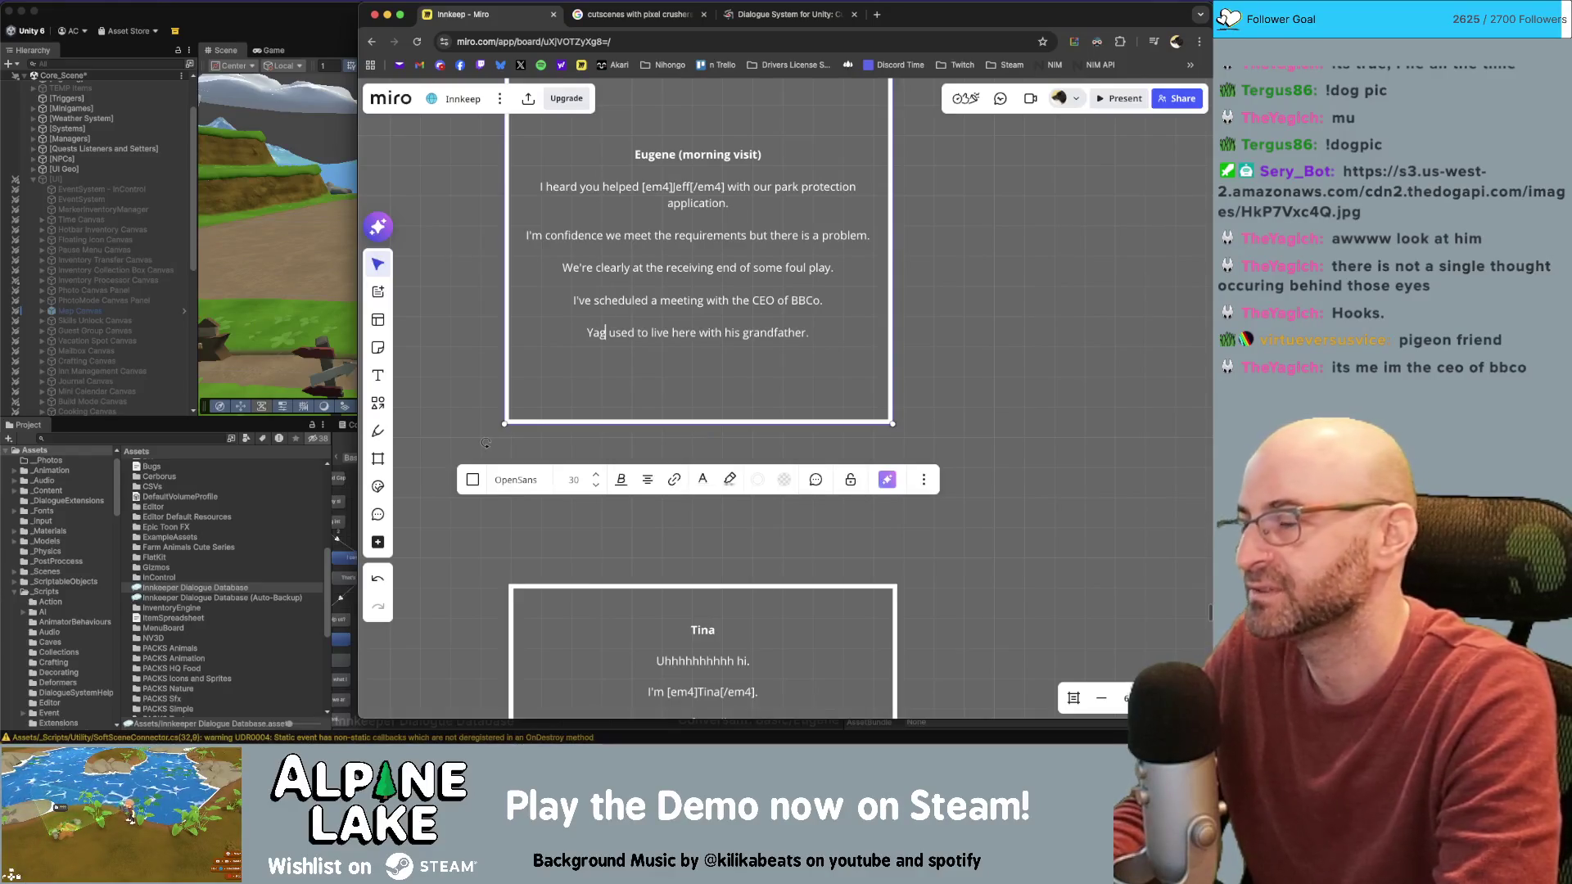
Finish 'He used to live here with his grandfather.' then select the line for rewriting.
key("ctrl+shift+Left")
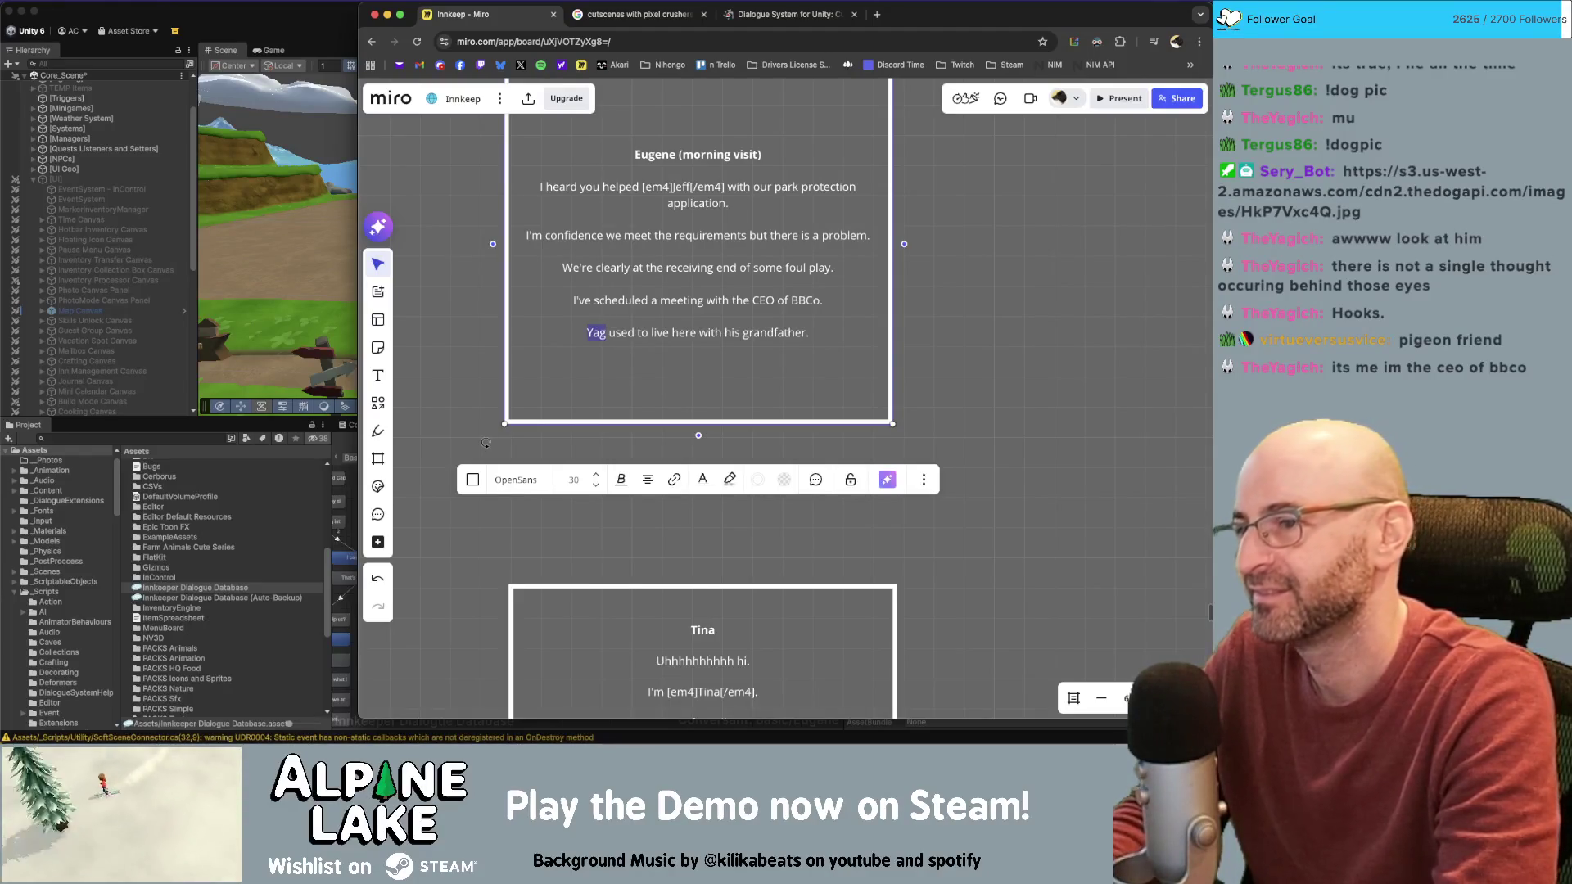
type("He")
key("End")
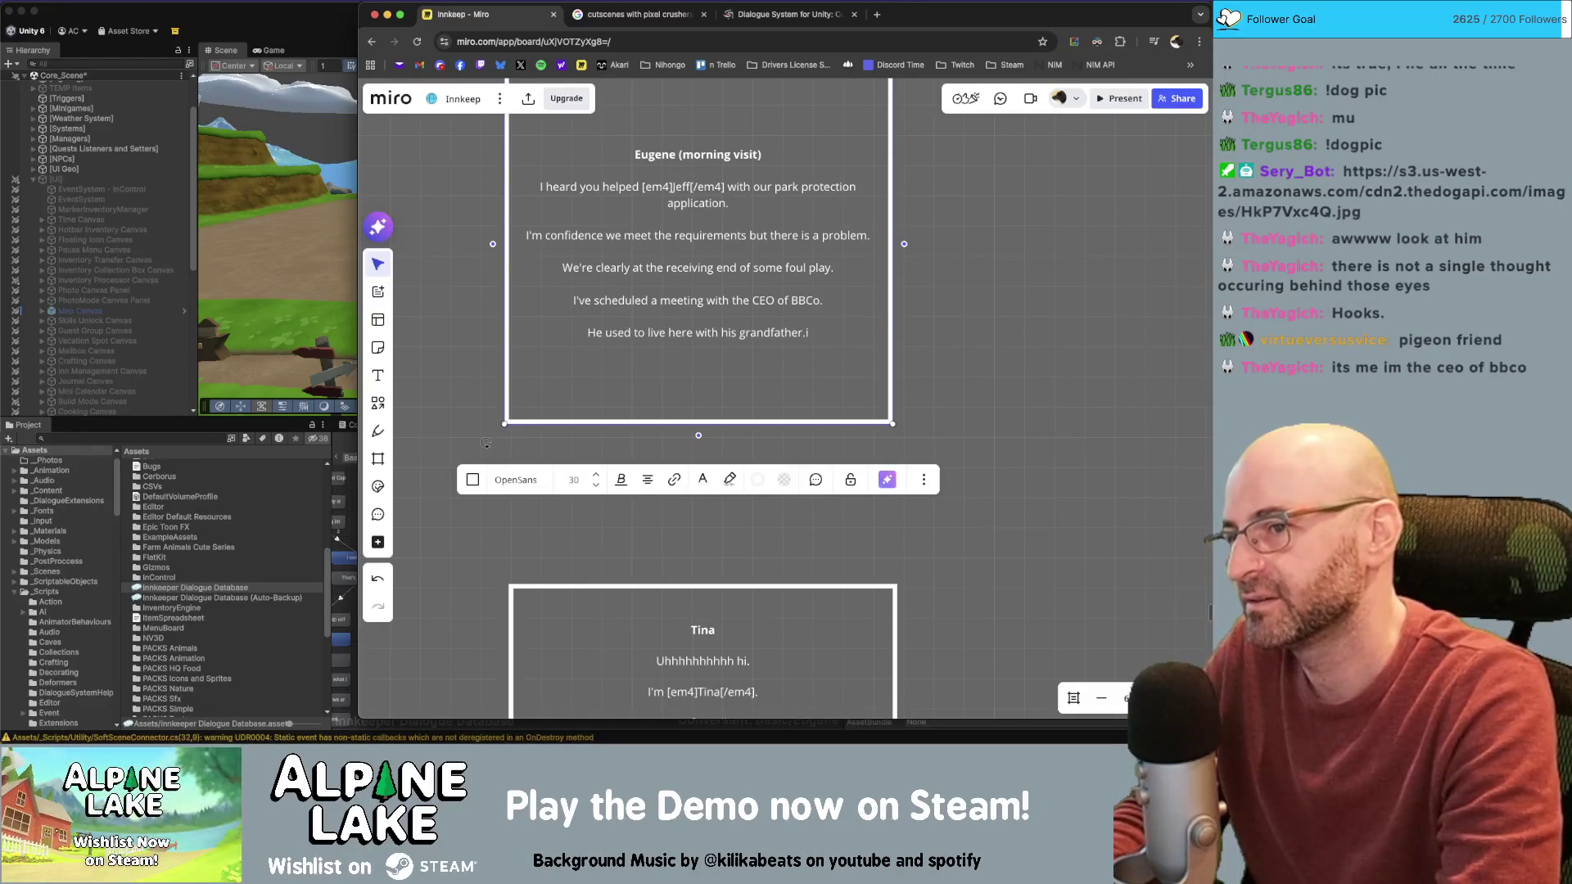
key("BackSpace")
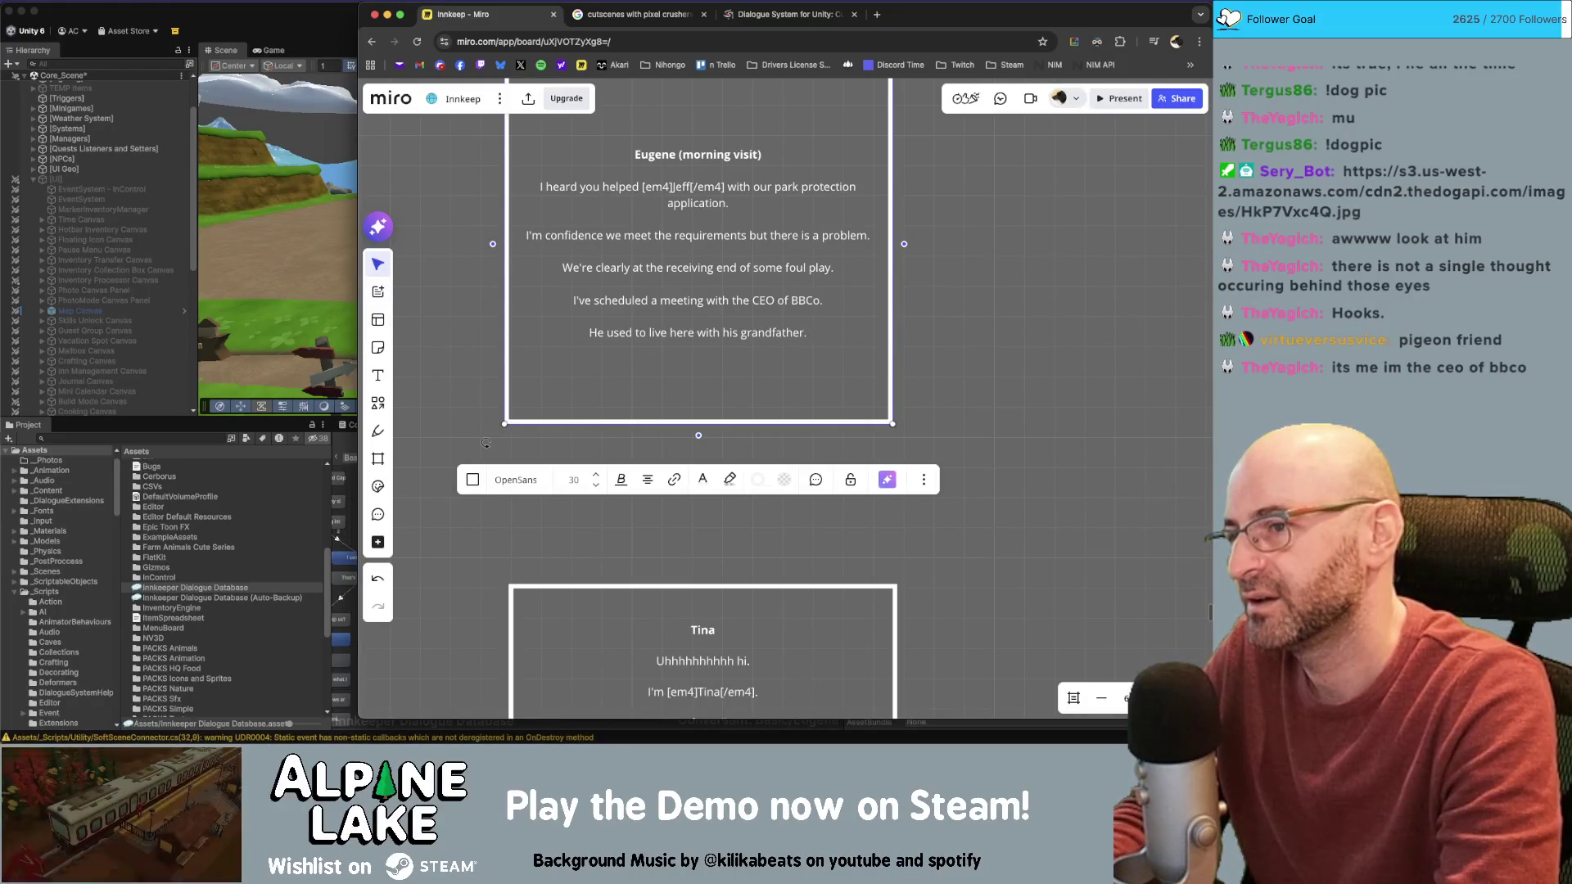
key("shift+Home")
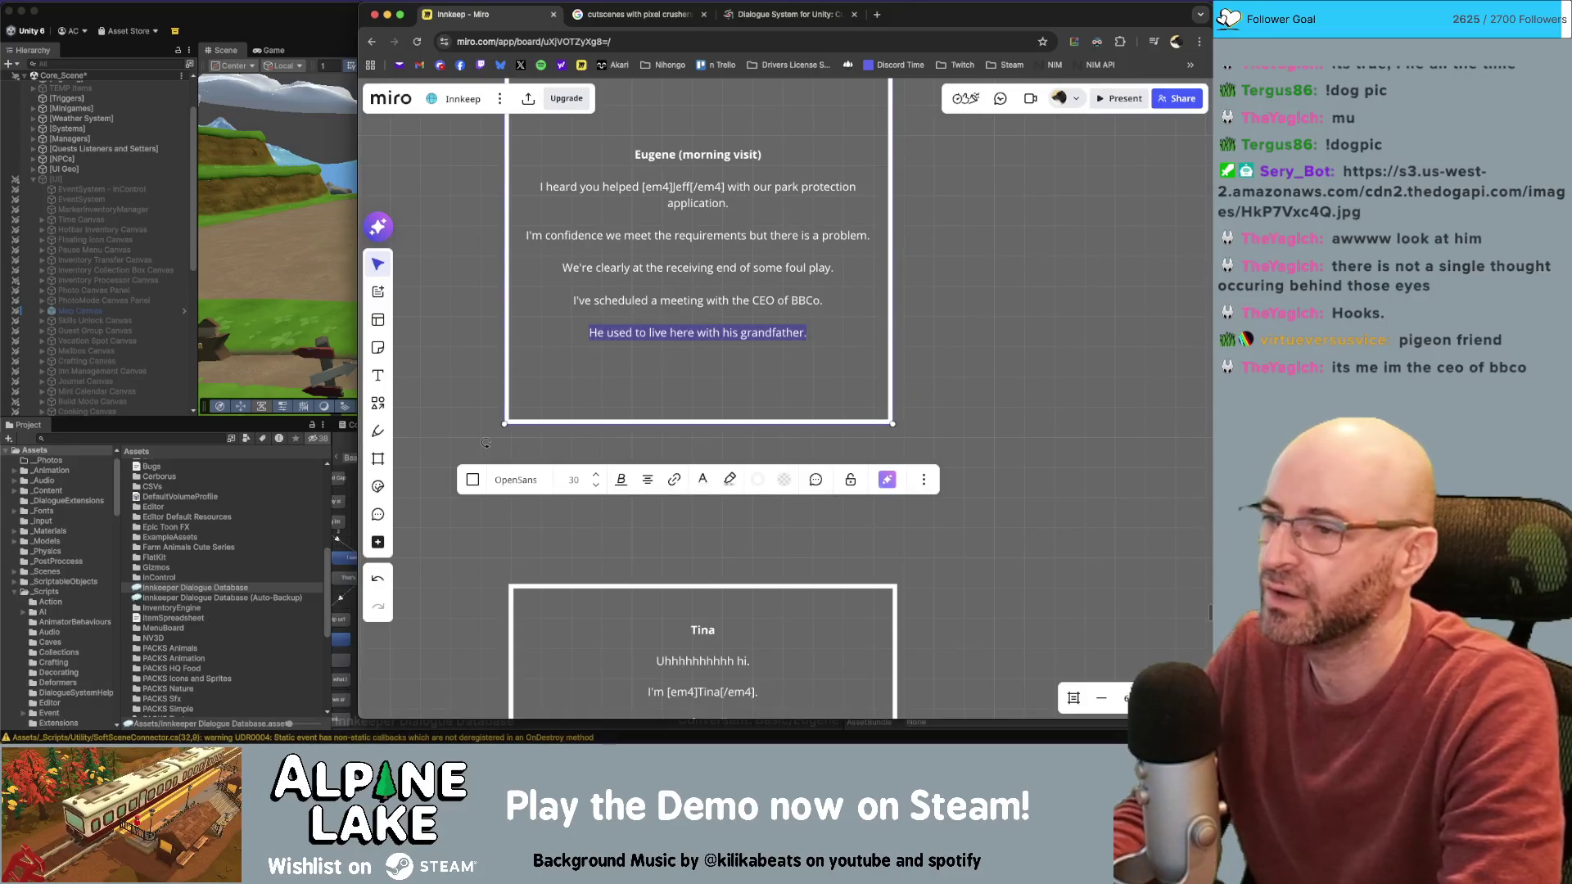
type("His ga")
Write 'His grandfather used to run that old factory in town.' and start a new line.
key("BackSpace")
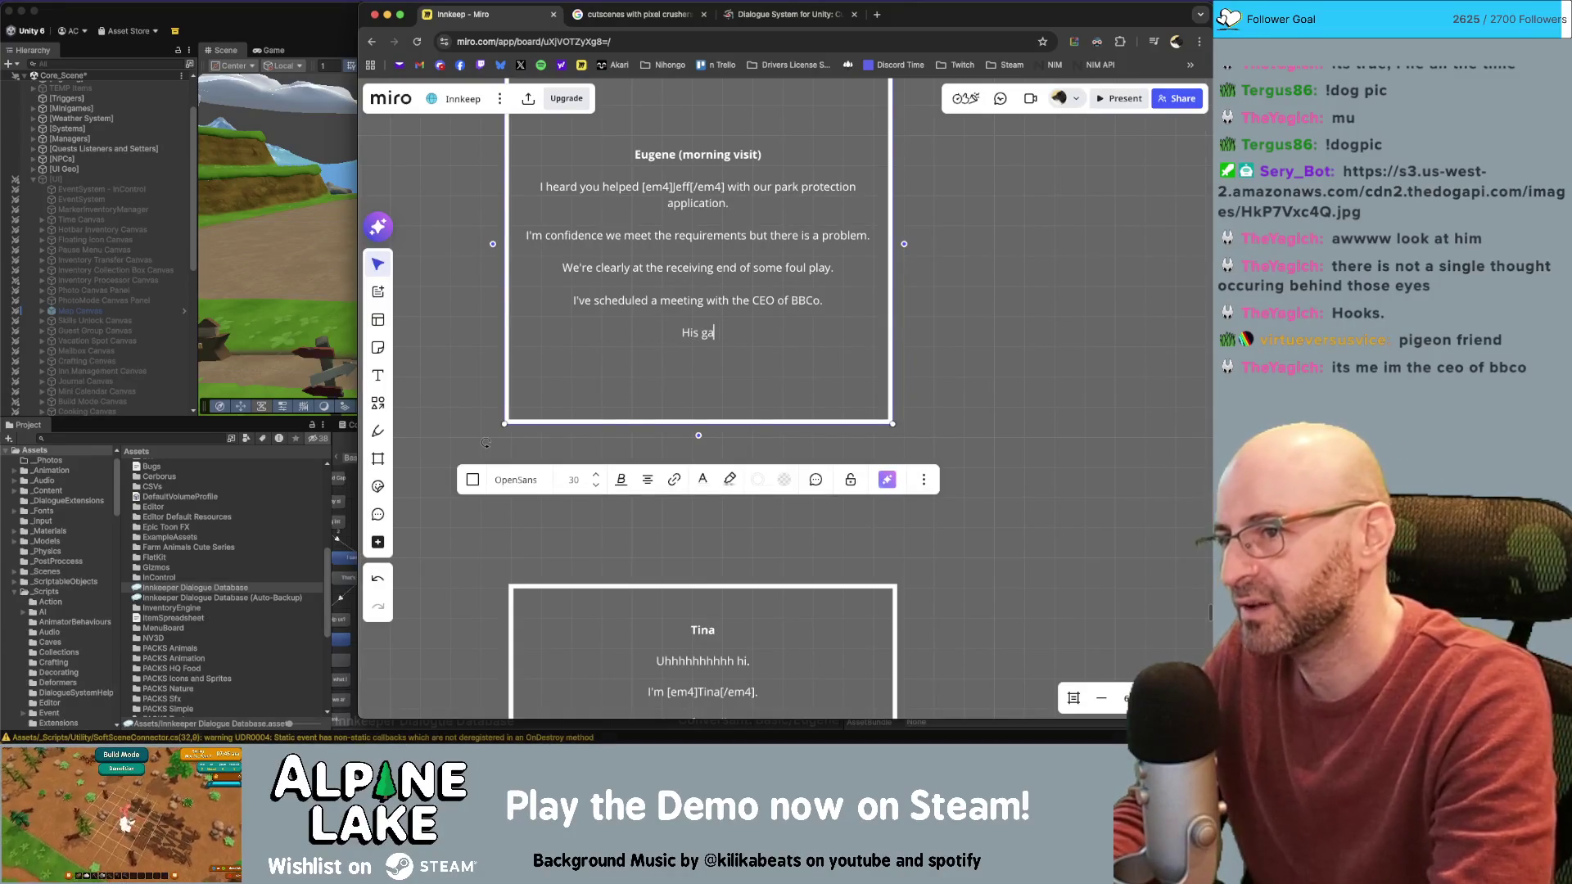
type("randfather")
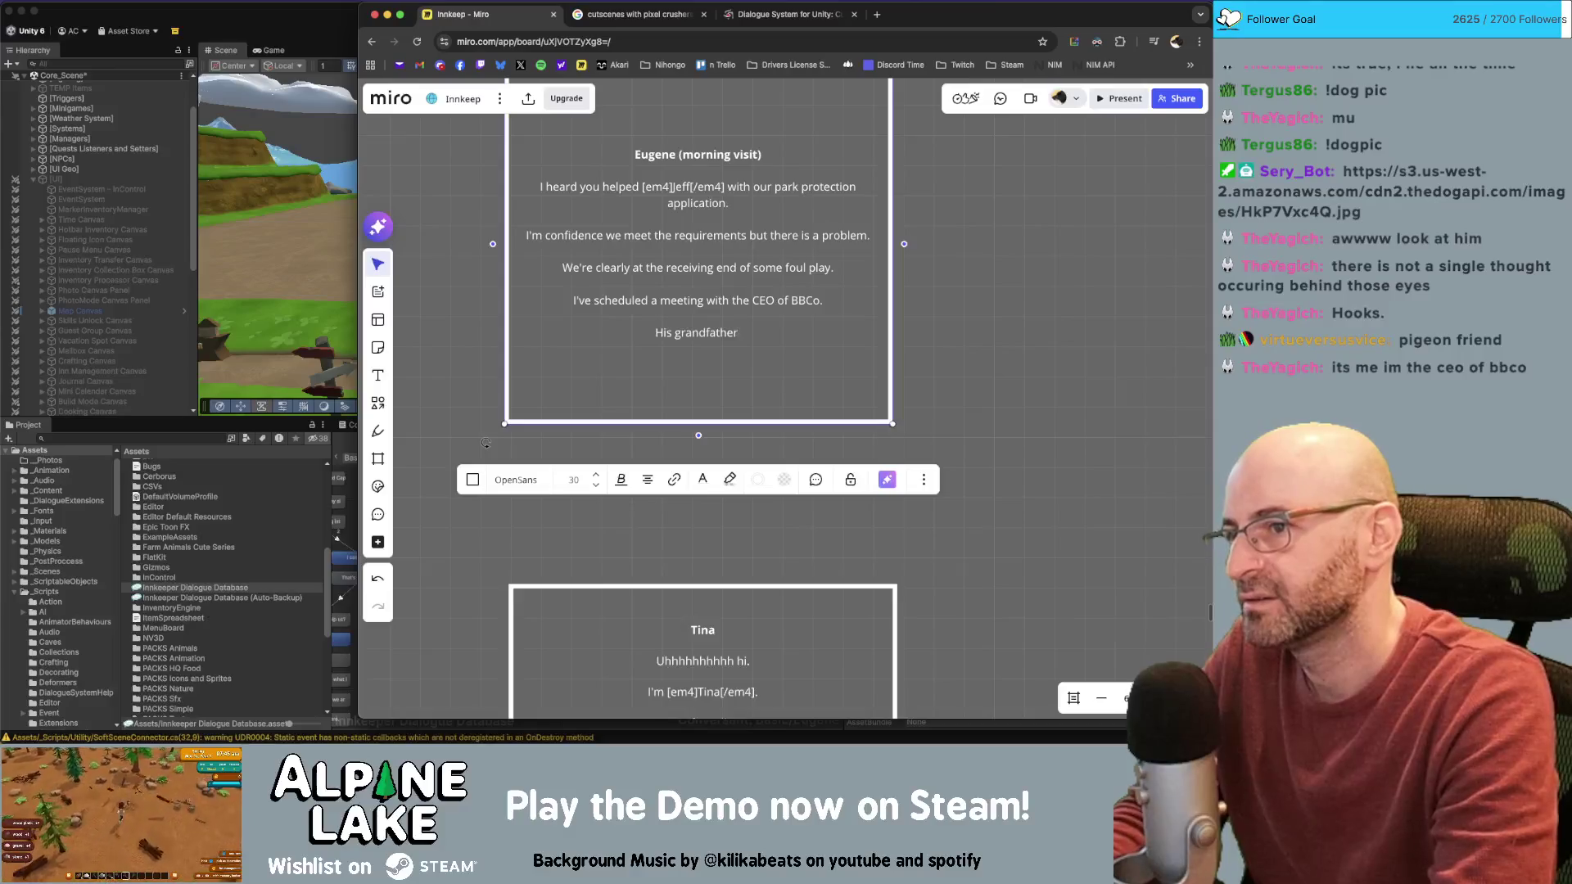
type(" used to run")
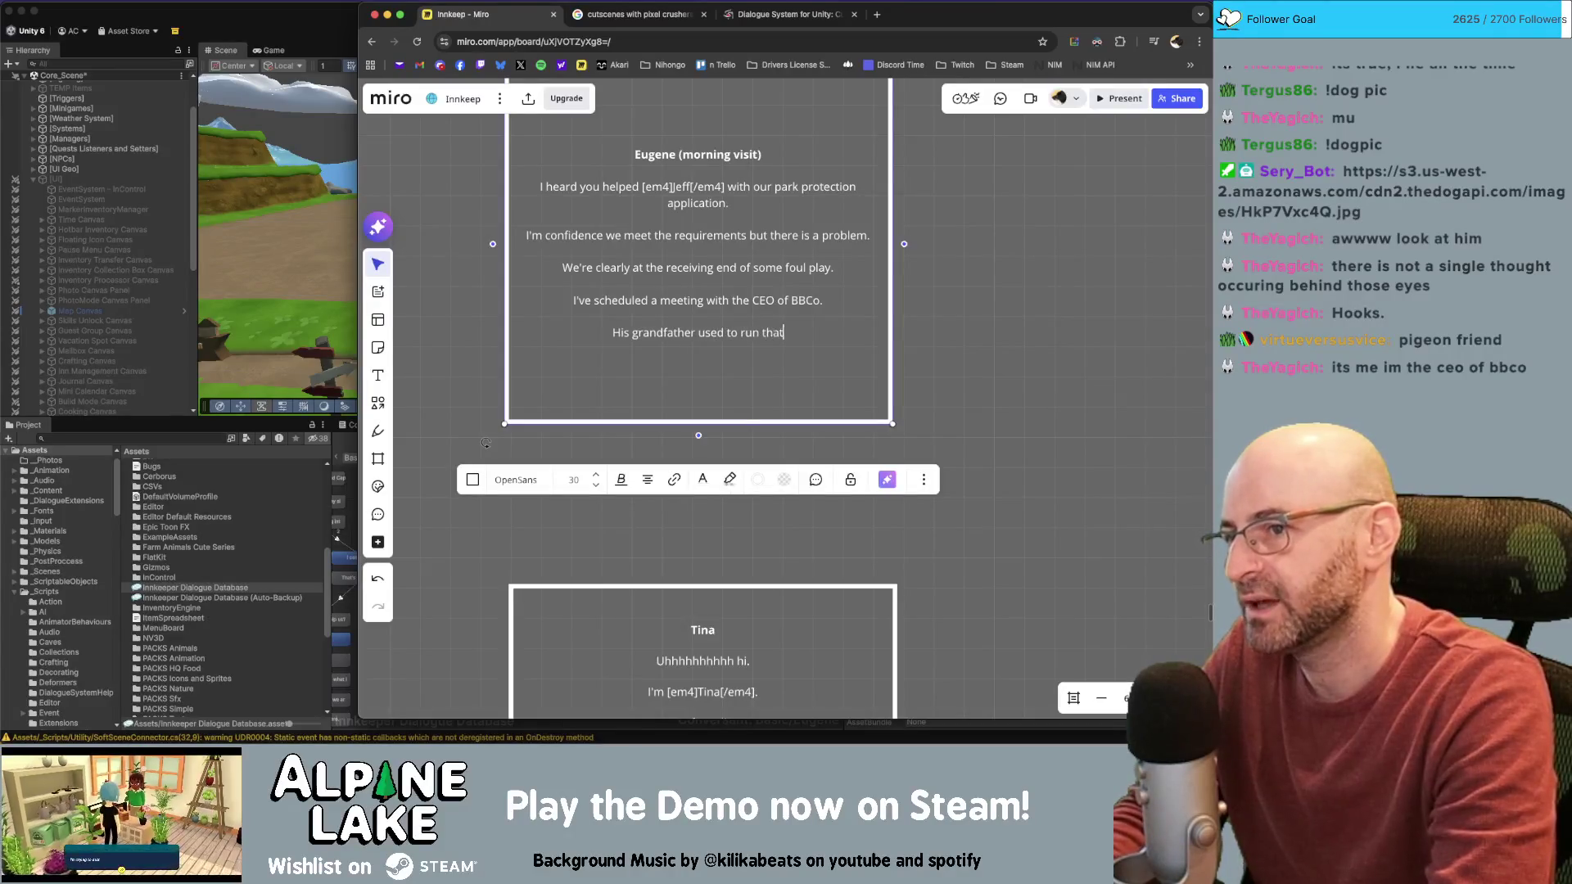
type(" that old fac")
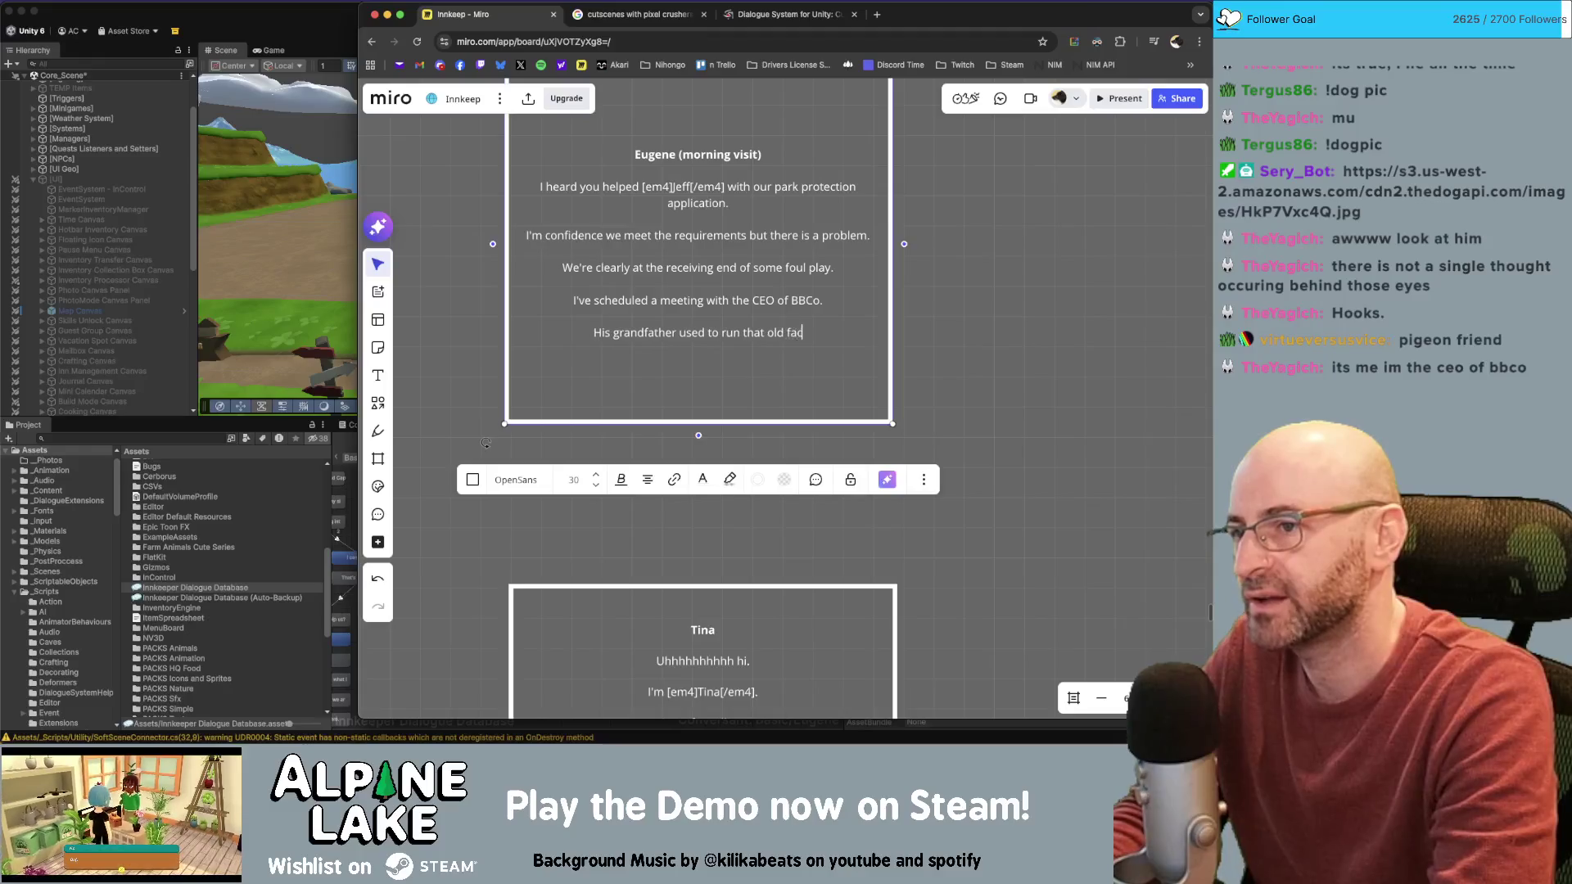
type("tory in town.")
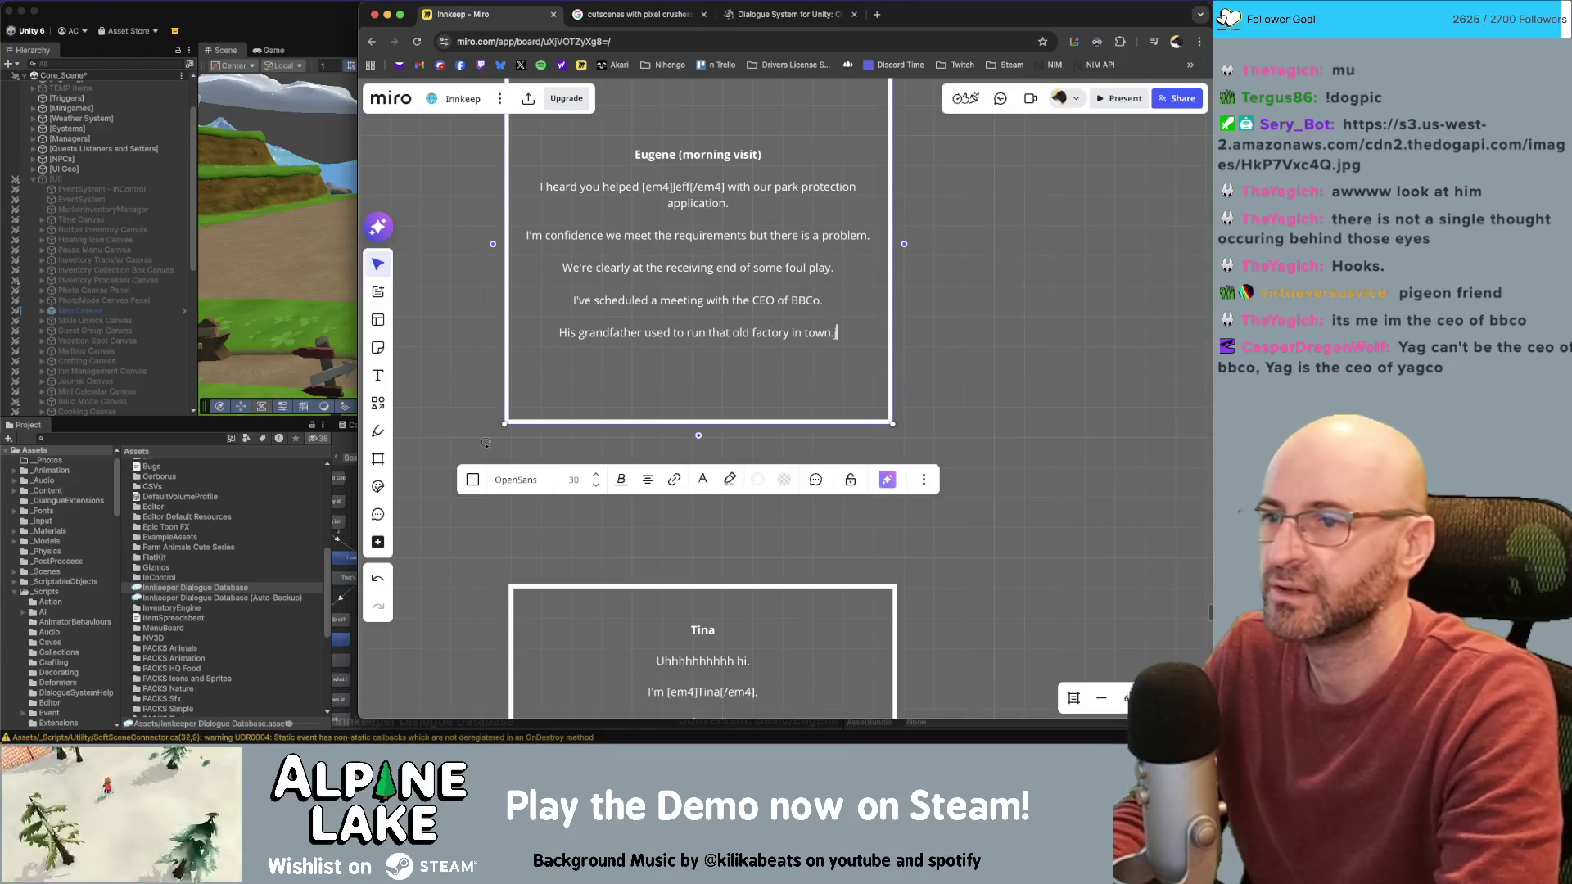
key("Return")
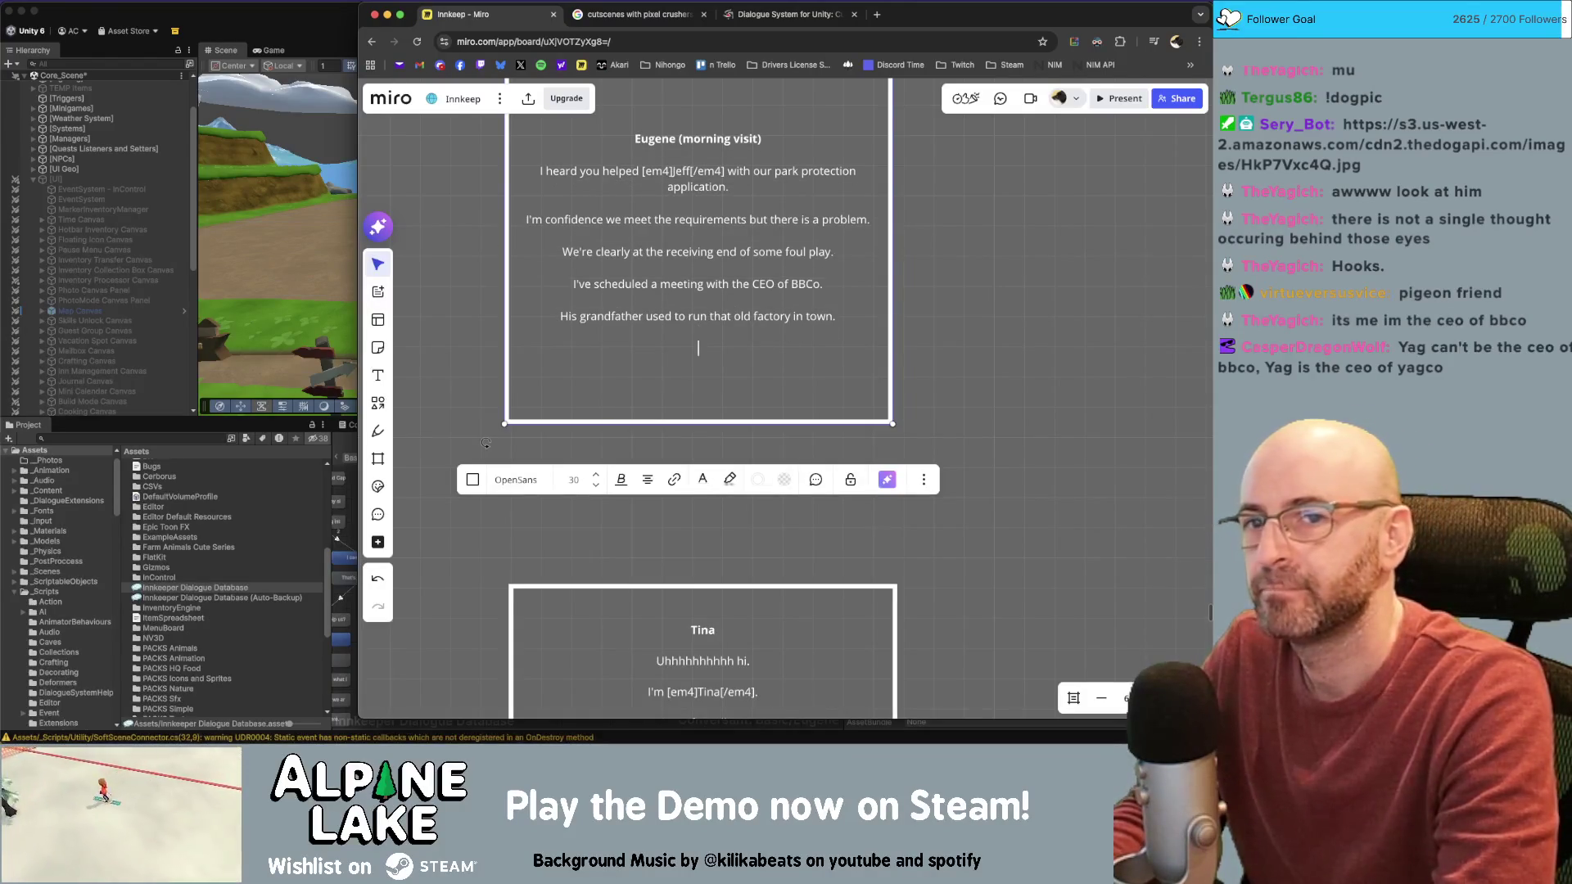
type("Business")
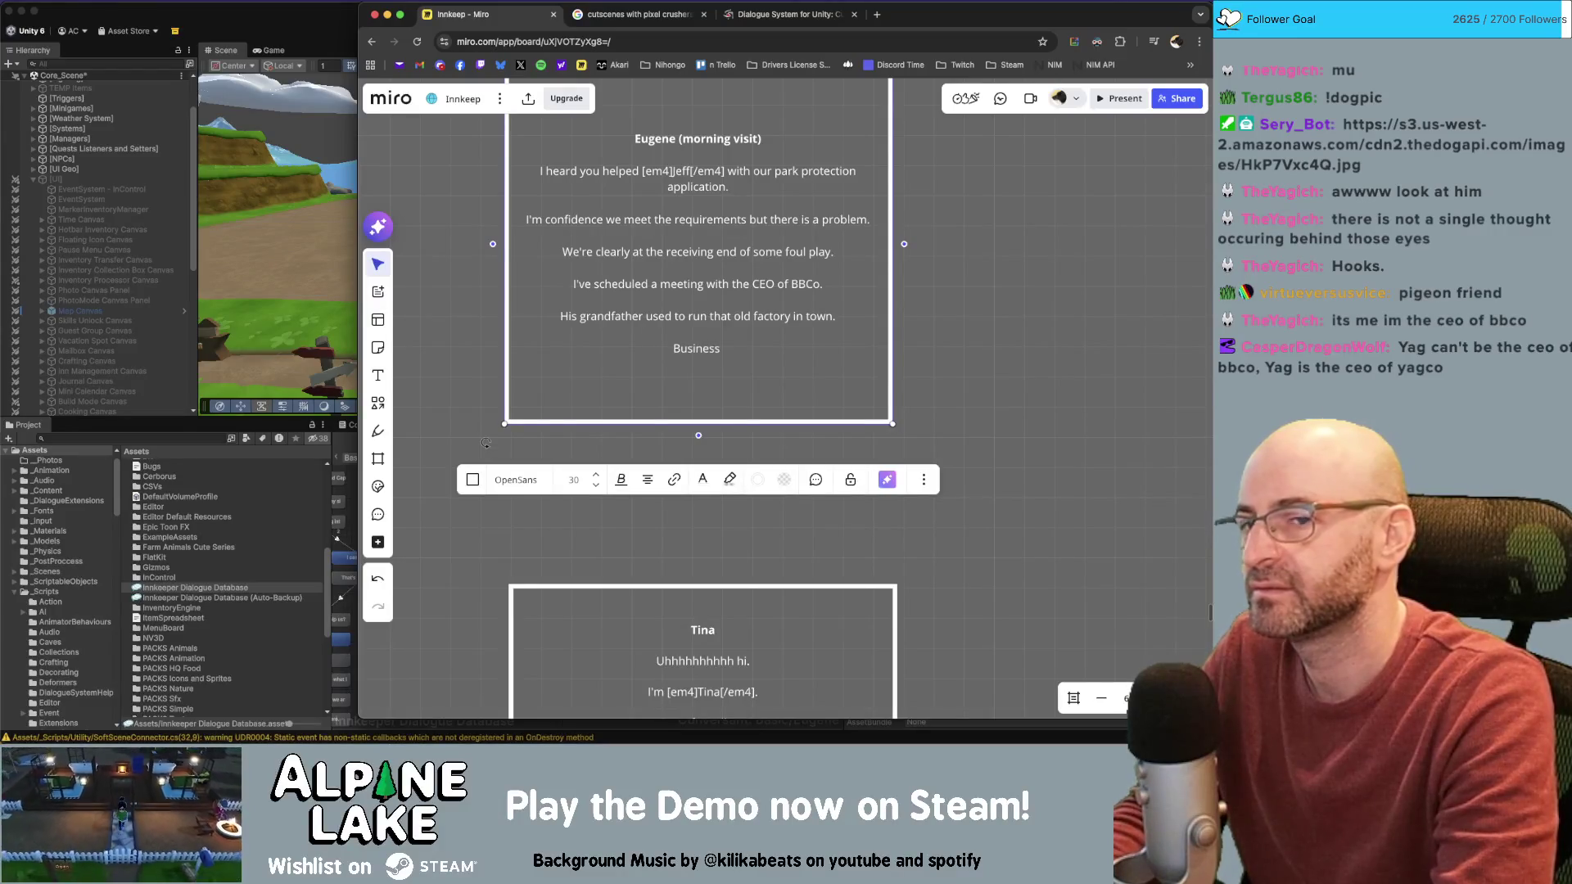
type(" seemed to be")
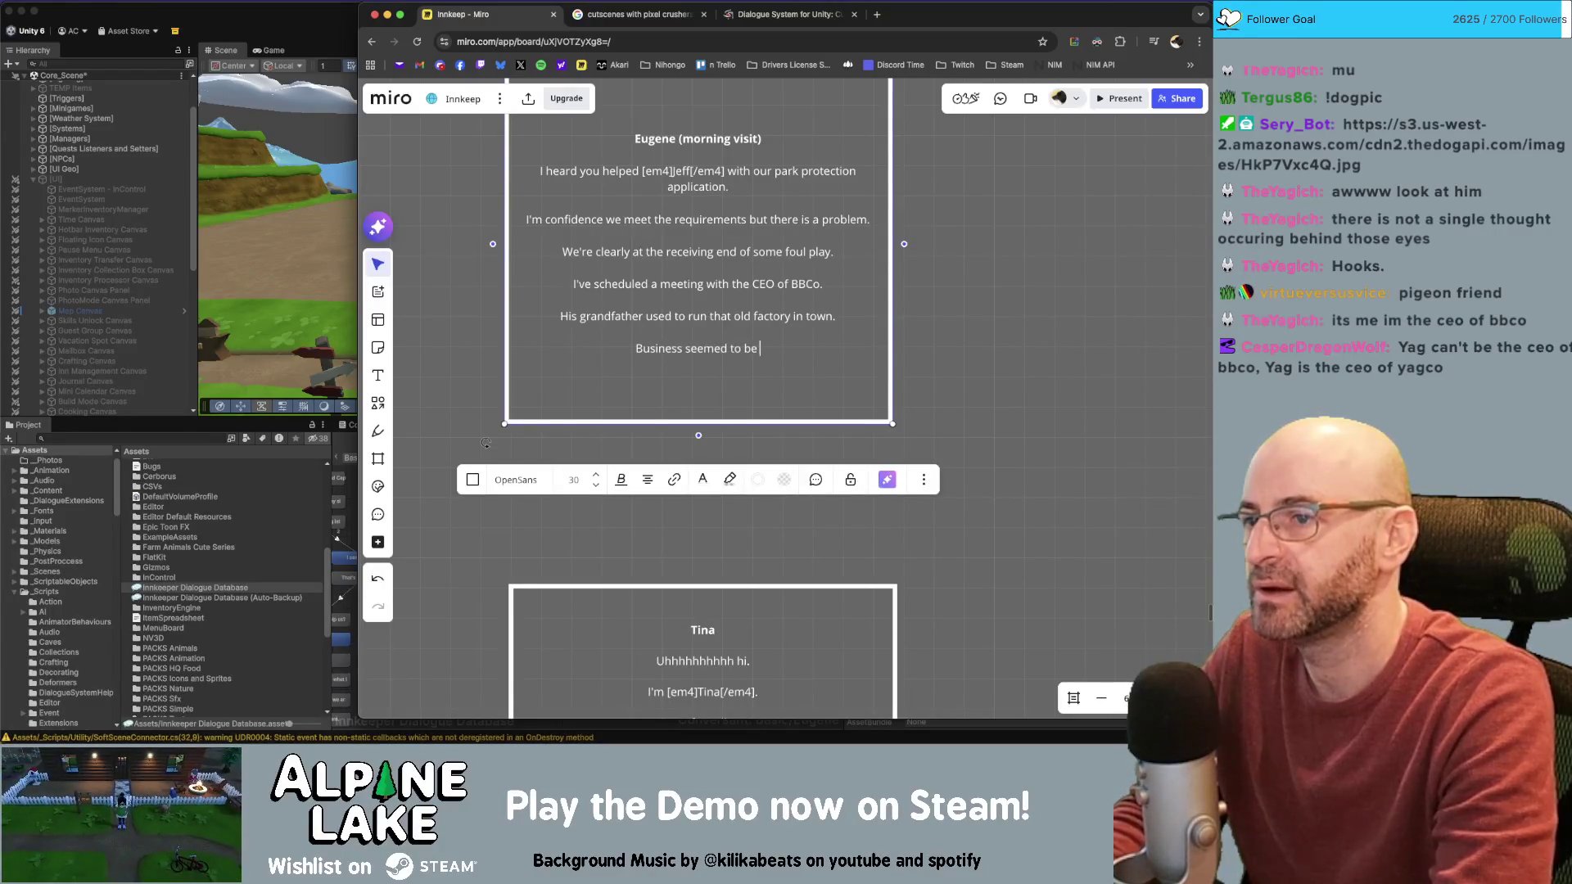
type(" better in the ci")
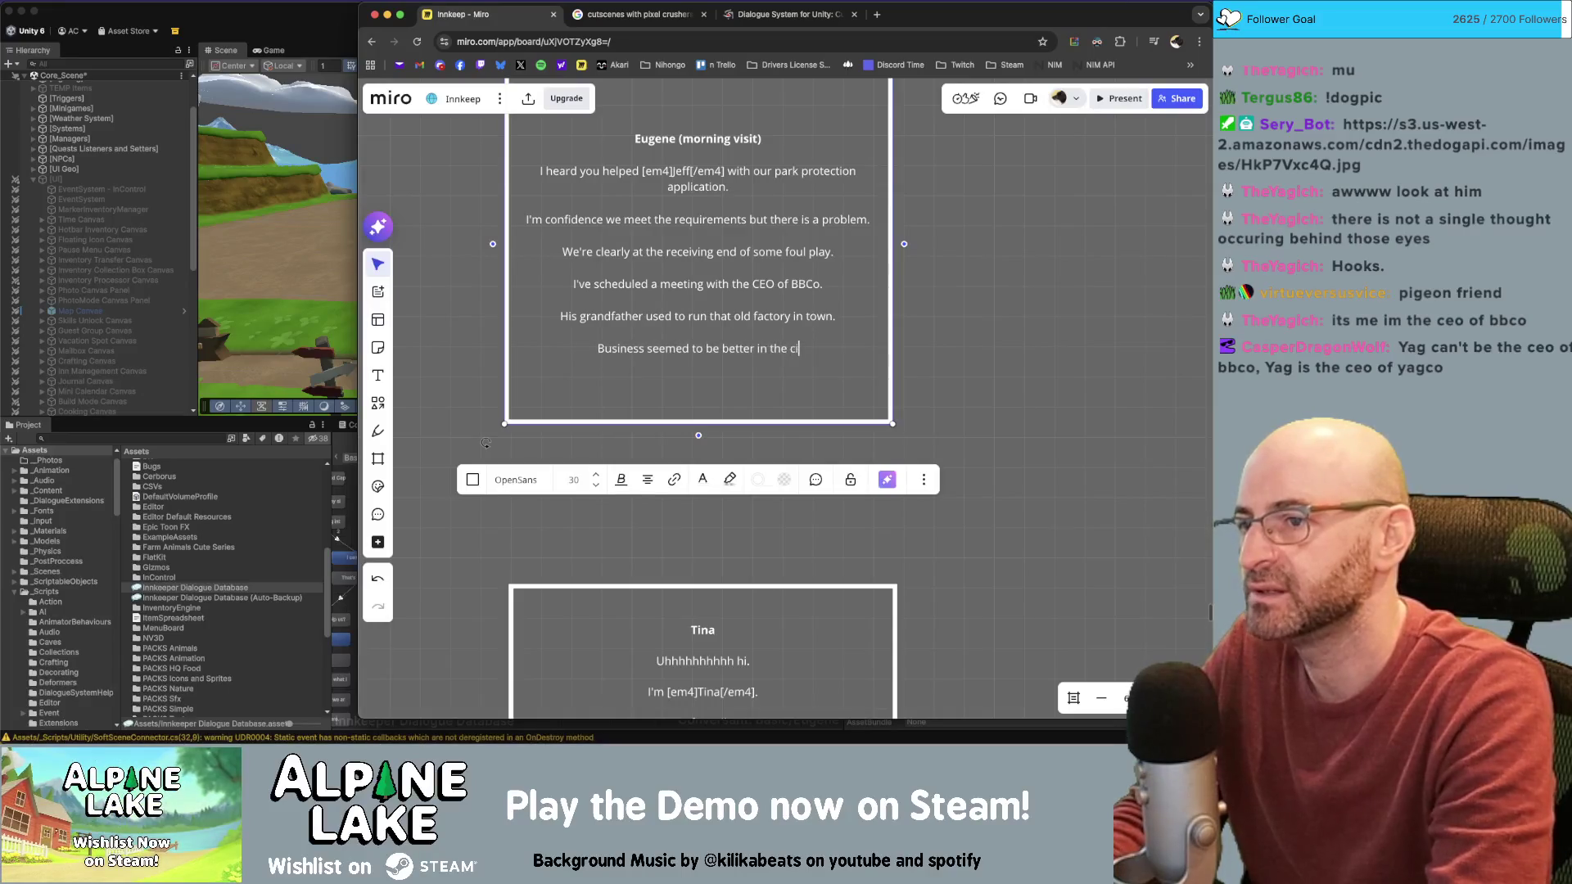
type("ty so th")
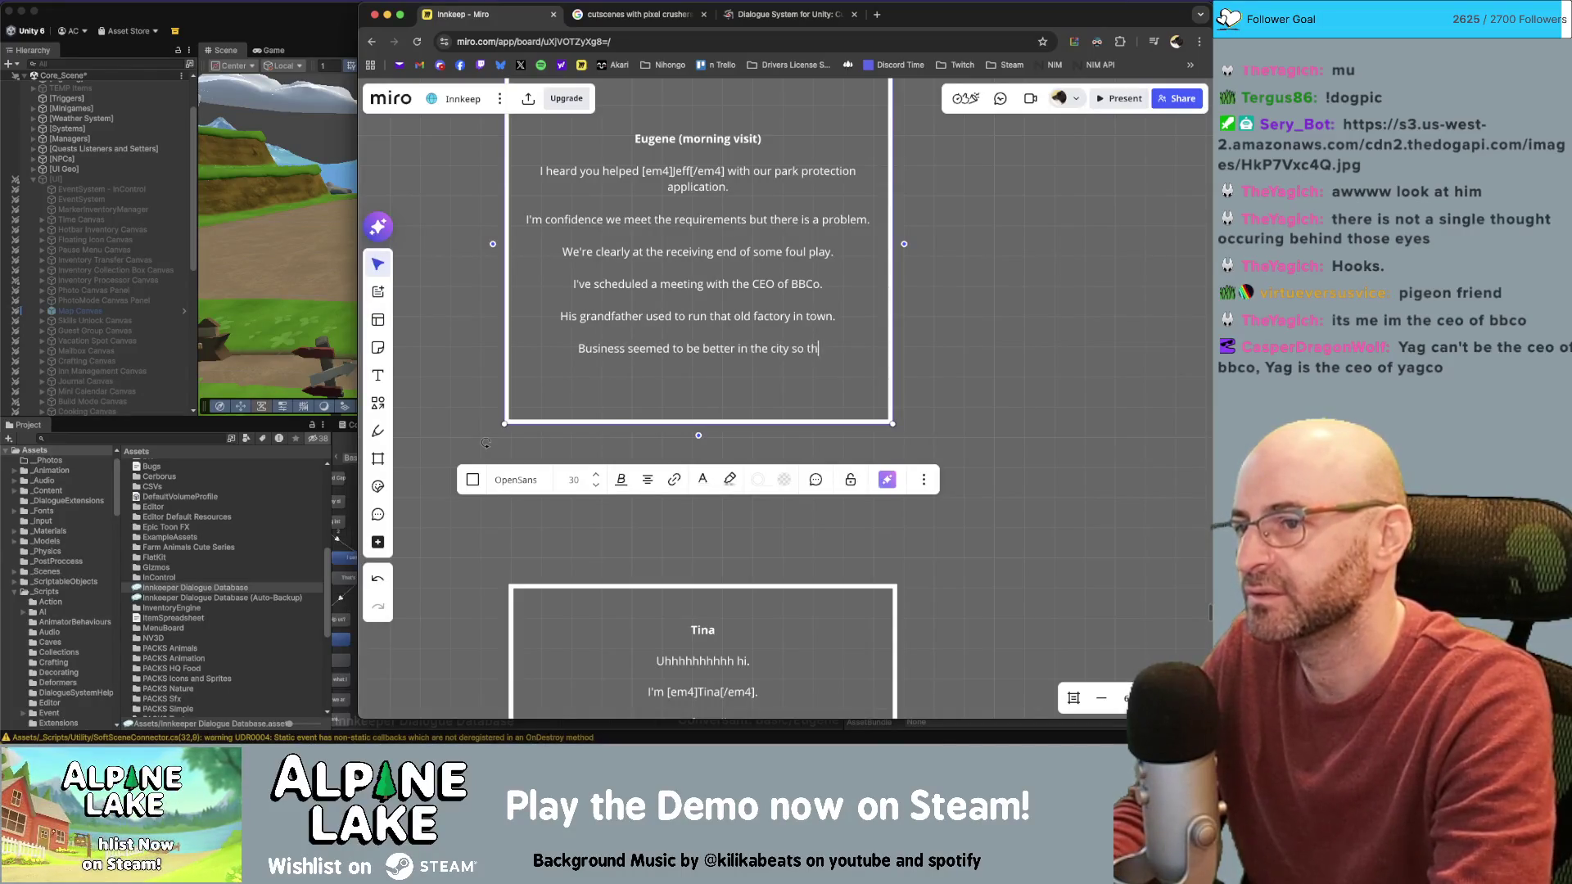
type("e factory was eventua")
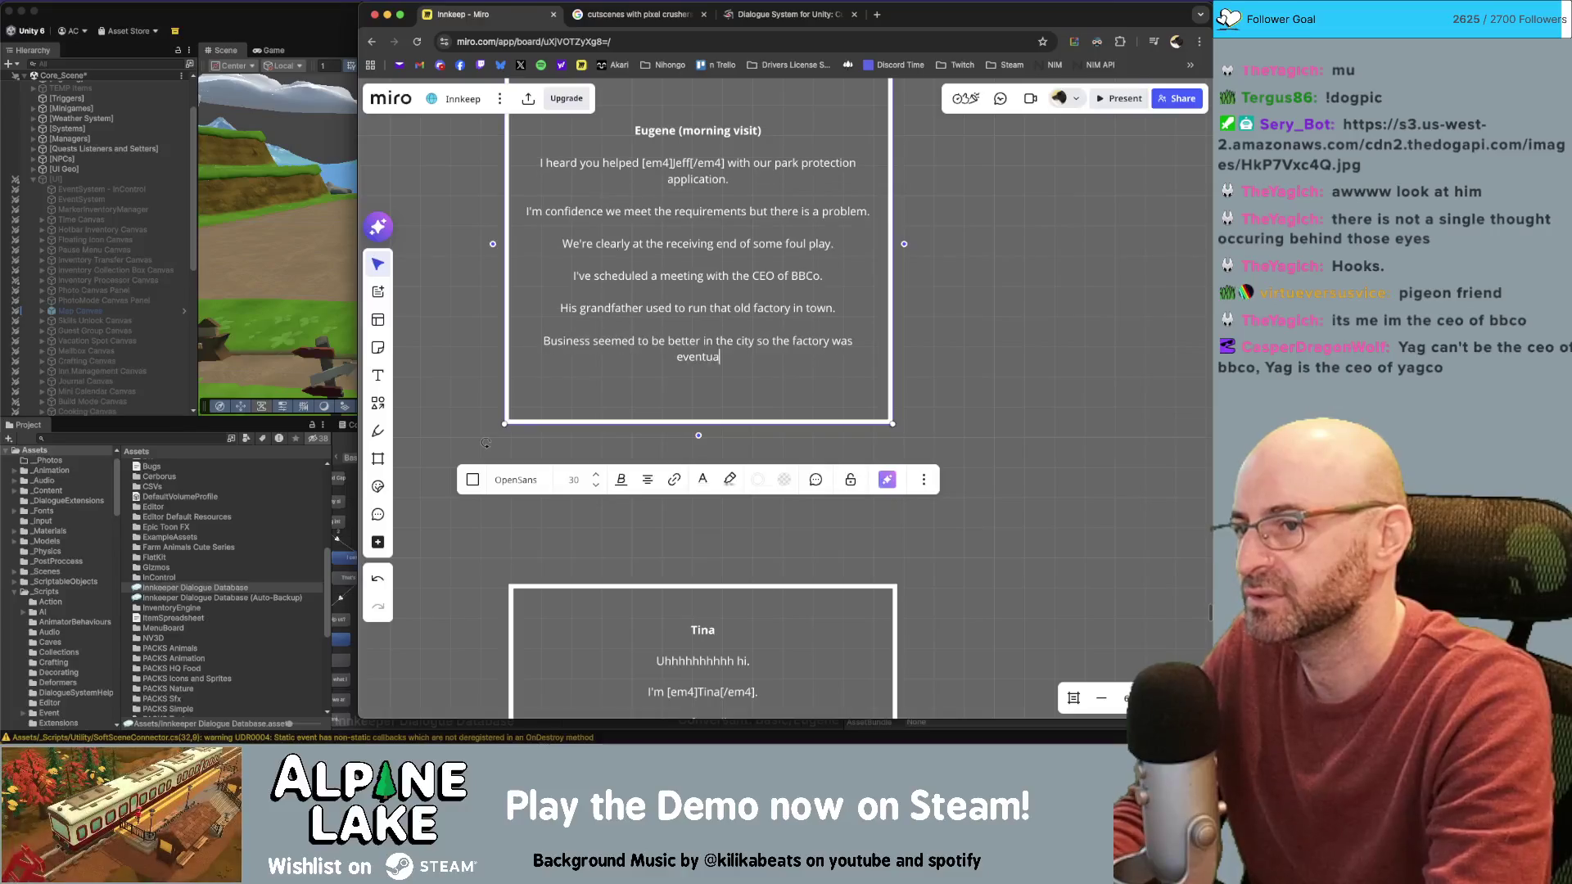
type("lly abandoned.")
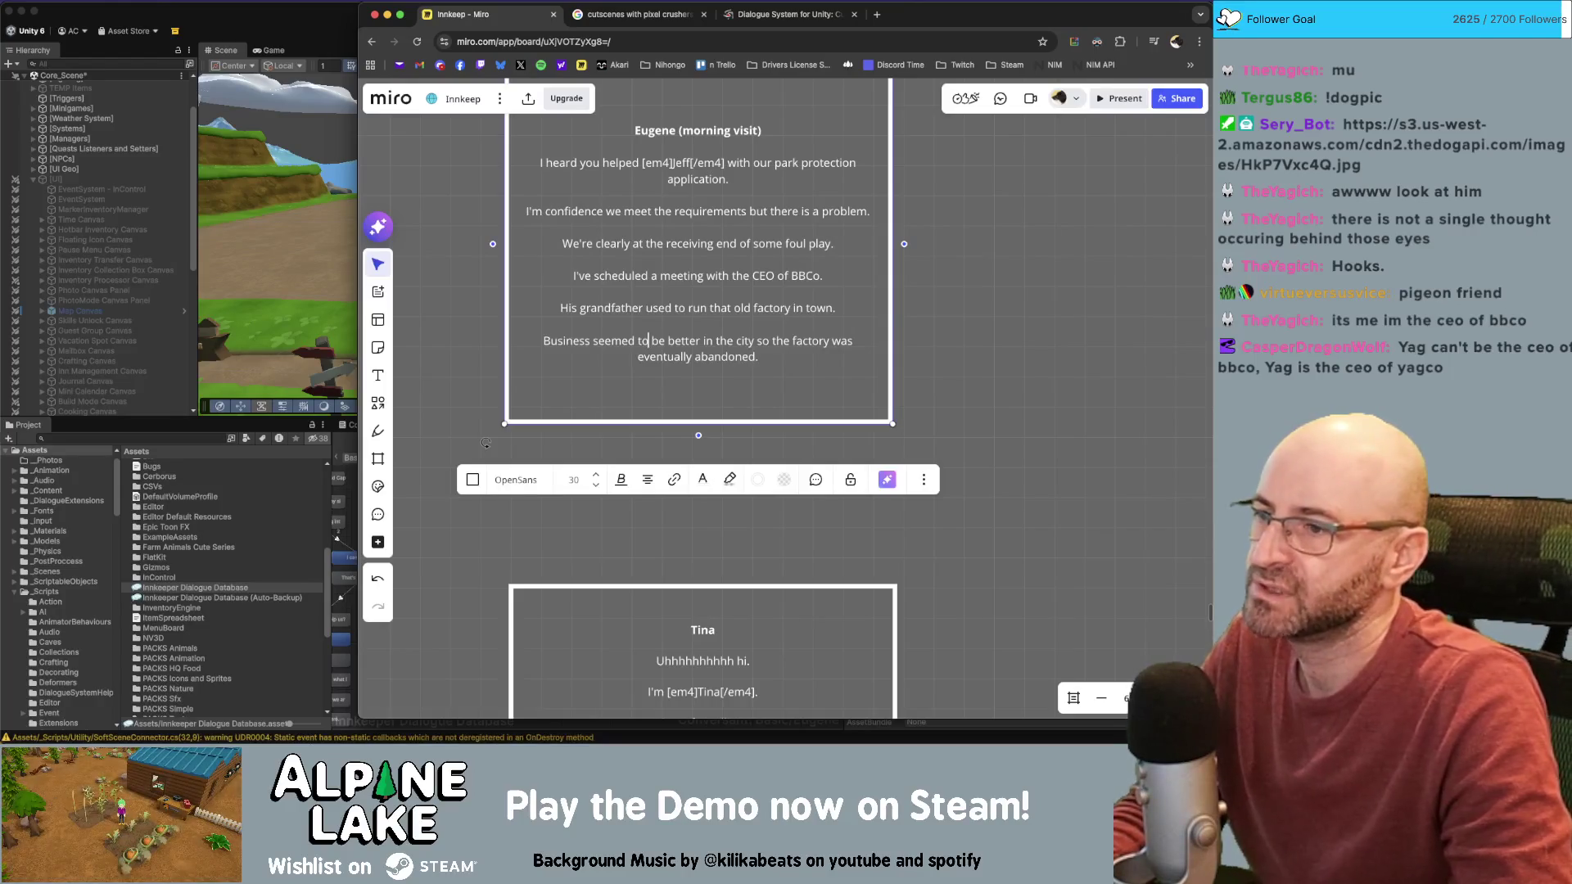
Tighten the abandoned-factory sentence, removing 'to be better' and 'eventually'.
key("shift+ctrl+Right")
type("ventures")
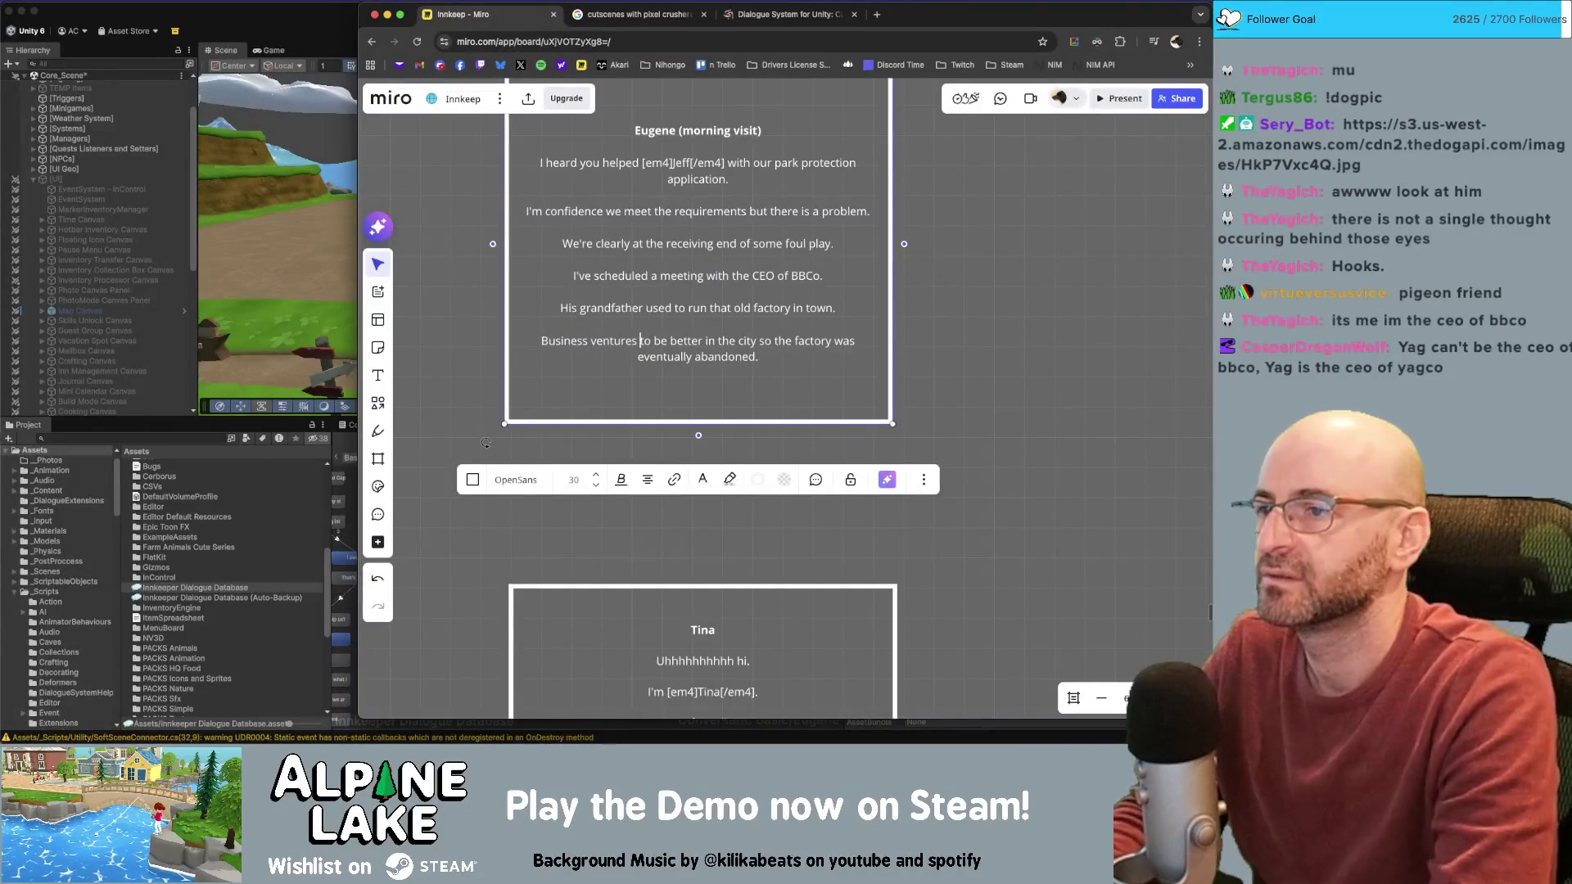
type(" were more plent")
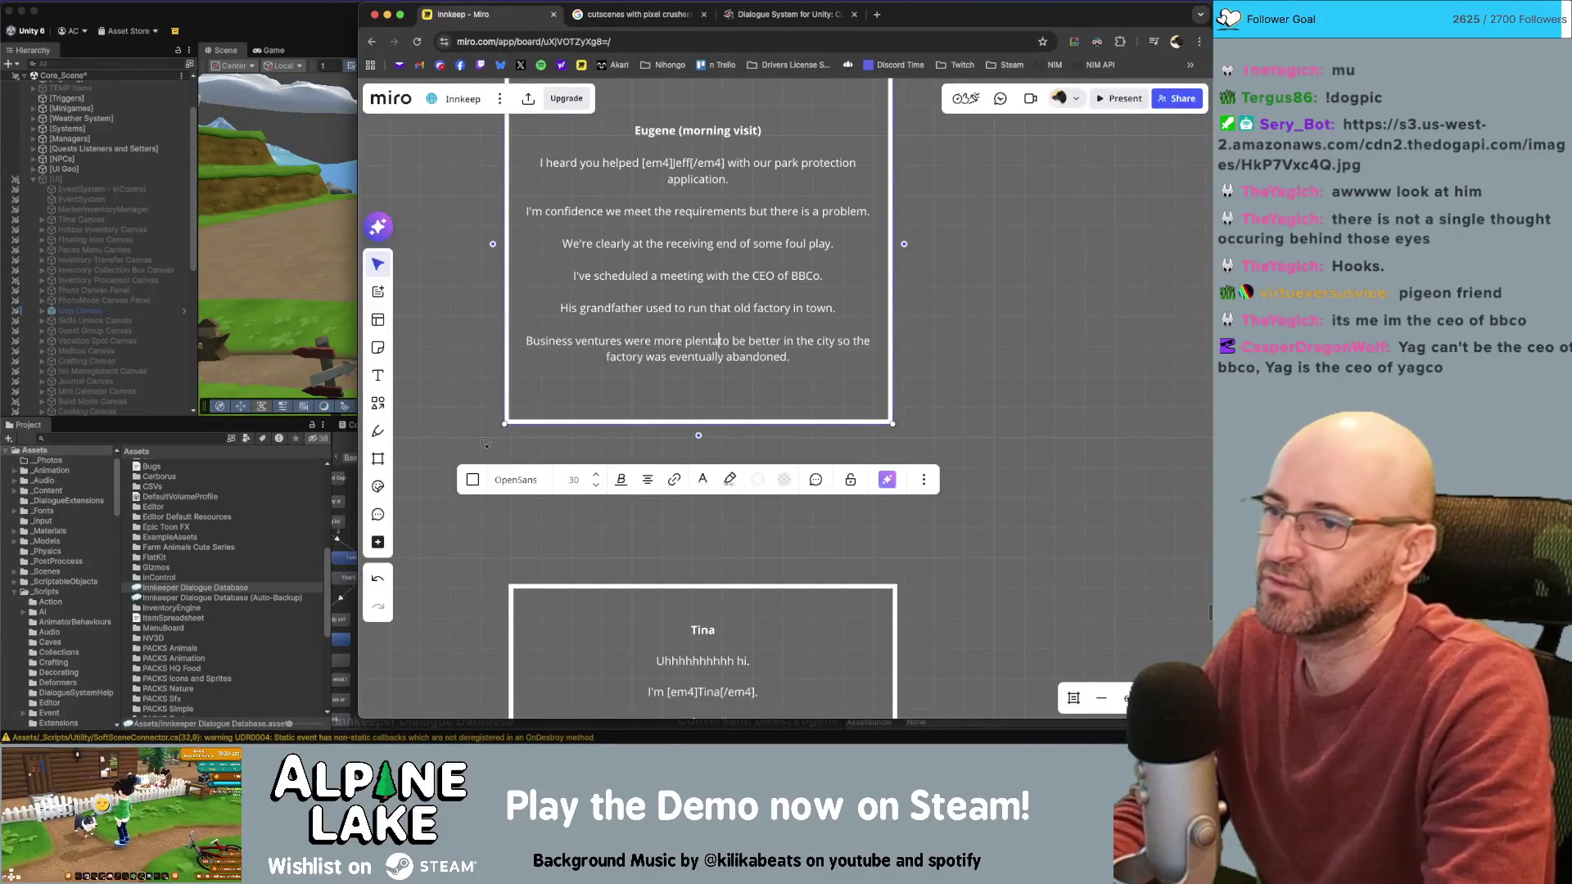
type("iful")
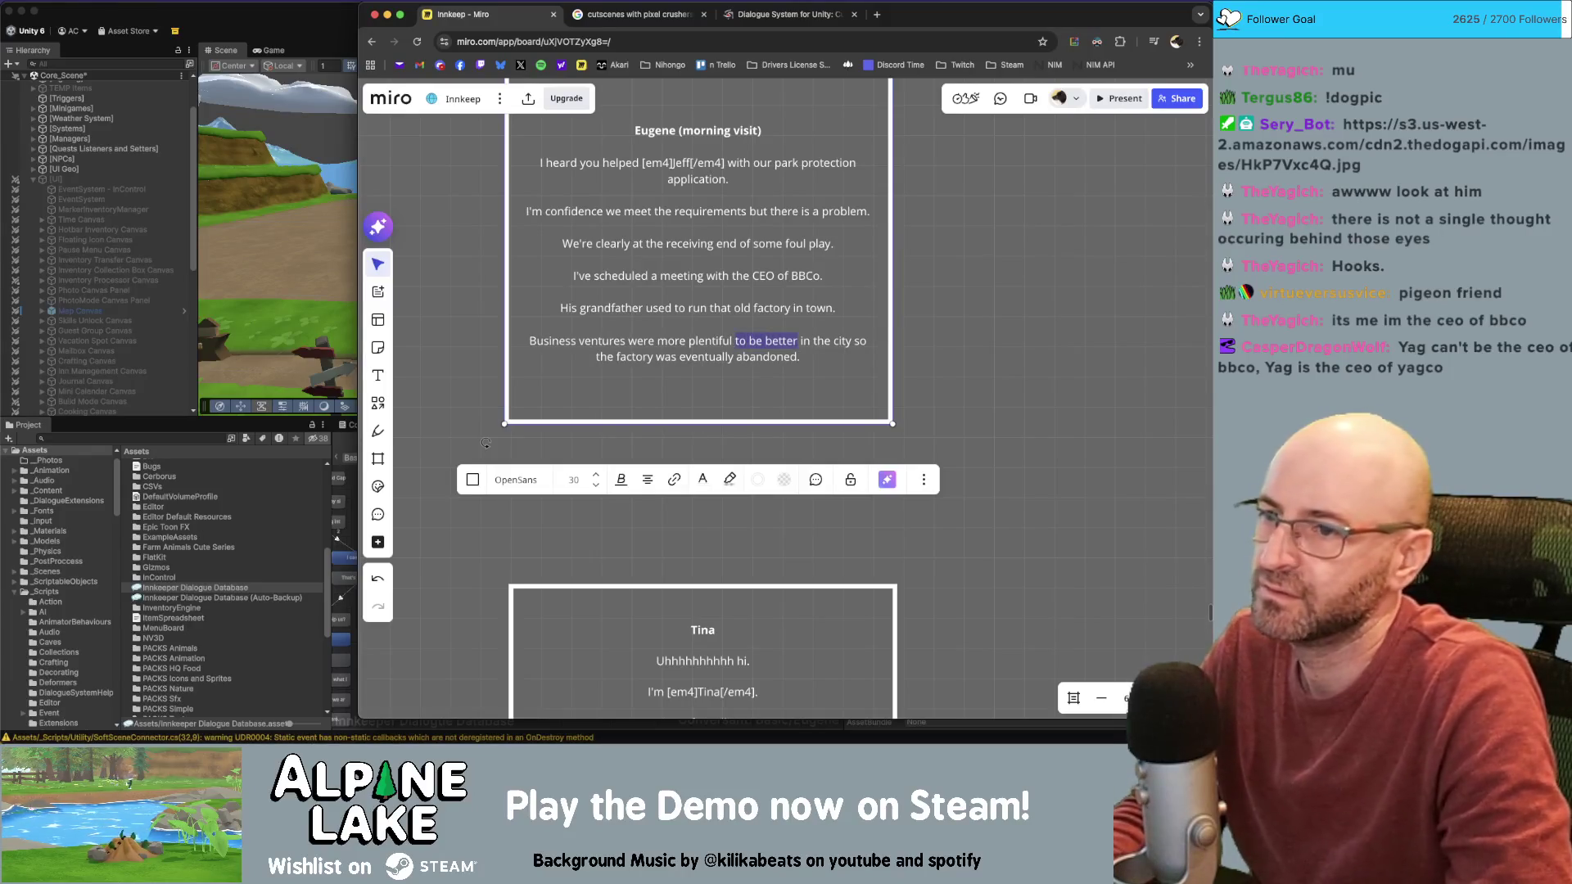
key("BackSpace")
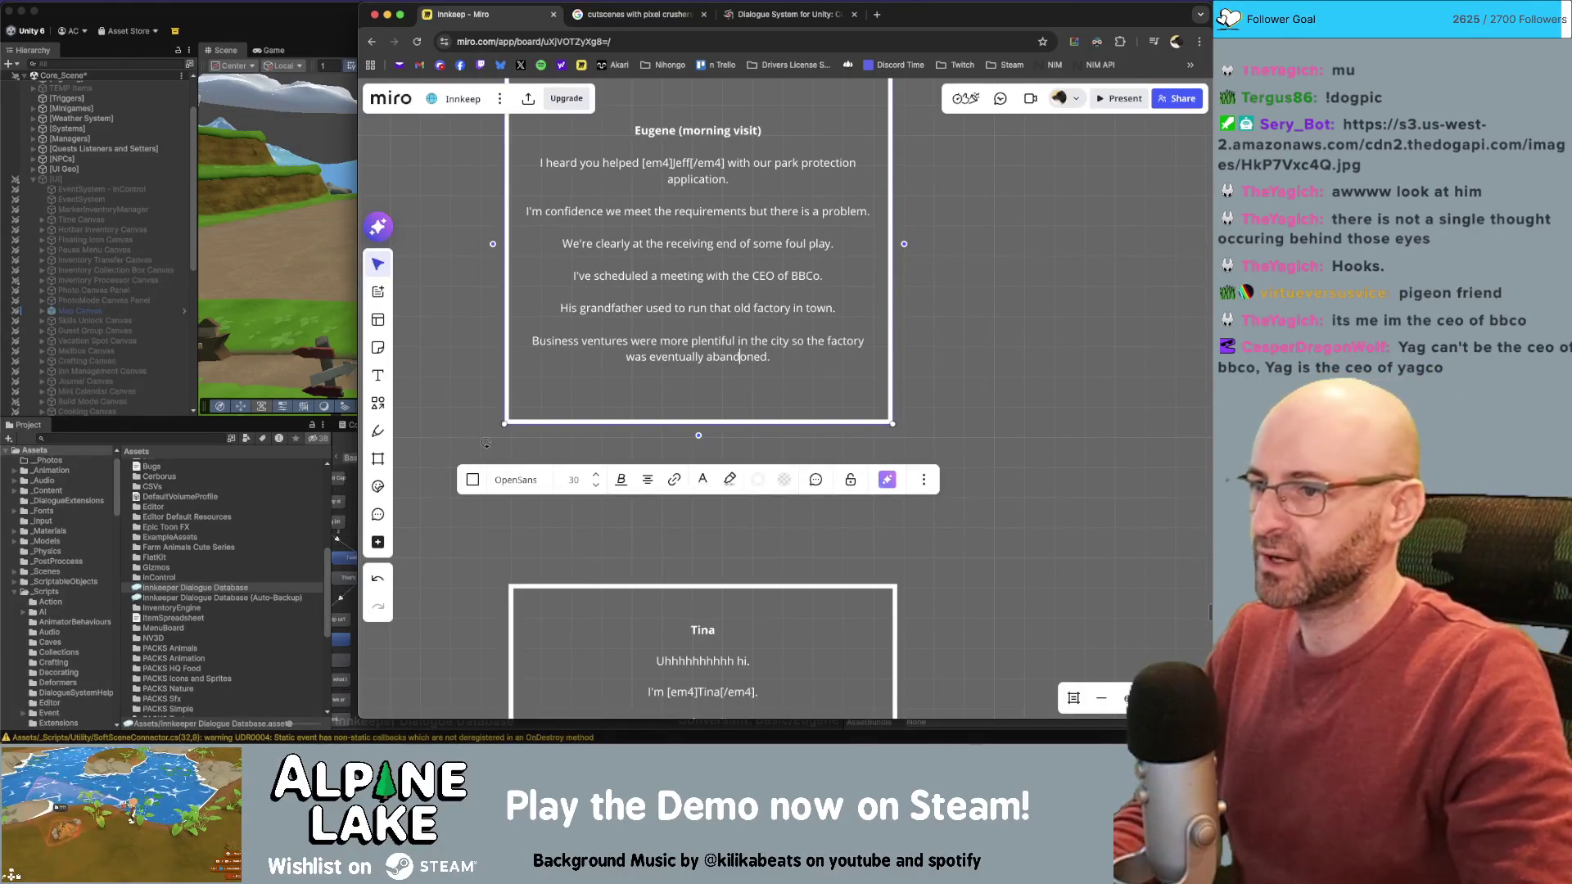
double_click(675, 357)
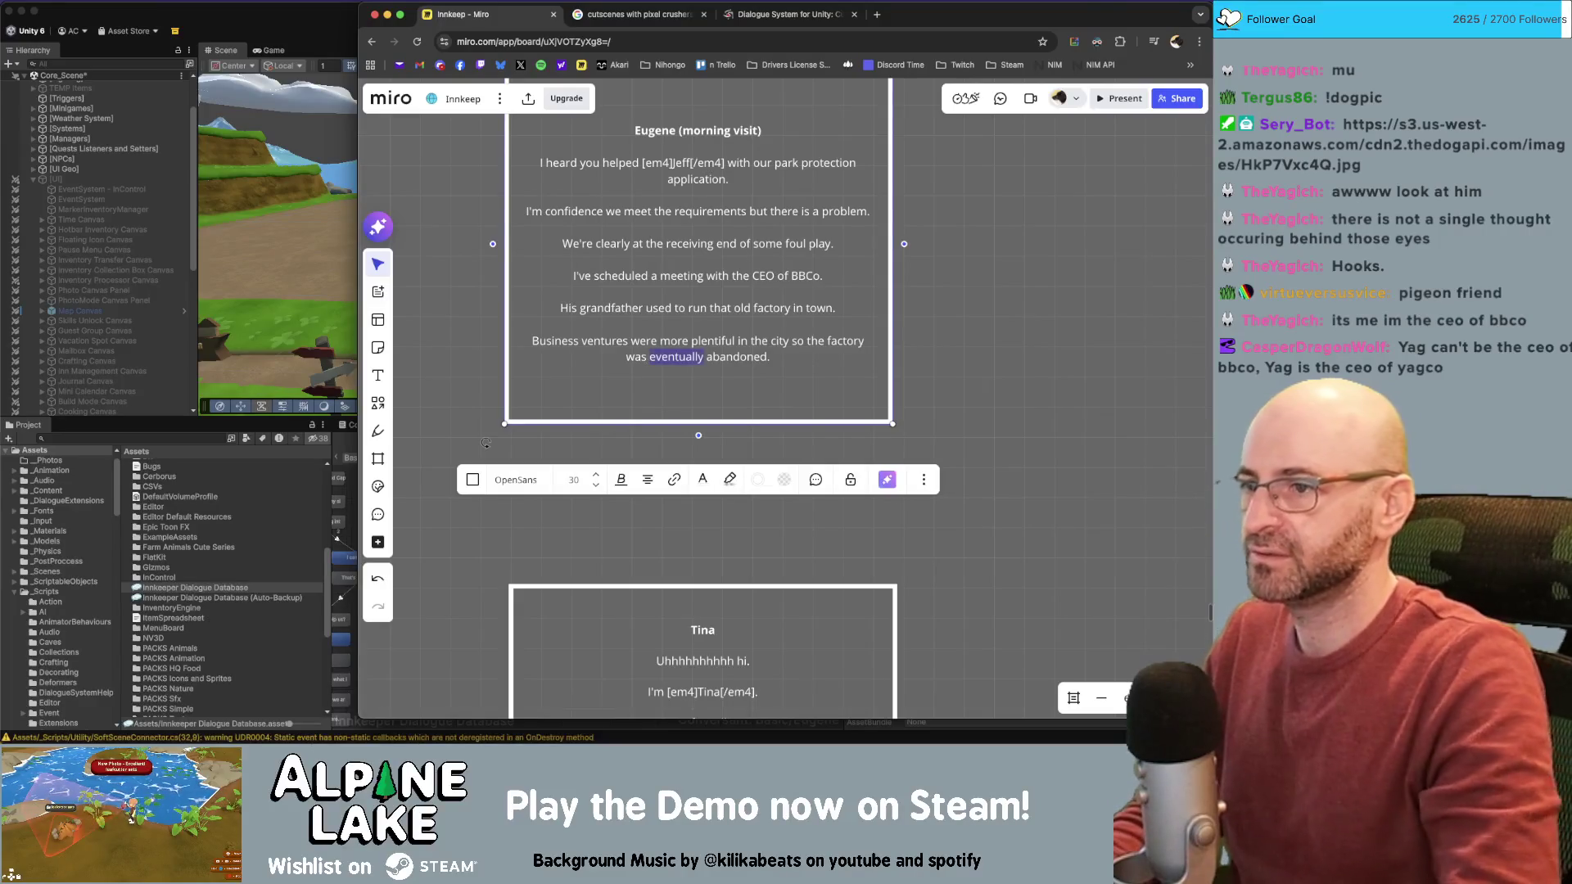
key("BackSpace")
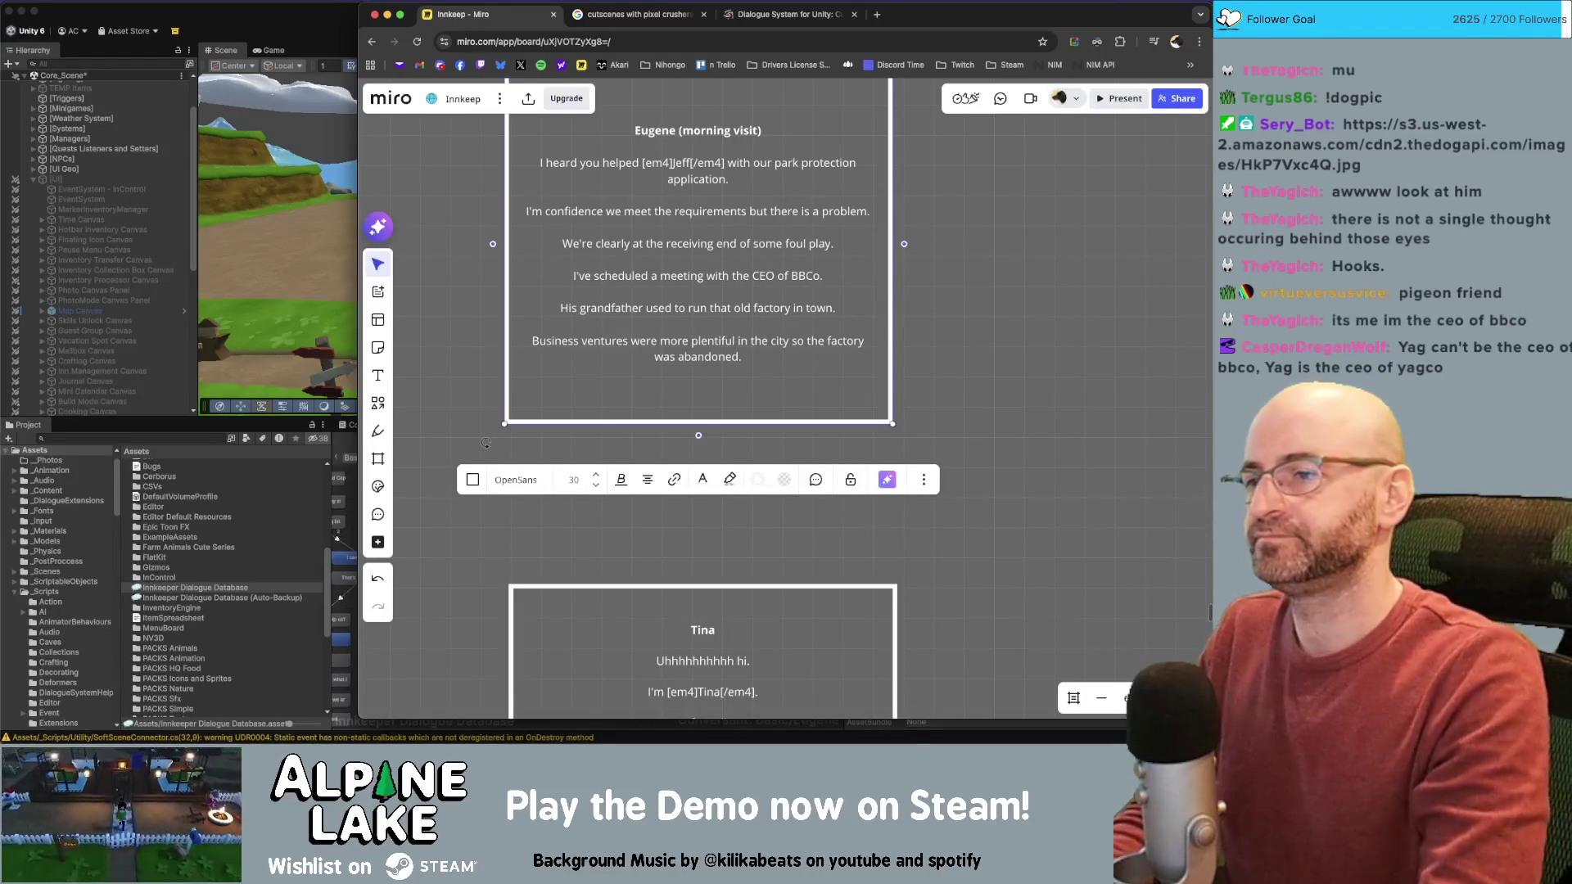
key("Return")
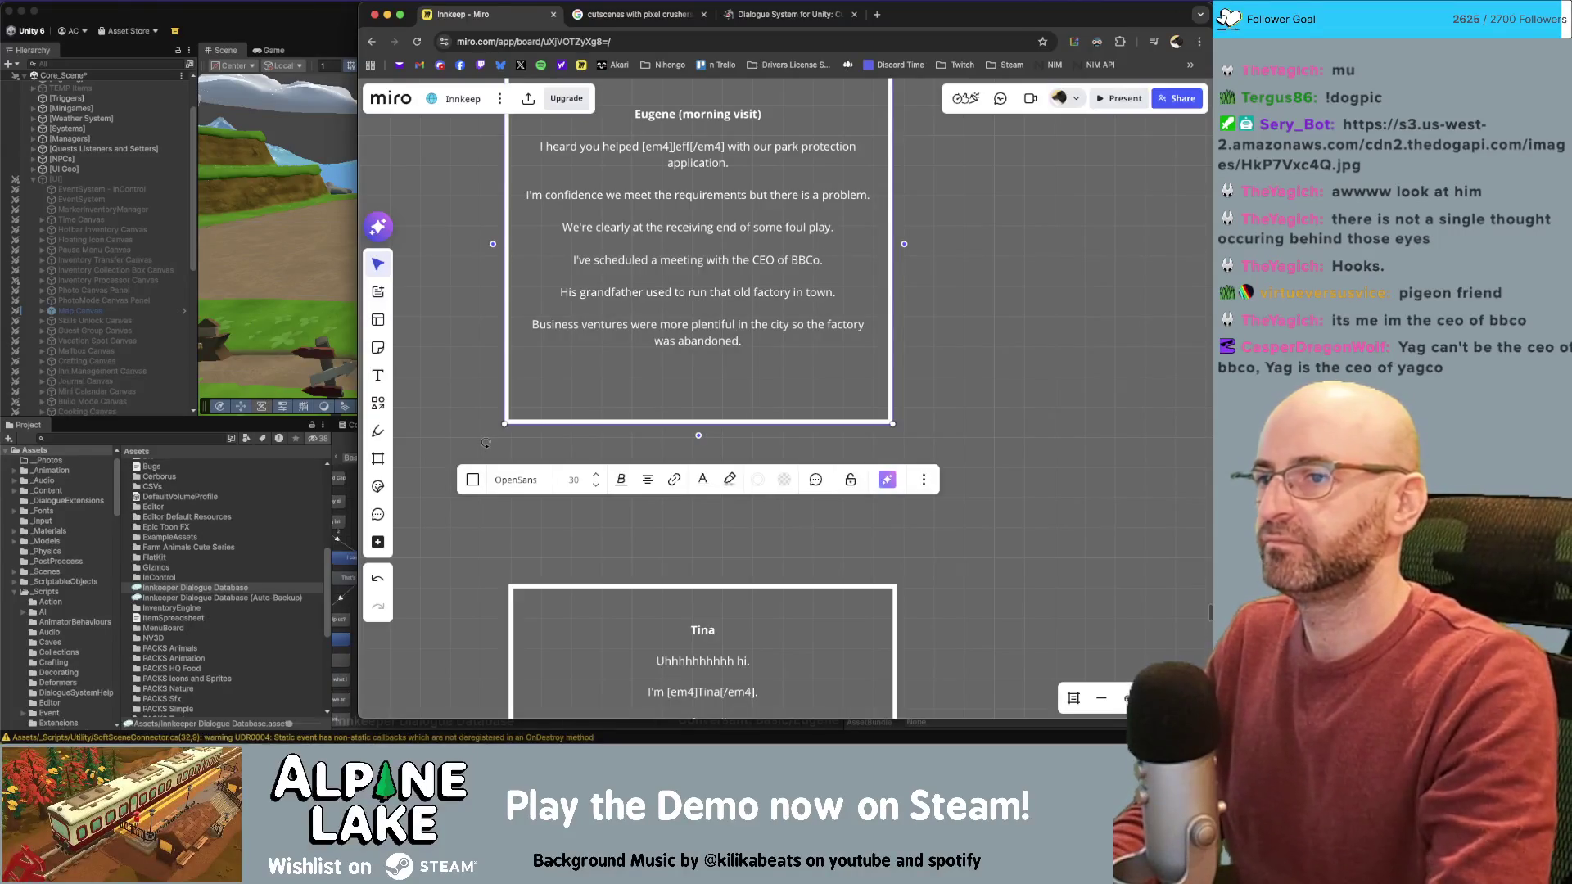
type(", his name is")
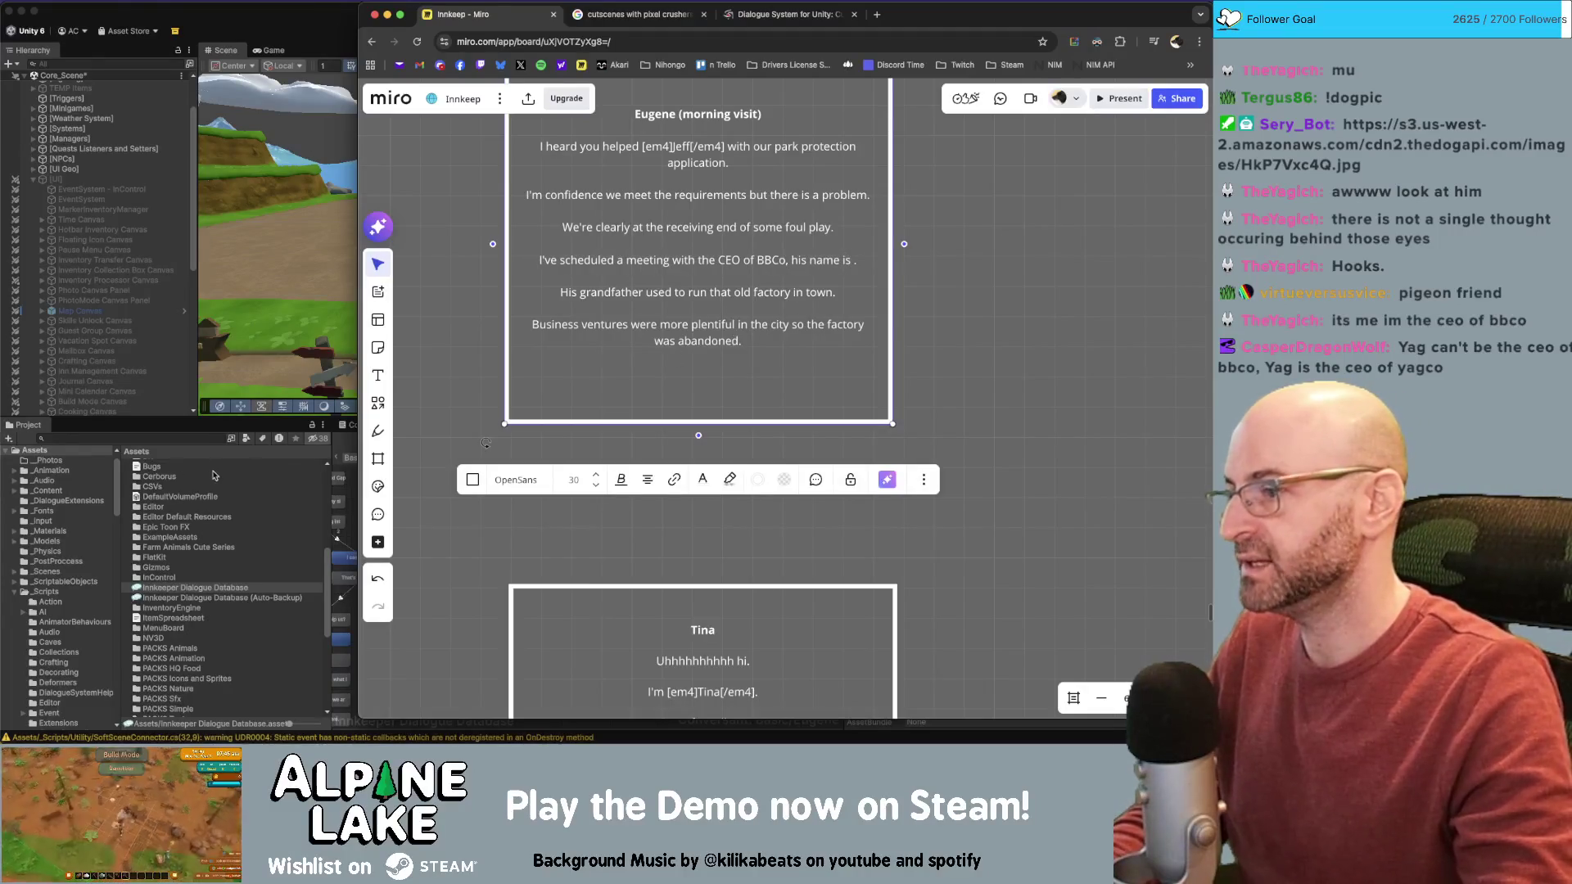
Switch to the Unity editor and show the dialogue database's Actors list.
key("super+Tab")
left_click(461, 439)
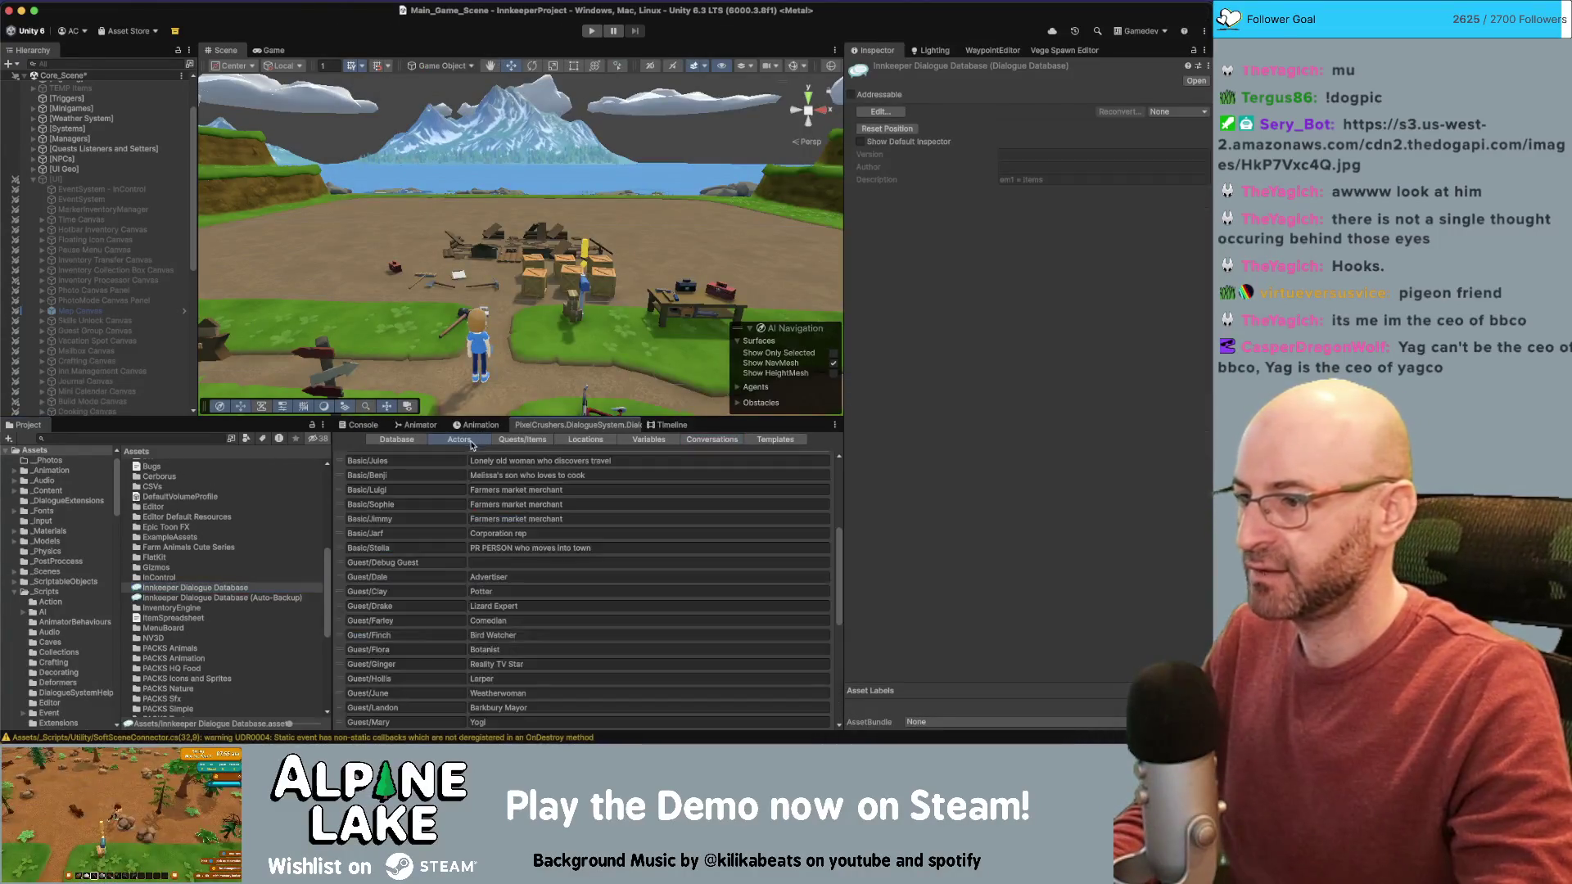
scroll(540, 541, "down", 4)
scroll(545, 544, "down", 4)
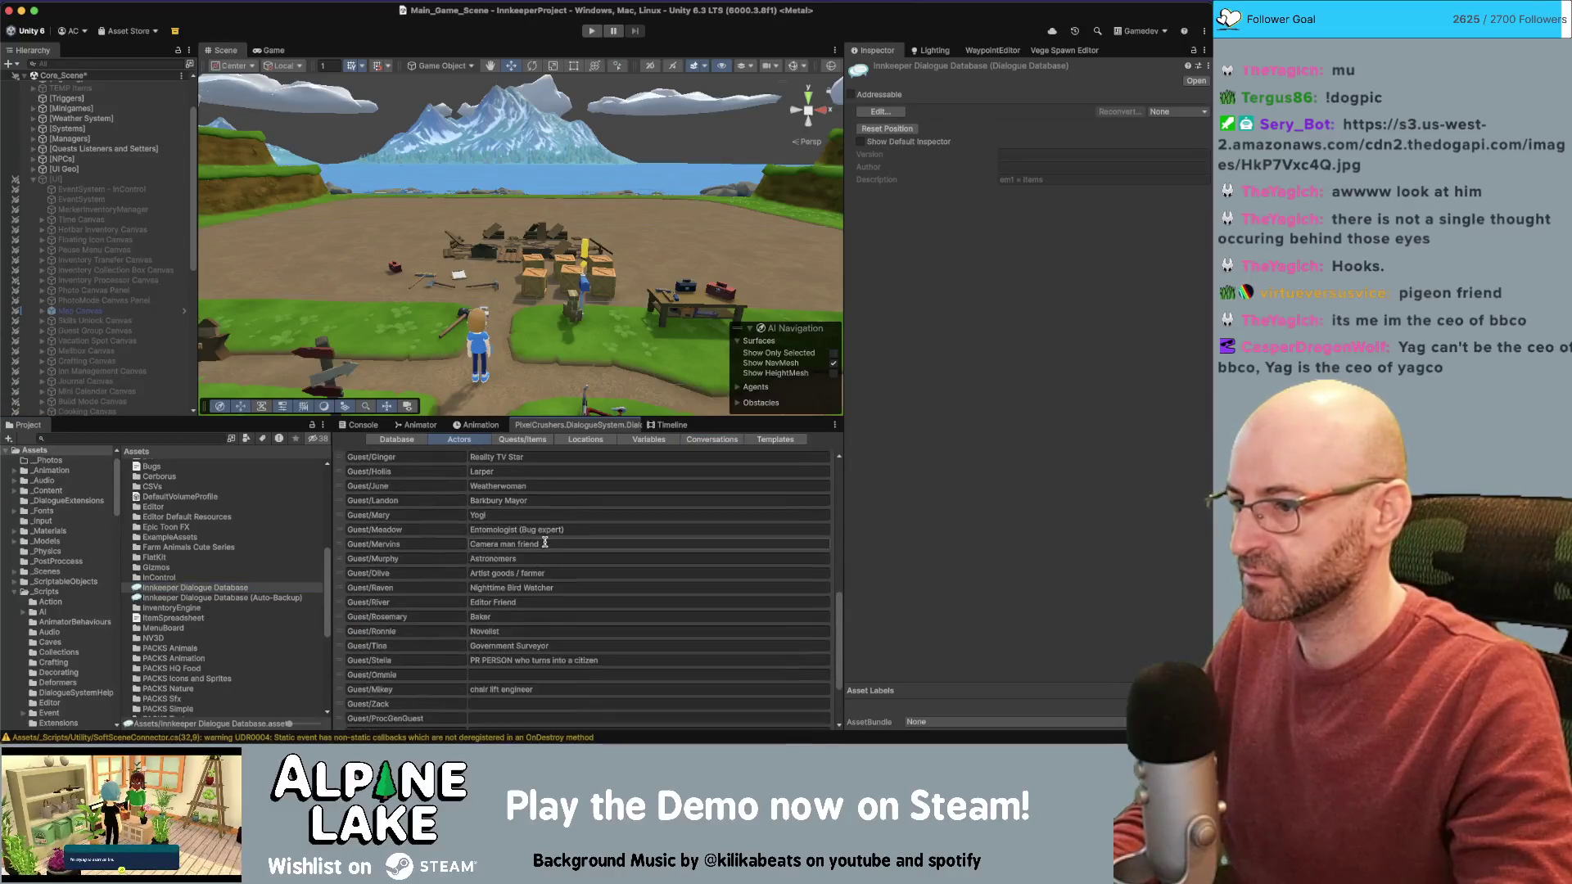
scroll(547, 544, "down", 5)
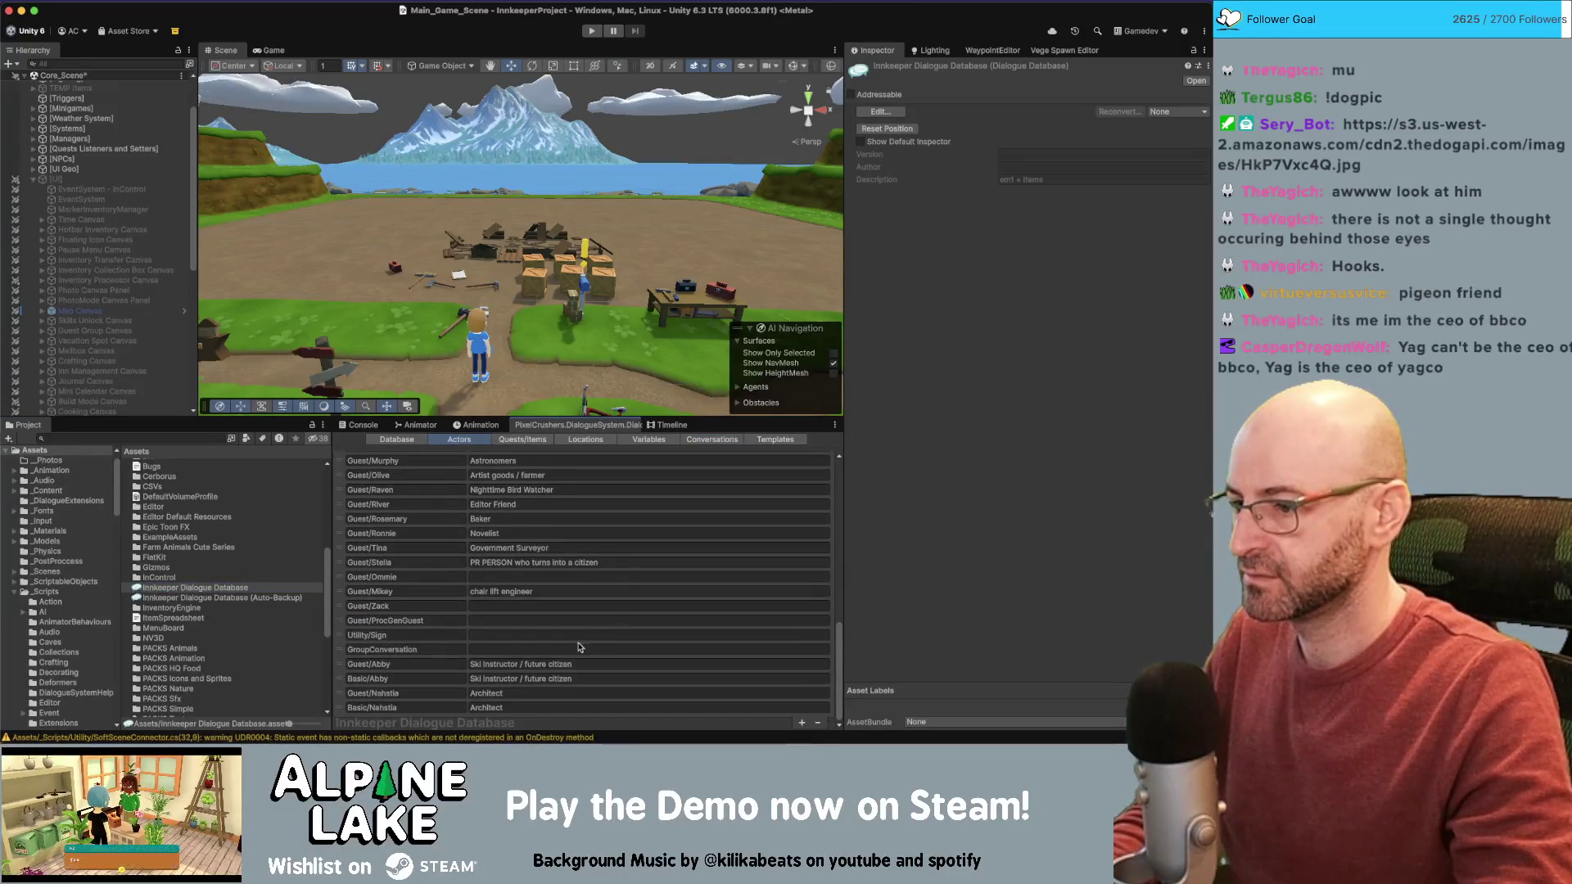
scroll(578, 647, "up", 4)
scroll(540, 633, "up", 4)
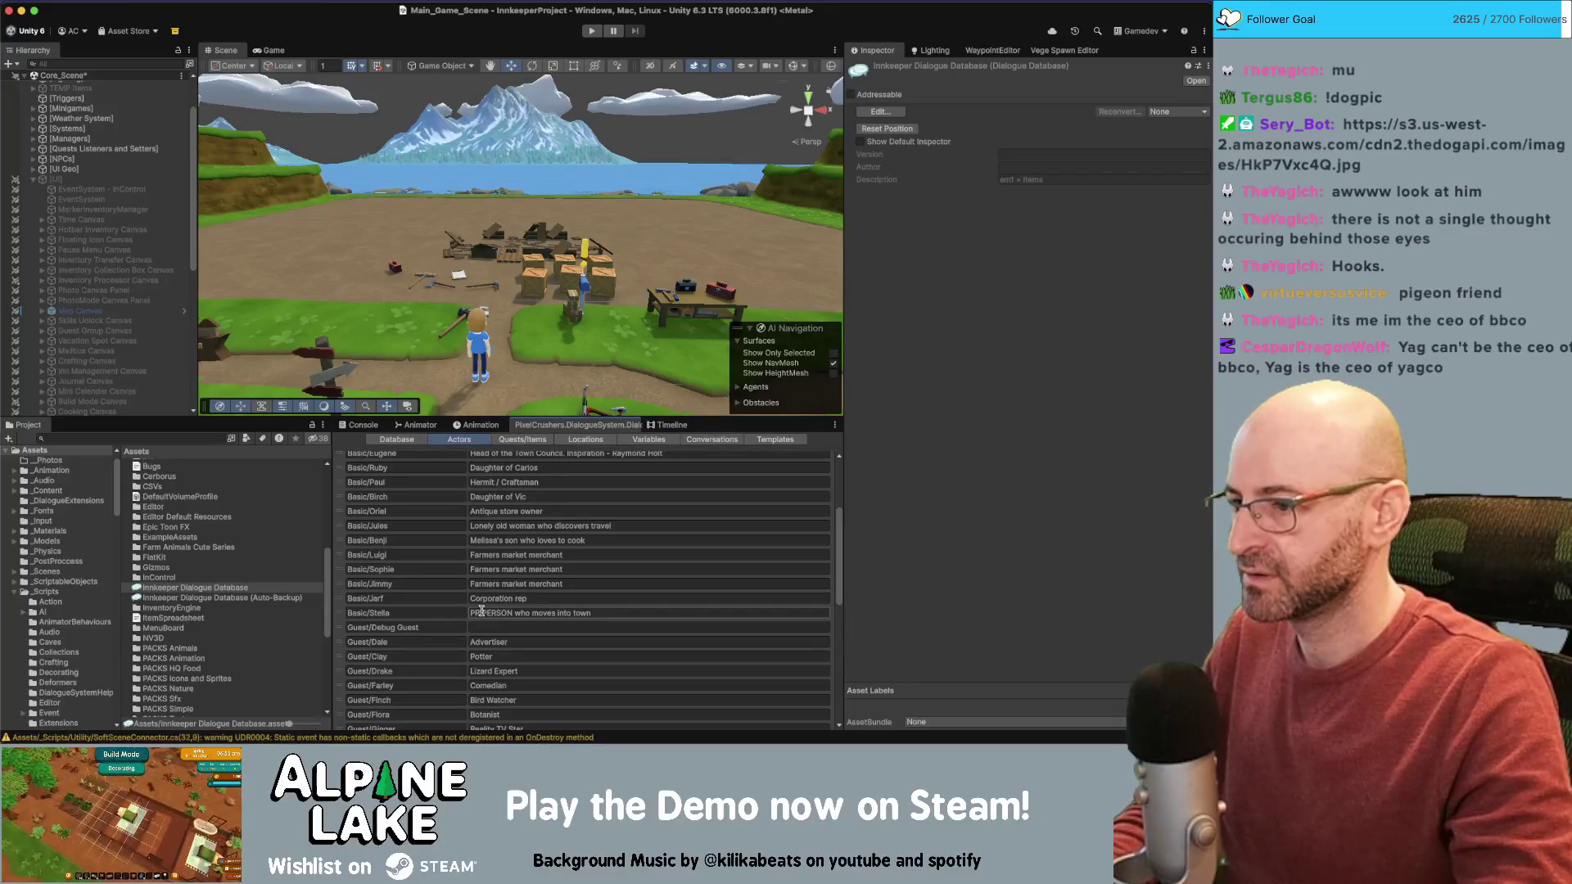
scroll(510, 609, "down", 1)
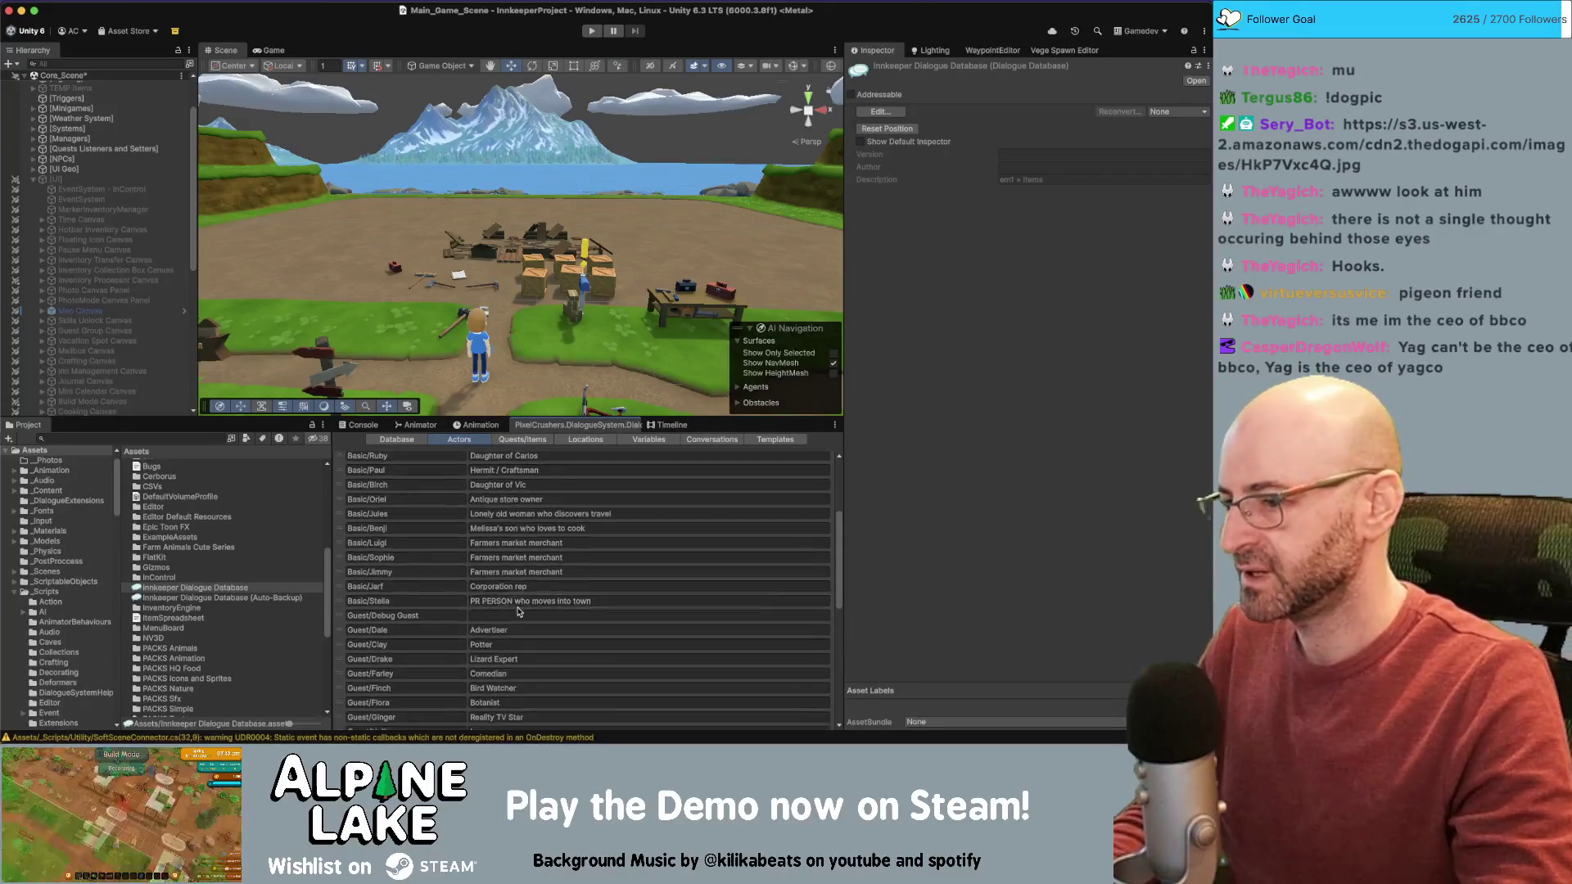
scroll(519, 611, "down", 2)
scroll(518, 610, "down", 3)
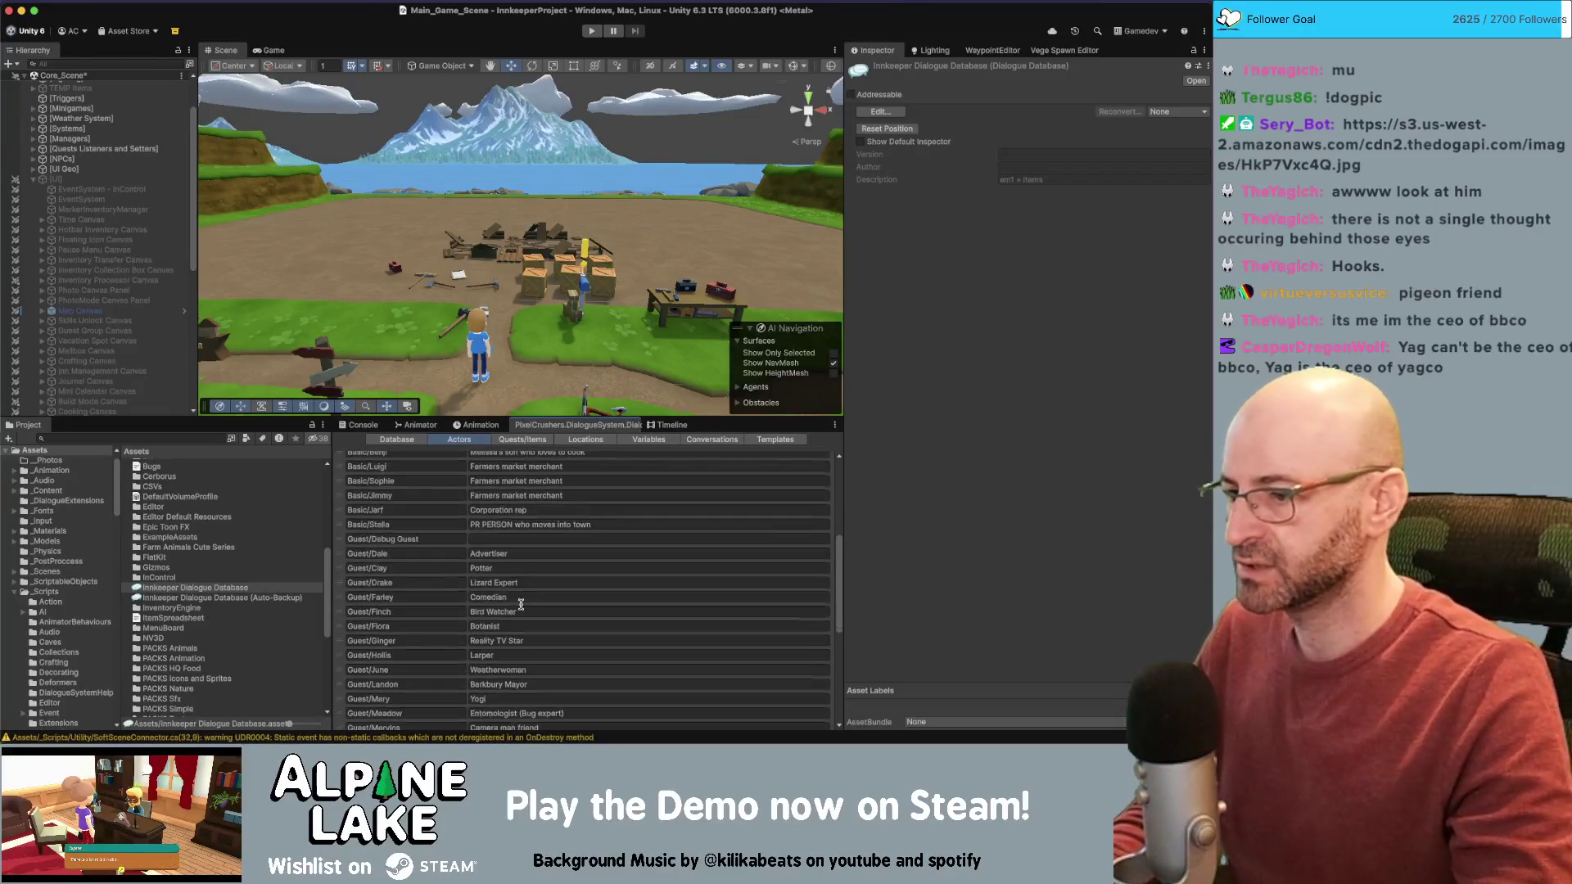
scroll(520, 605, "down", 1)
scroll(534, 633, "down", 1)
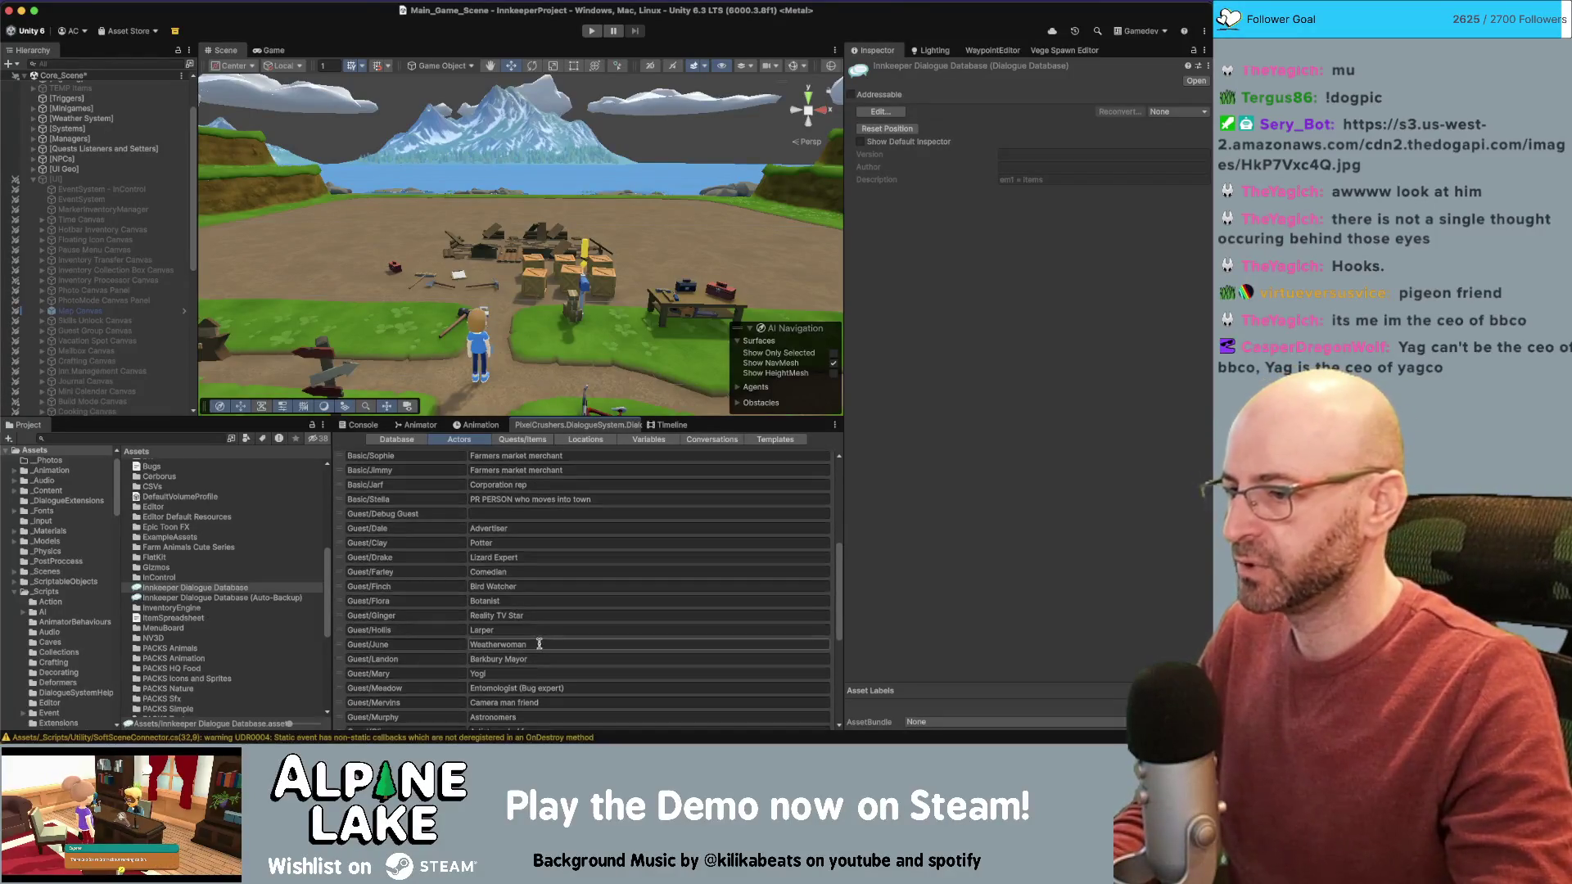
scroll(538, 643, "down", 1)
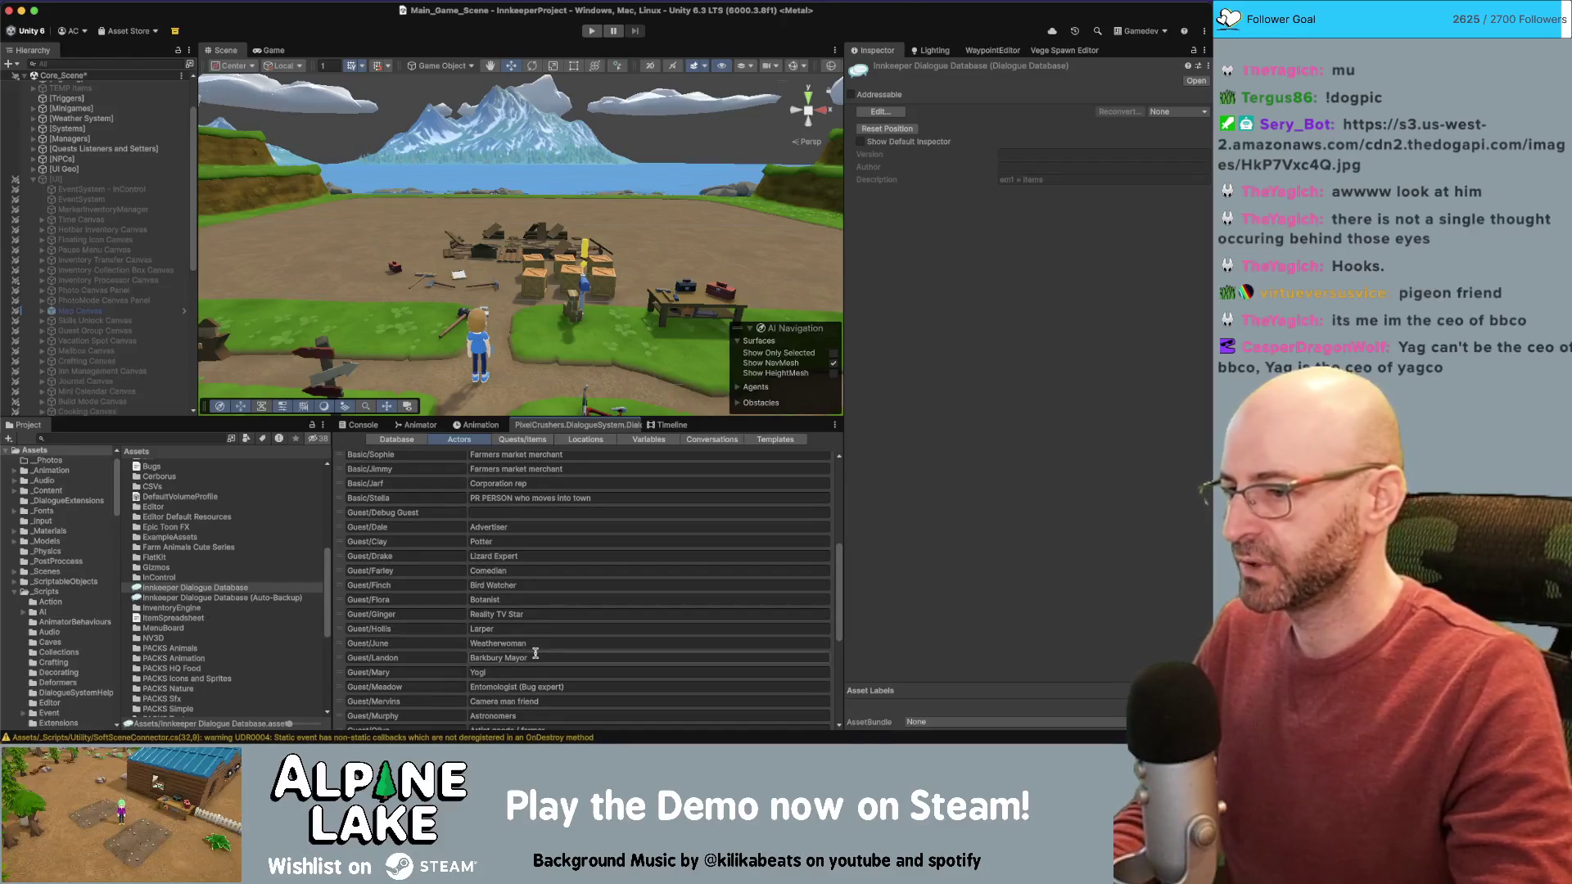
scroll(538, 655, "down", 1)
scroll(531, 666, "down", 1)
scroll(531, 668, "down", 1)
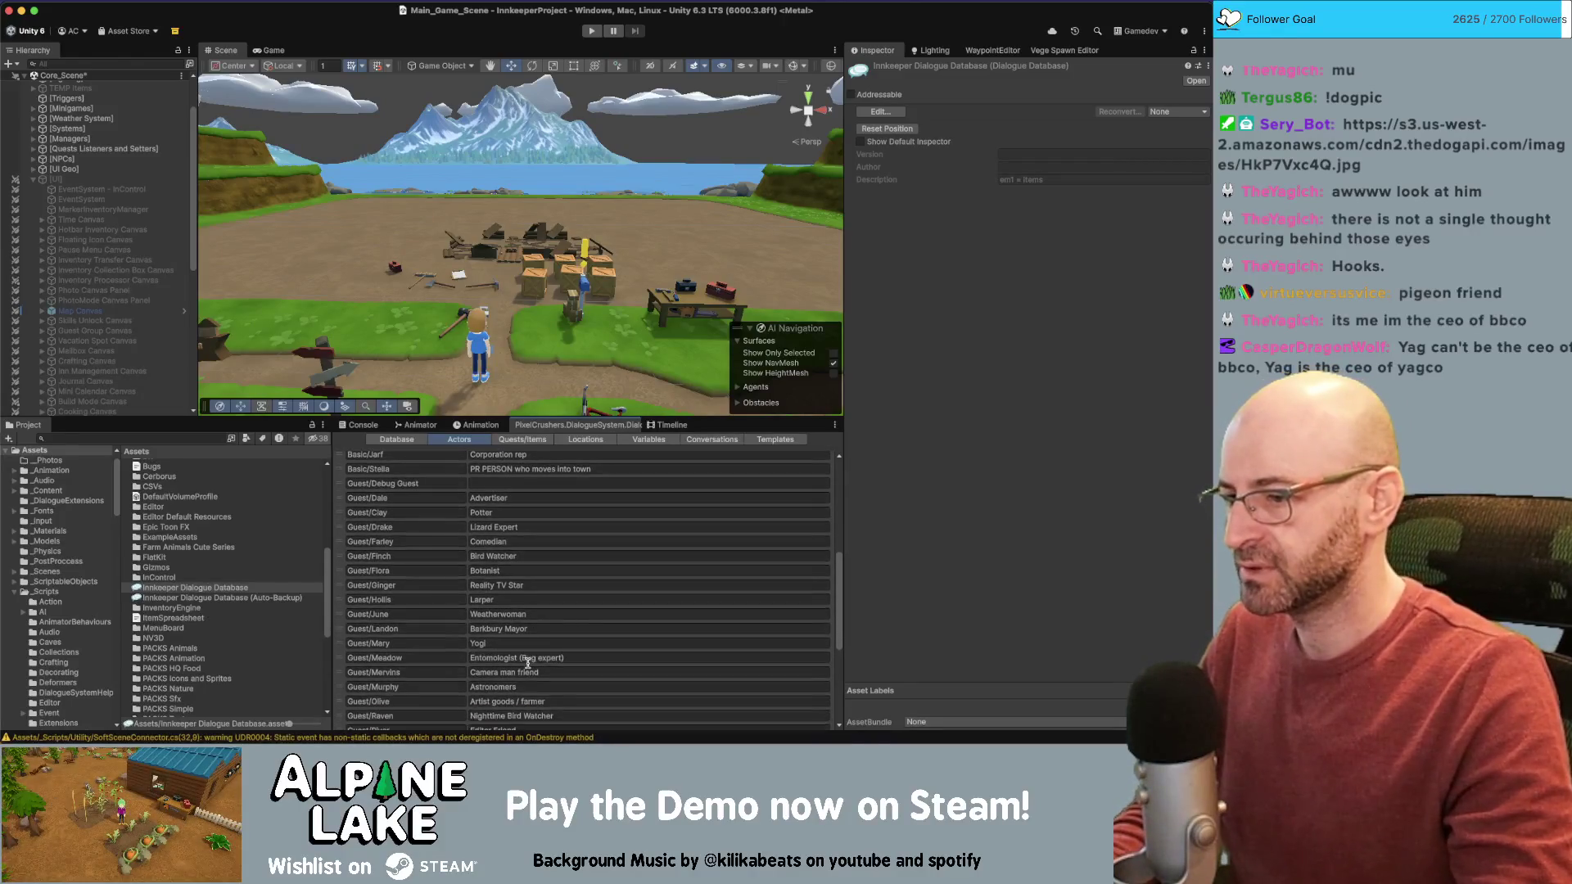
Jump to the last actor, Basic/Nahstia, in the Actors list to show its details.
key("End")
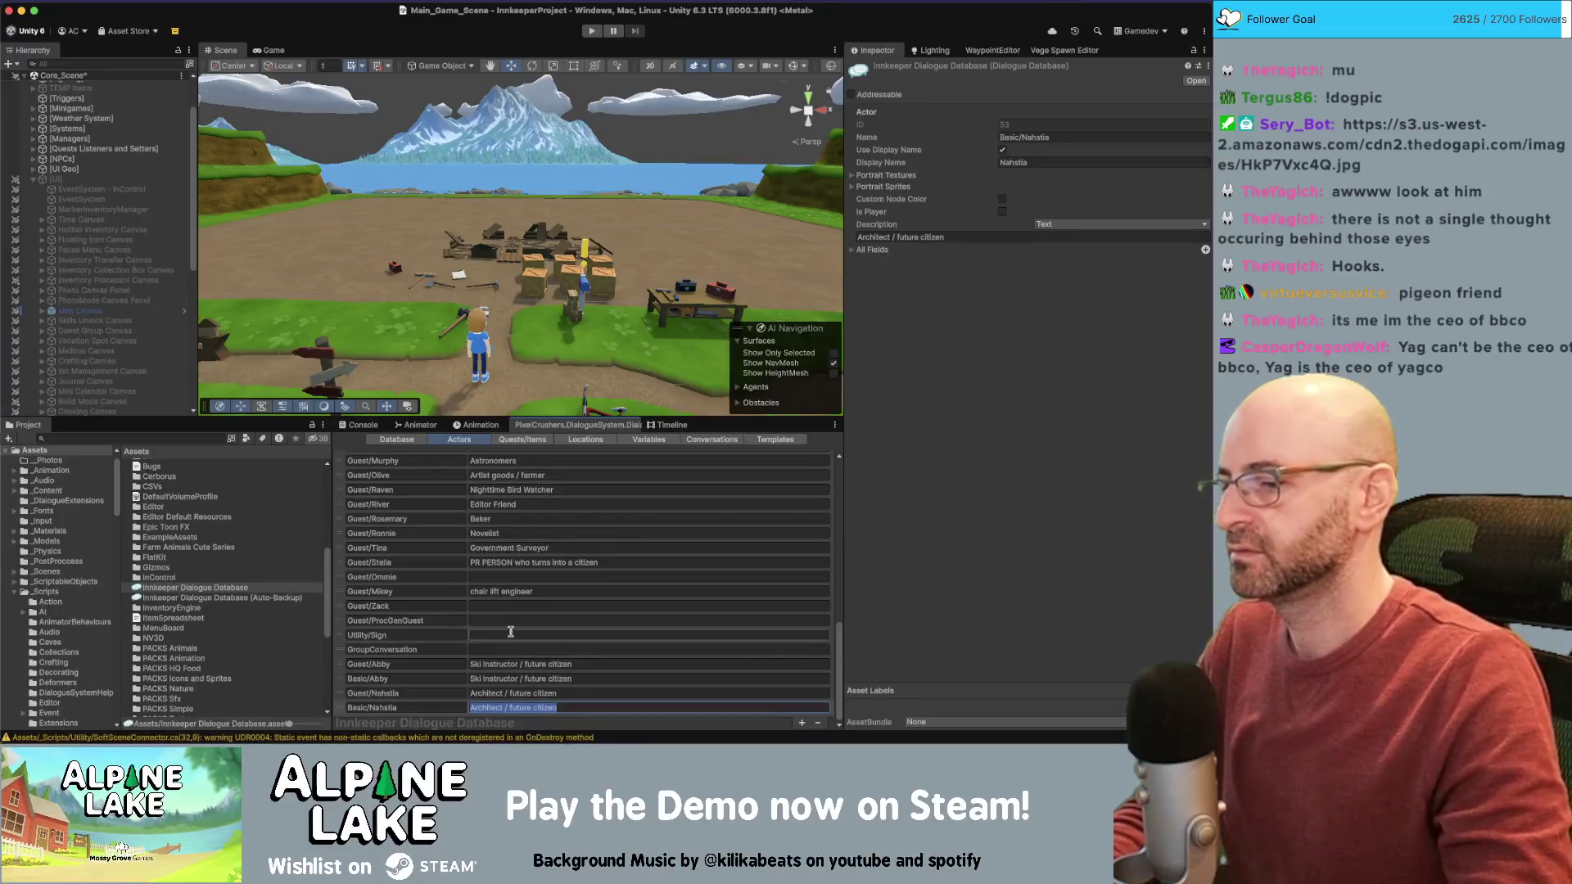
Add New Actor 54 to the database and begin renaming it with the Guest/ prefix.
left_click(800, 722)
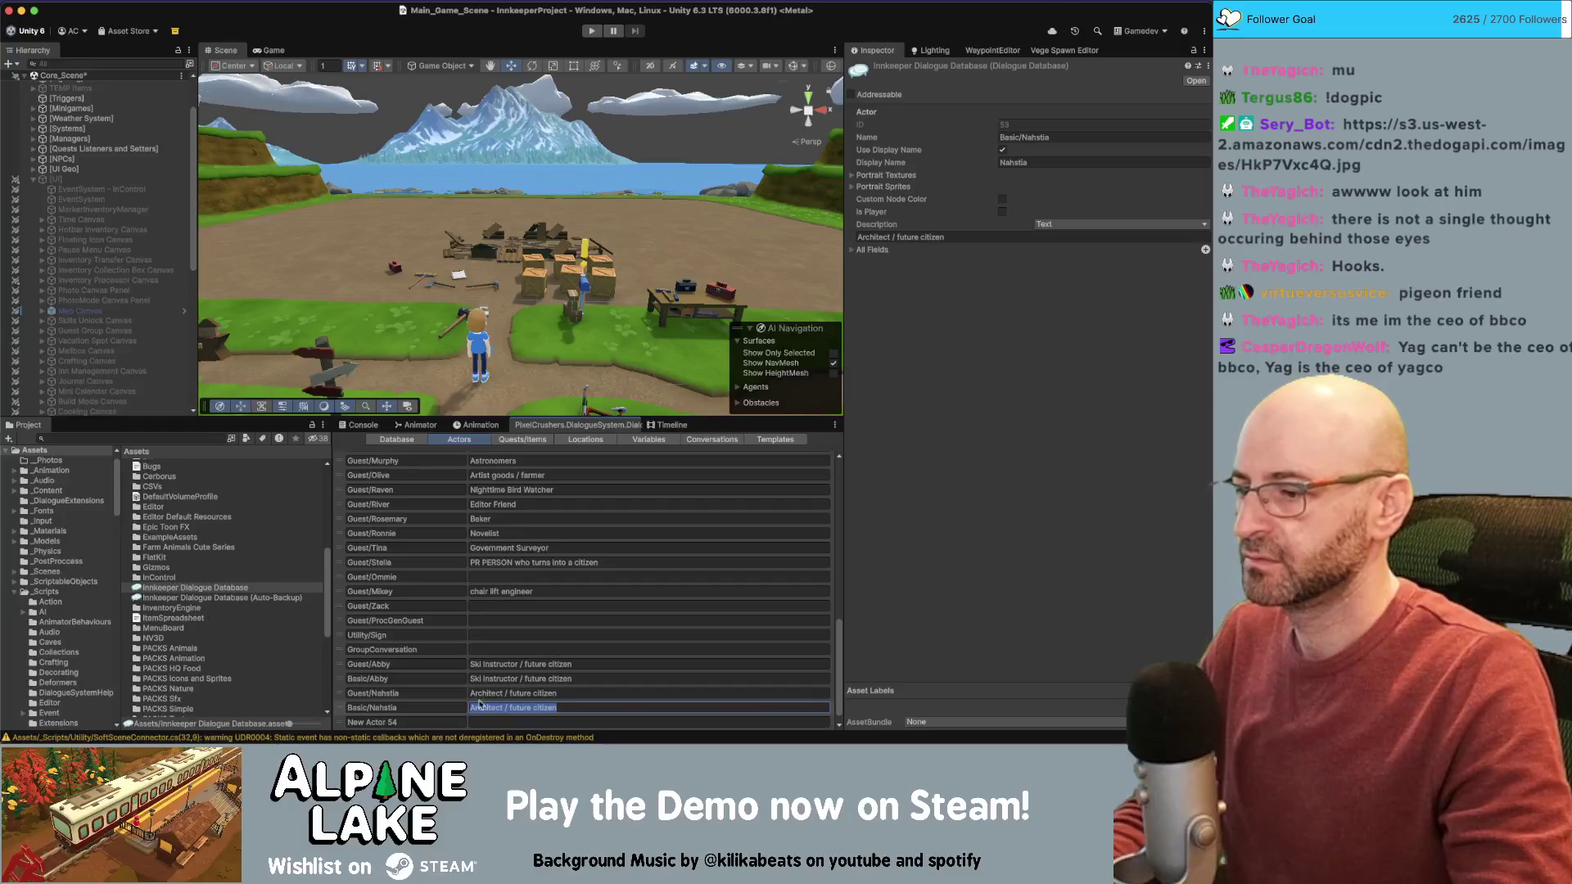
left_click(372, 723)
type("Guest/")
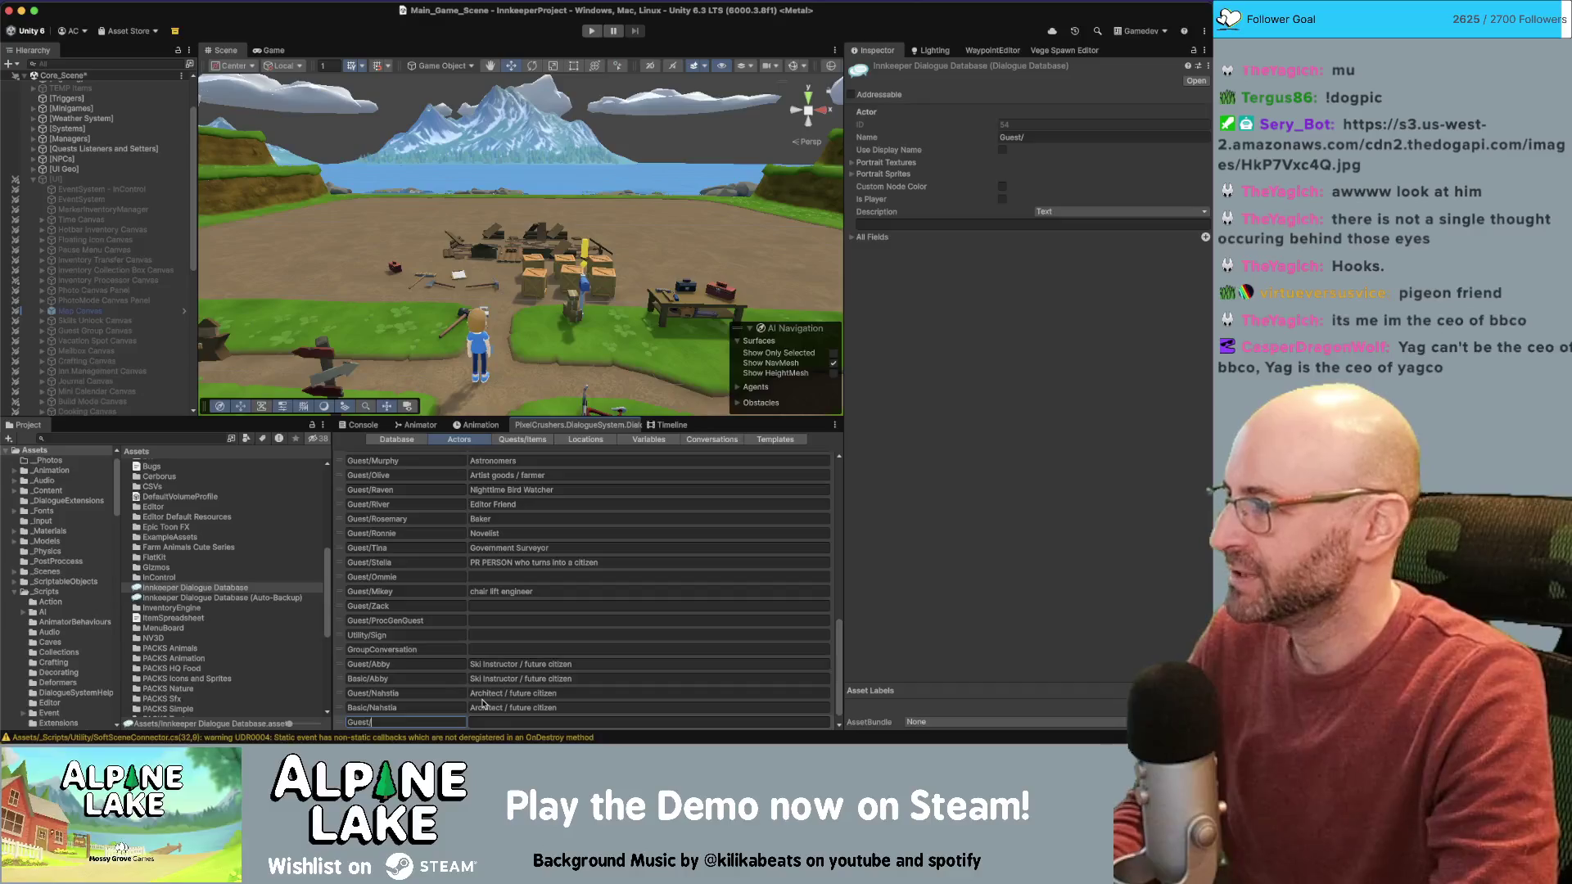
type("Bro")
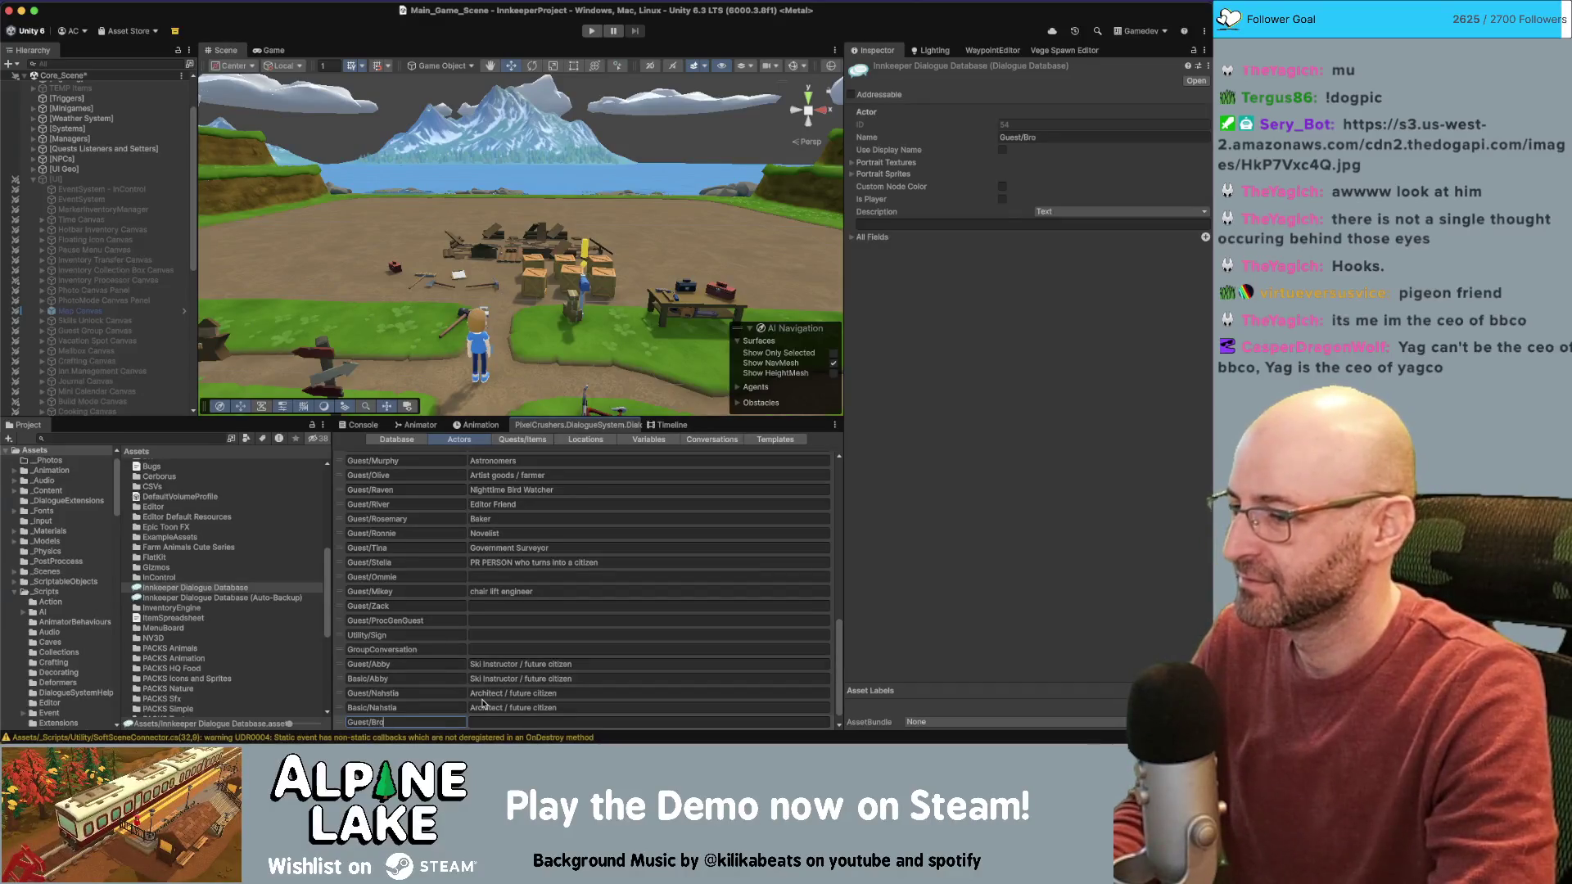
type("din")
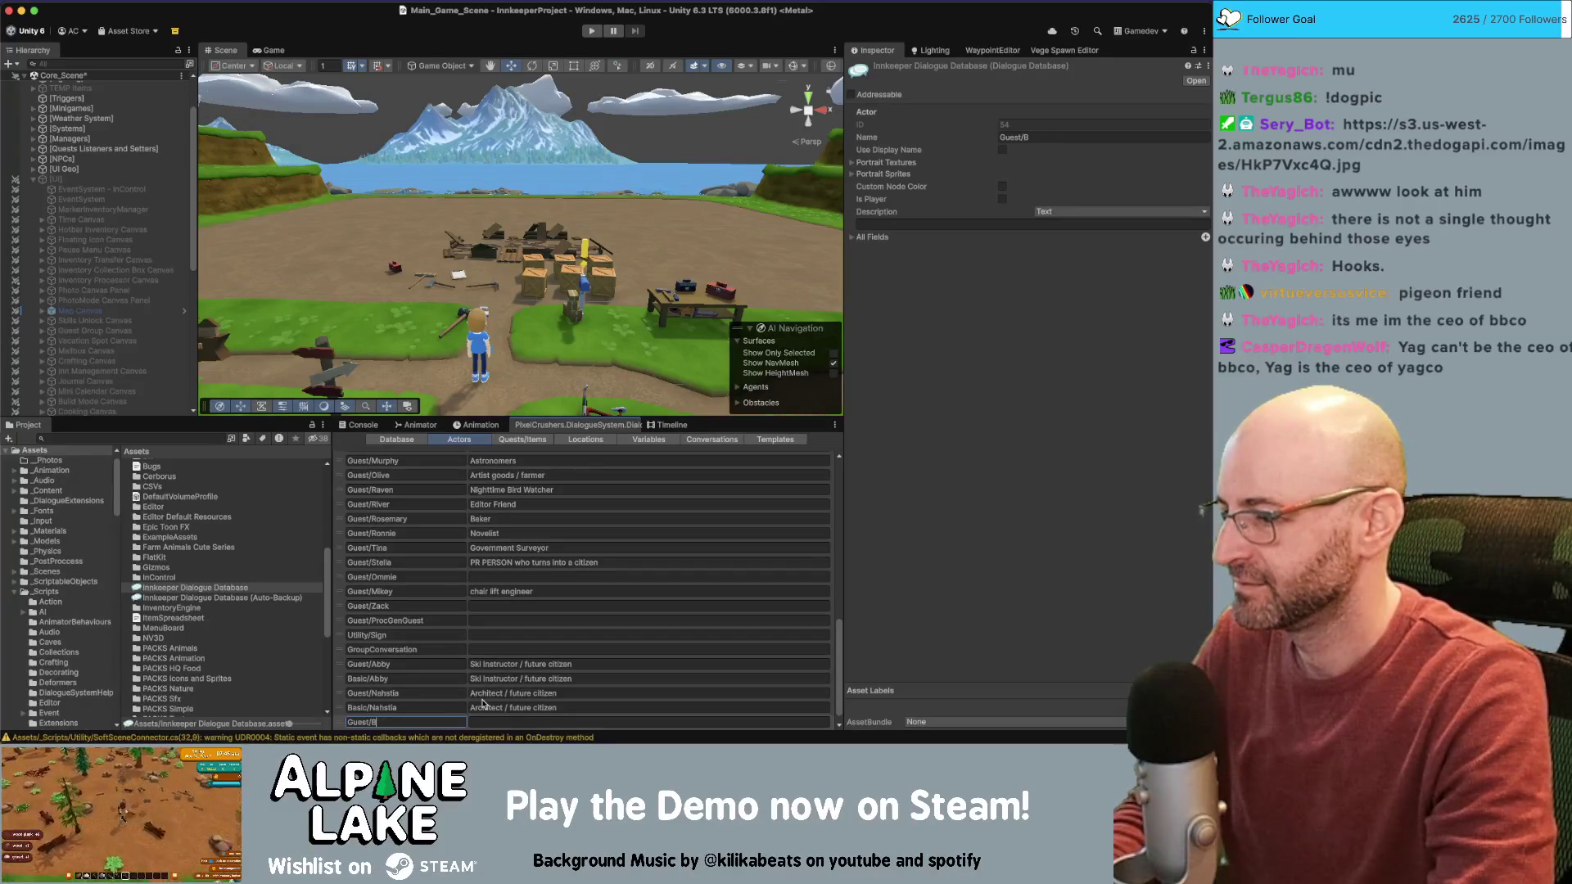
Trial and erase candidate names after Guest/, leaving the name as Guest/Br.
key("BackSpace")
type("Ard")
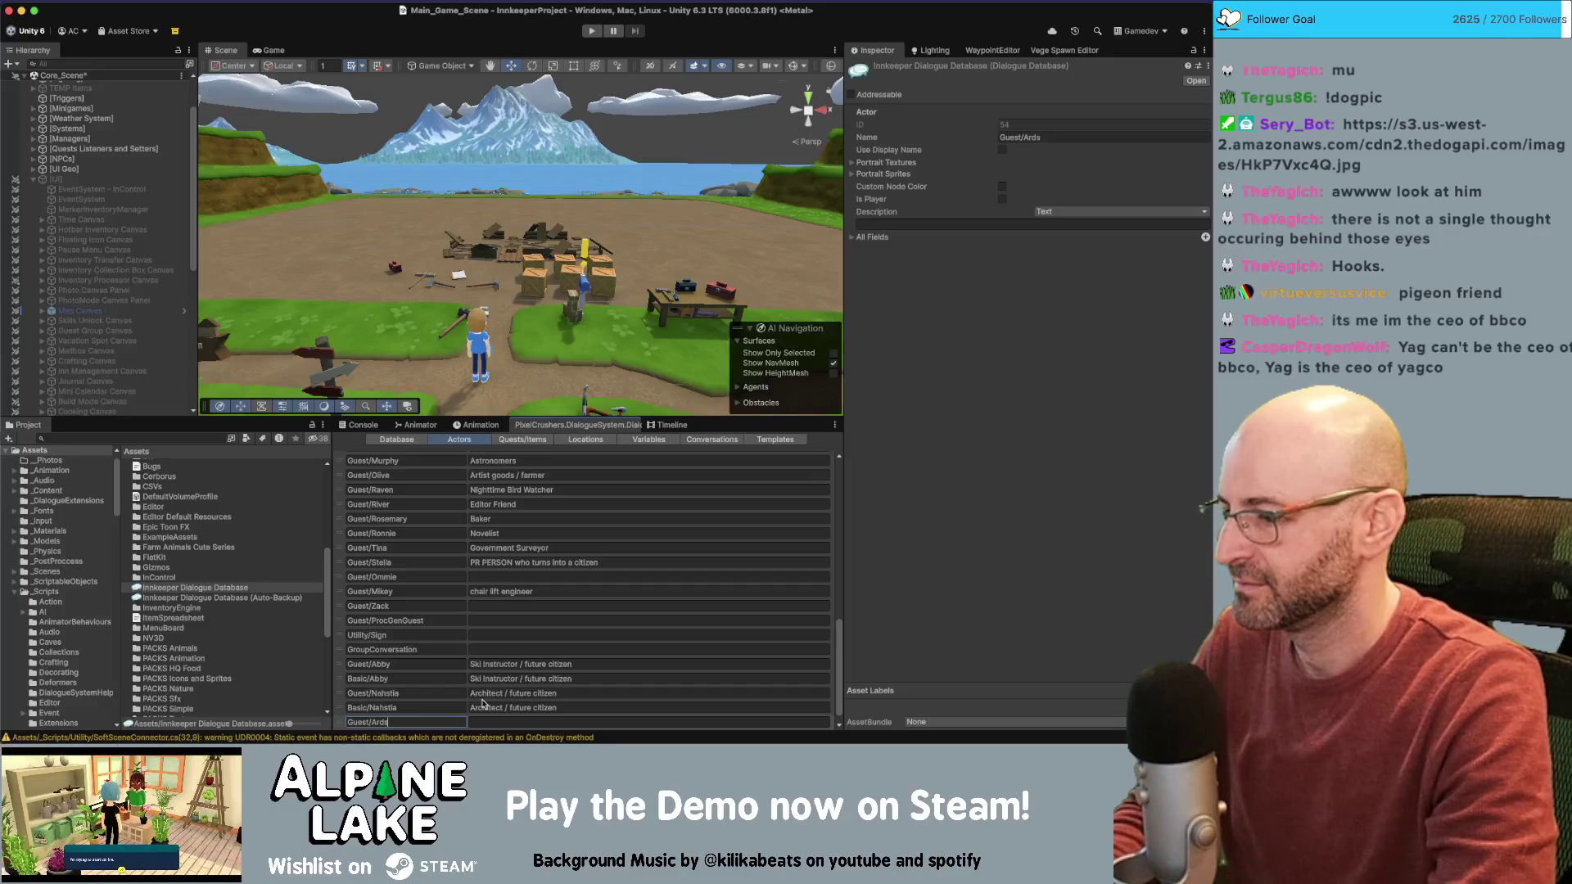
key("BackSpace")
key("BackSpace")
key("BackSpace")
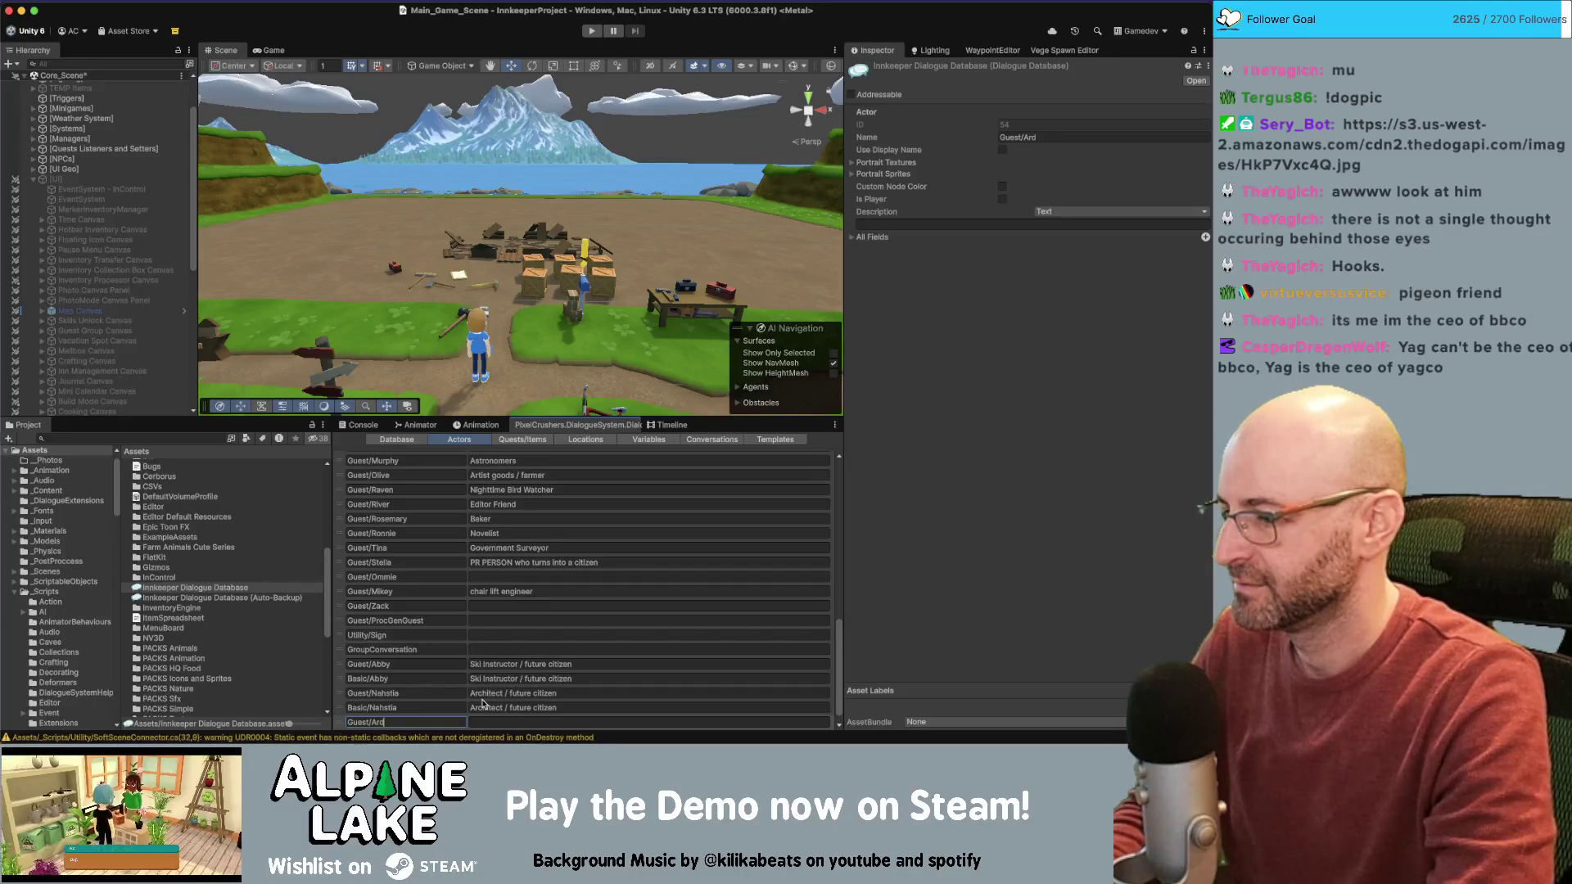
type("B")
type("ruh")
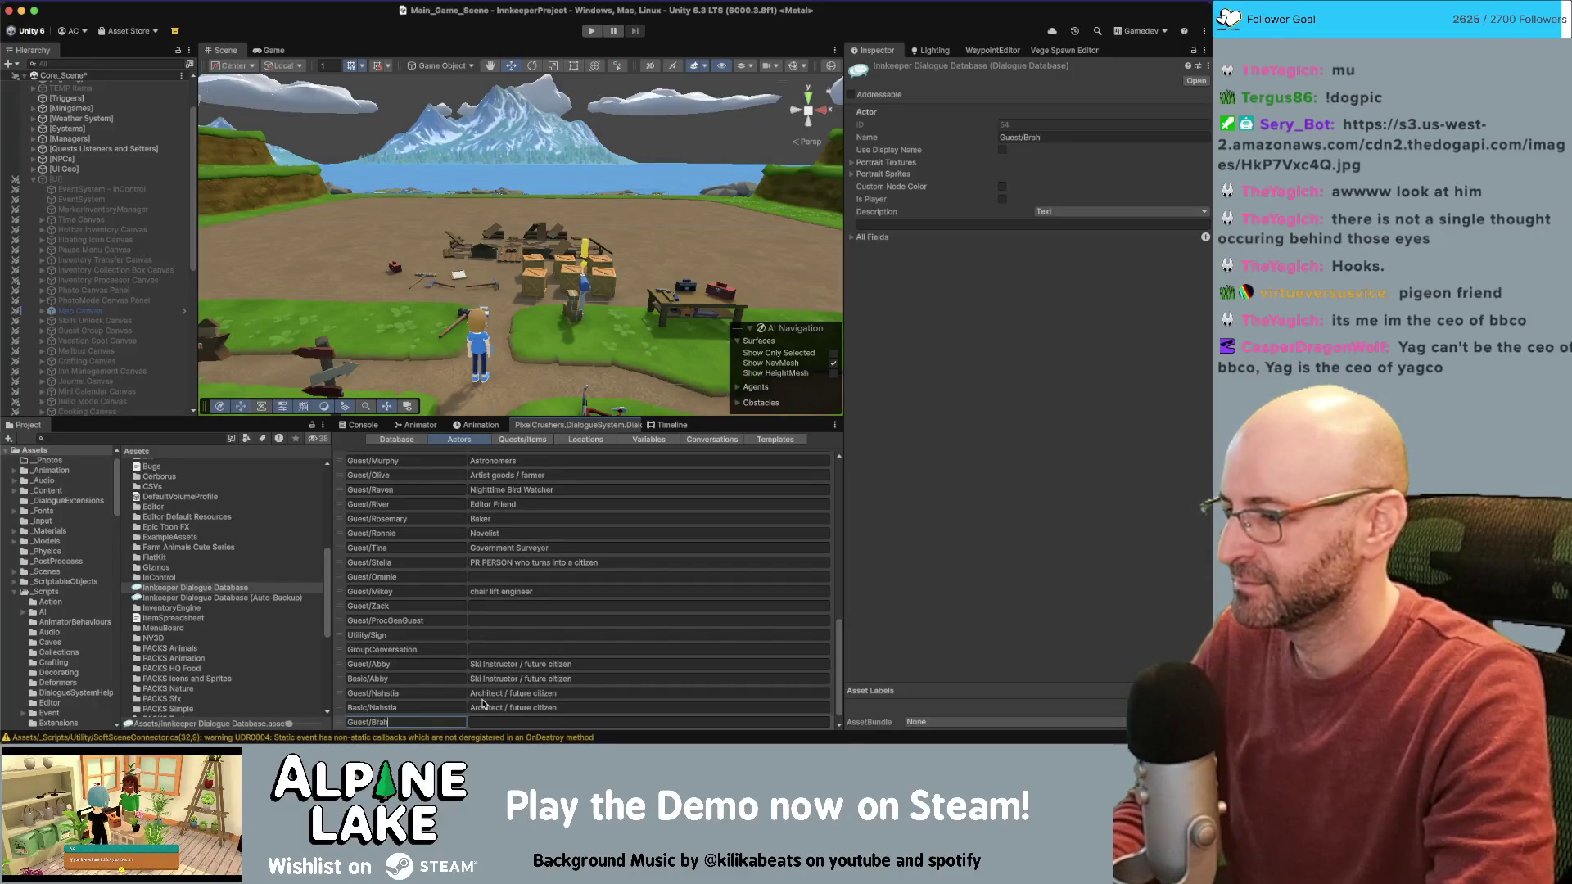
type("en")
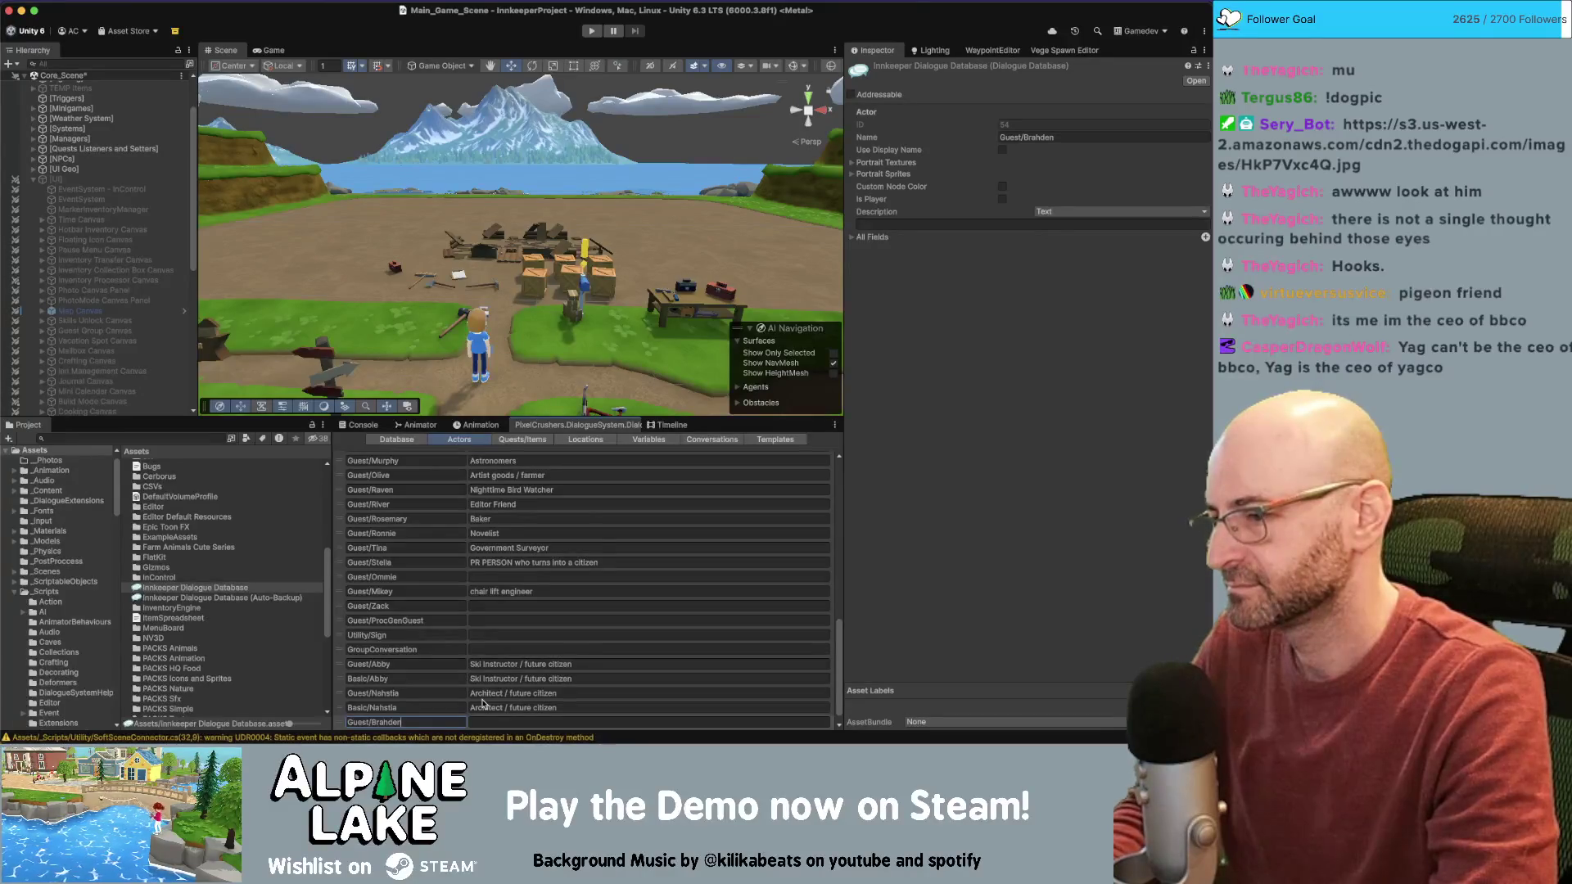
key("BackSpace")
key("BackSpace")
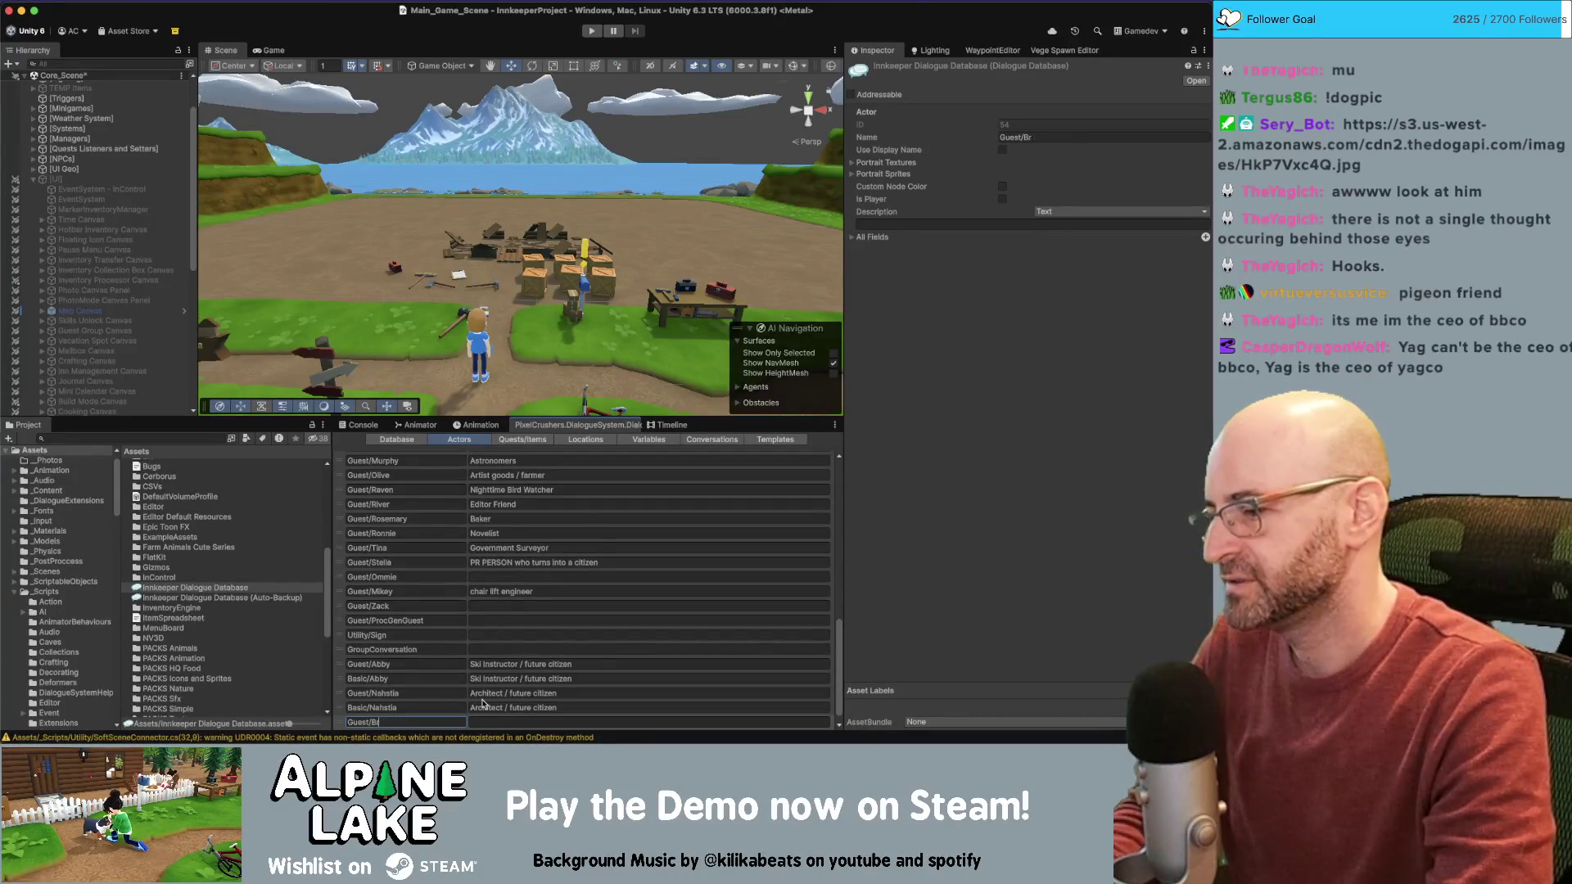
key("BackSpace")
key("BackSpace")
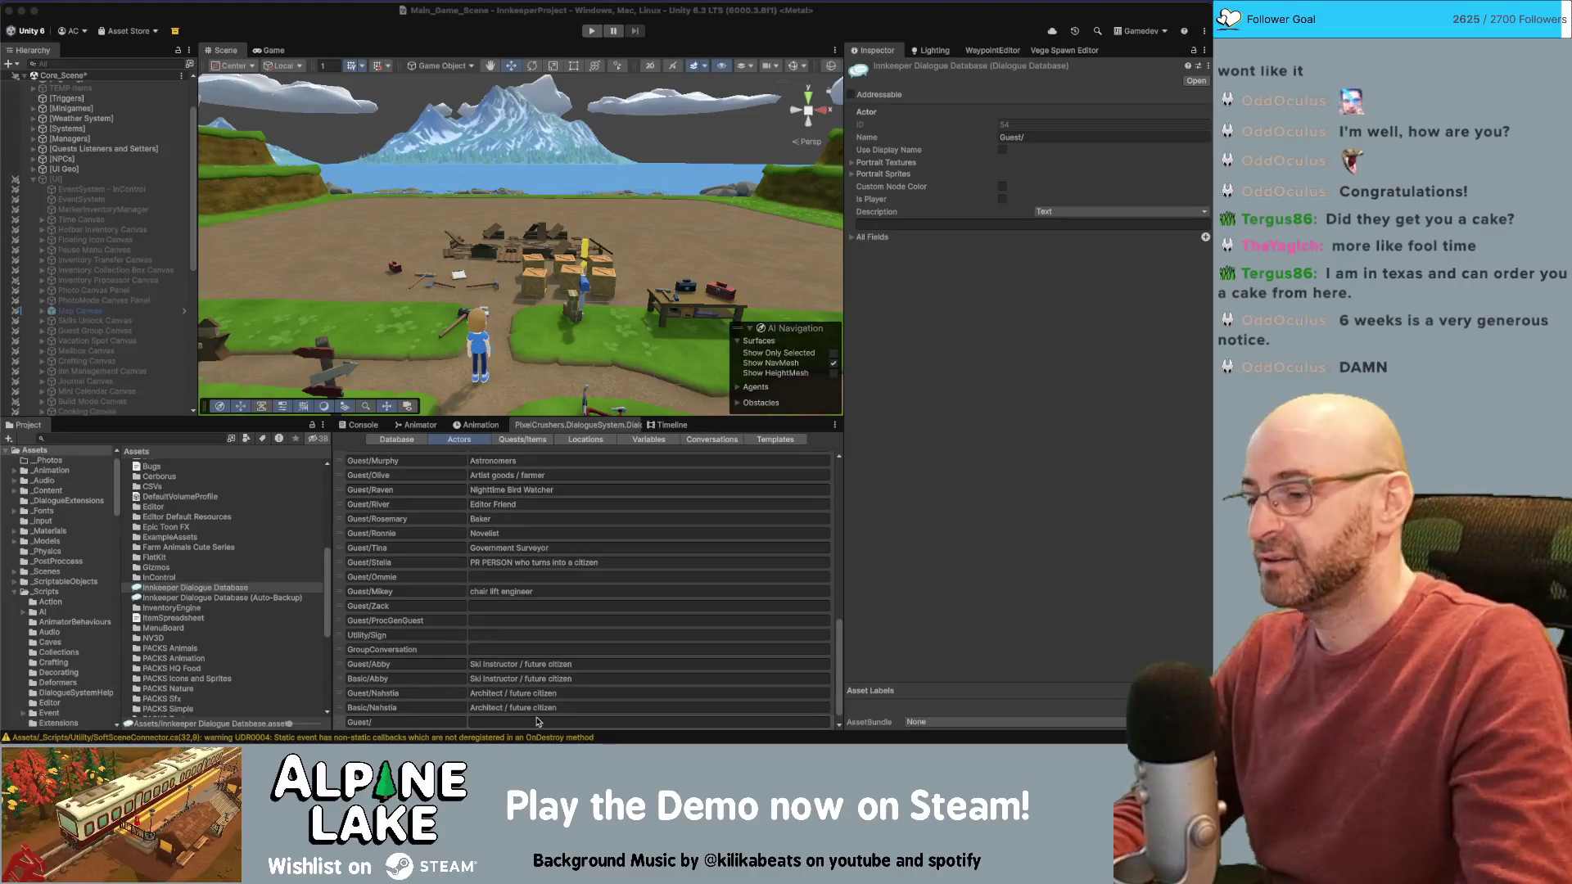
Resume editing the new Guest actor's name field, still bare 'Guest/'.
left_click(425, 722)
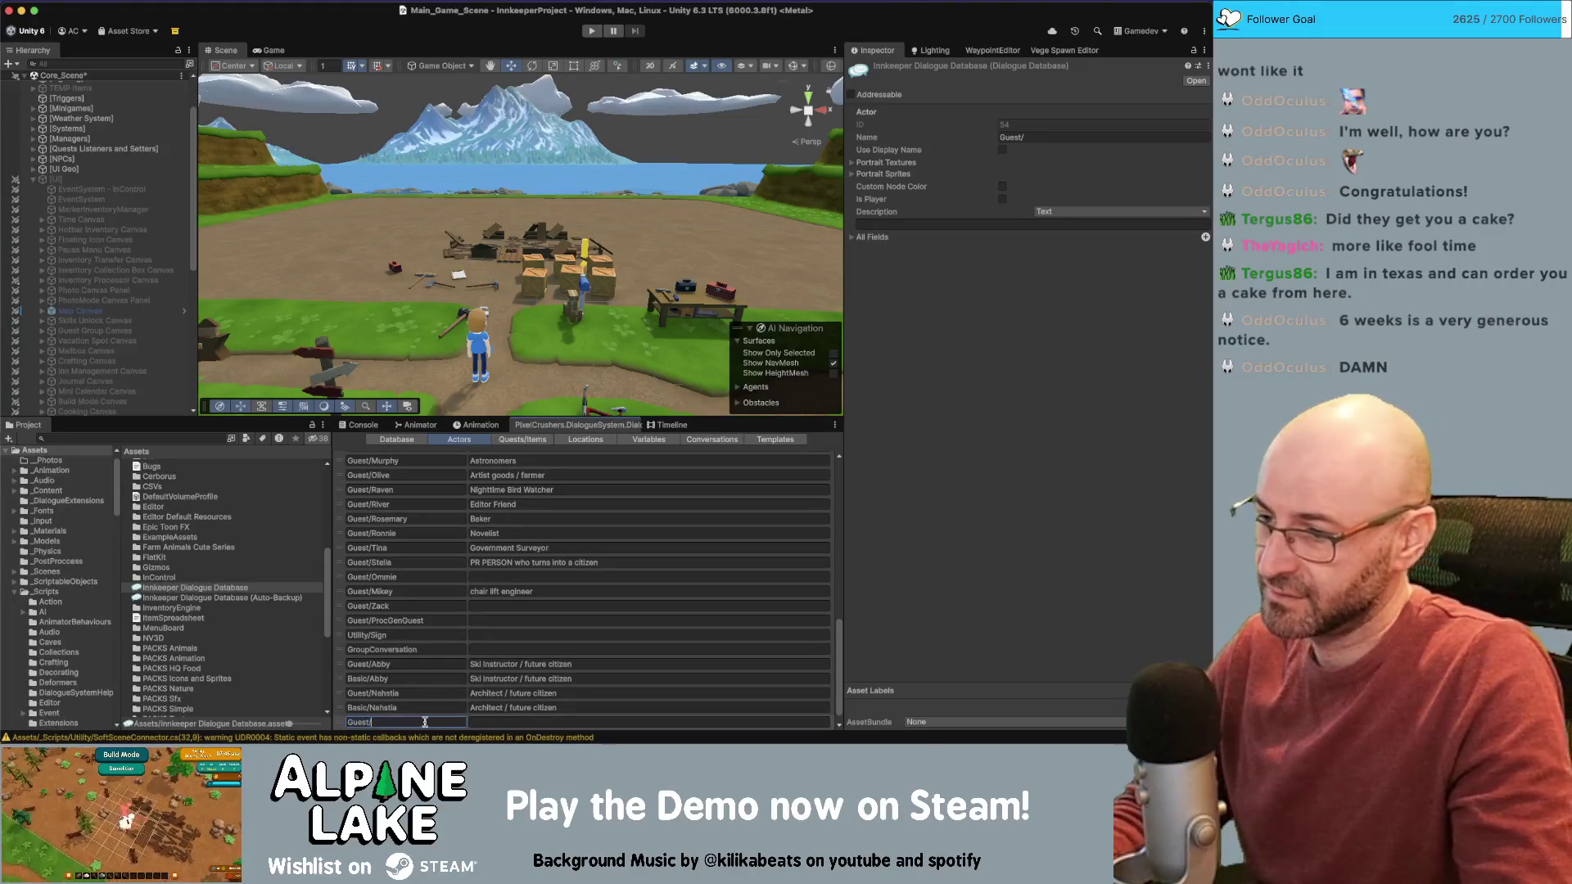
type("B")
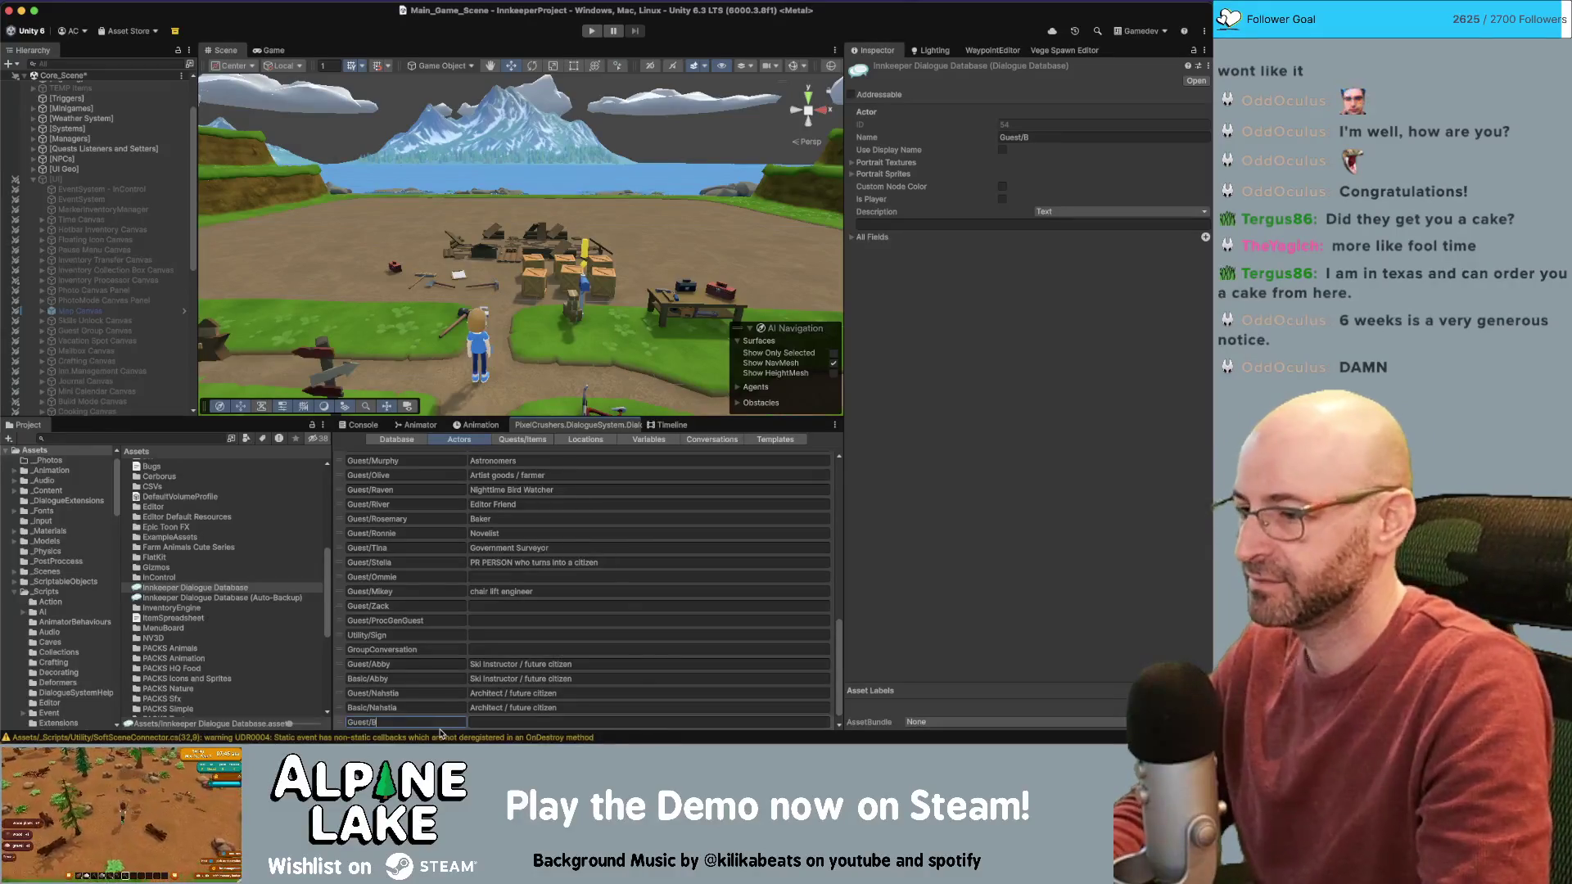
type("alls")
Name the new actor Guest/Geog, commit it, then reopen the name for editing.
key("BackSpace")
key("BackSpace")
key("BackSpace")
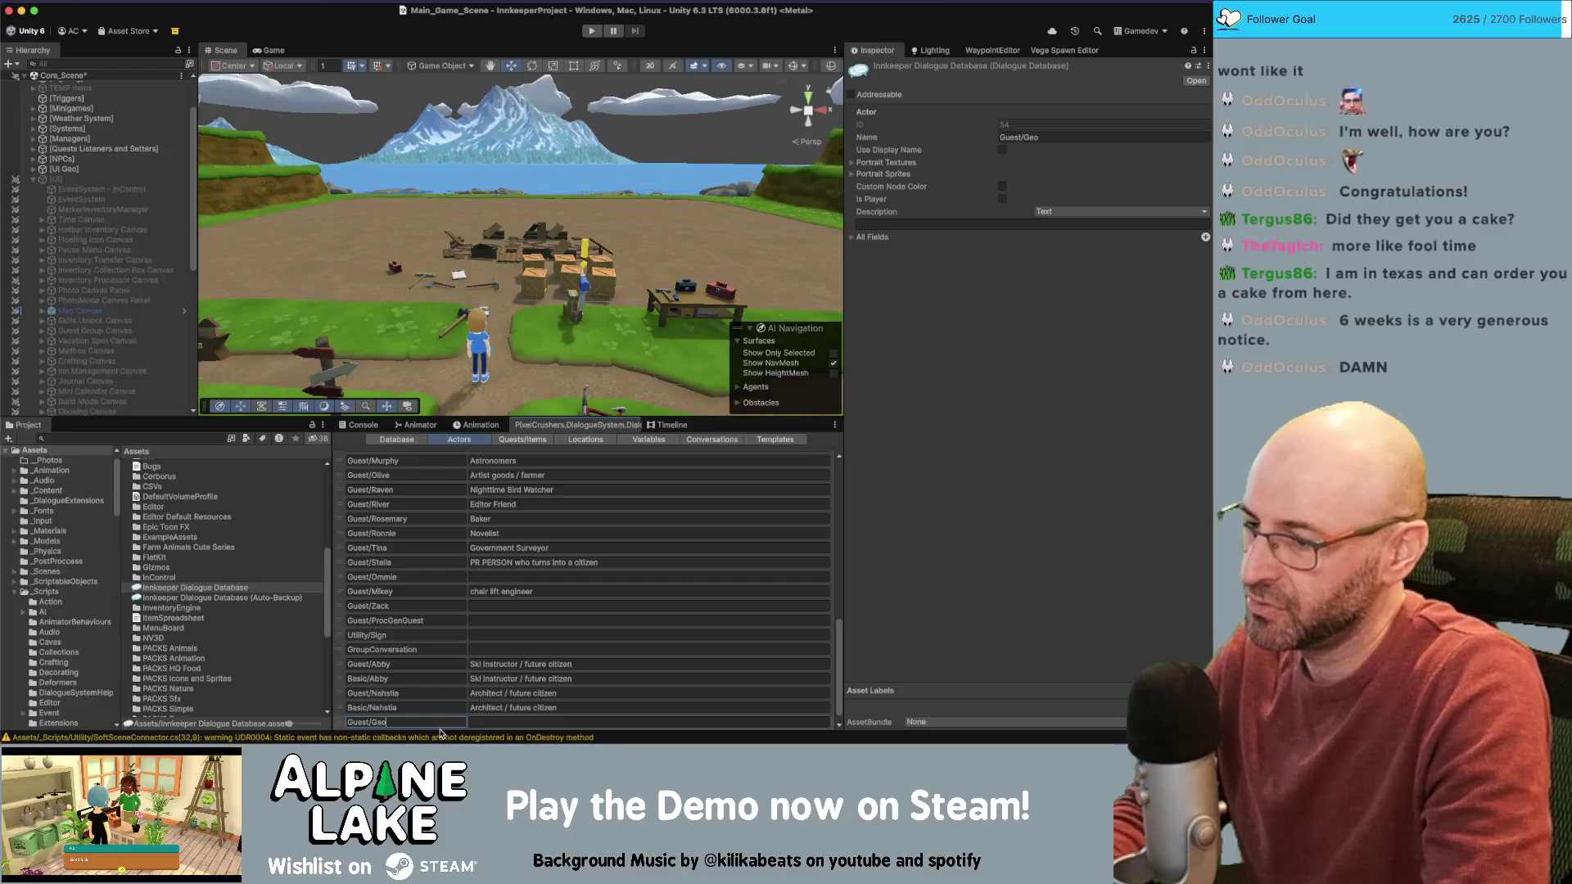
type("g")
key("BackSpace")
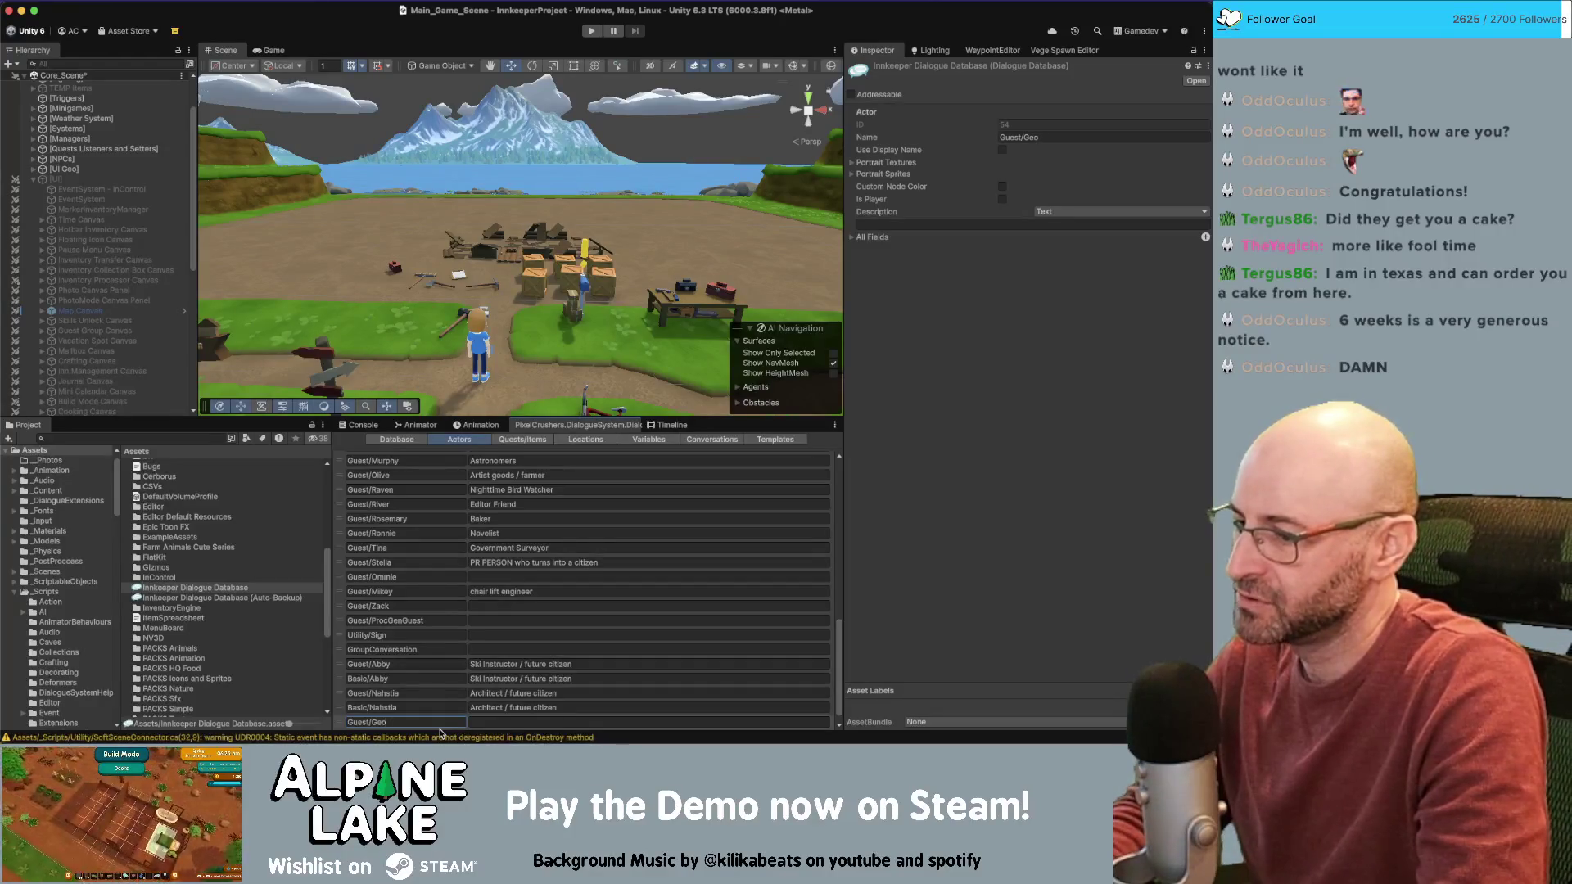
key("BackSpace")
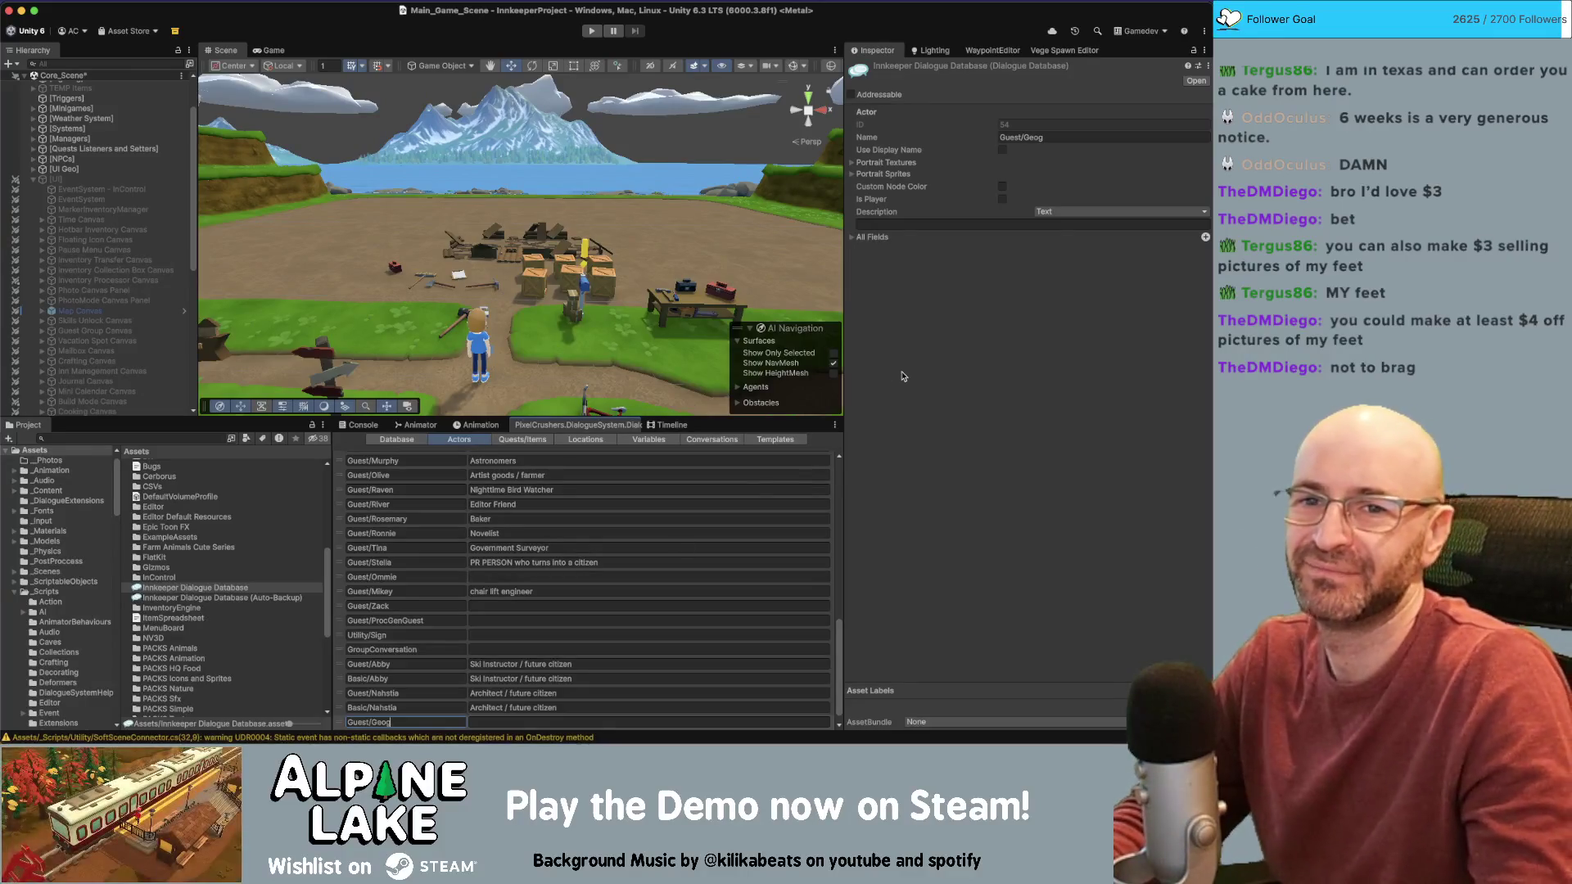
key("Return")
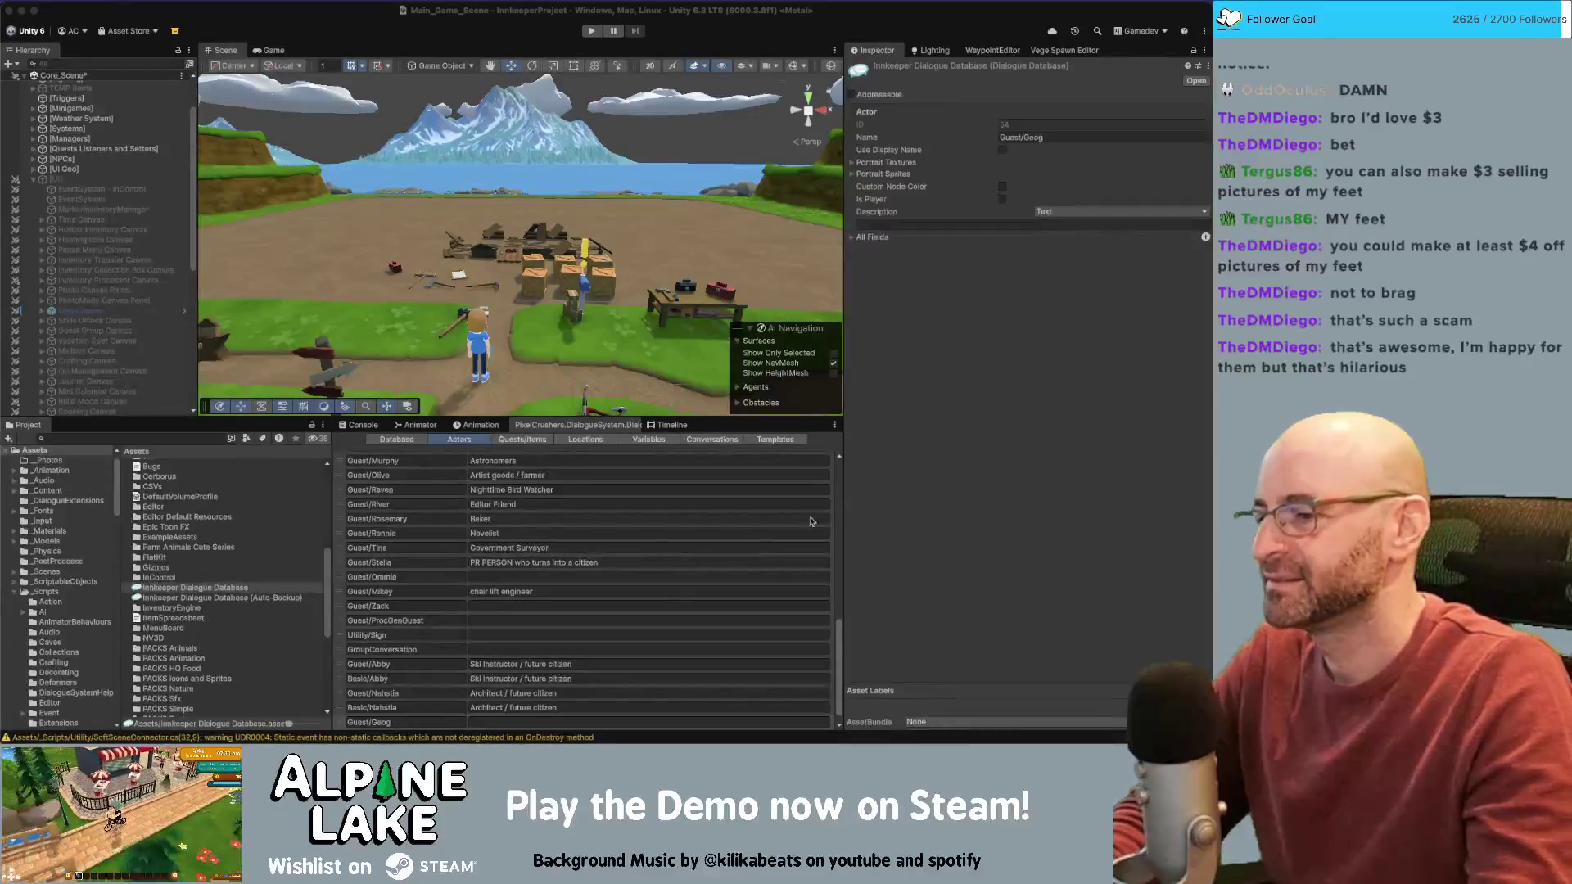
left_click(403, 723)
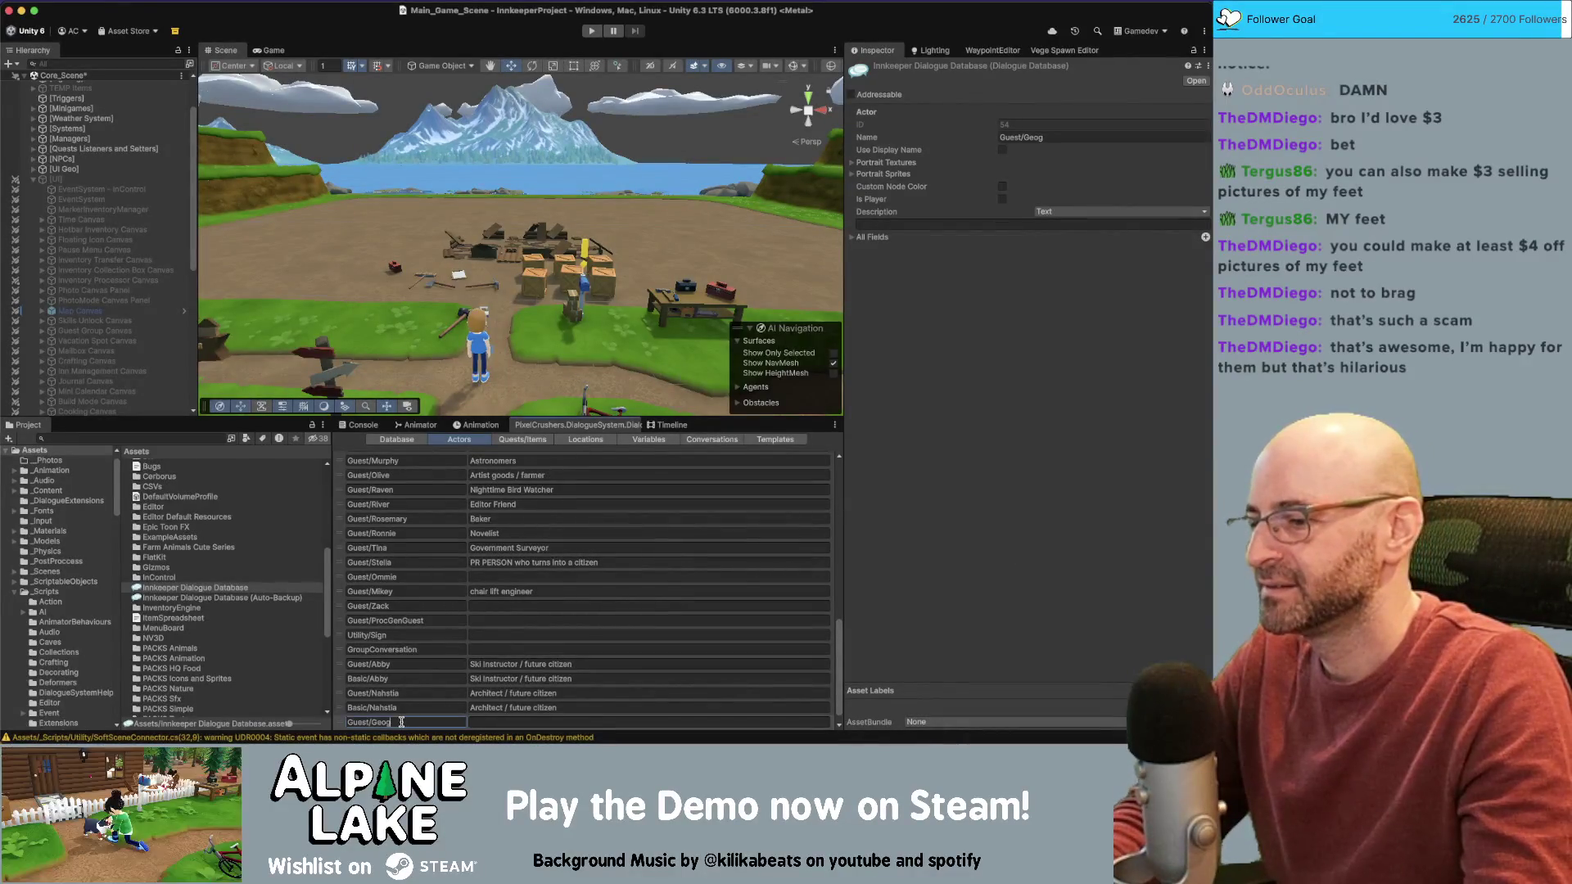
scroll(458, 685, "up", 5)
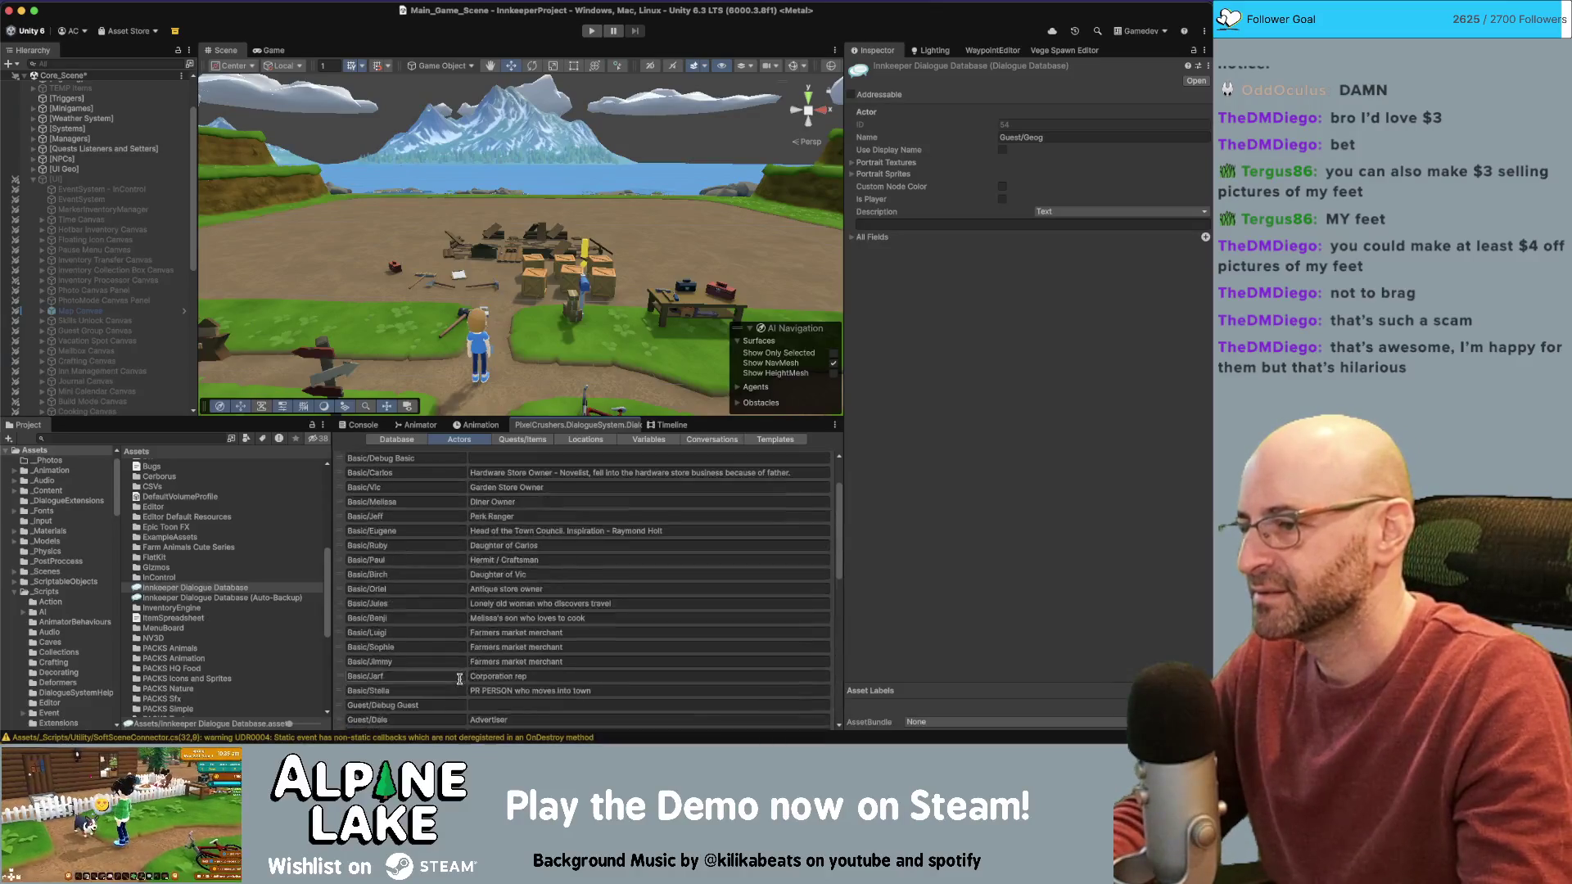
scroll(458, 664, "up", 5)
scroll(431, 652, "up", 3)
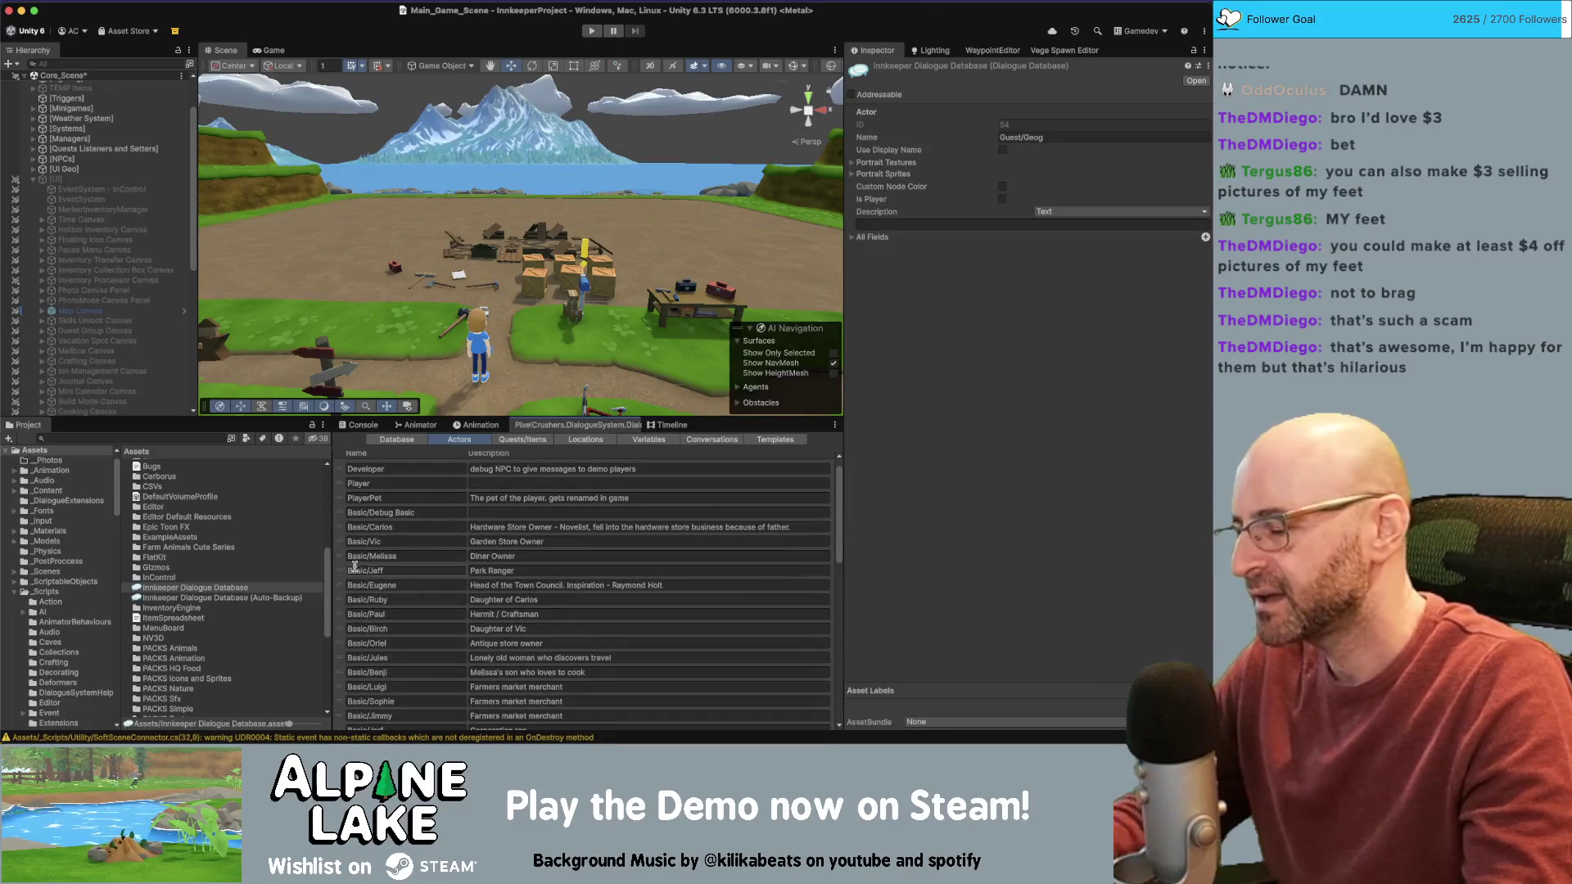
scroll(391, 555, "down", 8)
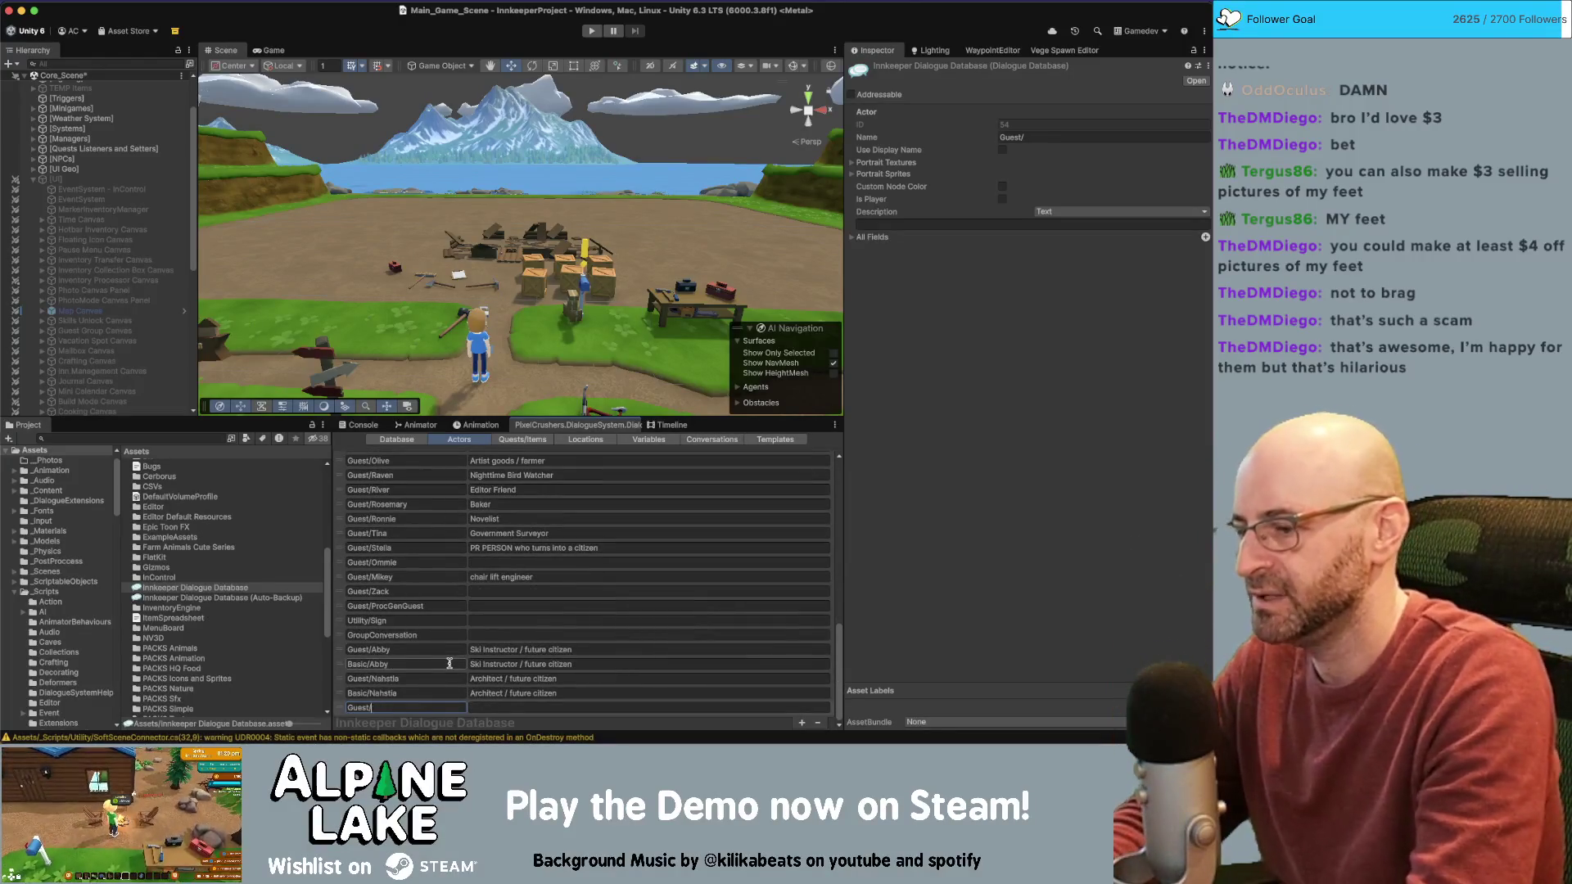
Rename the actor to Guest/Fred and move to its Description cell.
key("BackSpace")
key("BackSpace")
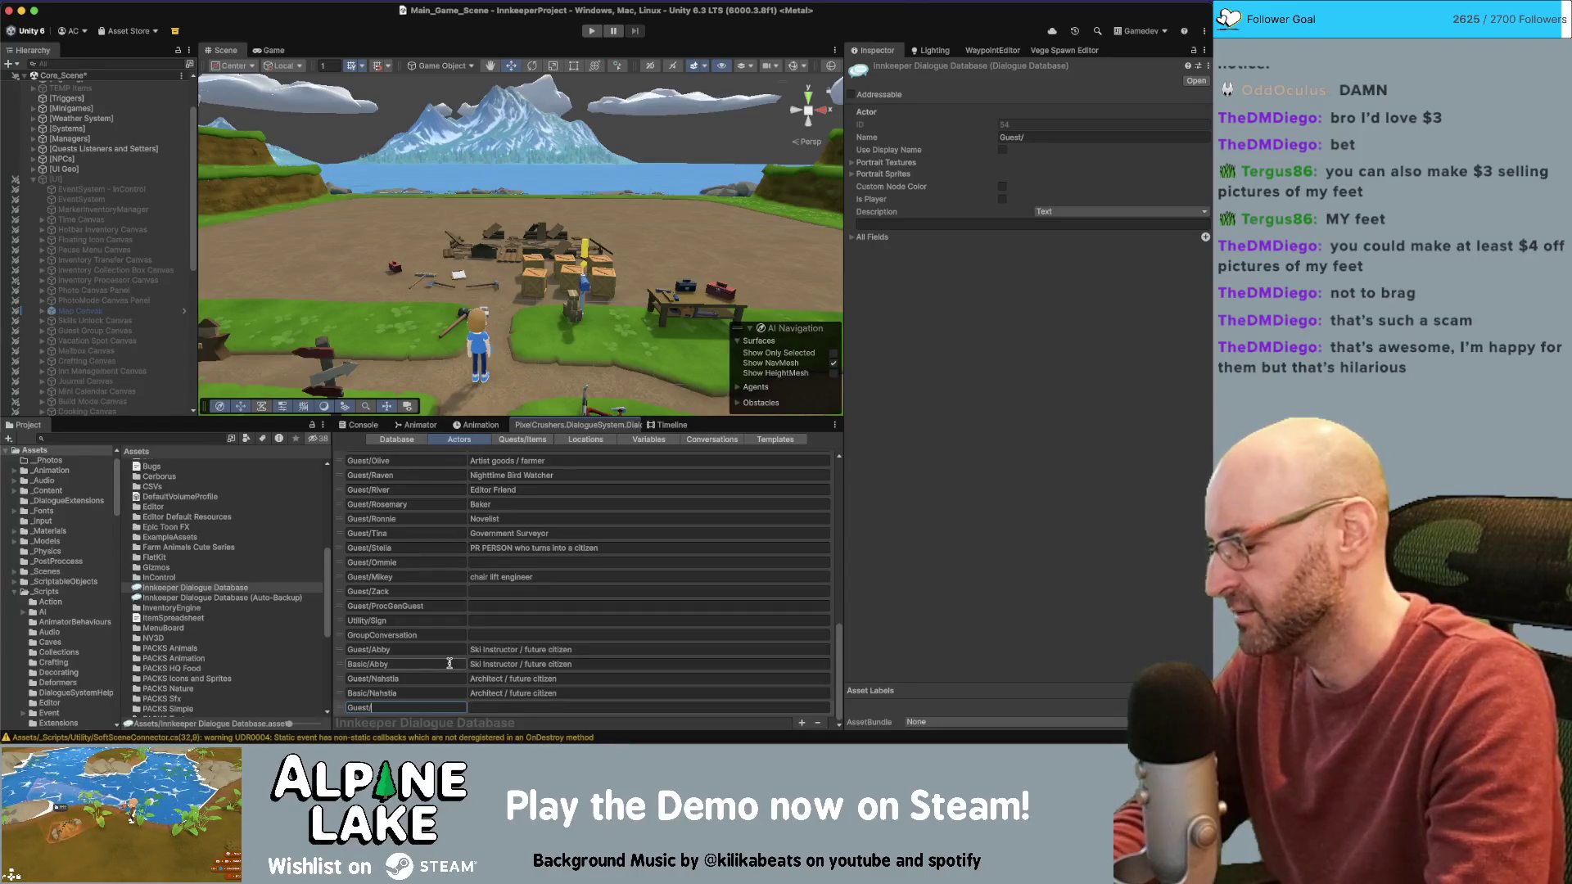
type("Fre")
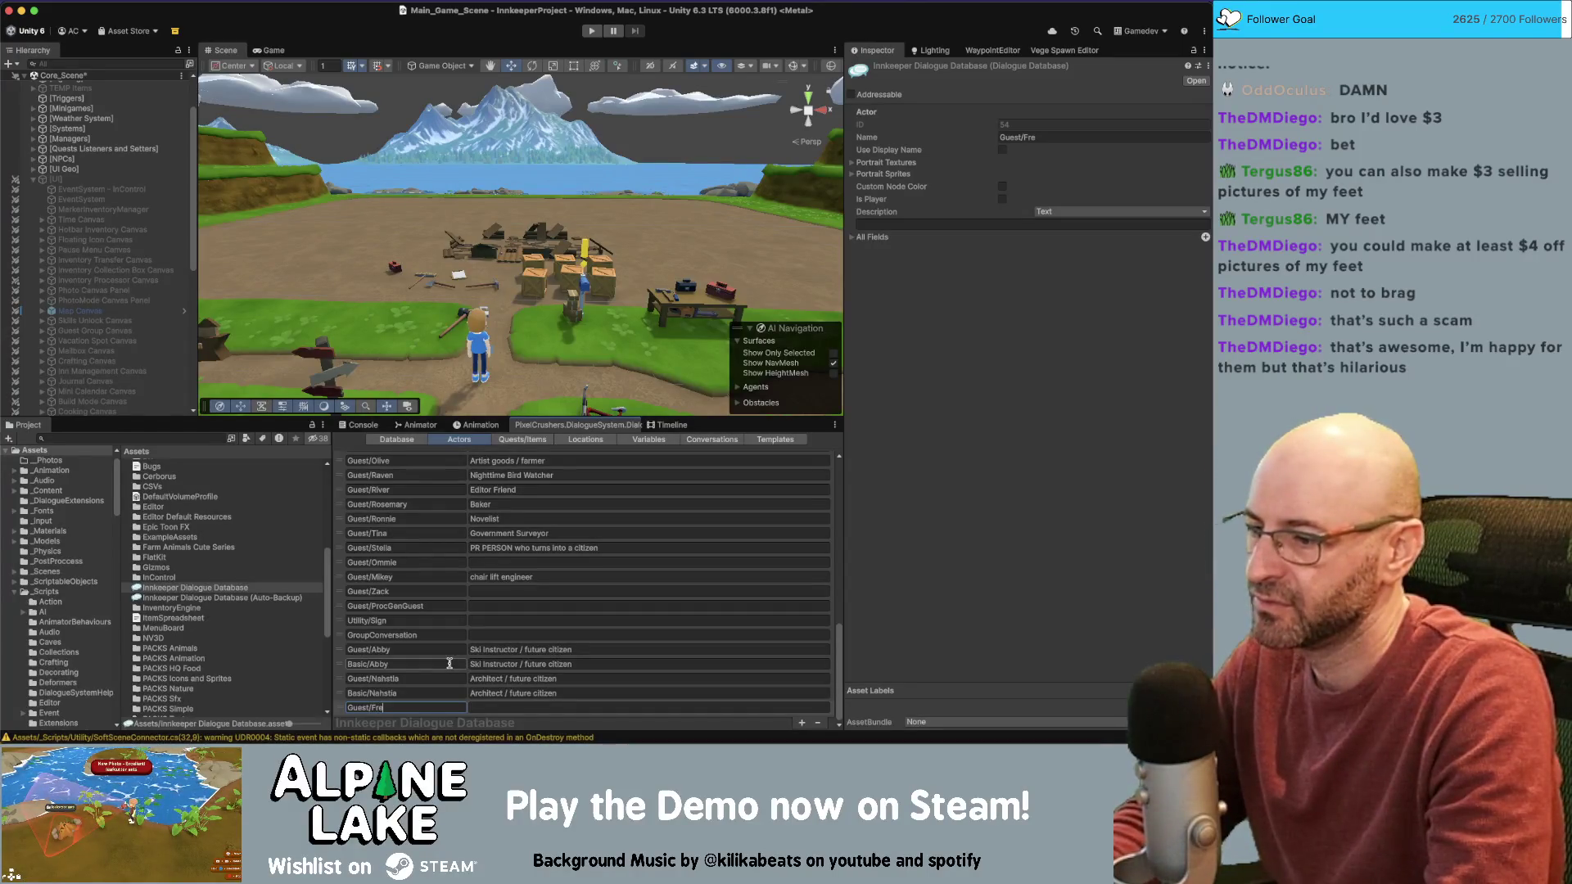
type("d")
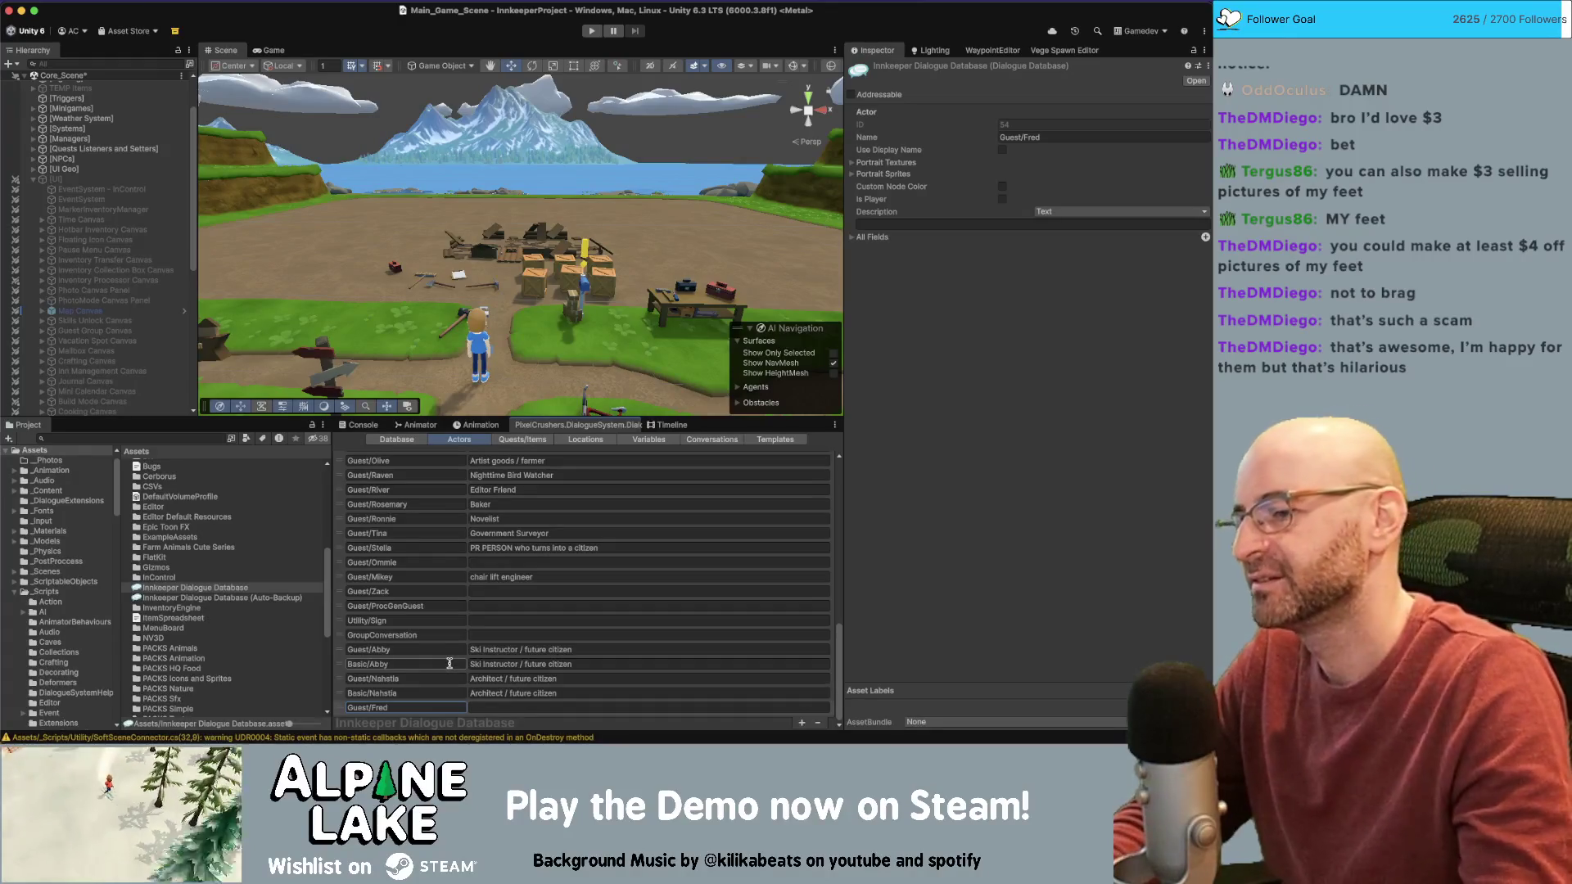
left_click(492, 709)
type("CEO of bbco")
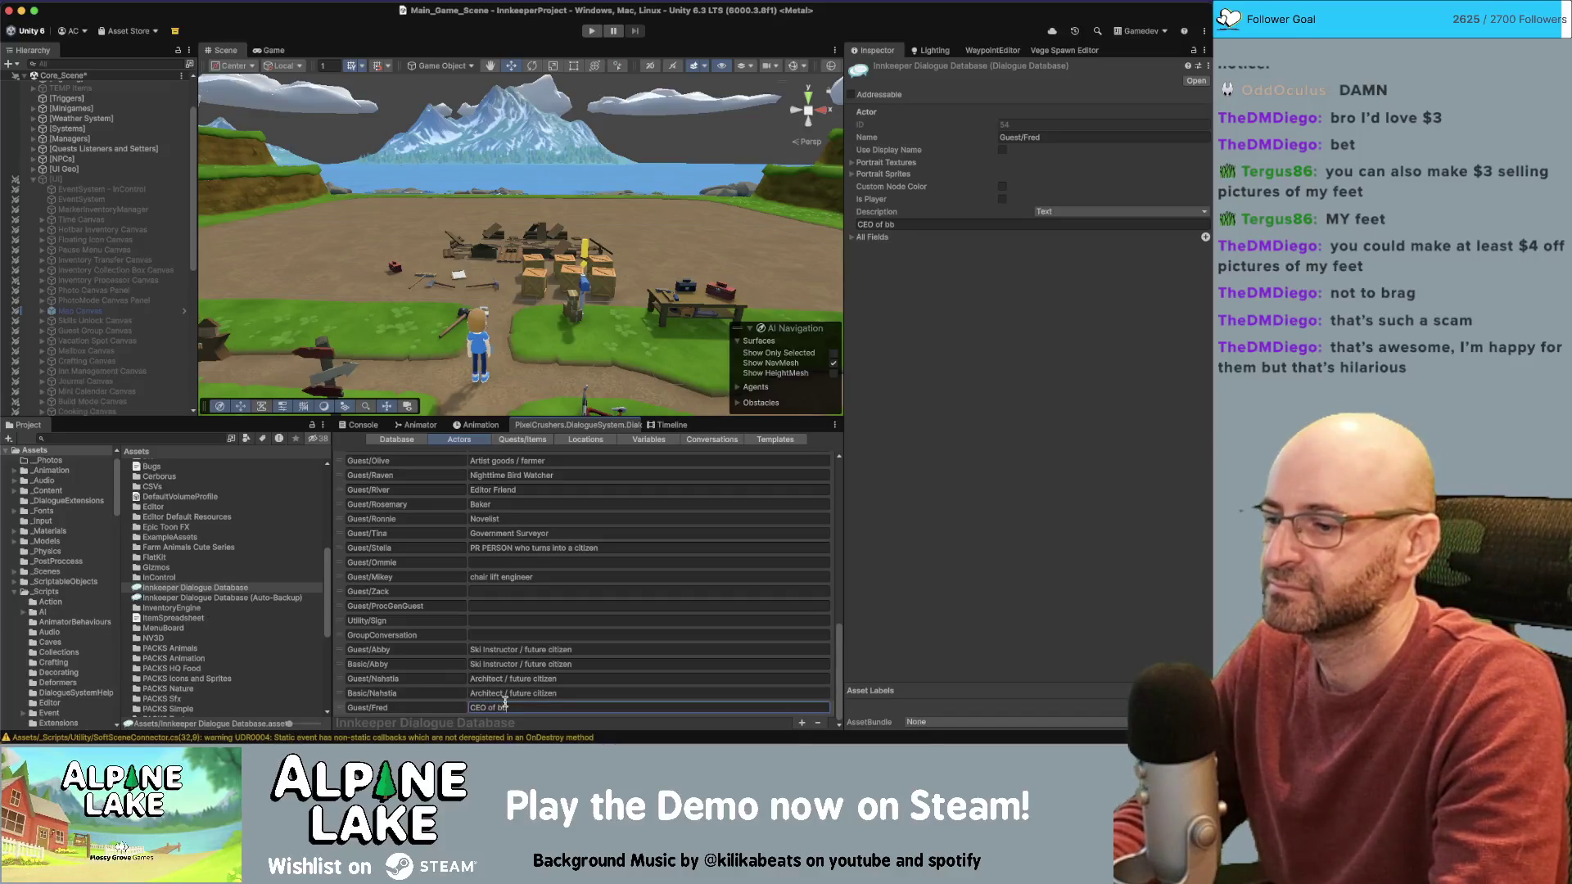
Describe Guest/Fred as 'CEO of BBCo' and give it the display name Fred.
key("BackSpace")
key("BackSpace")
key("BackSpace")
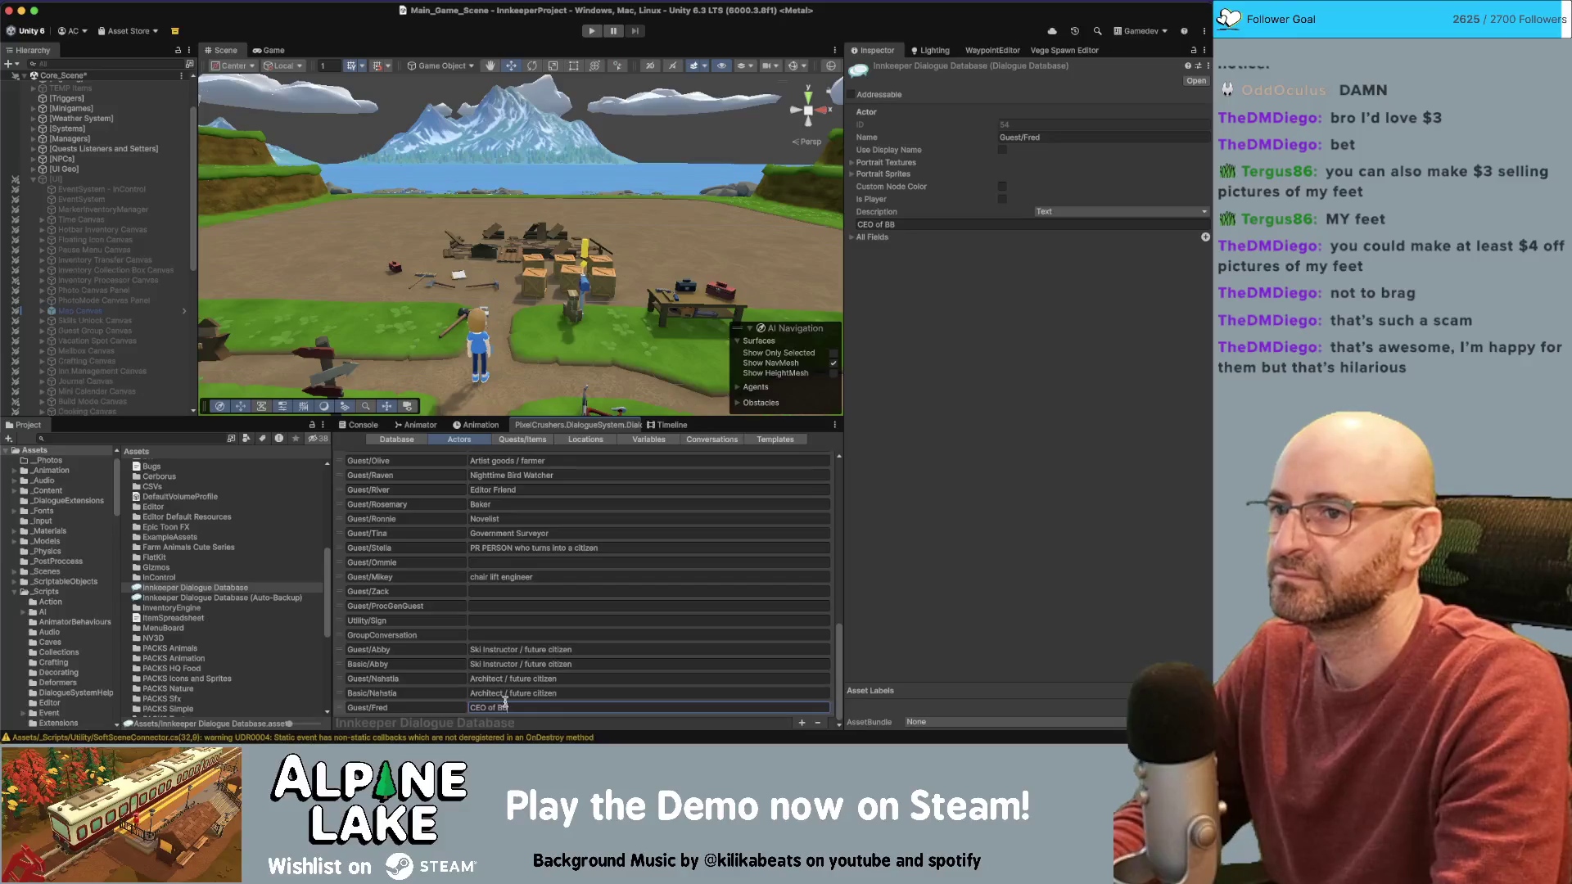
type("BBCo")
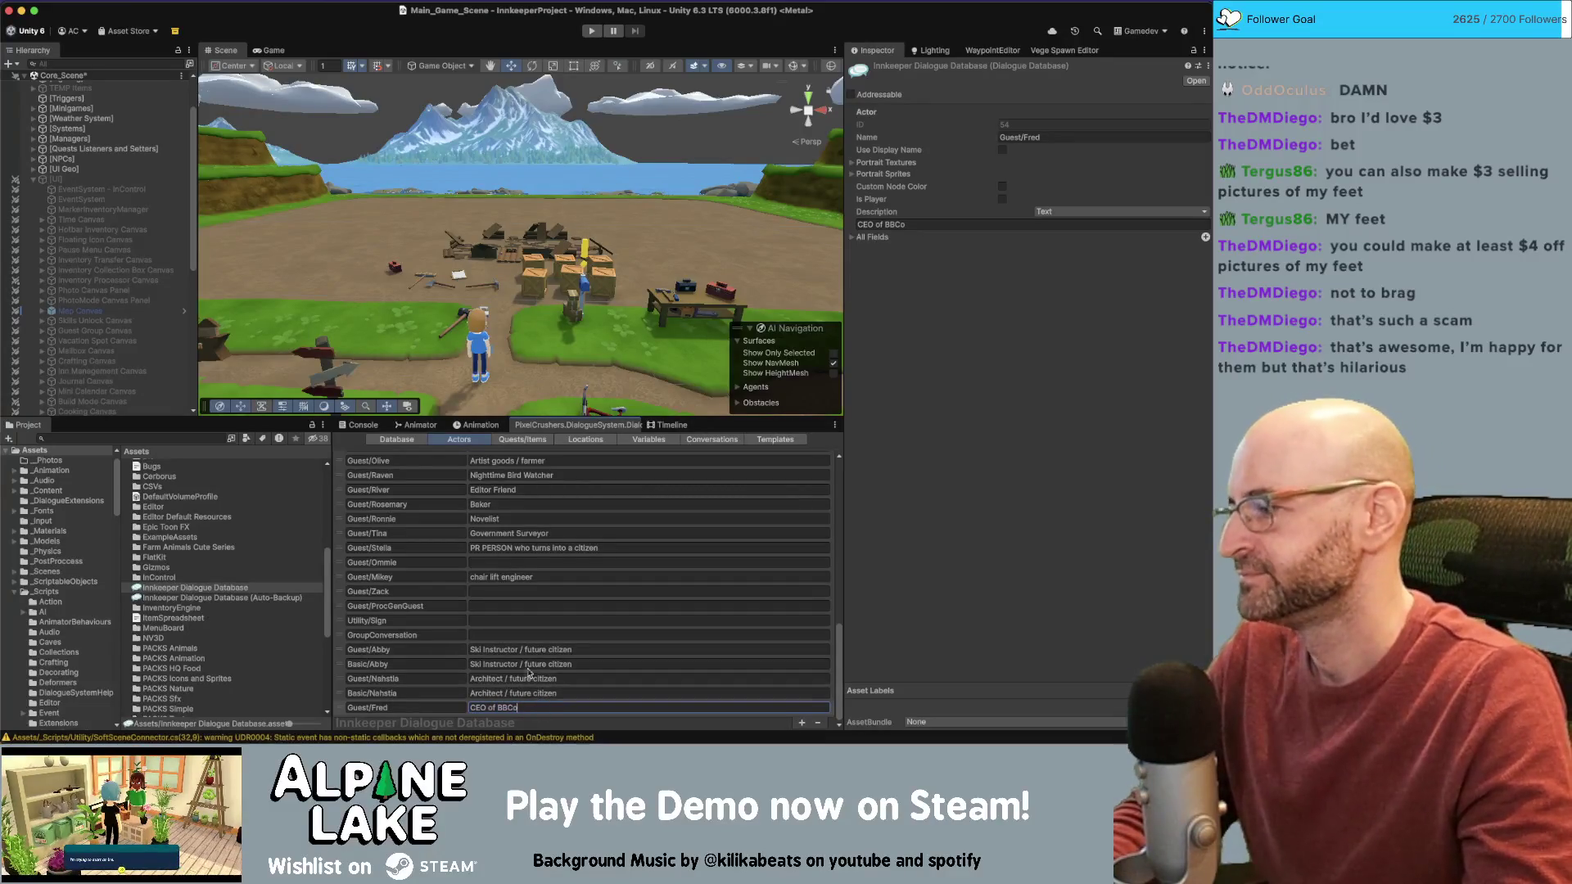
left_click(326, 44)
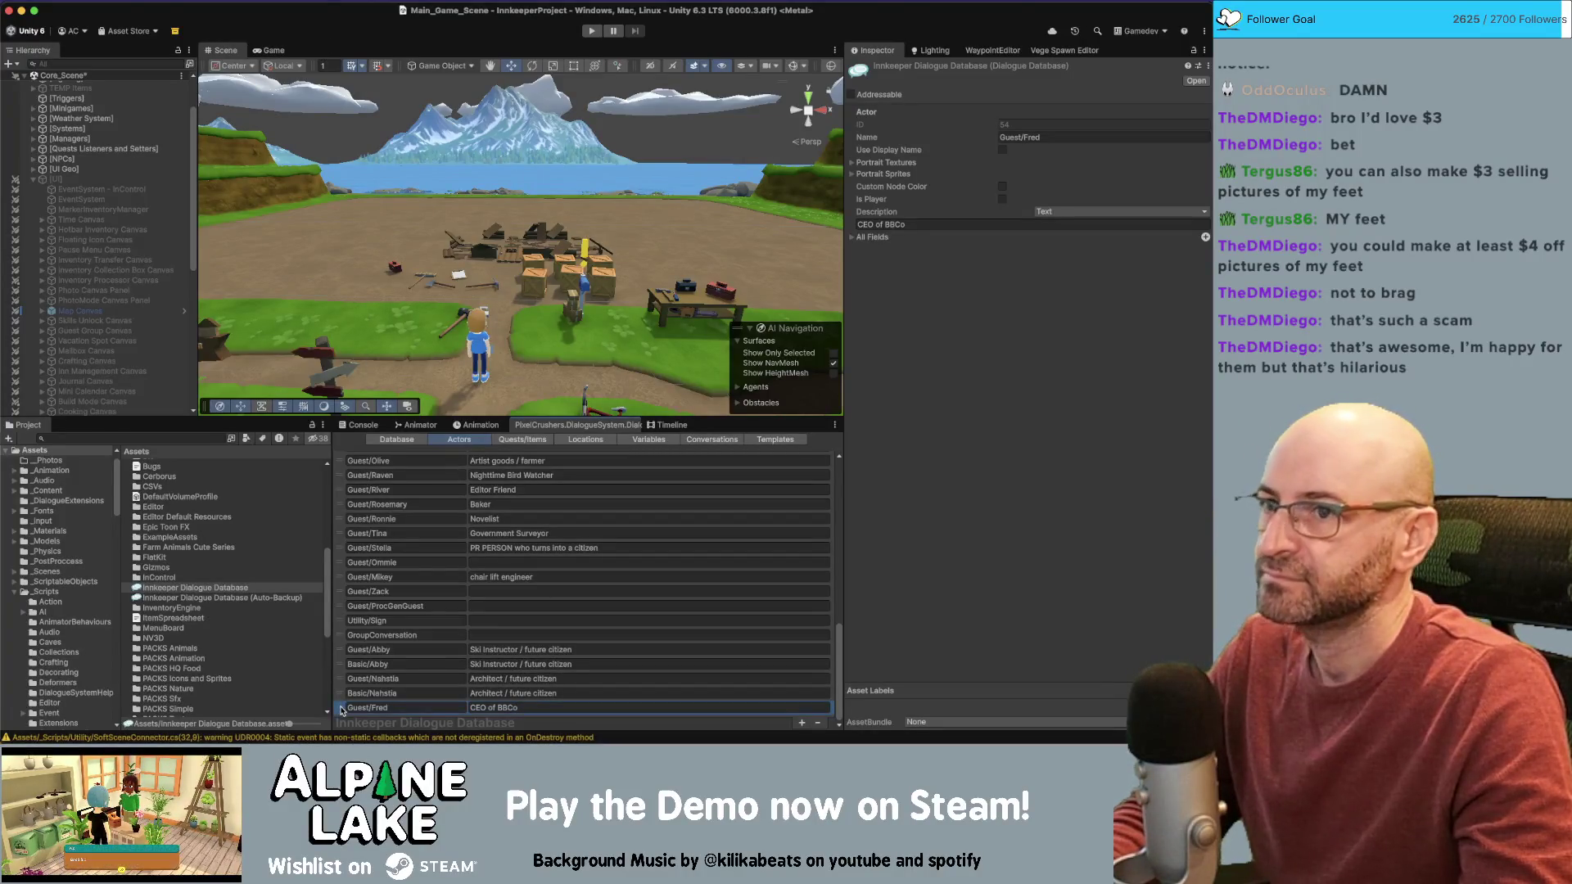
left_click(1002, 150)
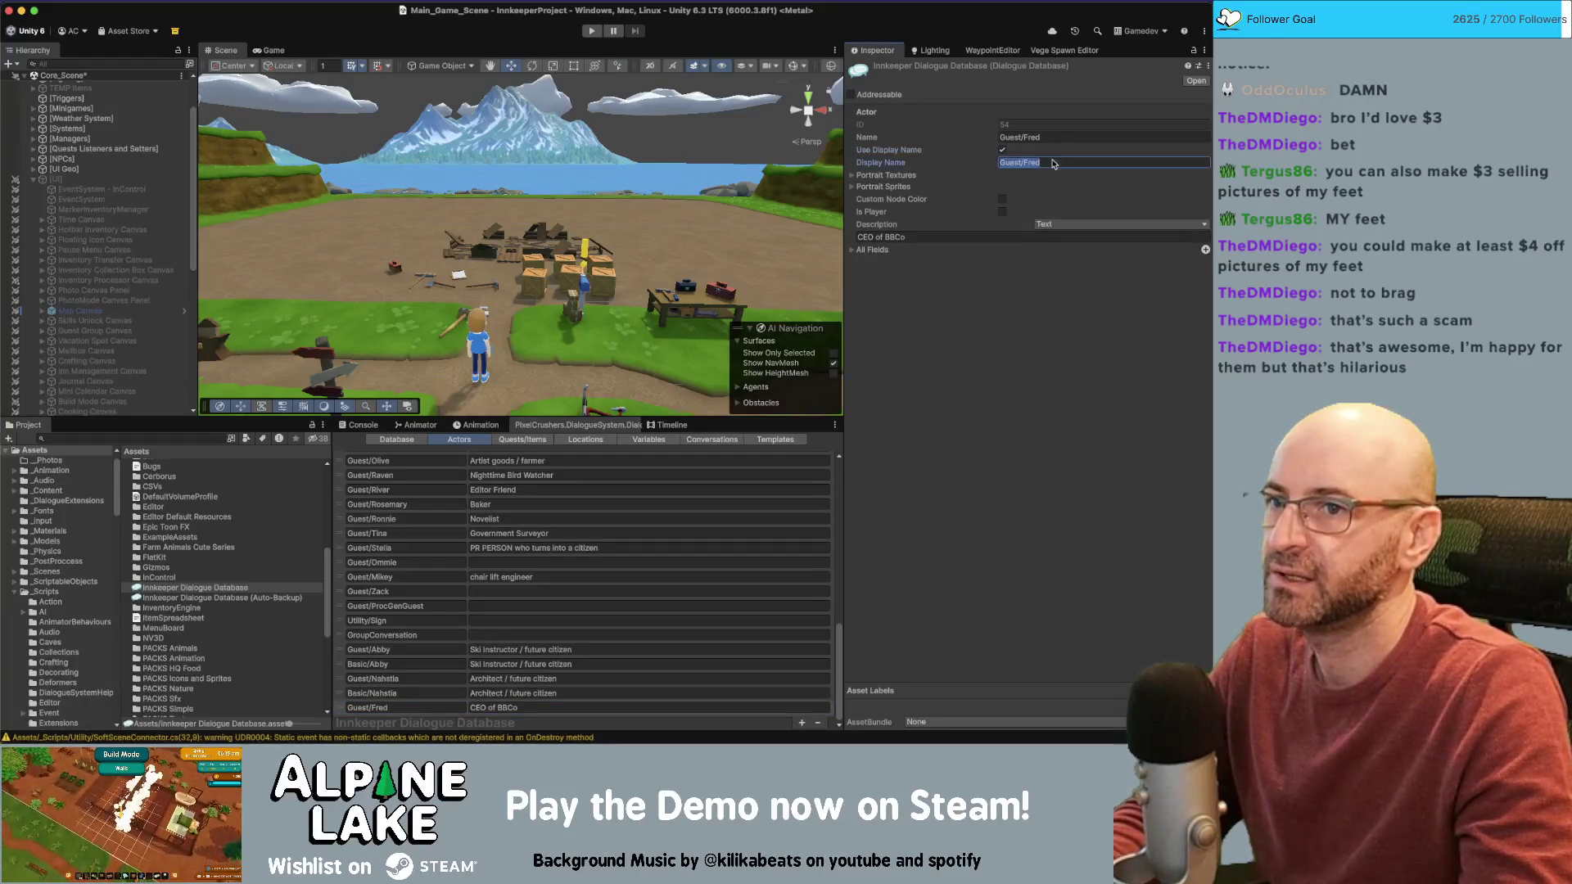
type("Fred")
scroll(378, 496, "up", 5)
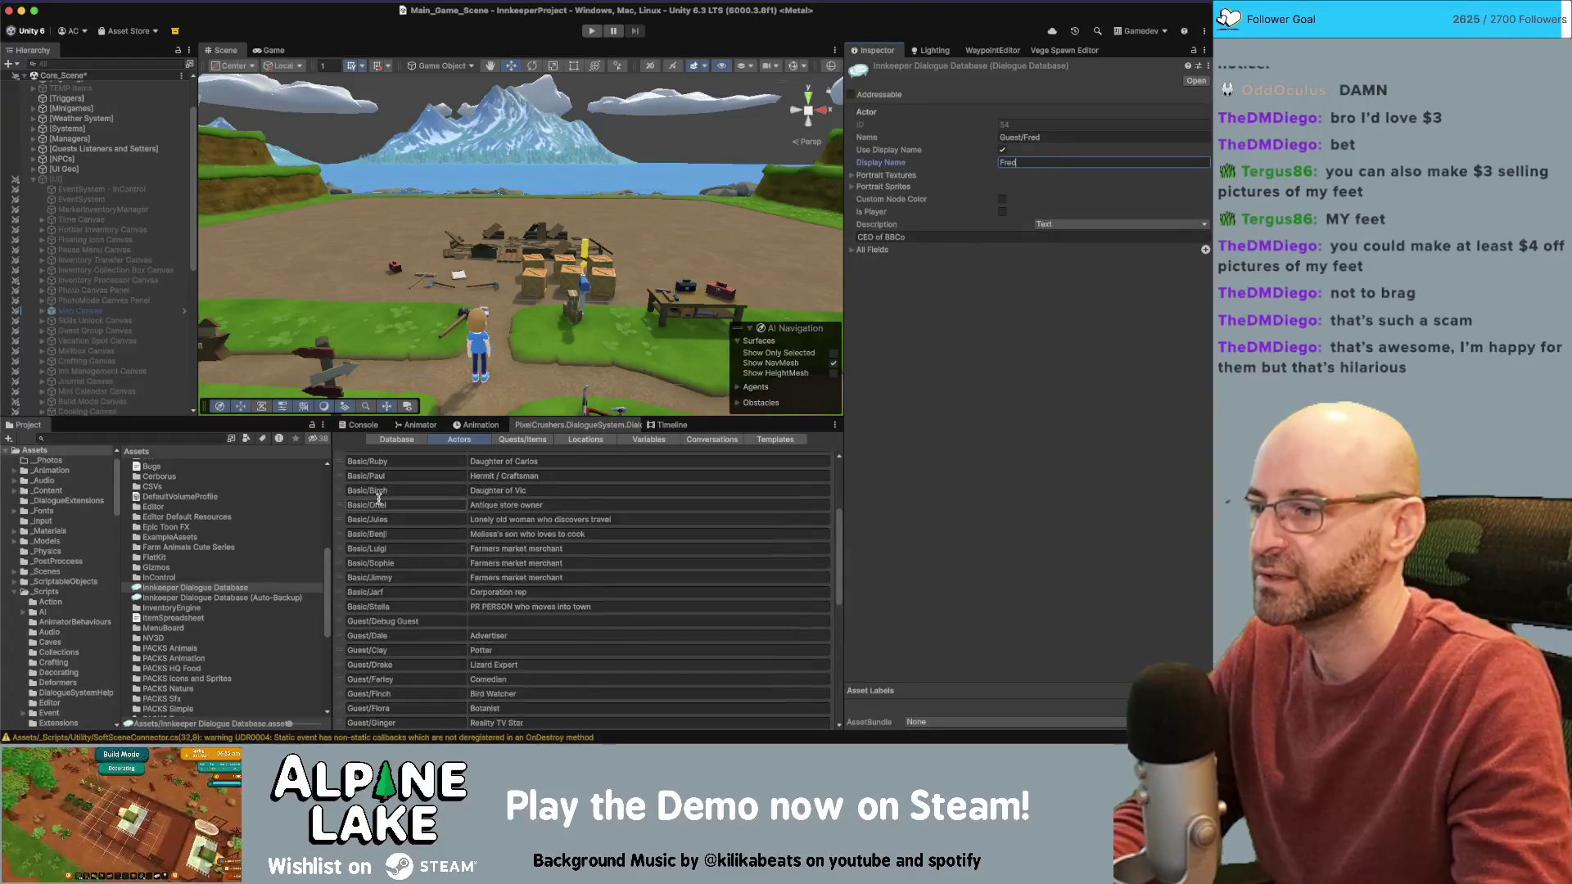
left_click(345, 492)
scroll(378, 553, "down", 8)
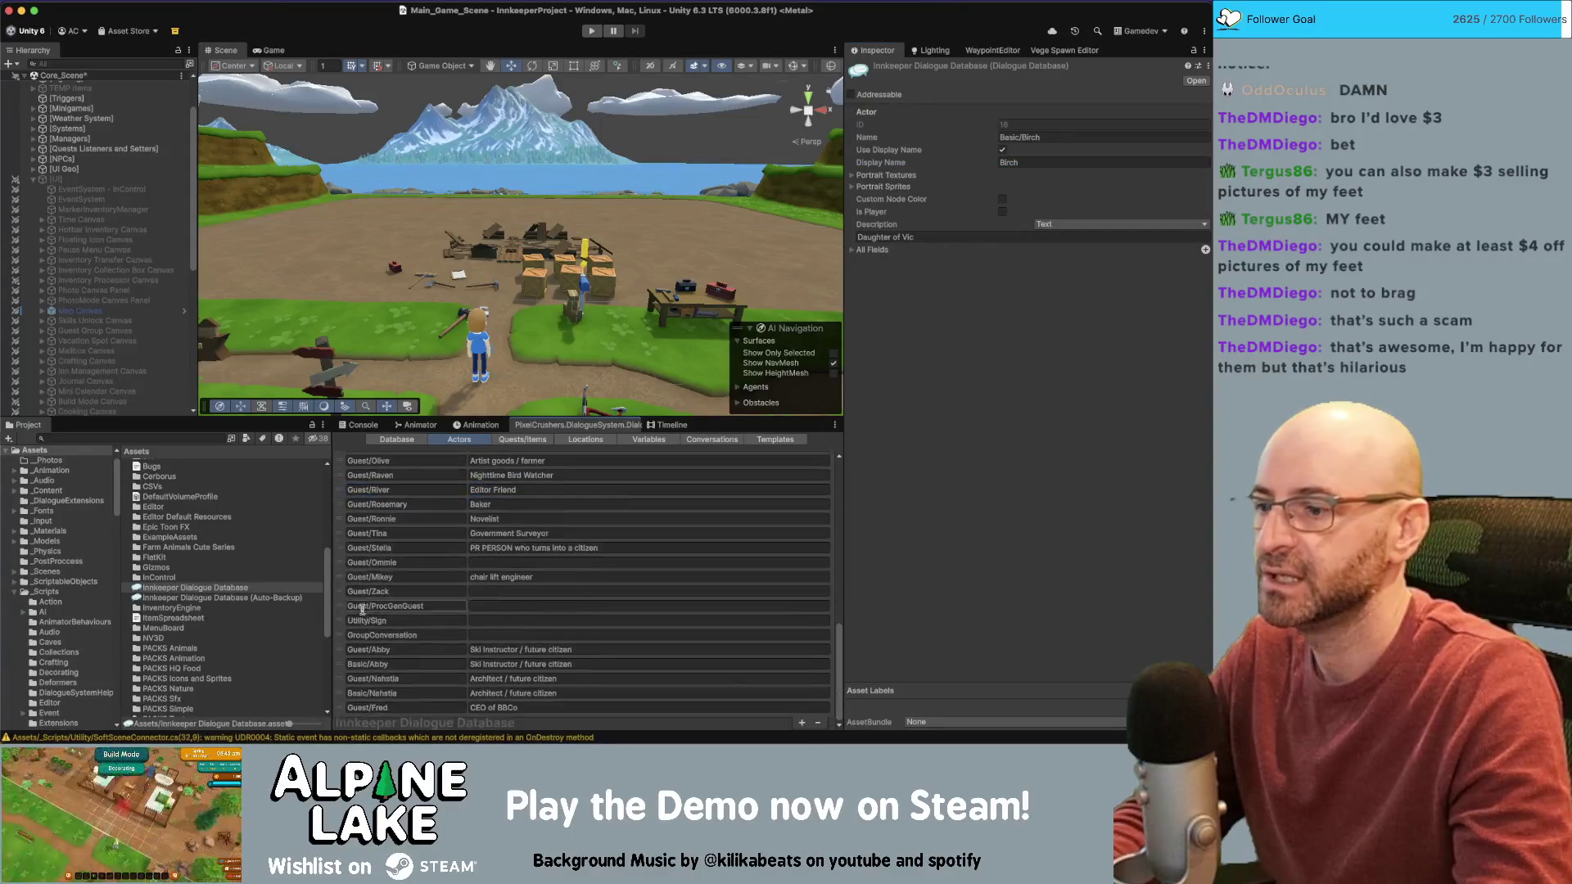
left_click(342, 710)
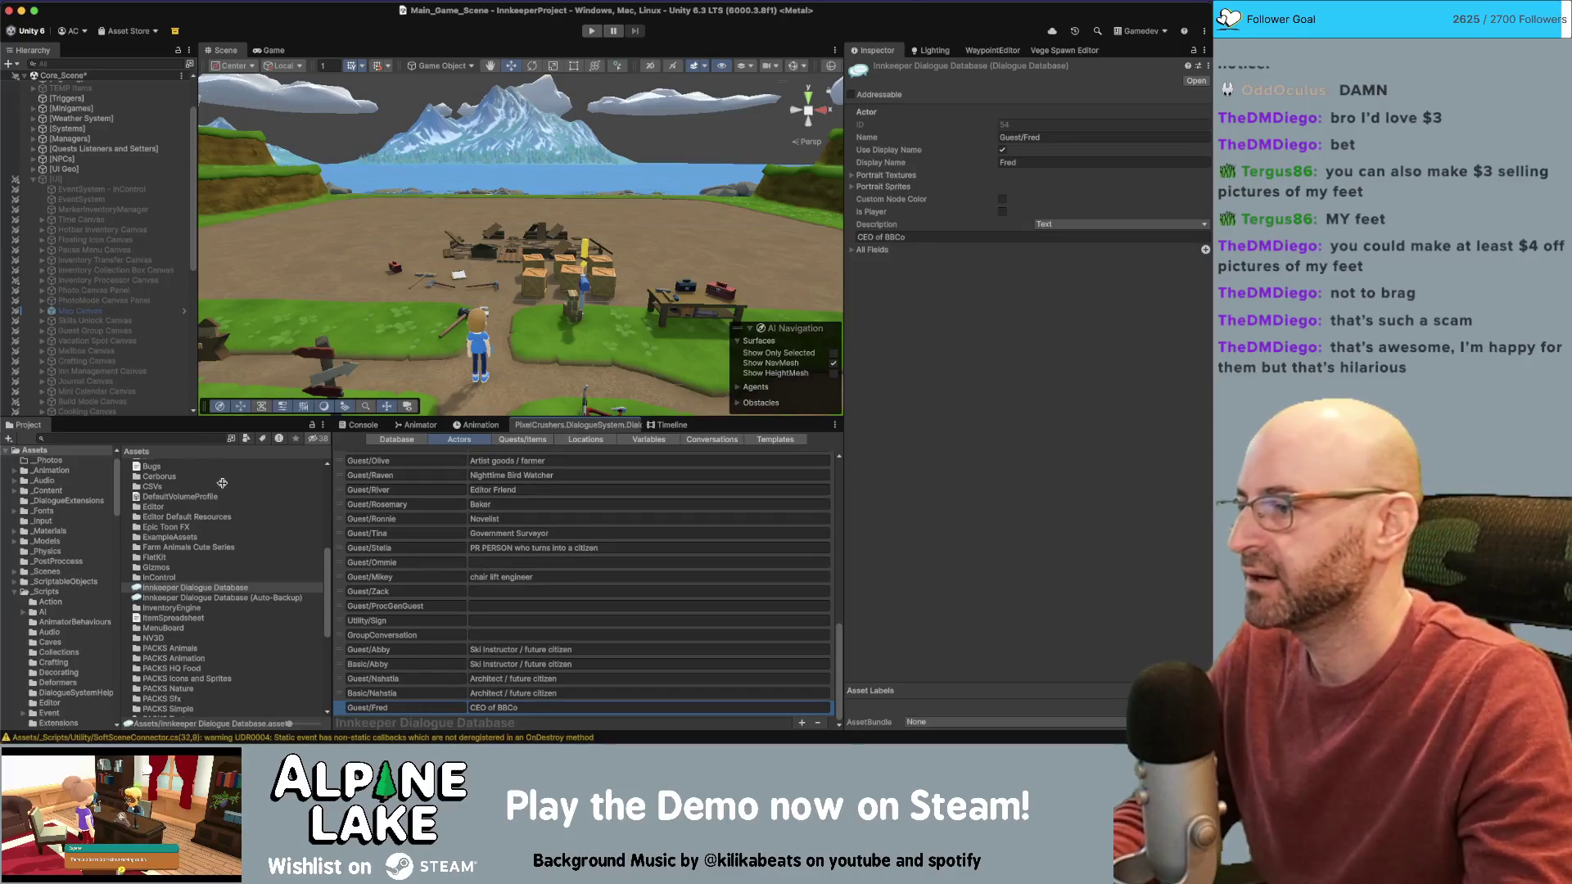
left_click(190, 439)
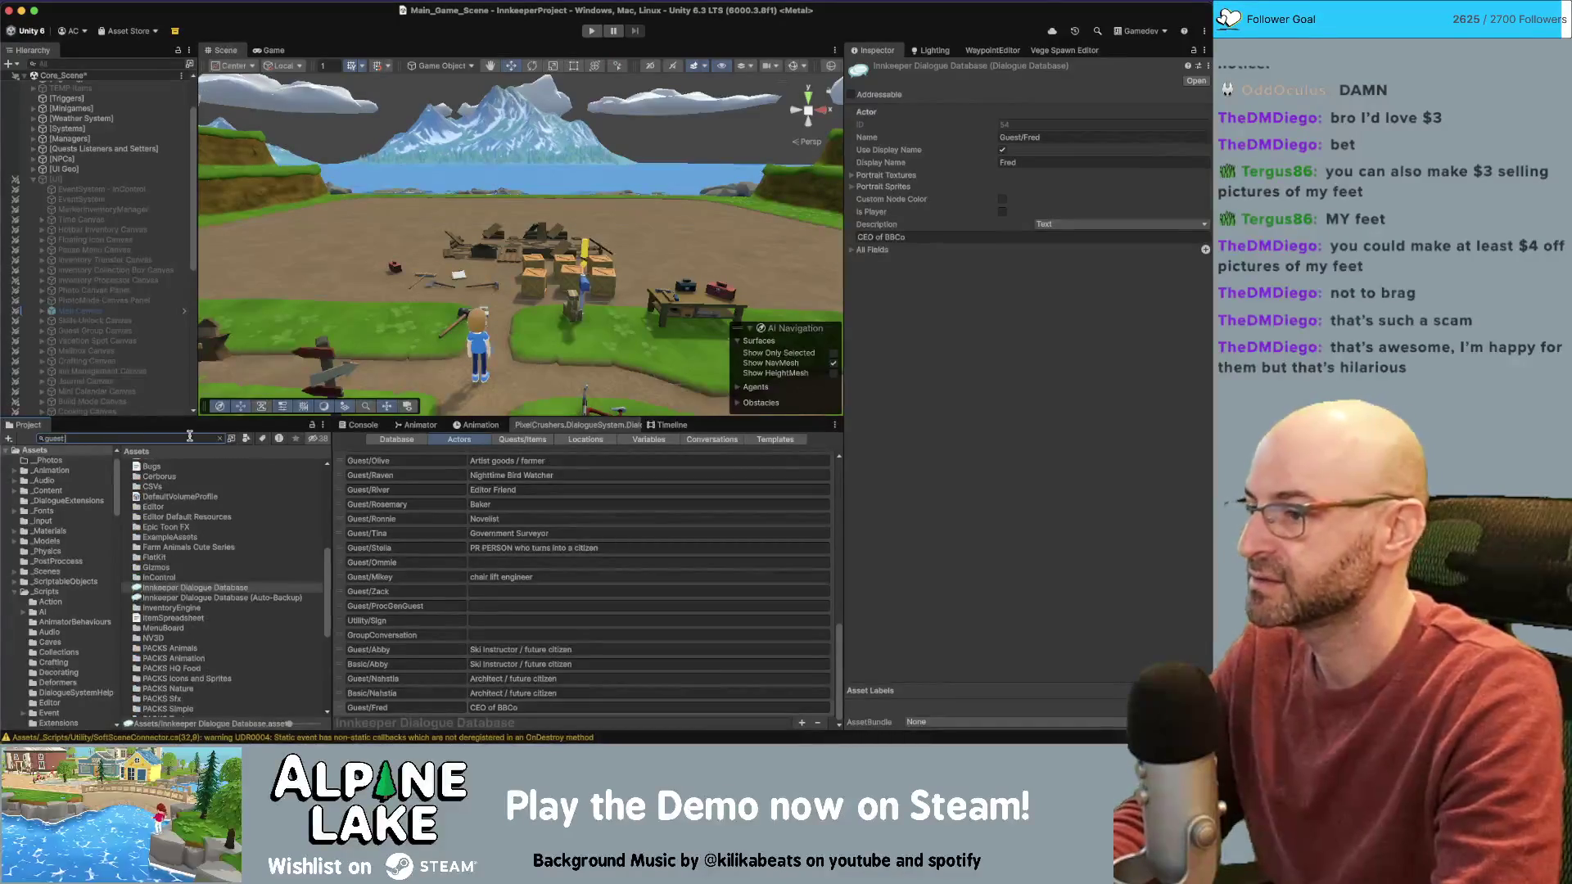
type("guest")
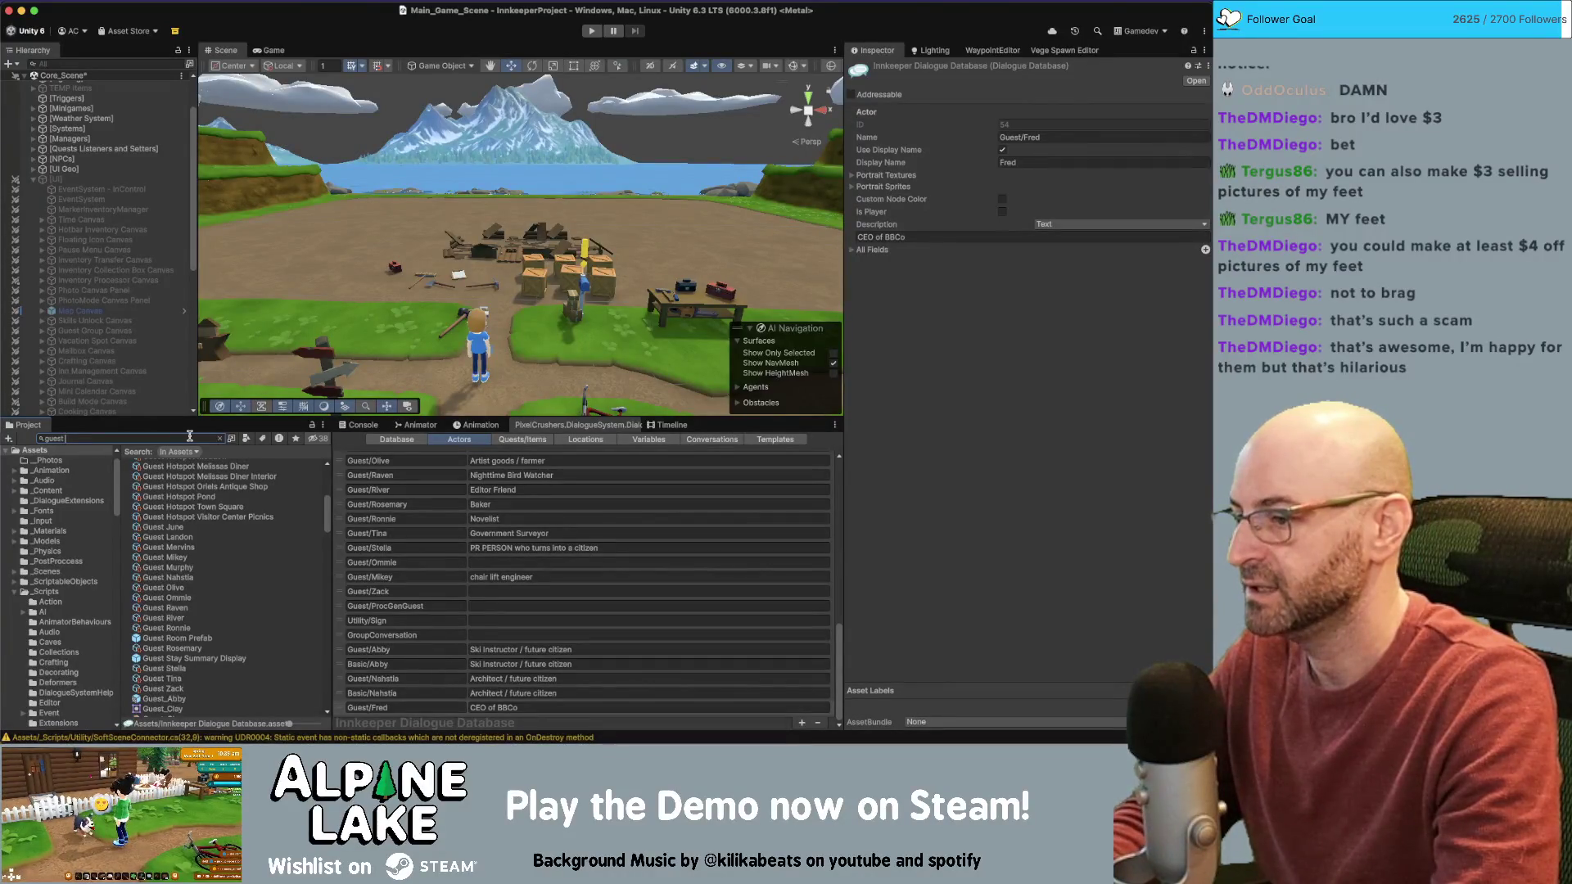
scroll(428, 563, "up", 3)
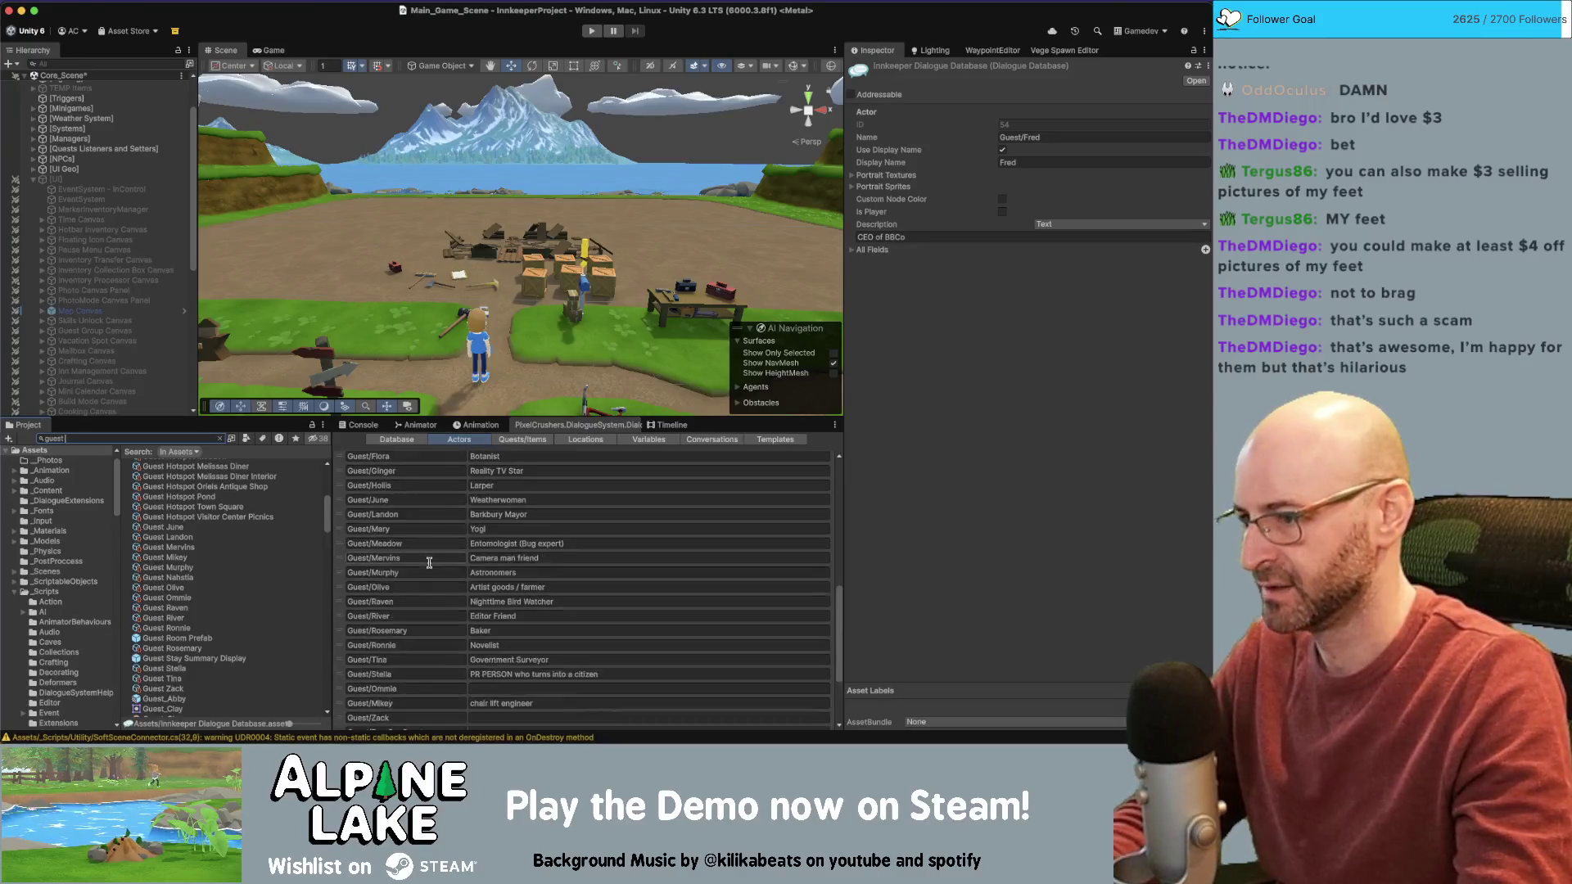
scroll(421, 569, "up", 1)
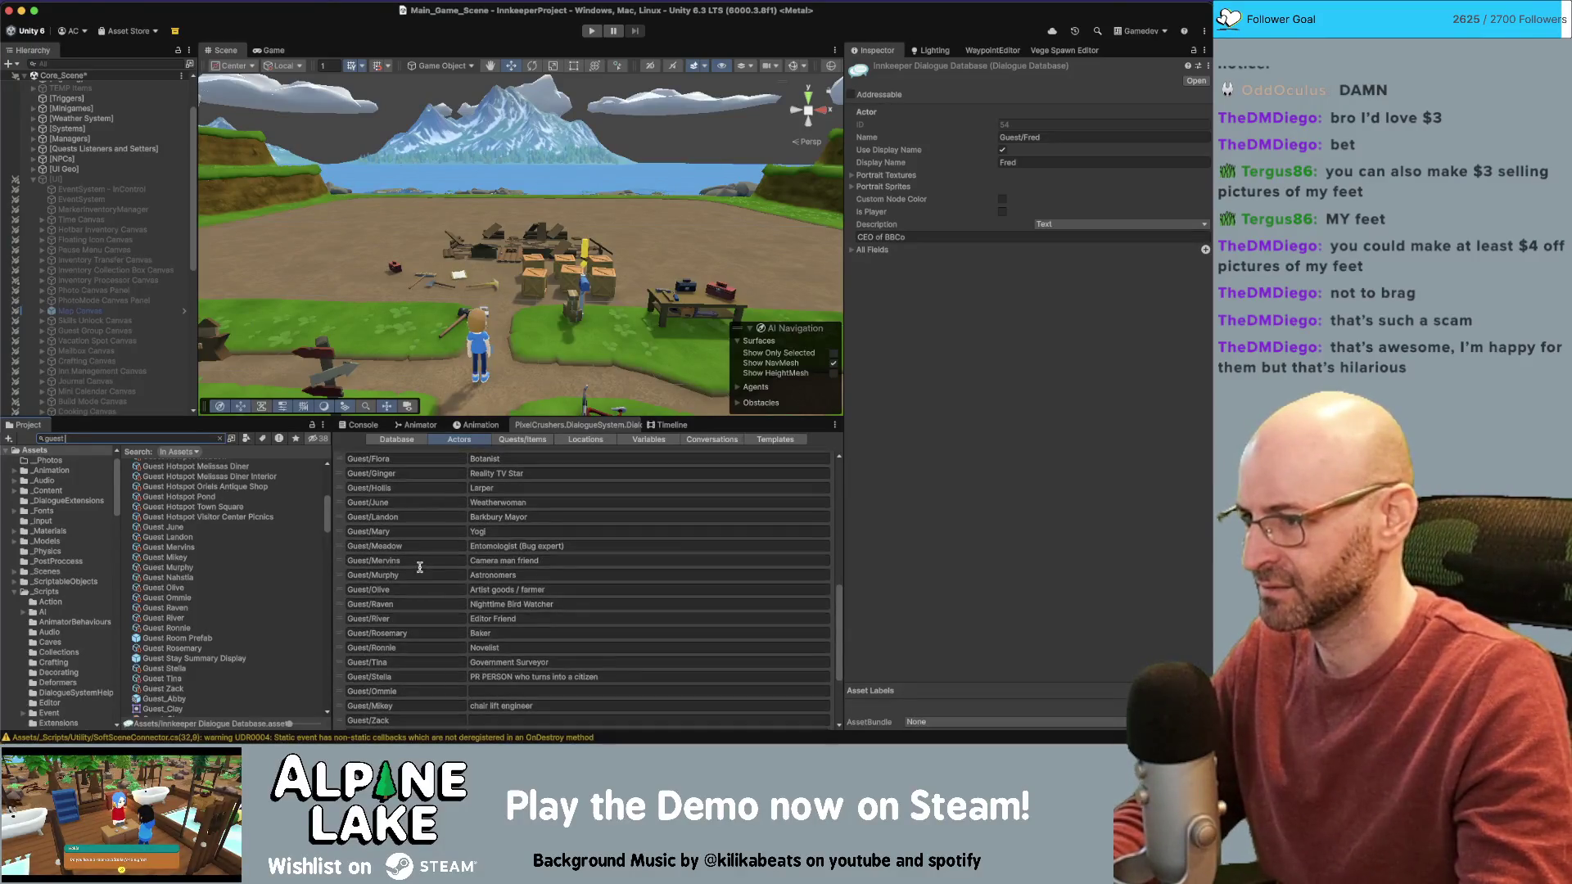
scroll(418, 567, "up", 2)
scroll(419, 568, "up", 3)
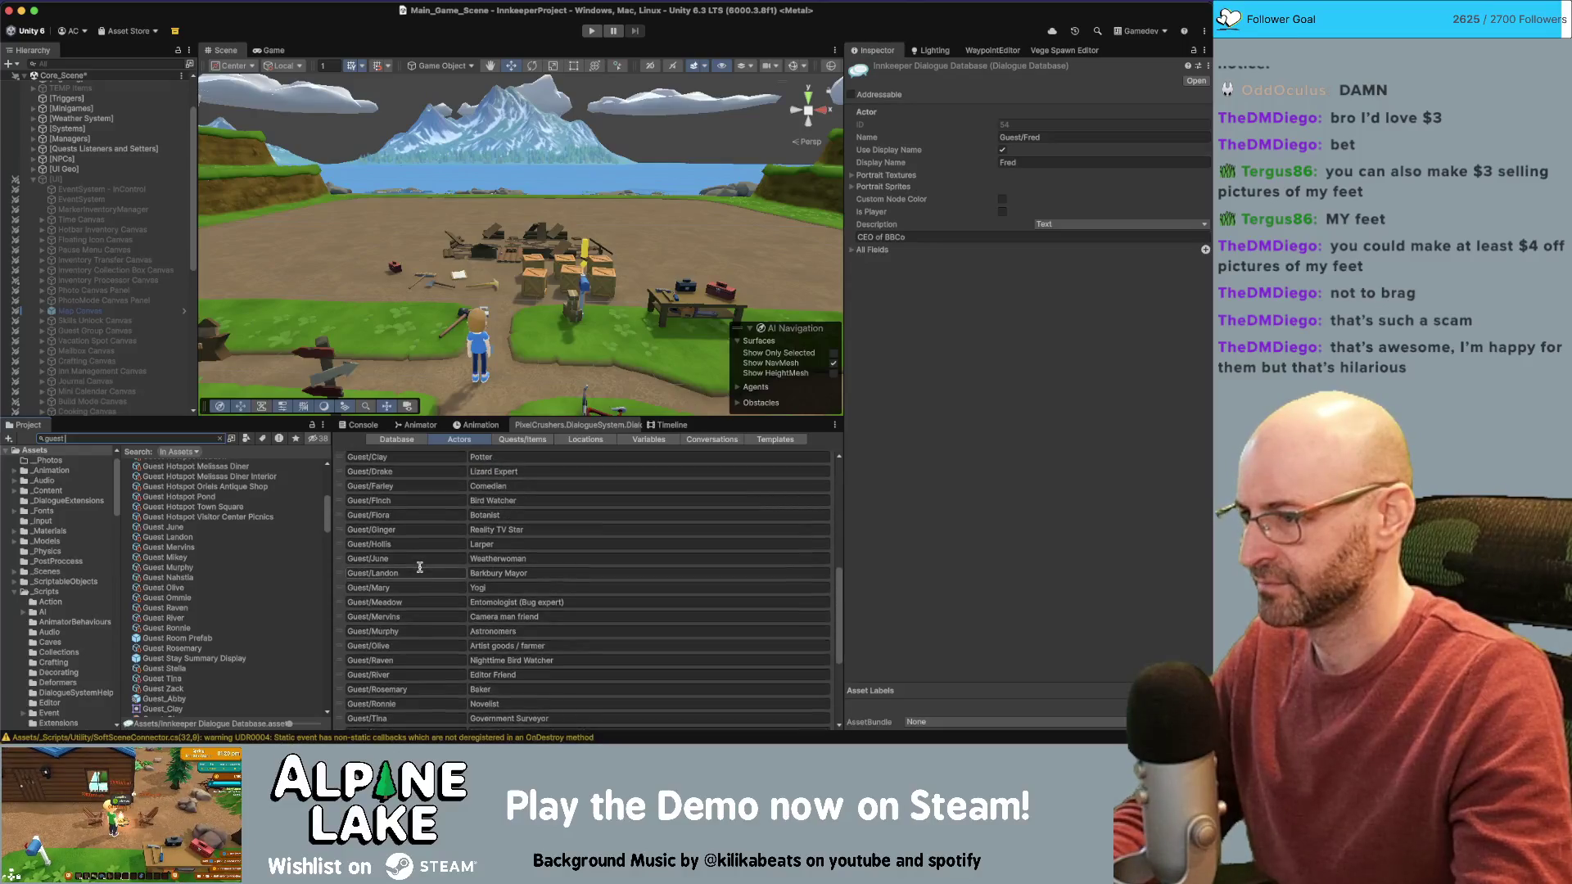
scroll(419, 568, "up", 2)
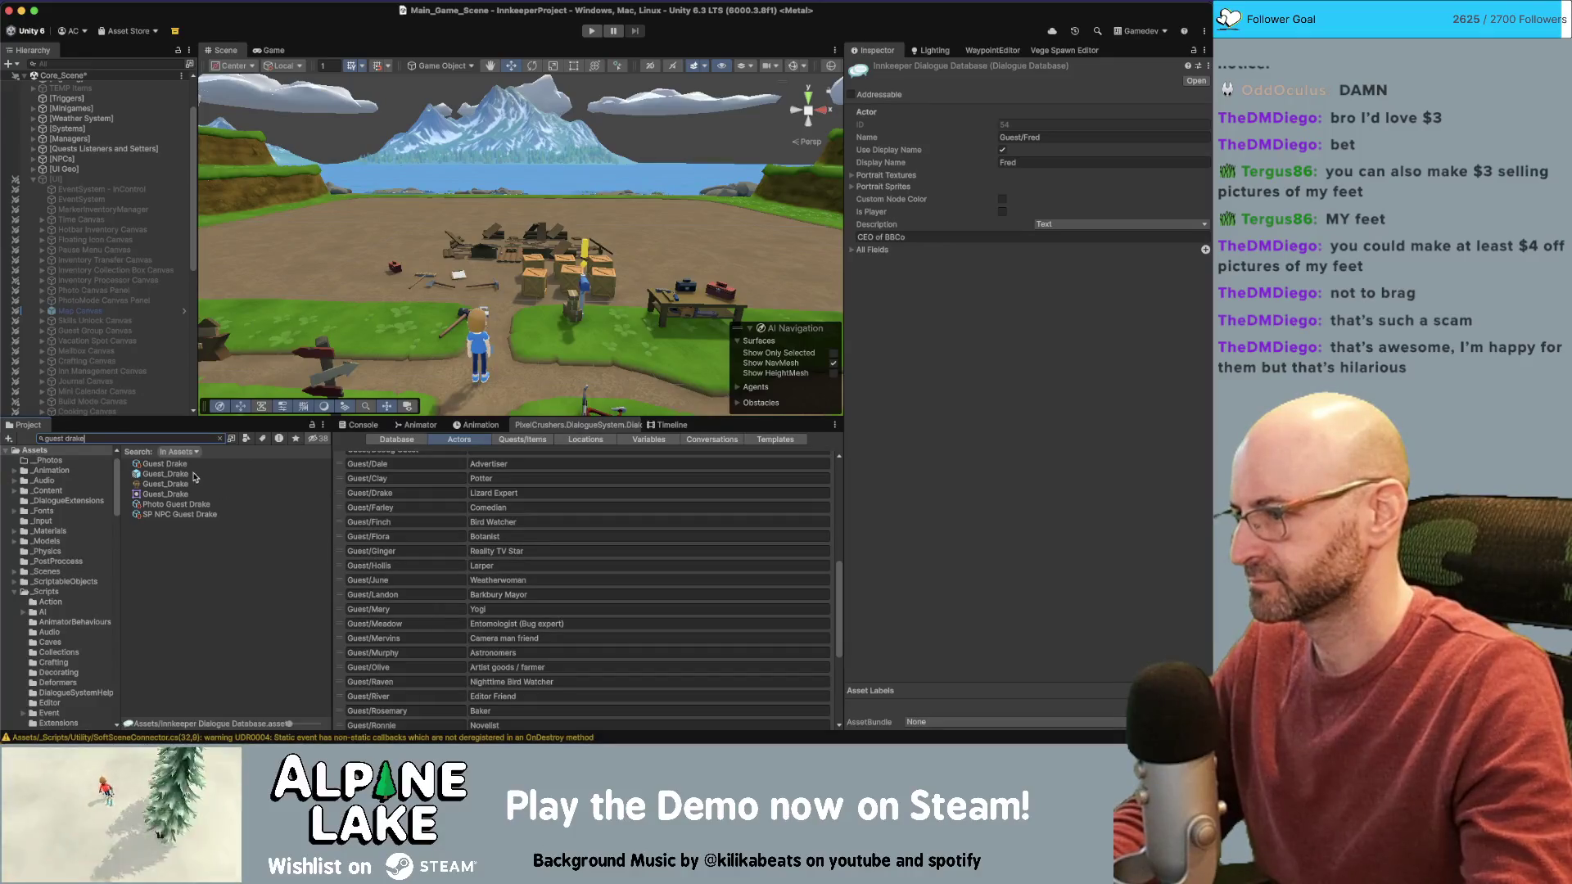
Select all Guest Drake asset files found by the 'guest drake' project search.
left_click(195, 464)
left_click(190, 515, "shift")
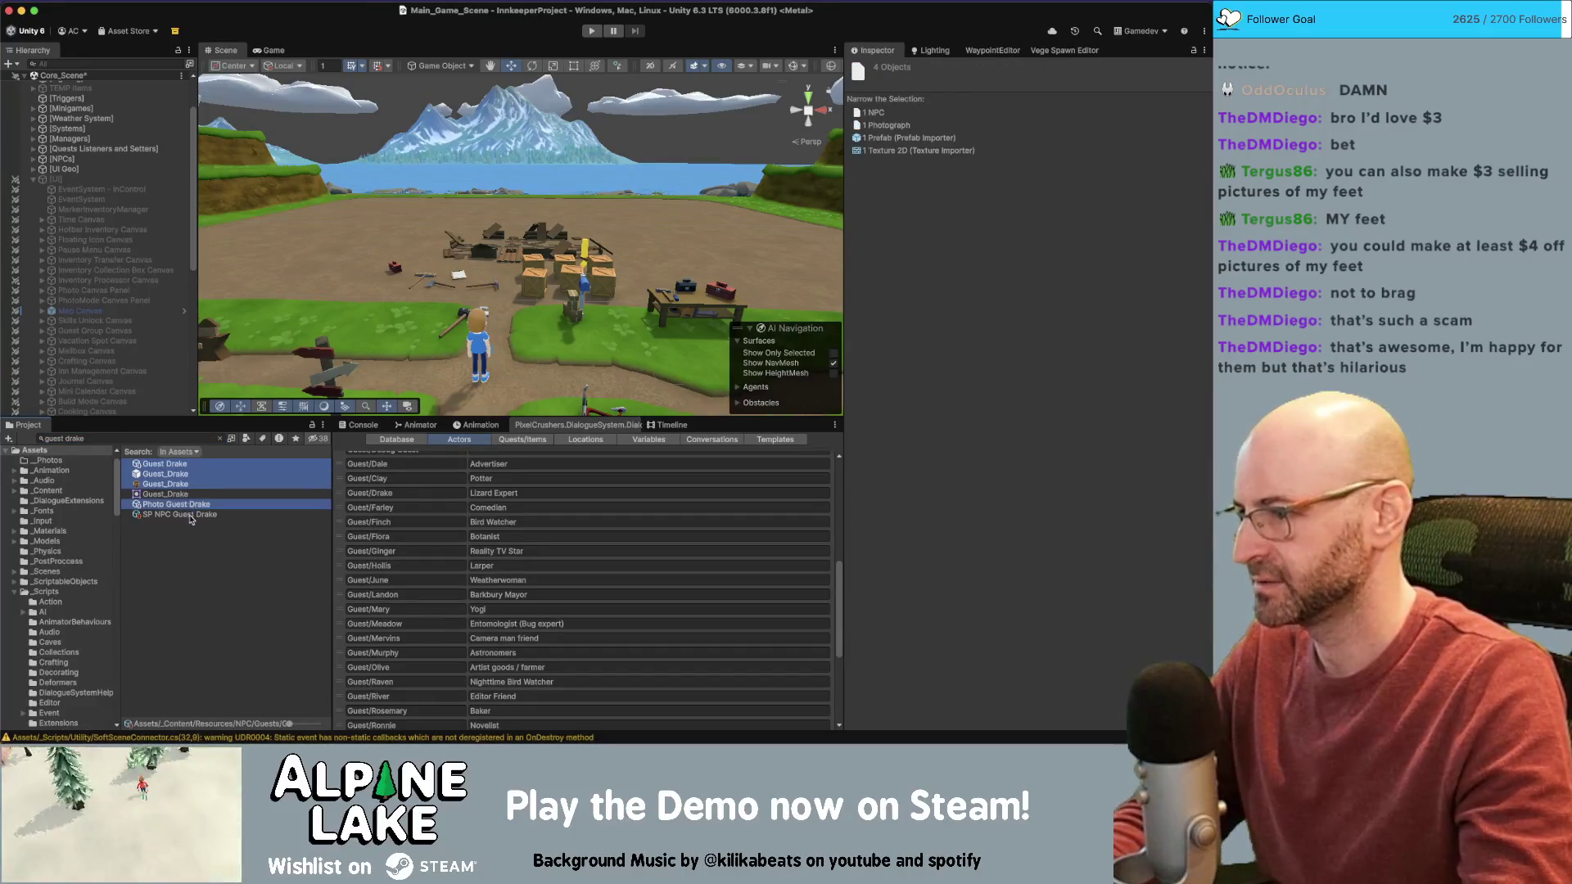
Duplicate the Drake assets as Guest Fred copies via Duplicate Assets & Replace String.
right_click(190, 514)
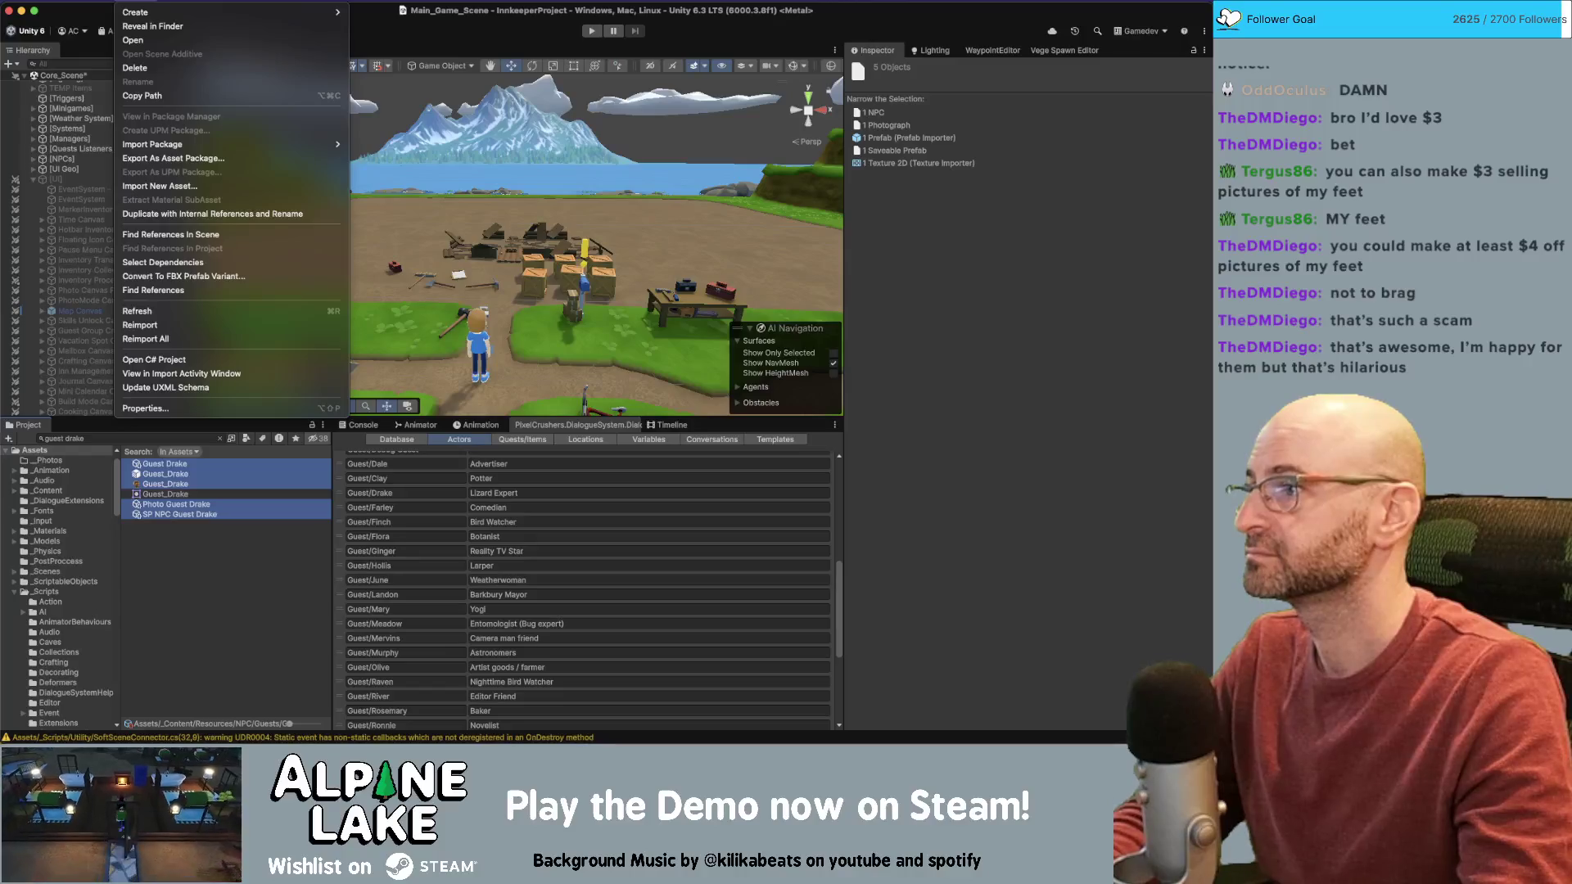
left_click(212, 212)
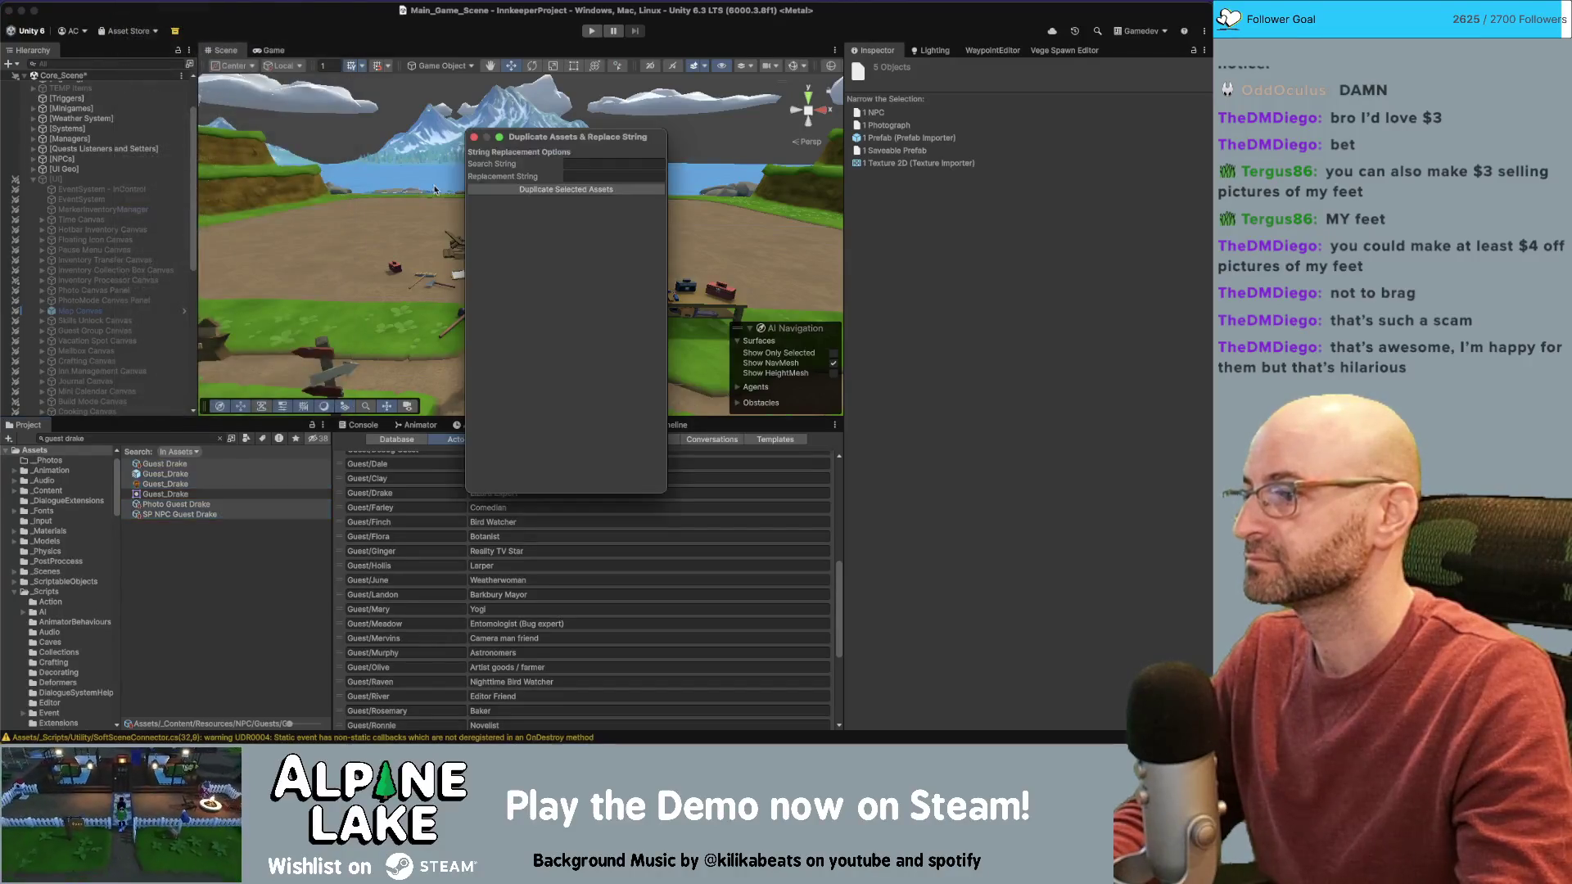
type("Drake")
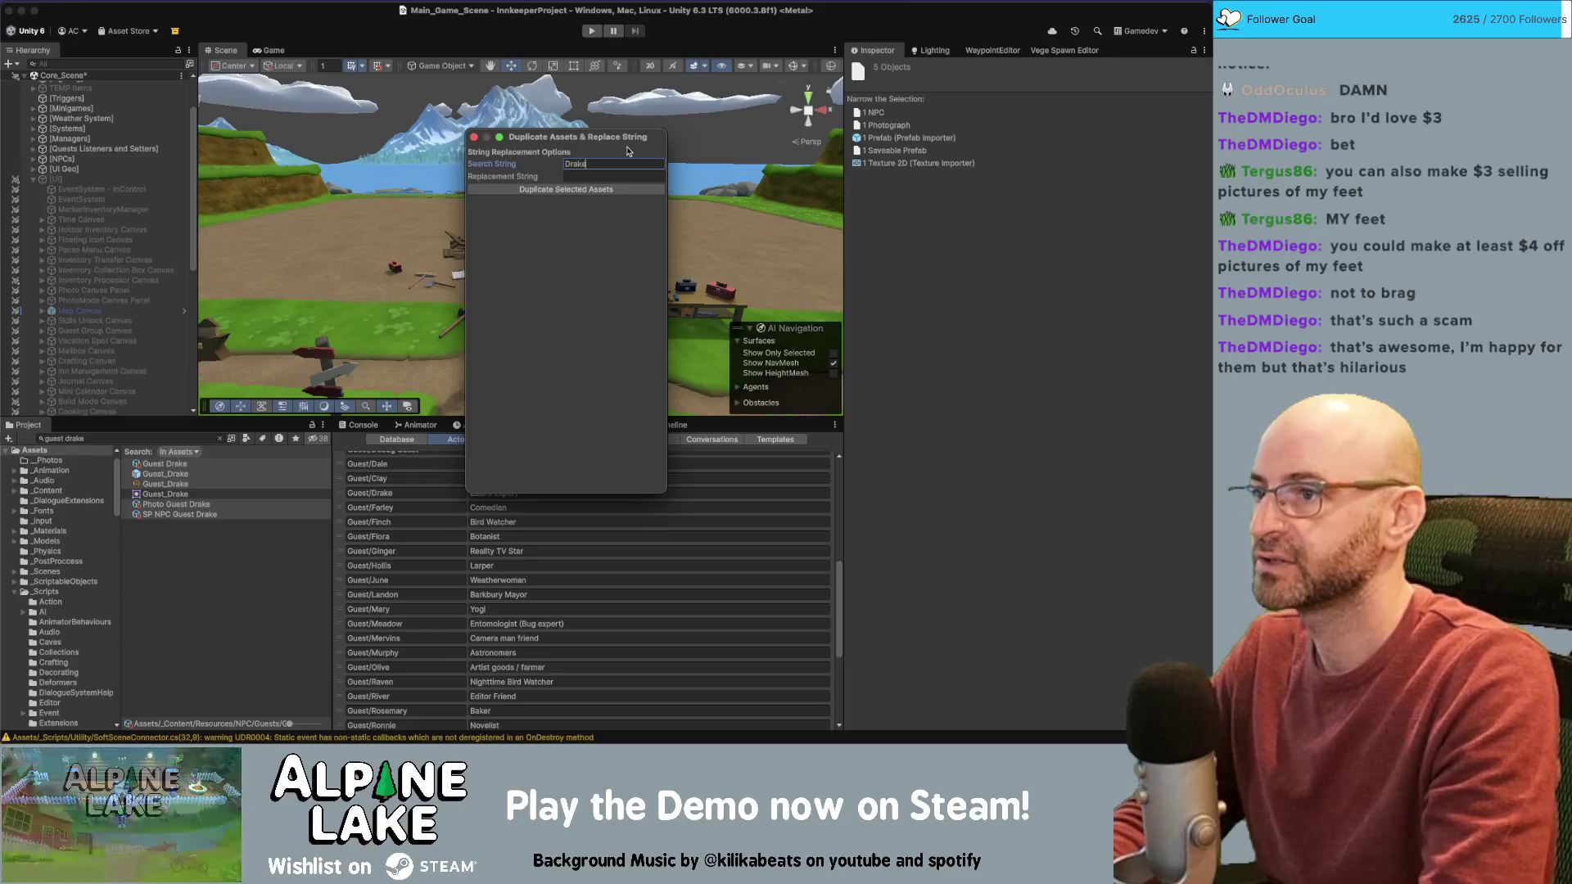
key("Tab")
type("Fred")
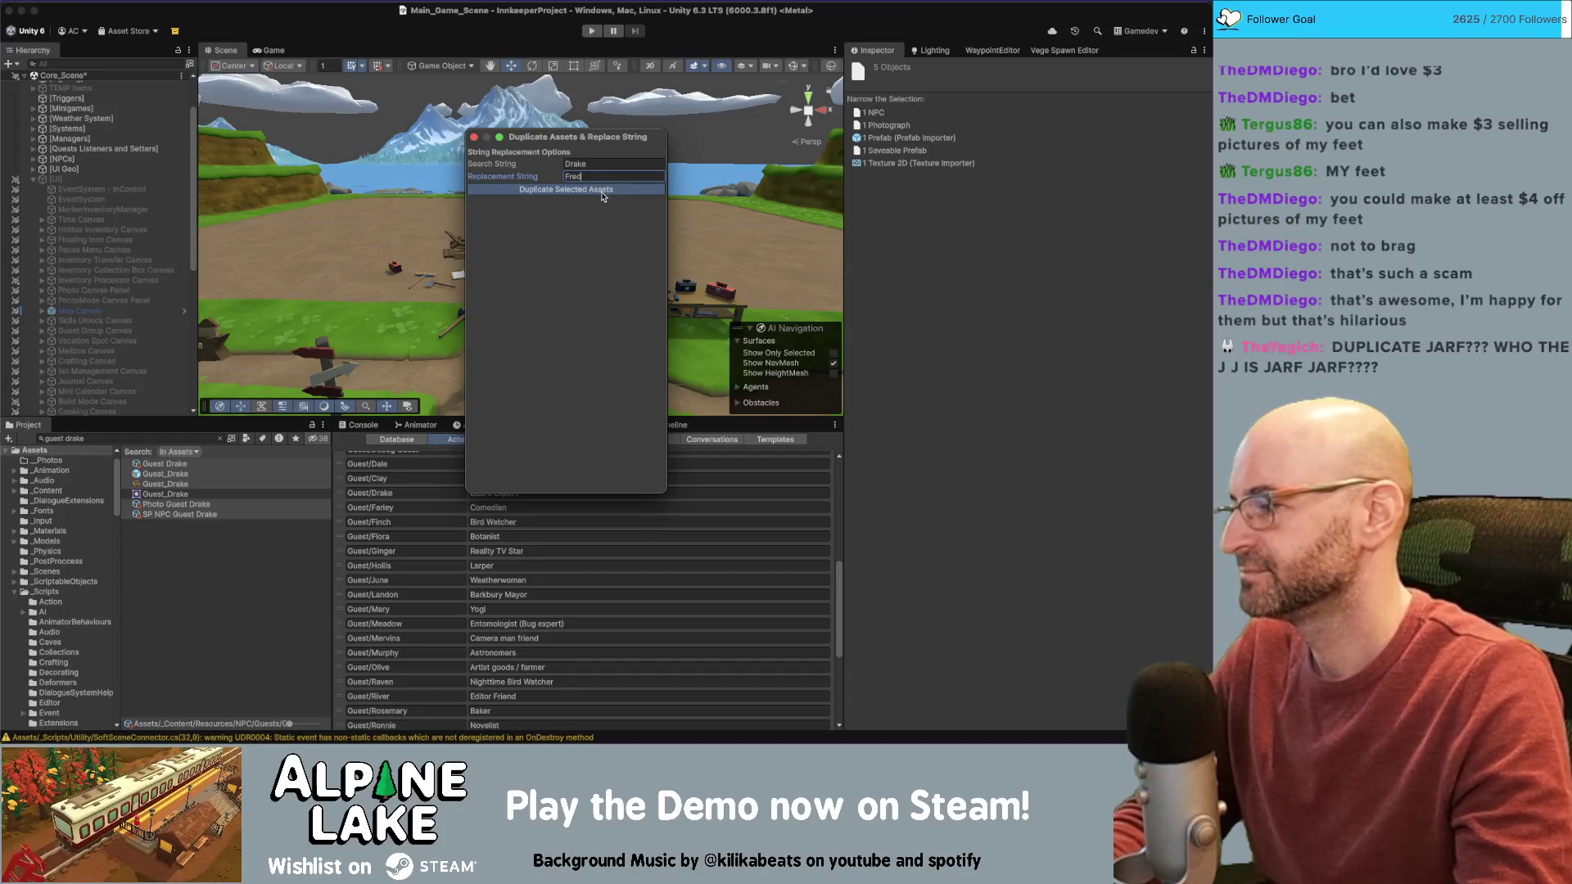
left_click(603, 193)
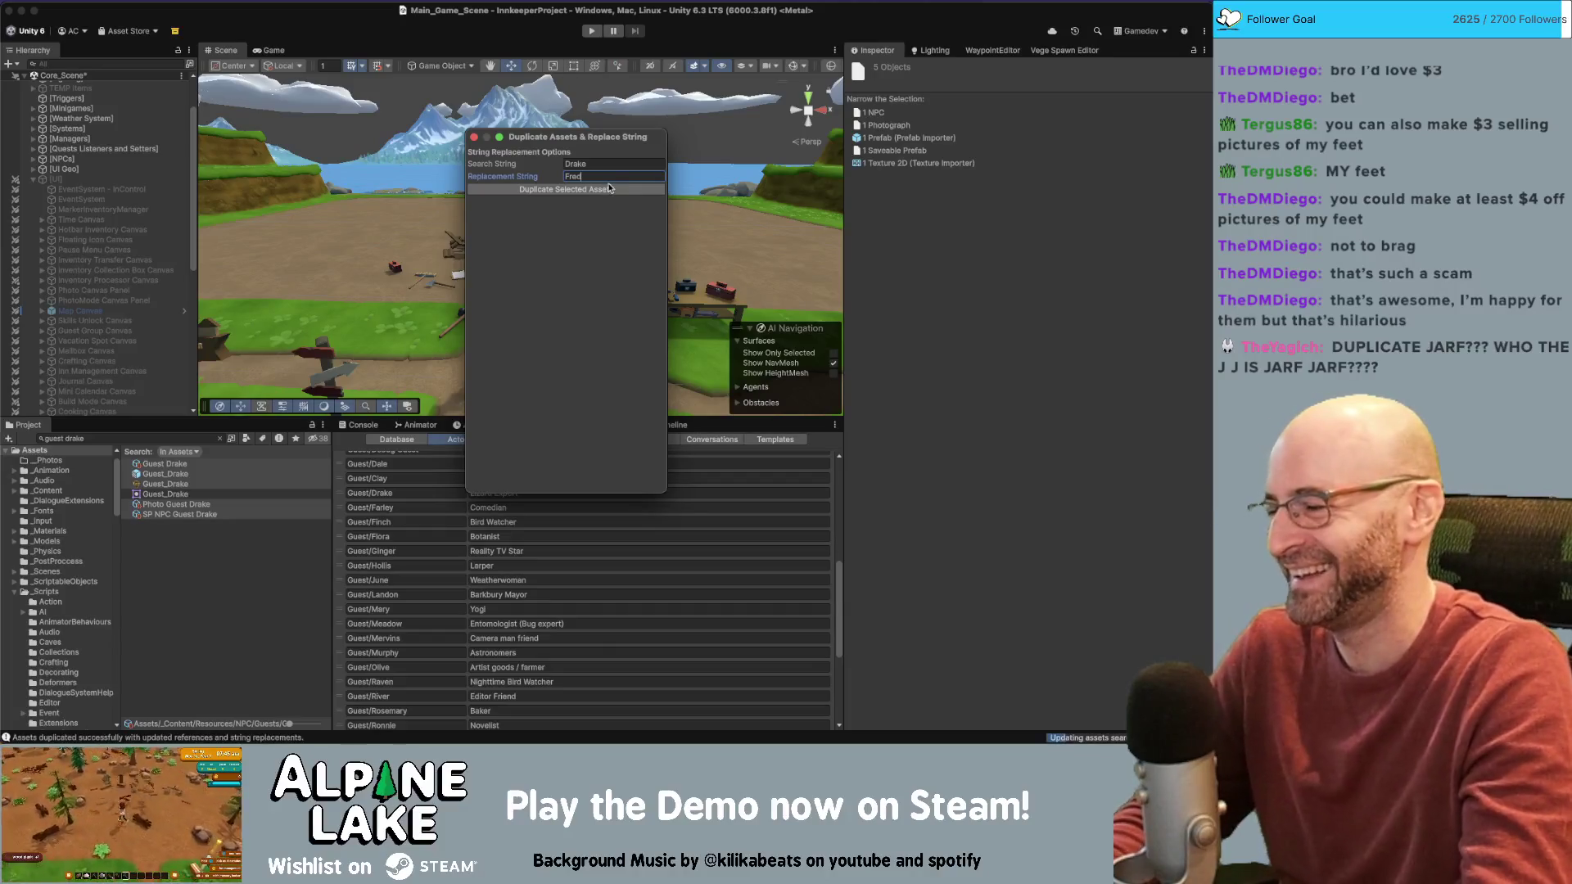
left_click(475, 136)
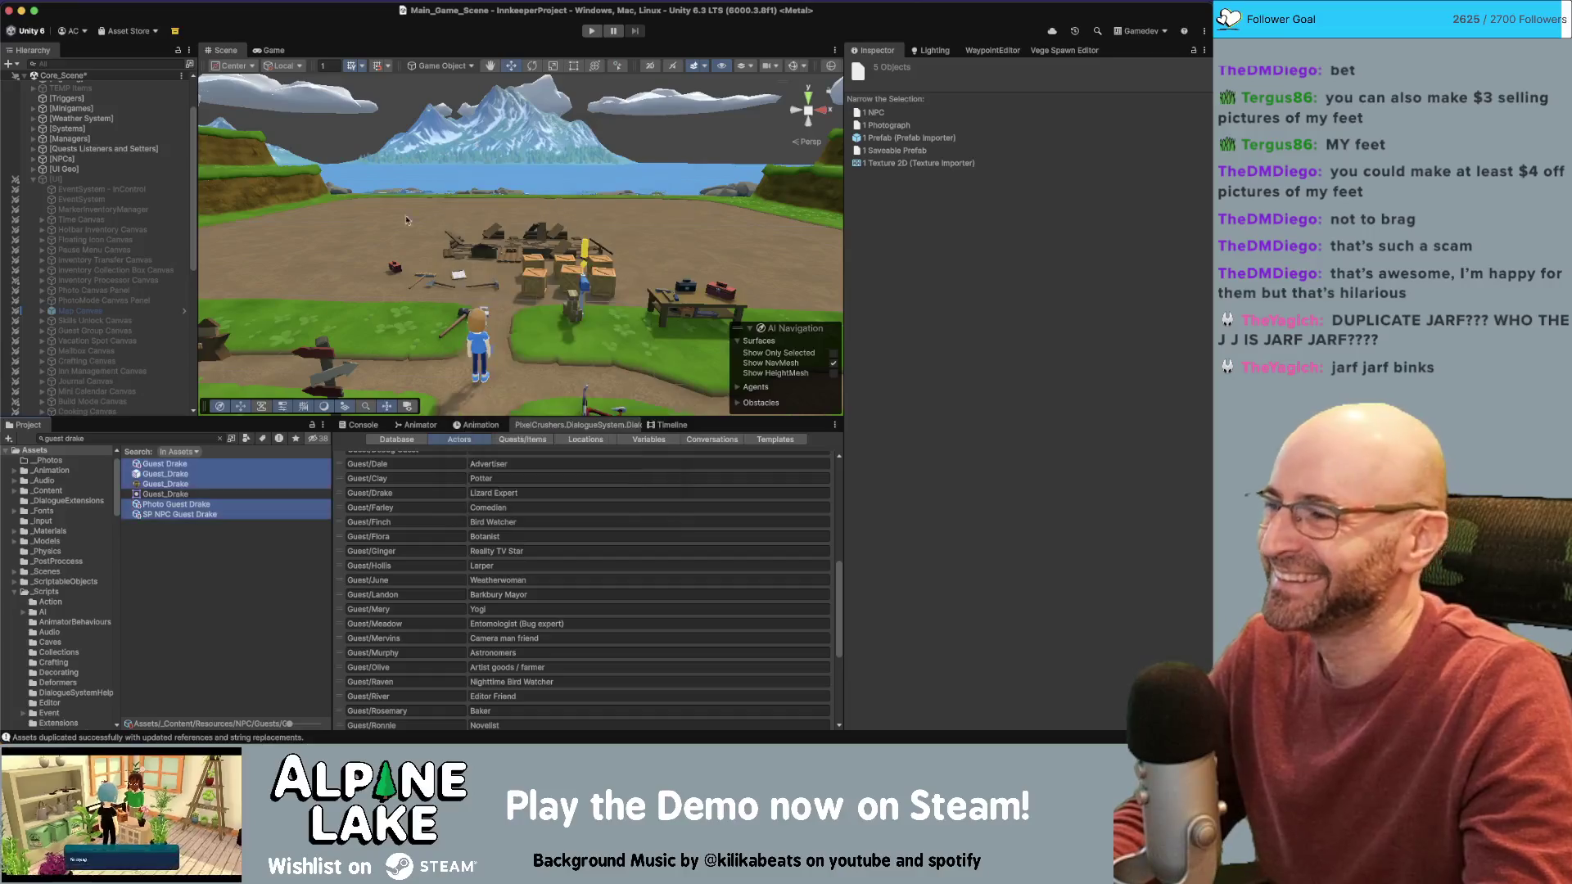
Search the project for 'names' and open the NamesMale list for editing.
left_click(163, 439)
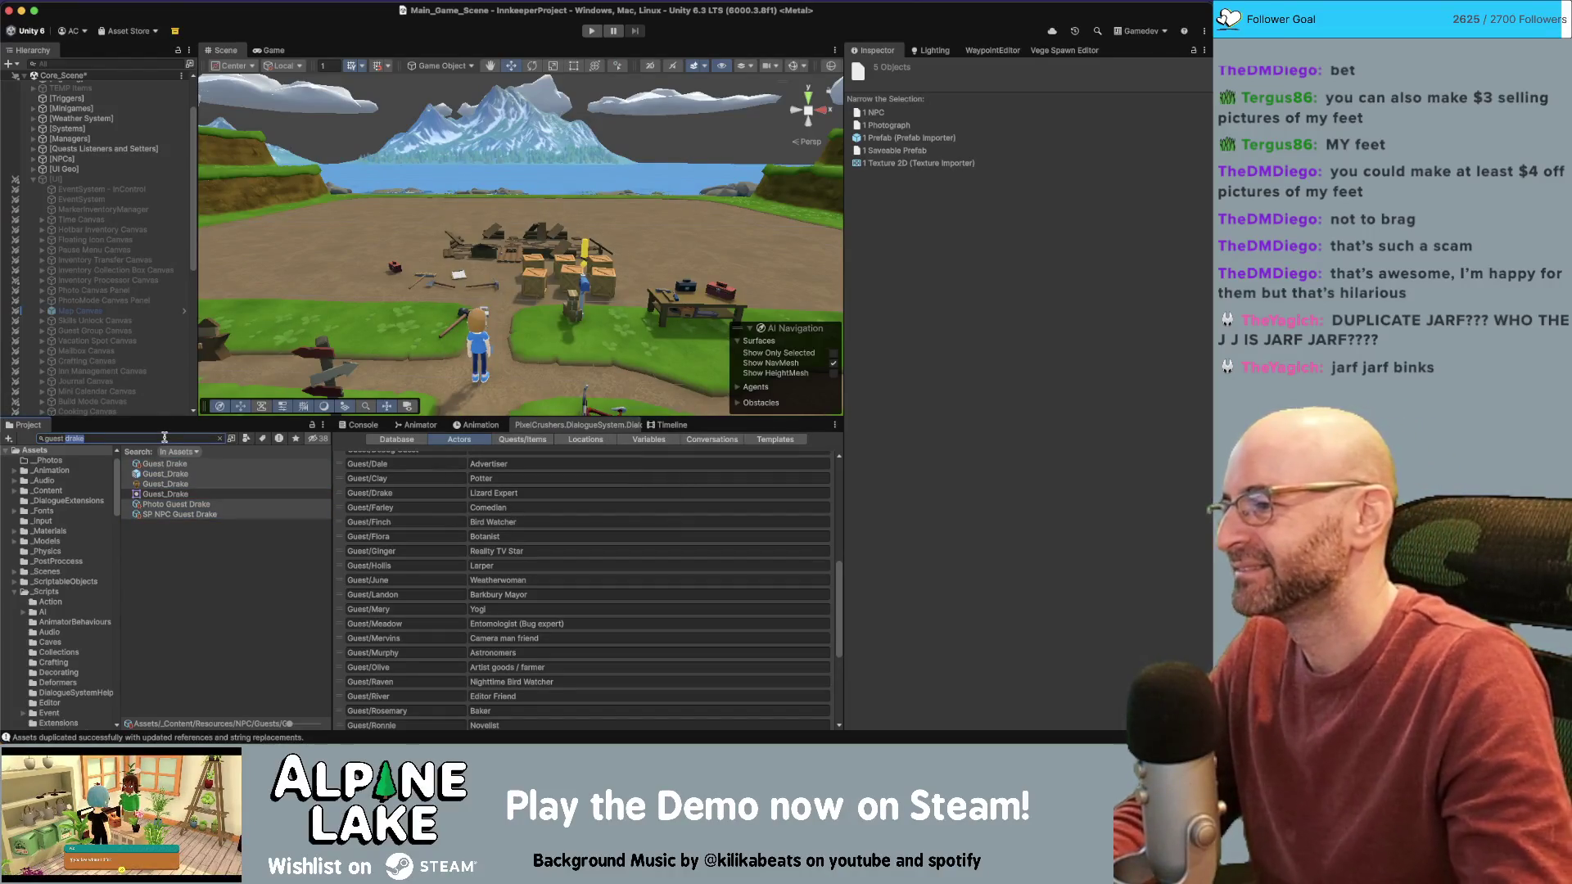
type("d")
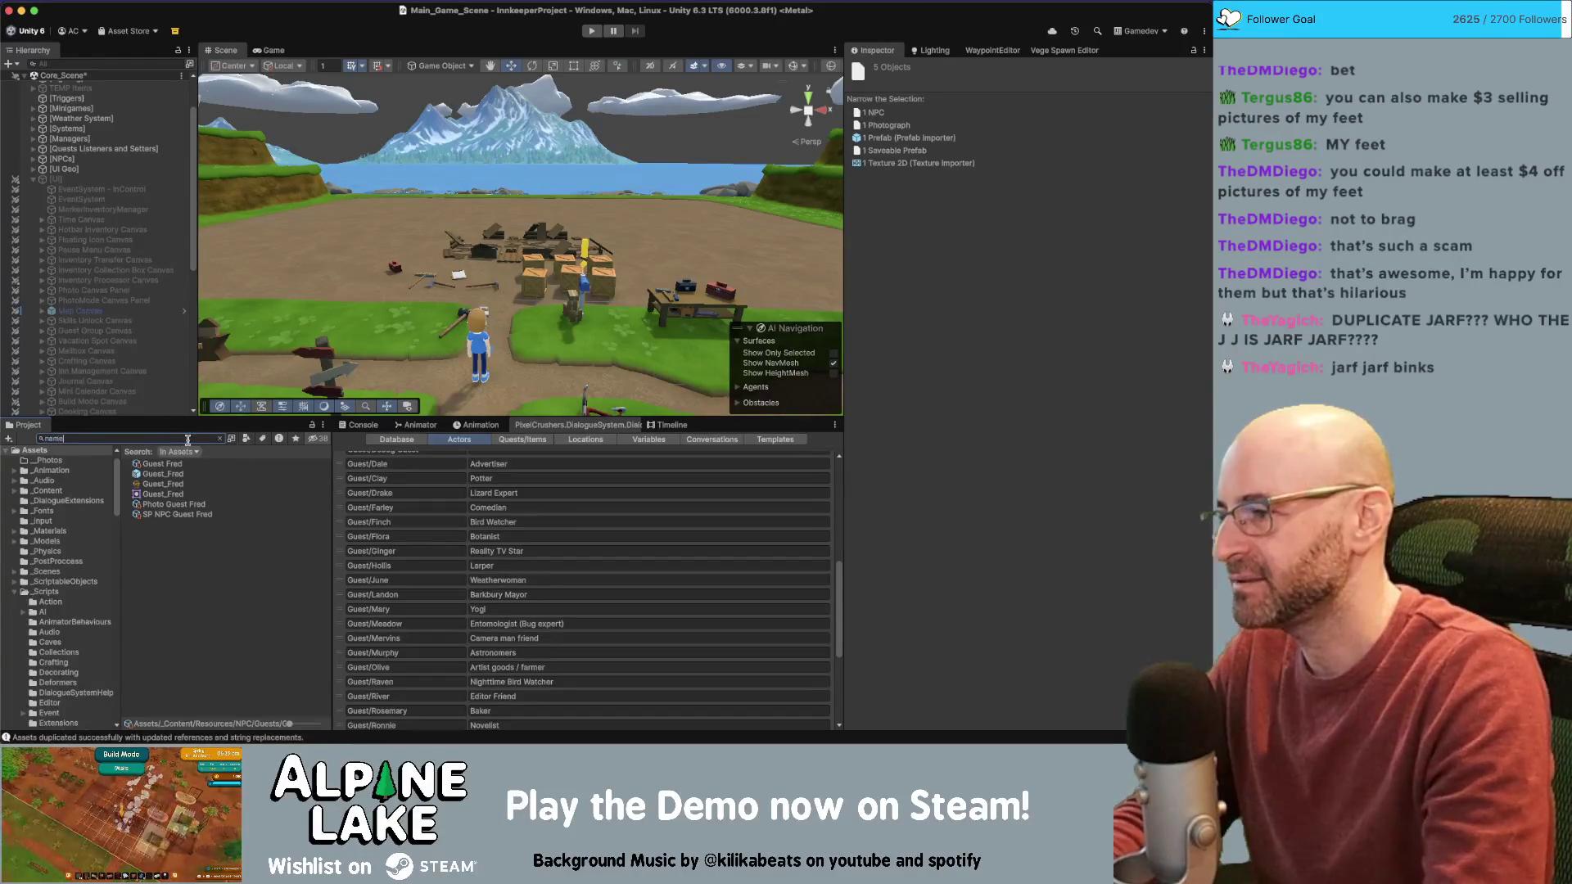
type("names")
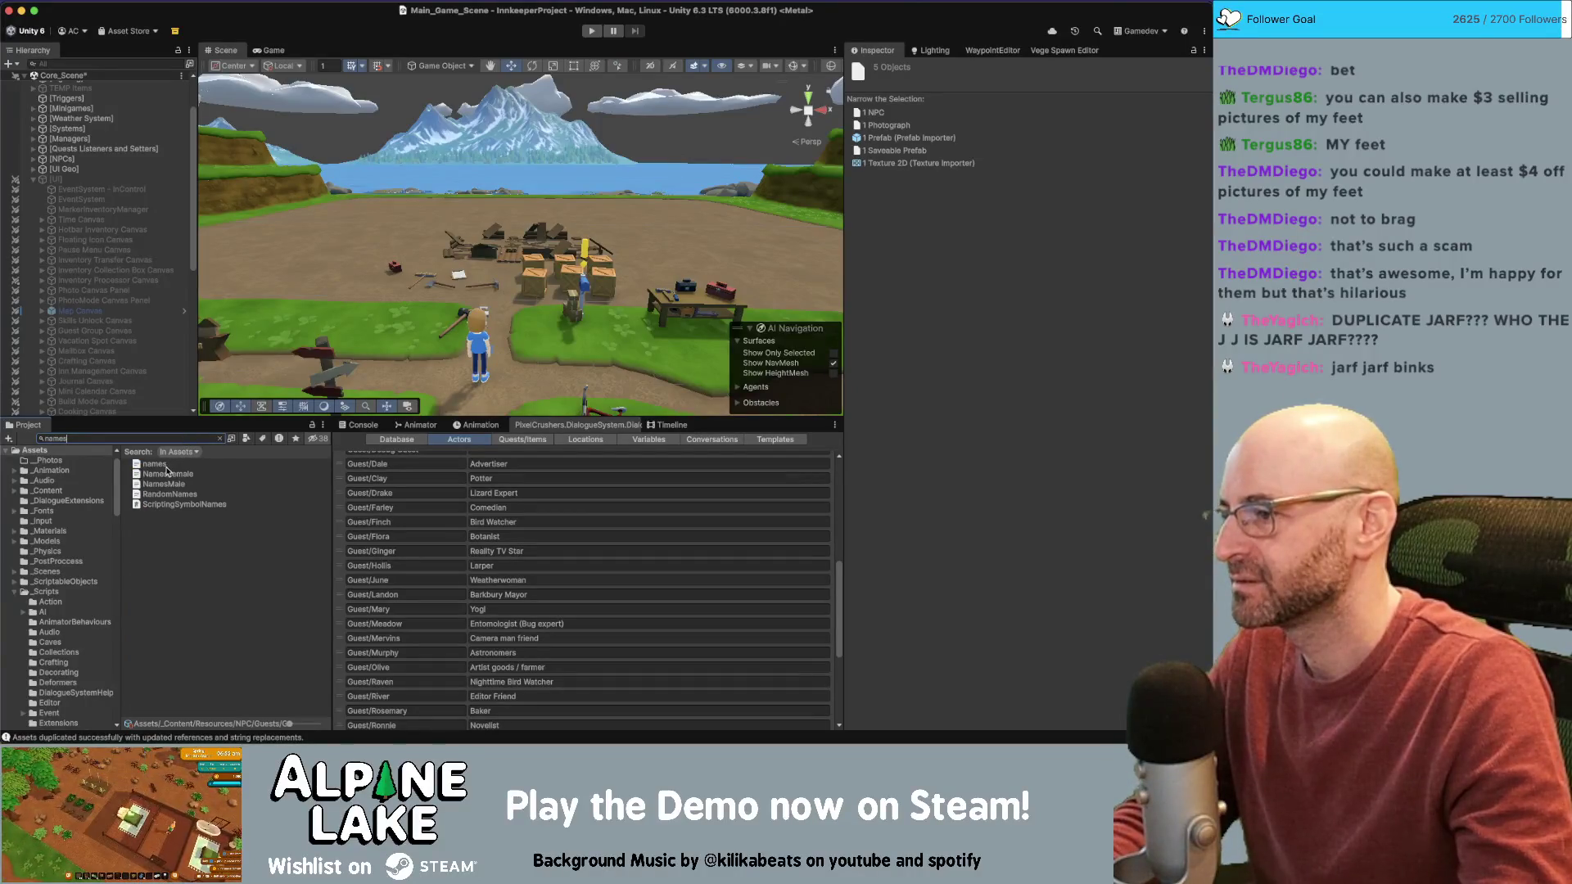
double_click(165, 482)
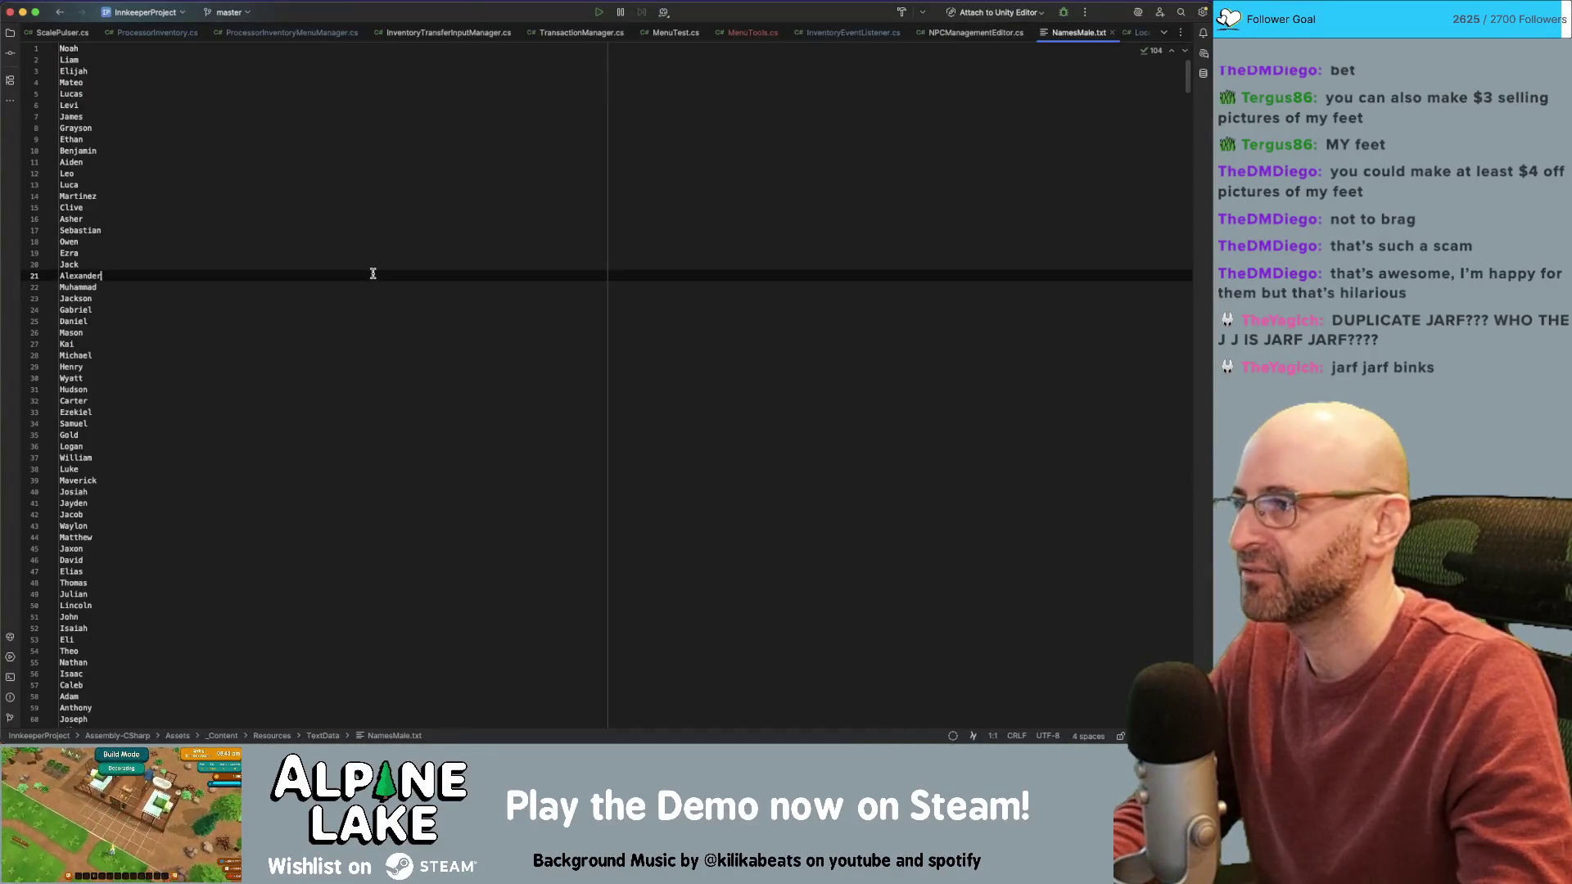
type("fred")
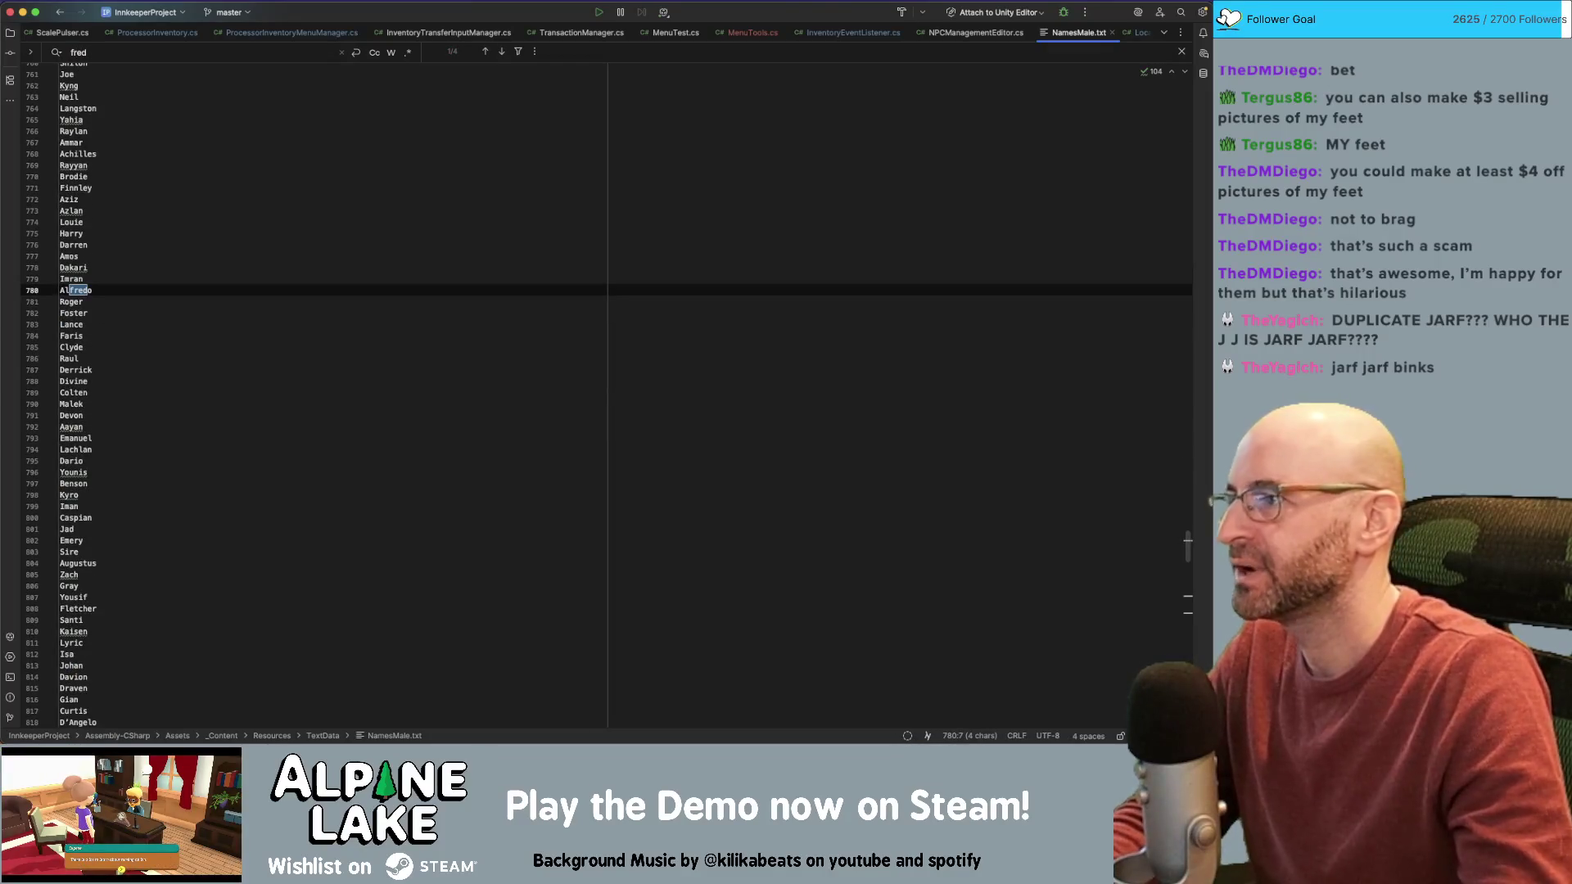
Delete the Freddie and Frederick lines found by searching 'fred', then clear the search.
key("Return")
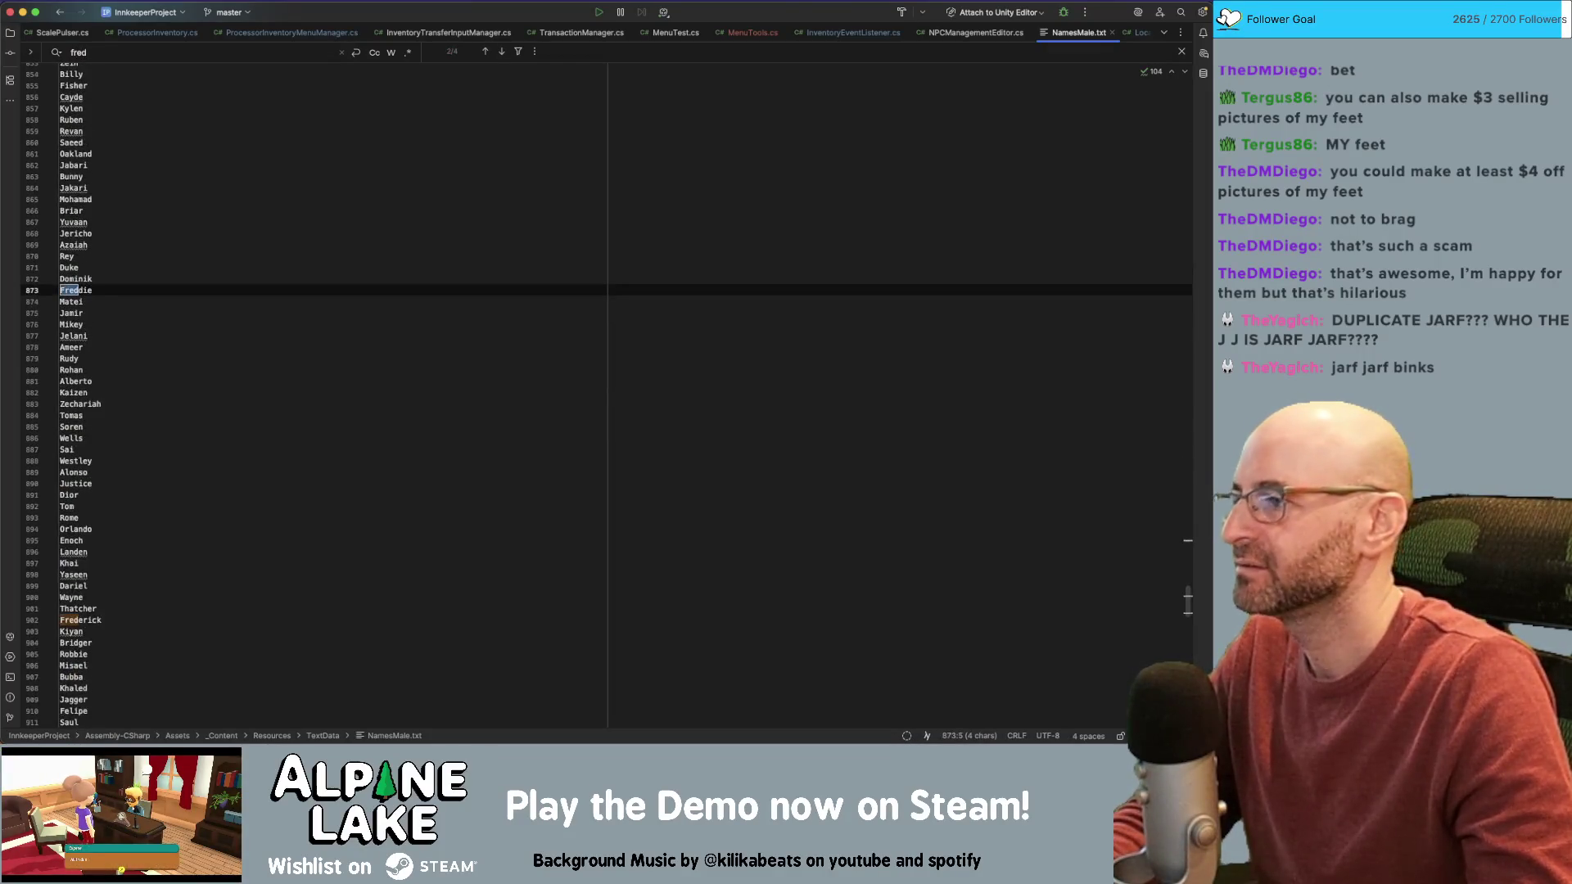
left_click(266, 290)
key("ctrl+shift+k")
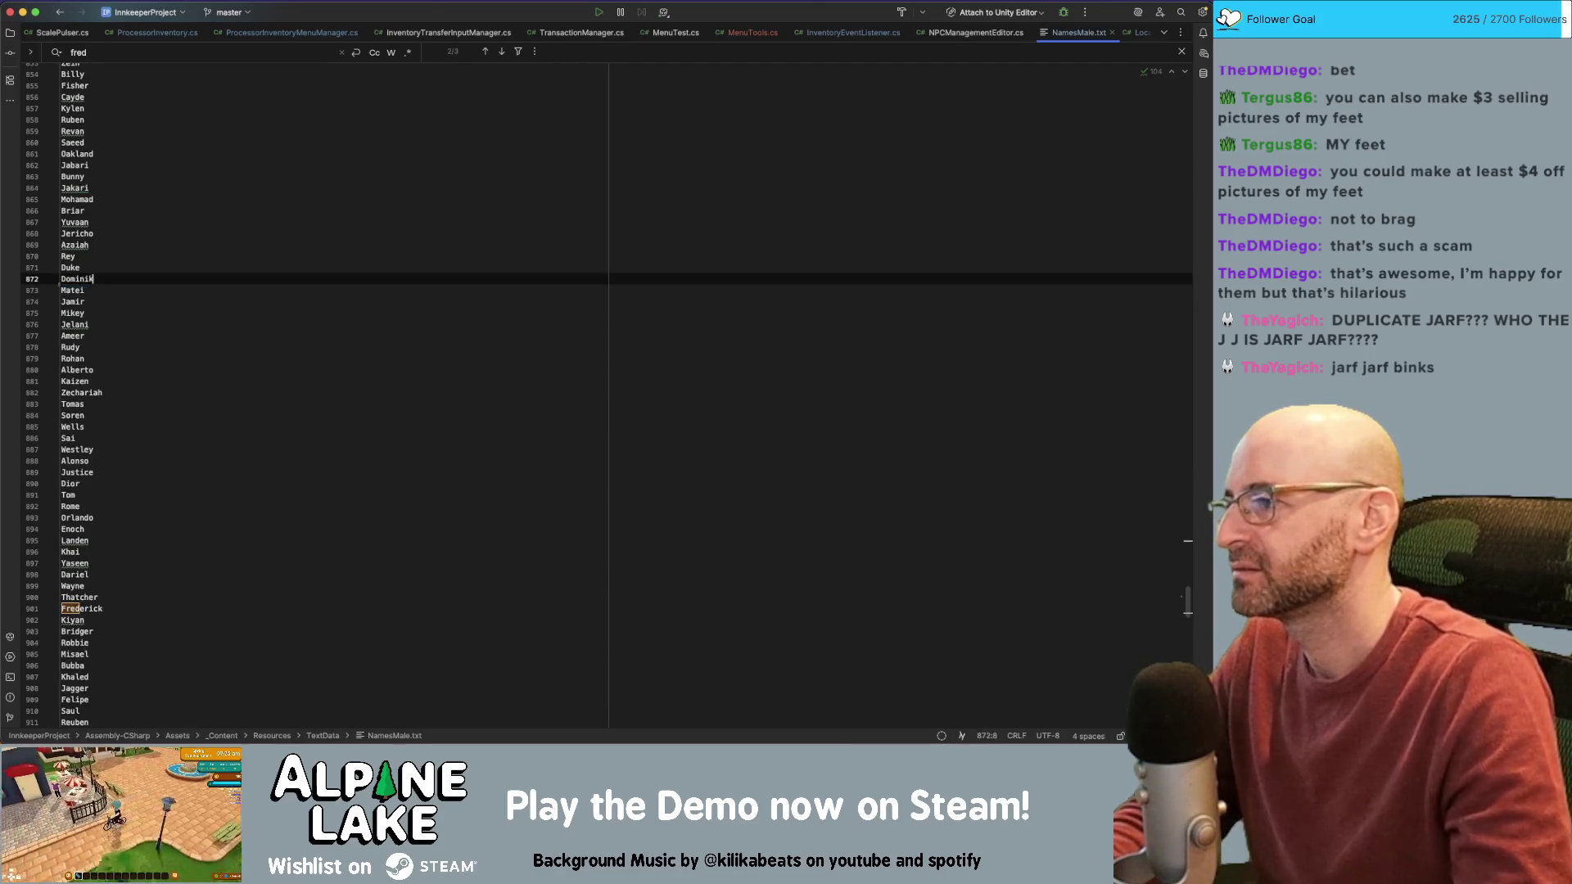
type("Fre")
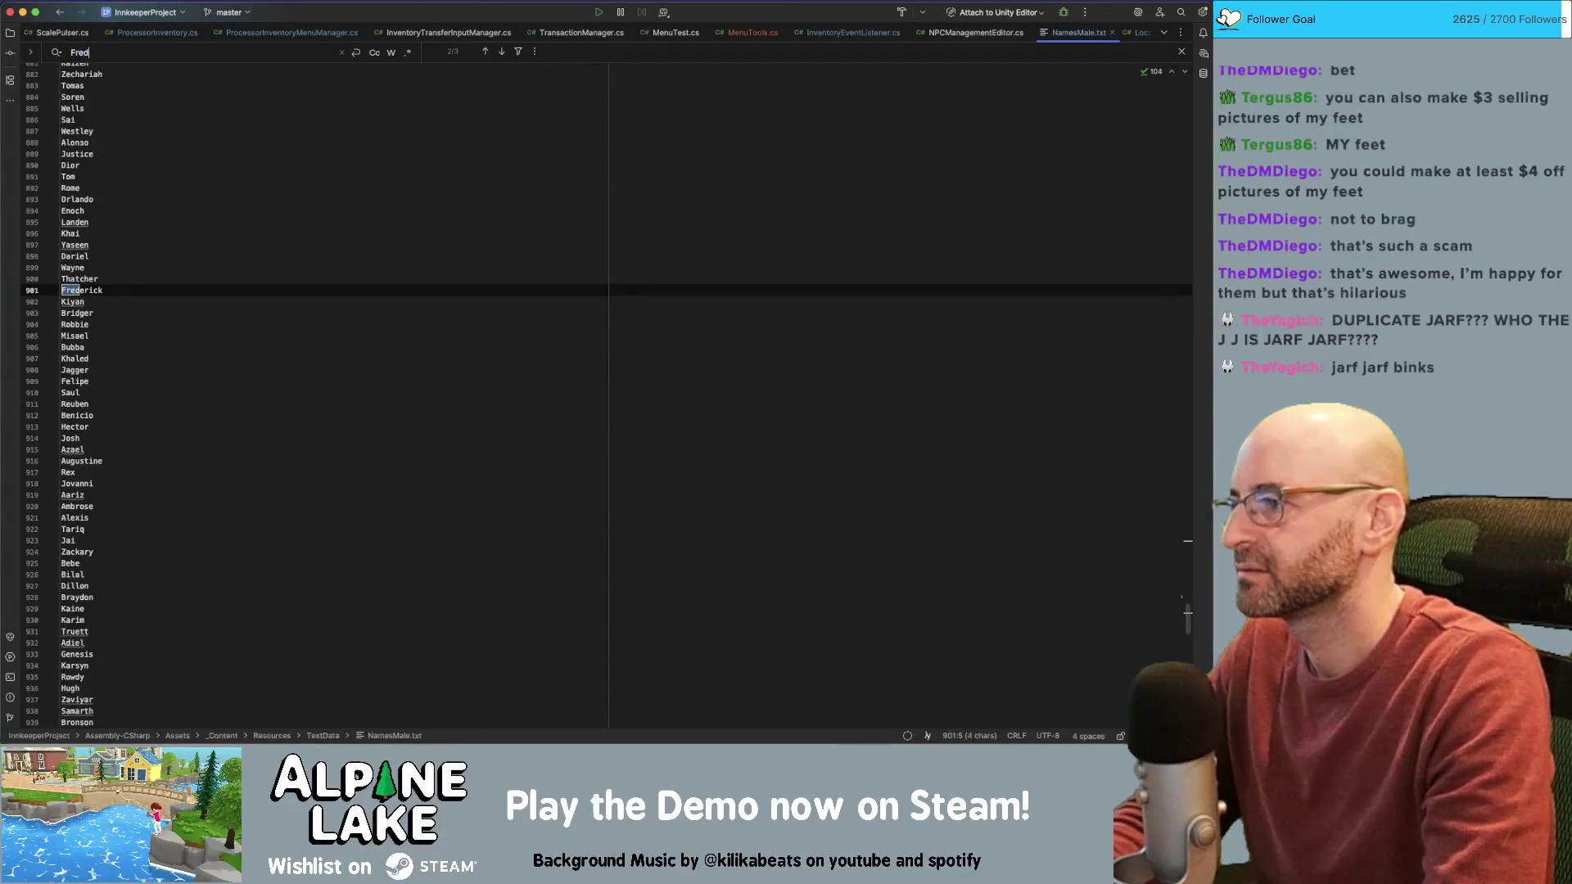
left_click(265, 290)
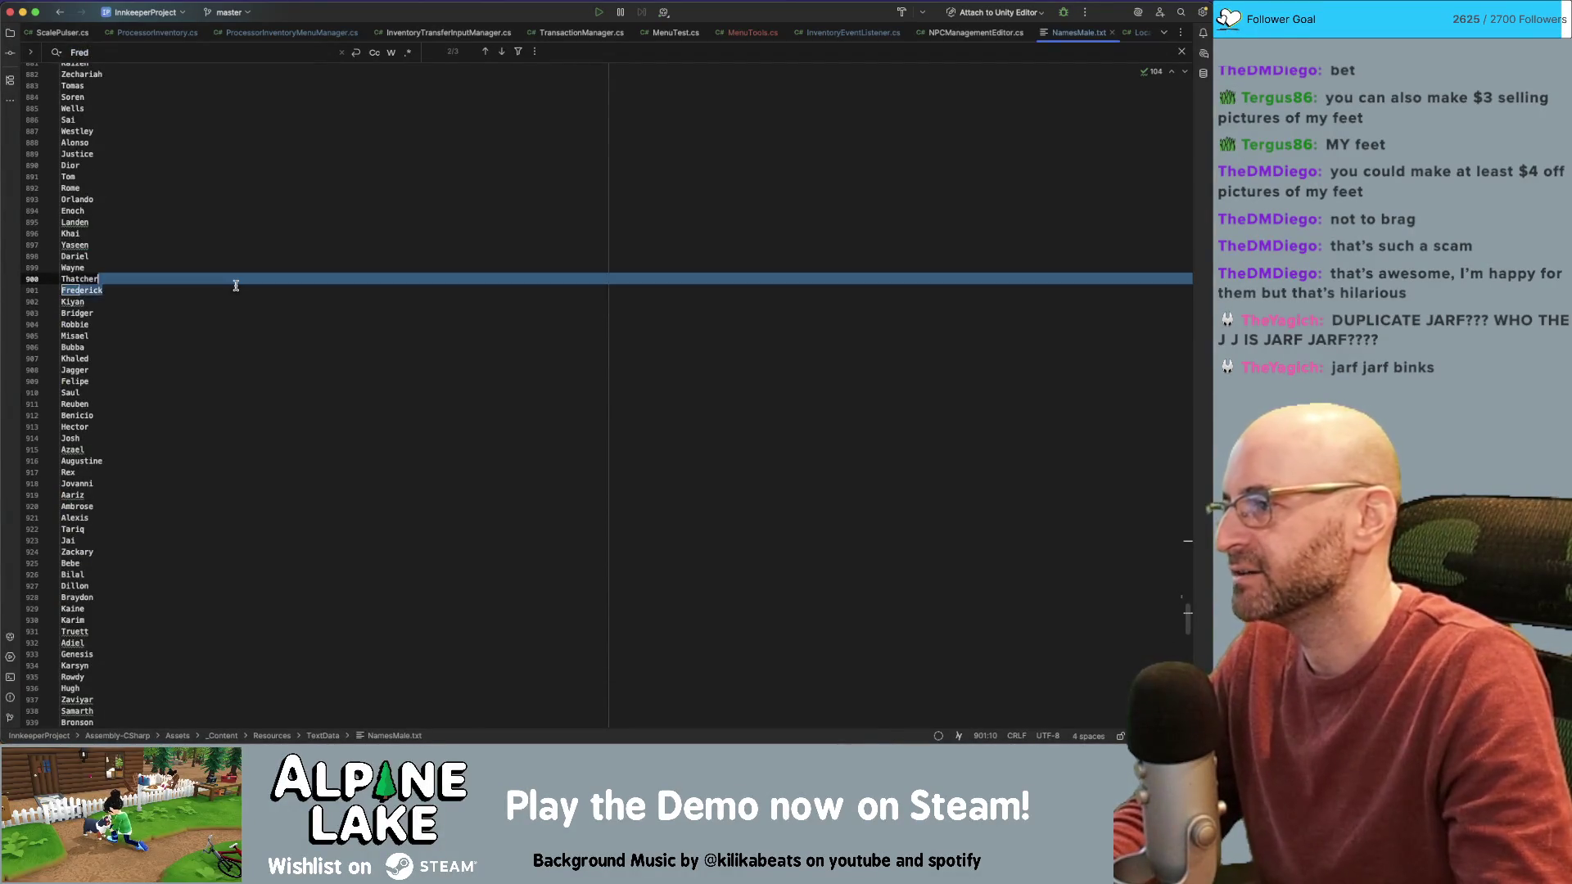
key("ctrl+shift+k")
key("F3")
type("f")
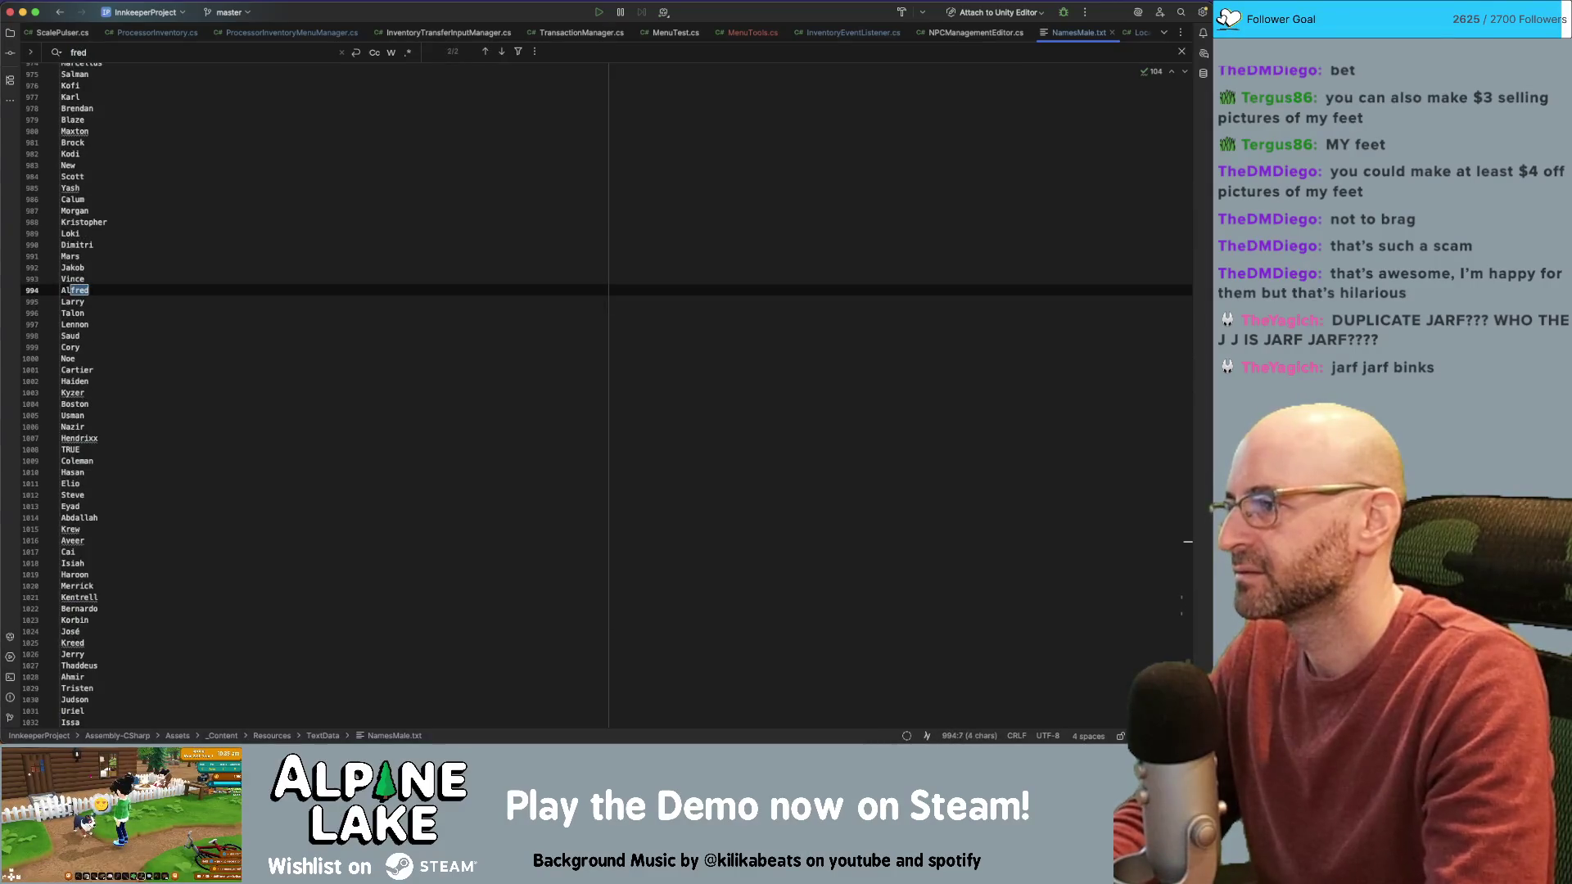
key("ctrl+f")
type("andon")
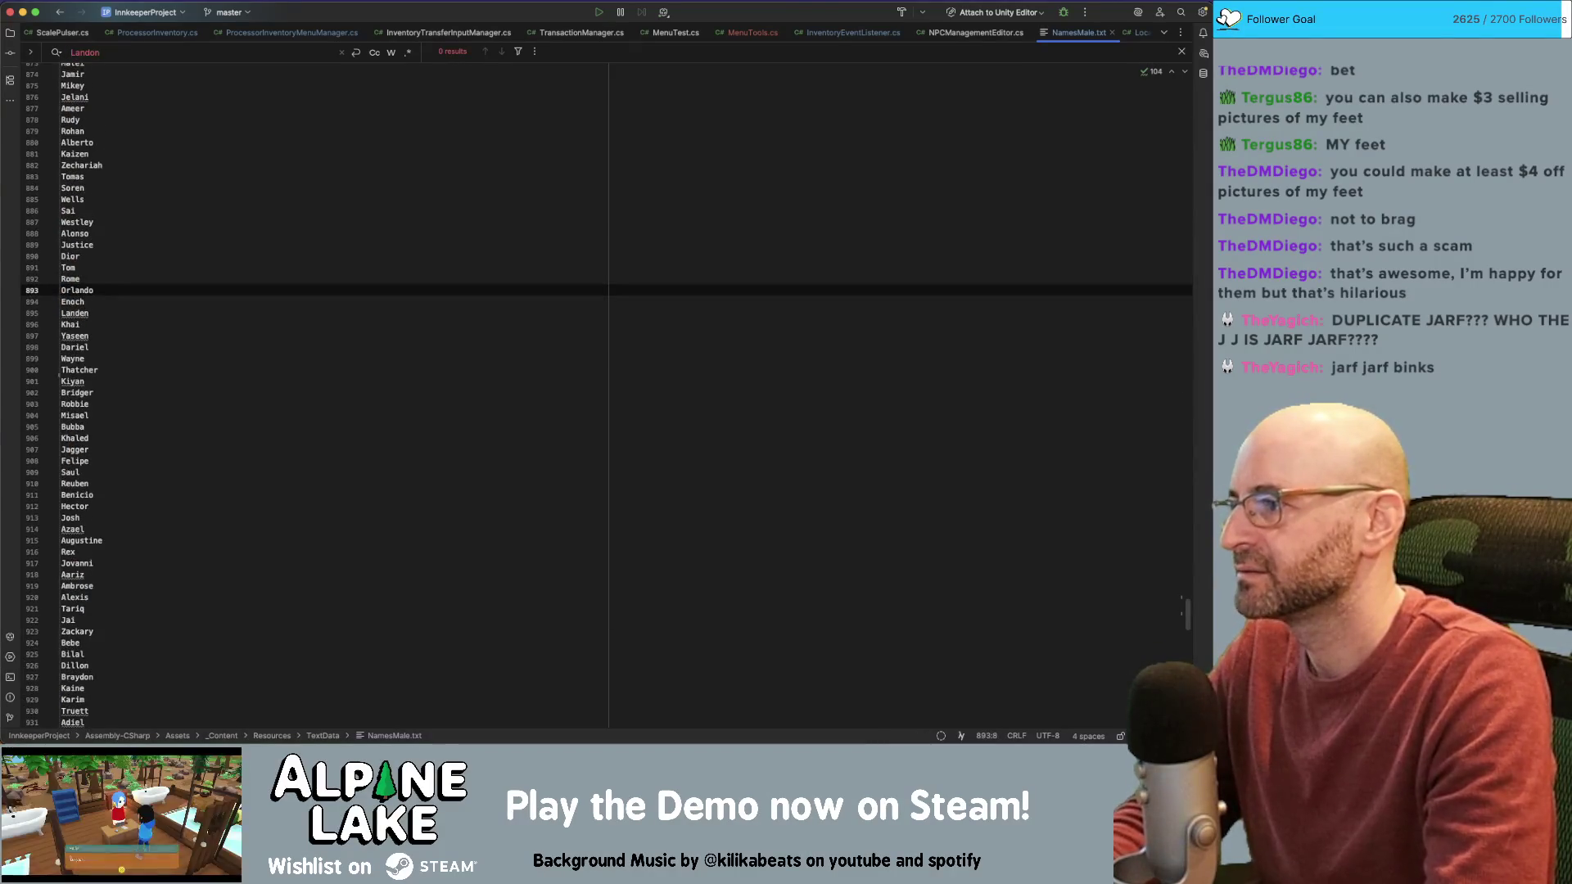
key("BackSpace")
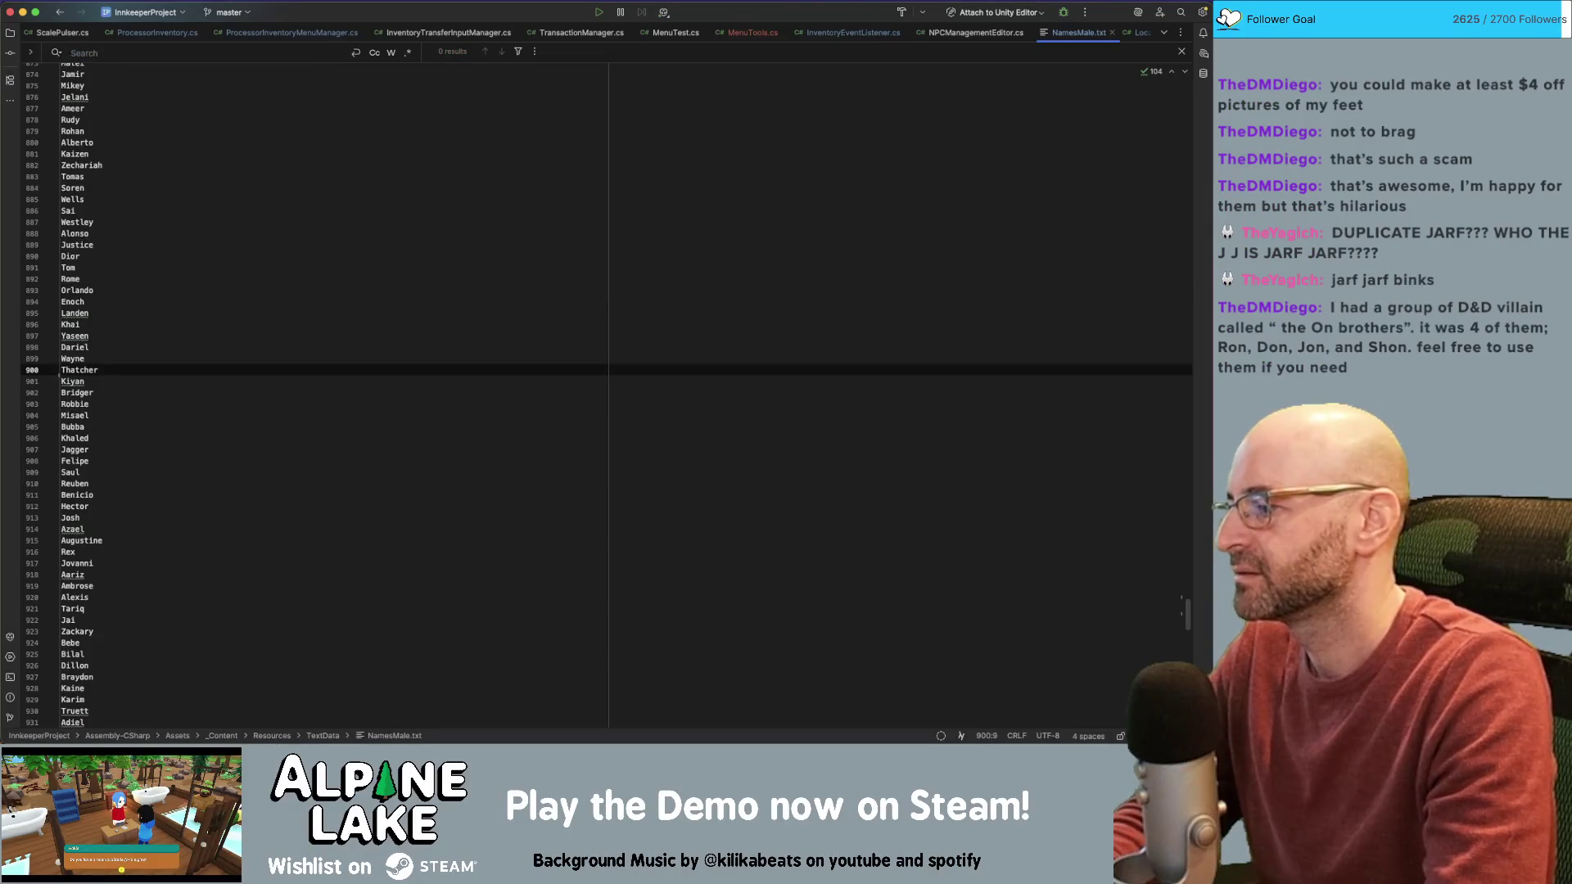
scroll(369, 369, "down", 4)
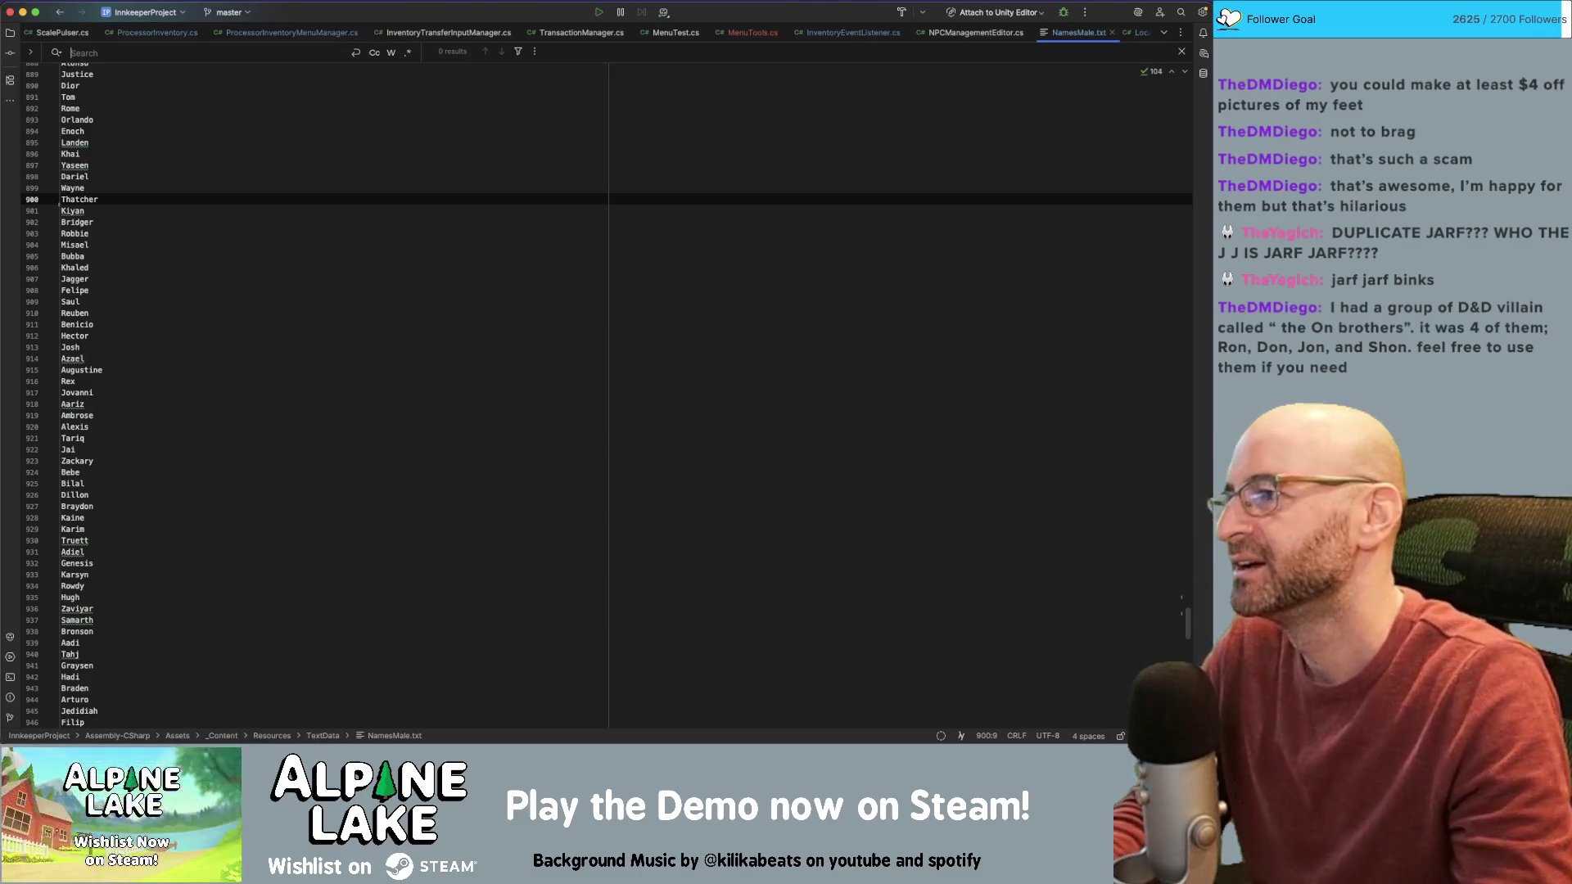
Search NamesMale.txt for 'Ron' and add Ron, Jon, Don and Shon on new lines below Rowdy.
left_click(253, 223)
left_click(257, 251)
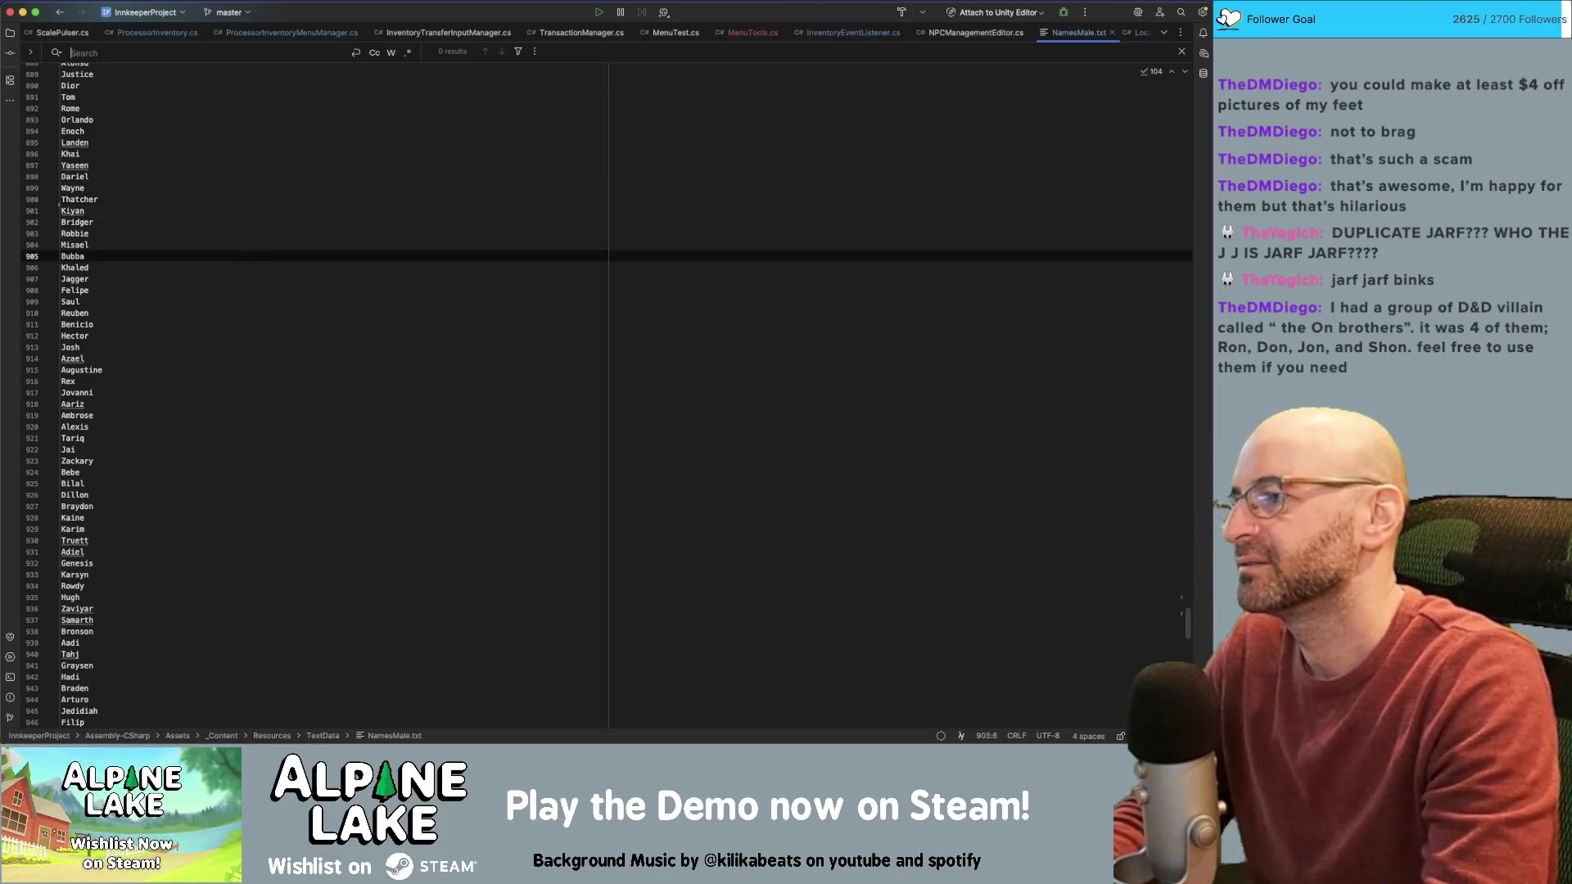
key("ctrl+f")
type("Ron")
key("Return")
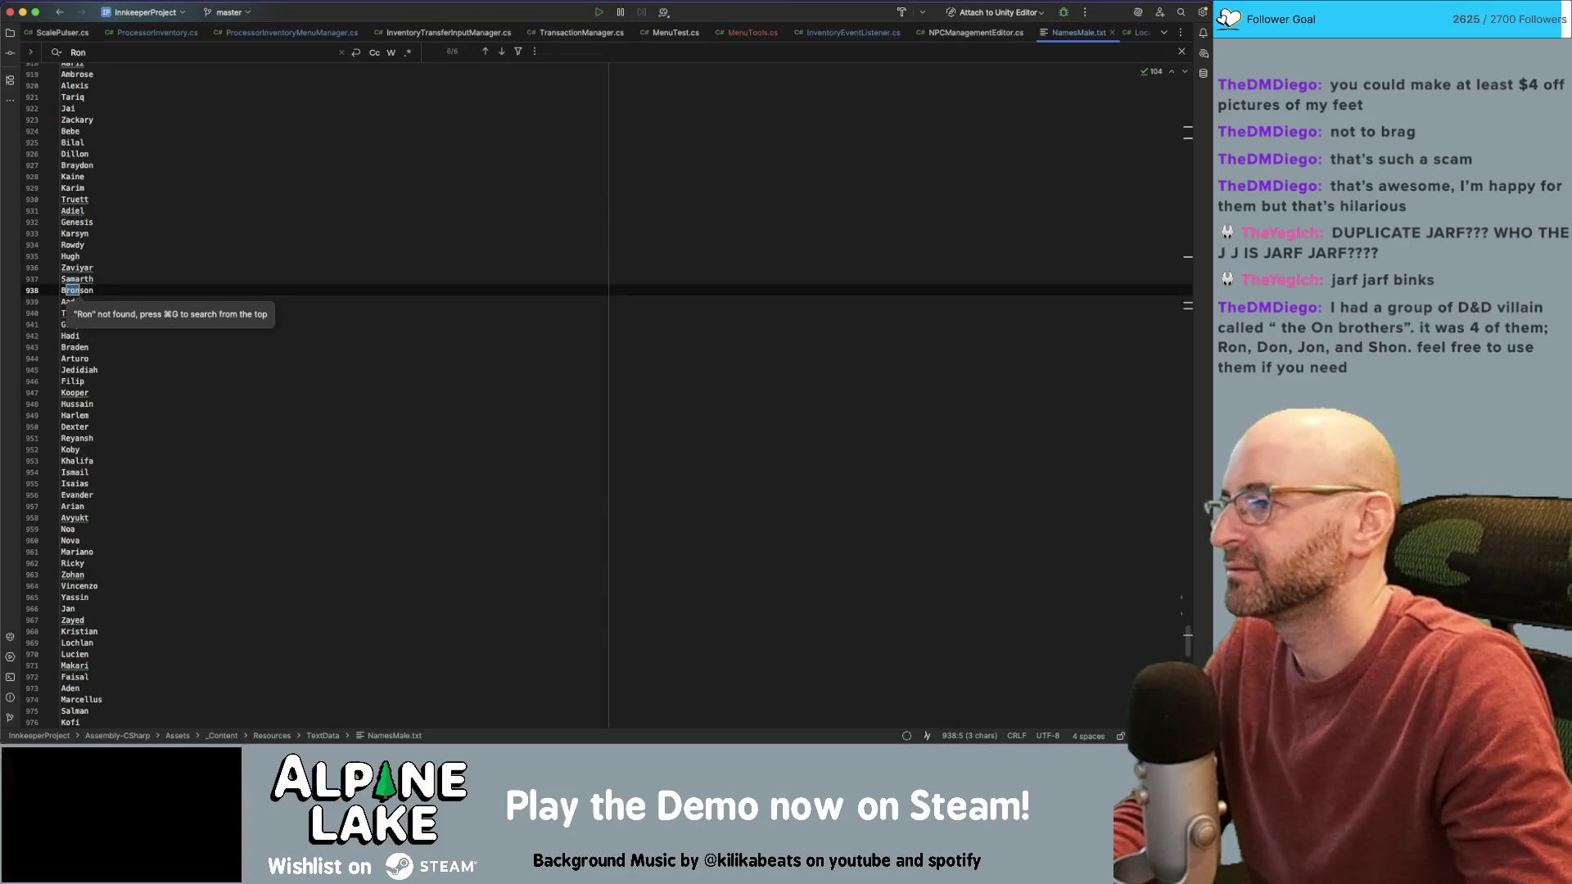
left_click(244, 243)
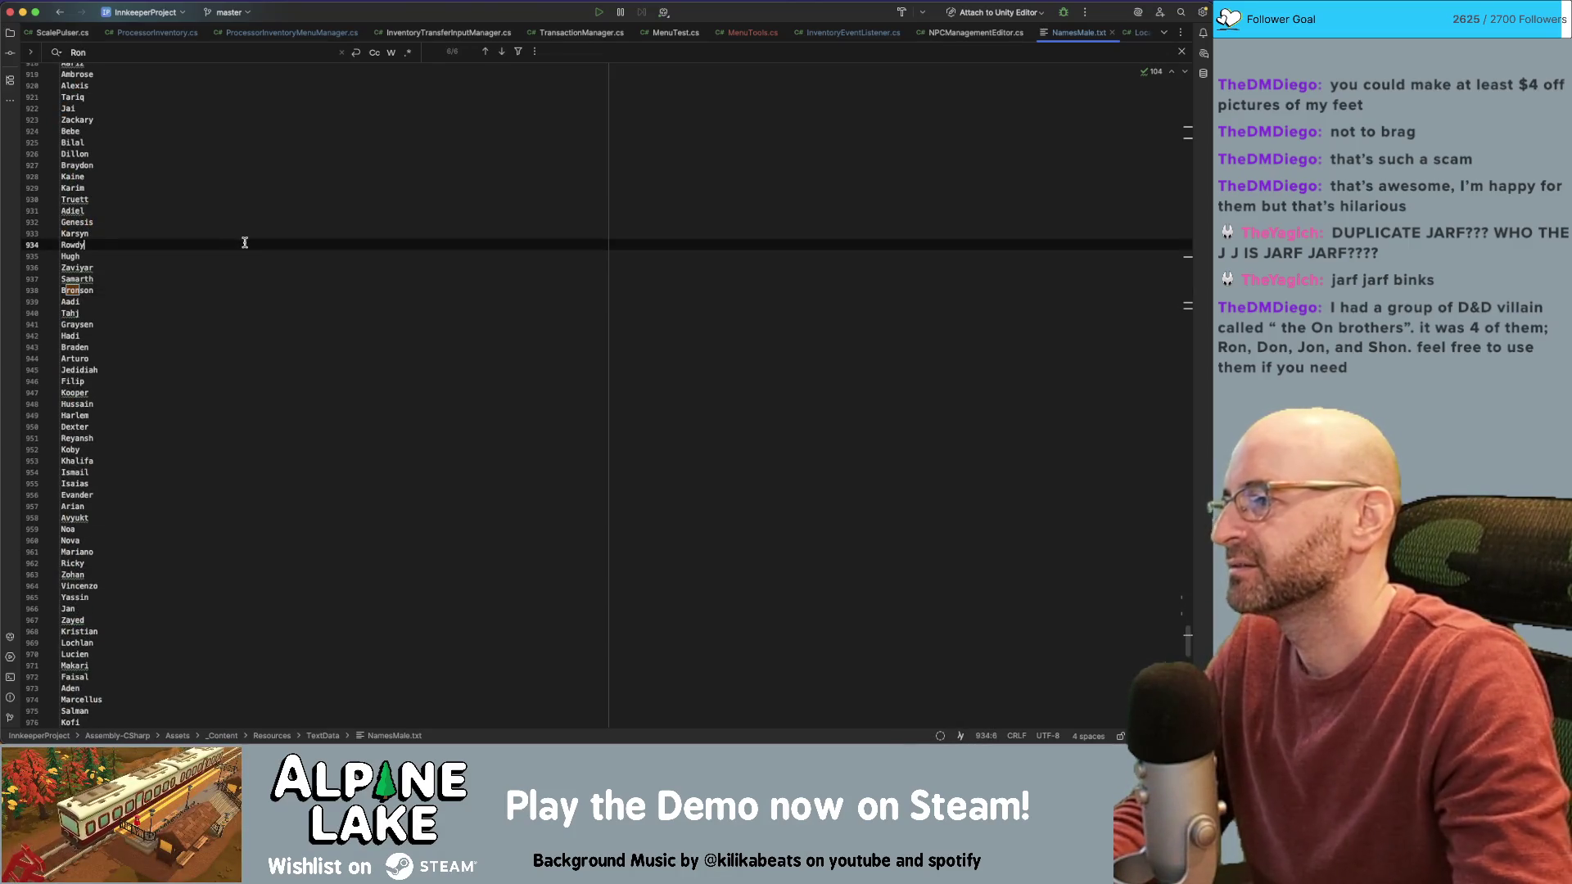
key("Return")
type("Ron")
key("Return")
type("Jo")
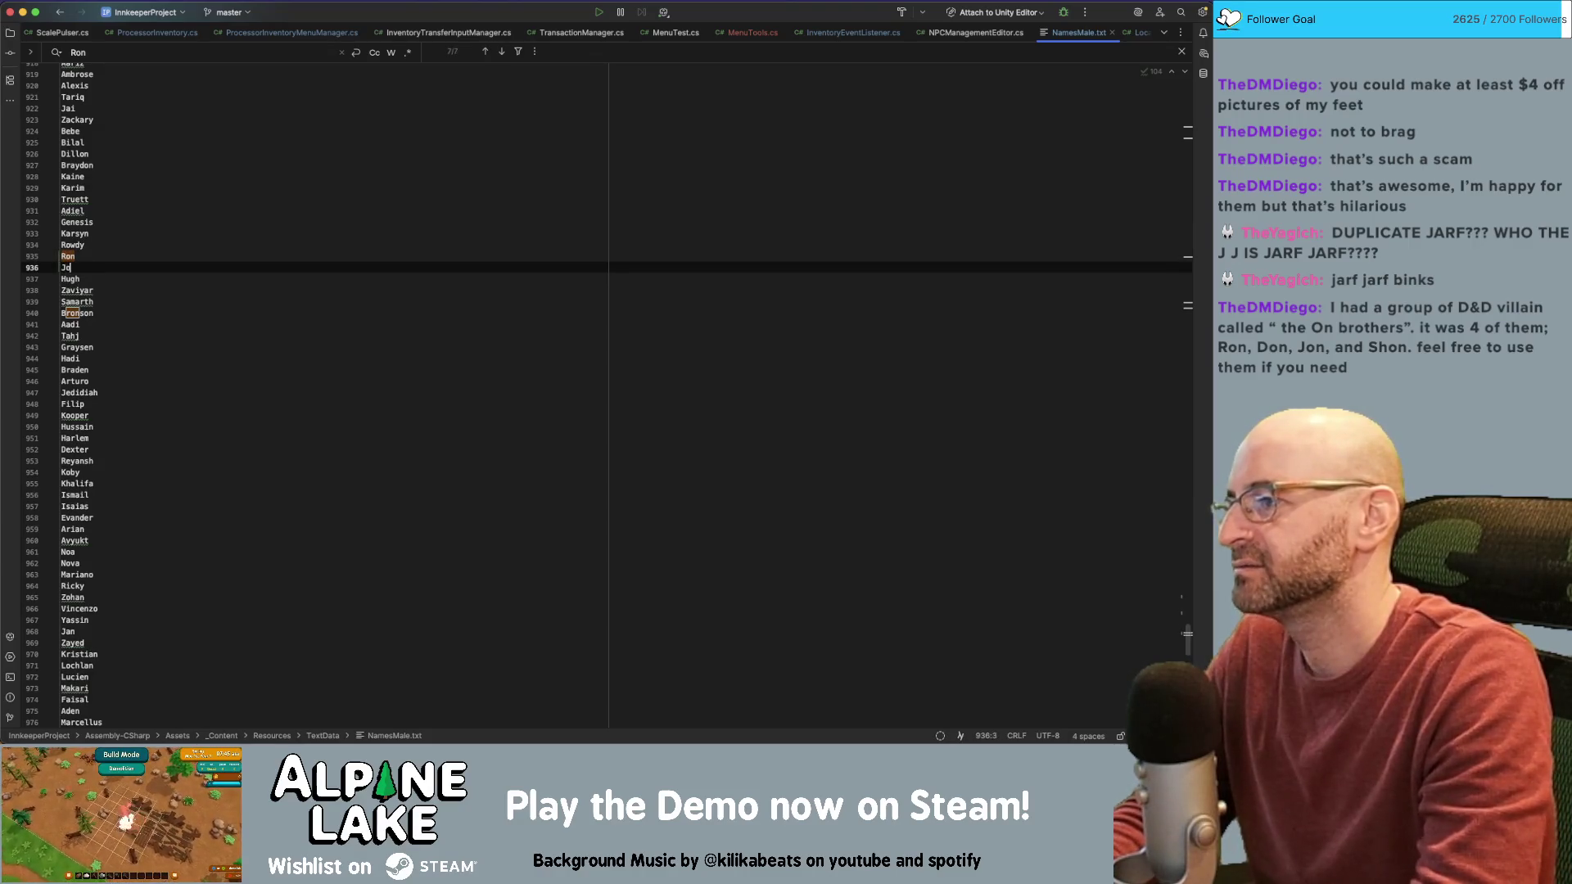
type("n")
key("Return")
type("Don")
key("Return")
type("Sh")
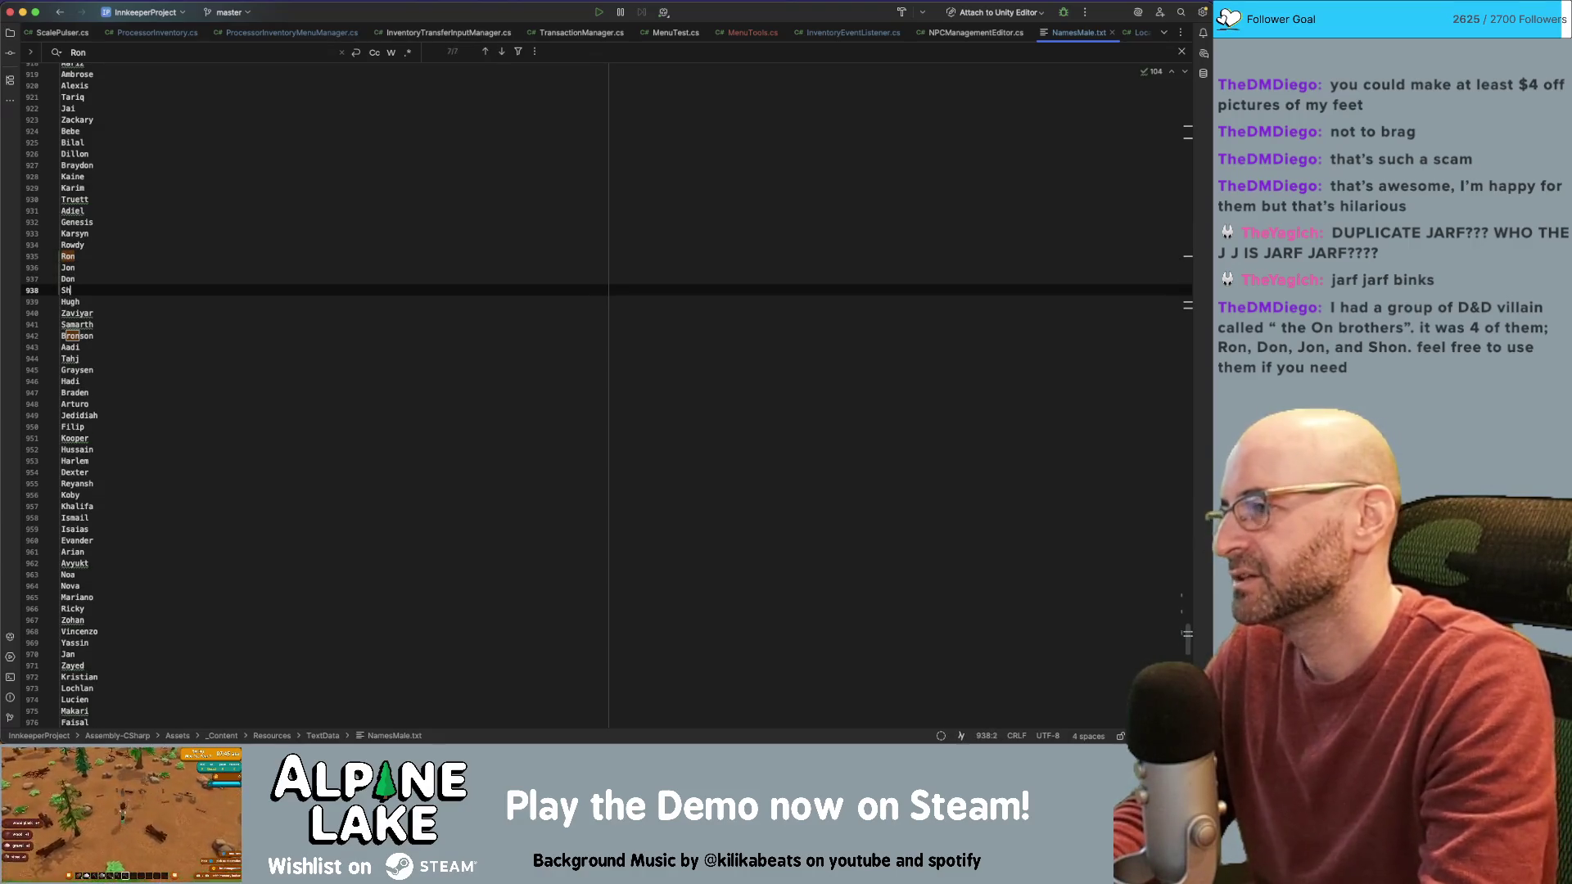
type("on")
left_click(296, 187)
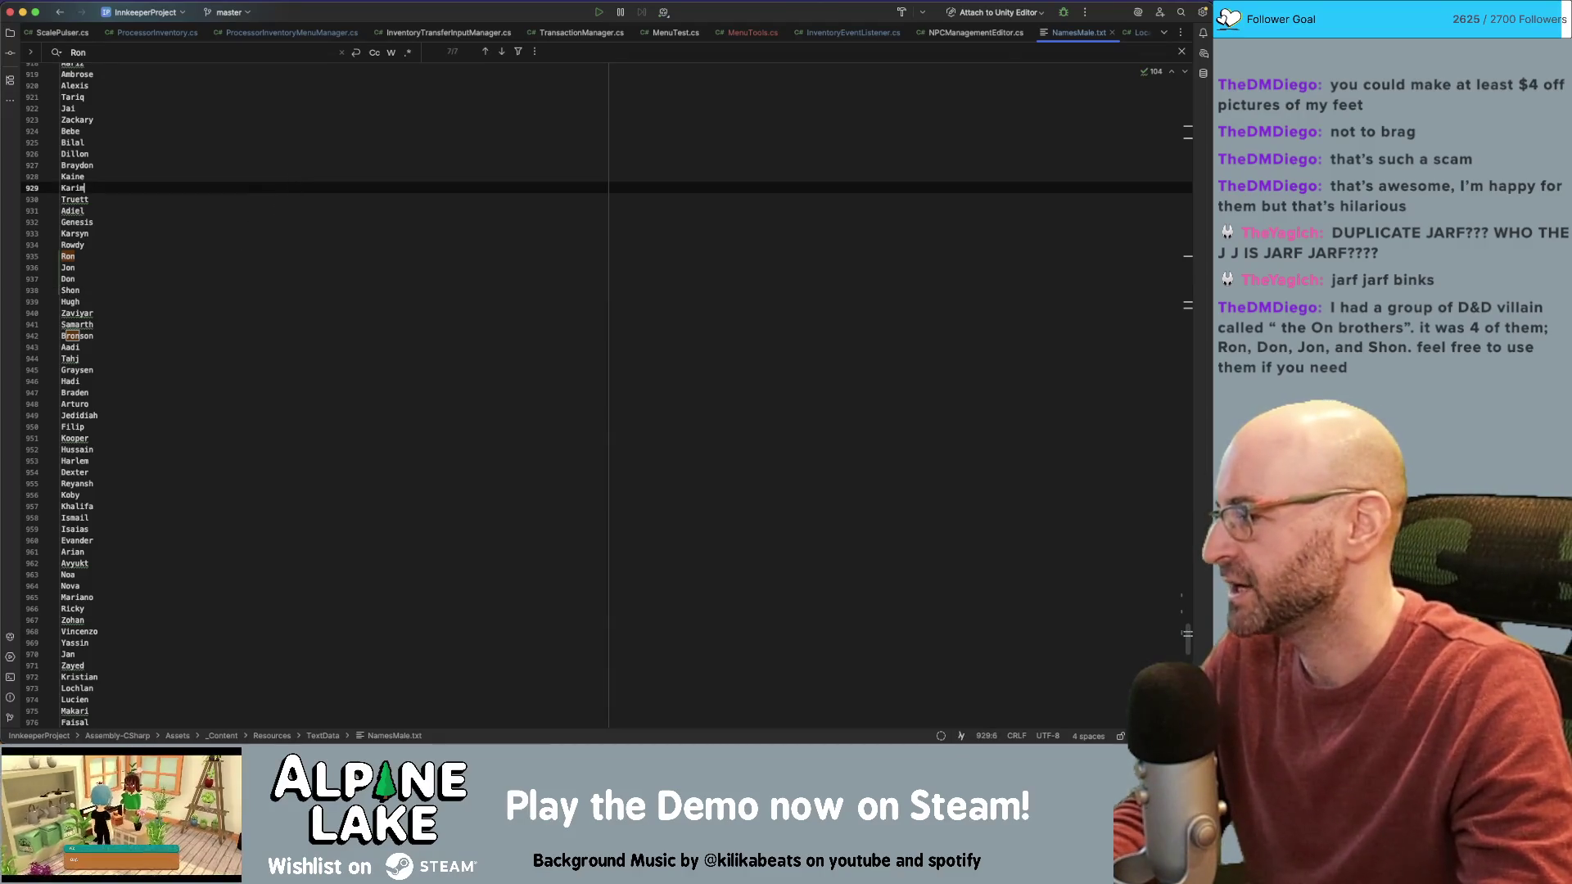
Glance at NPCManagementEditor.cs and InventoryEventListener.cs, then switch back to the Unity editor.
left_click(317, 322)
left_click(315, 255)
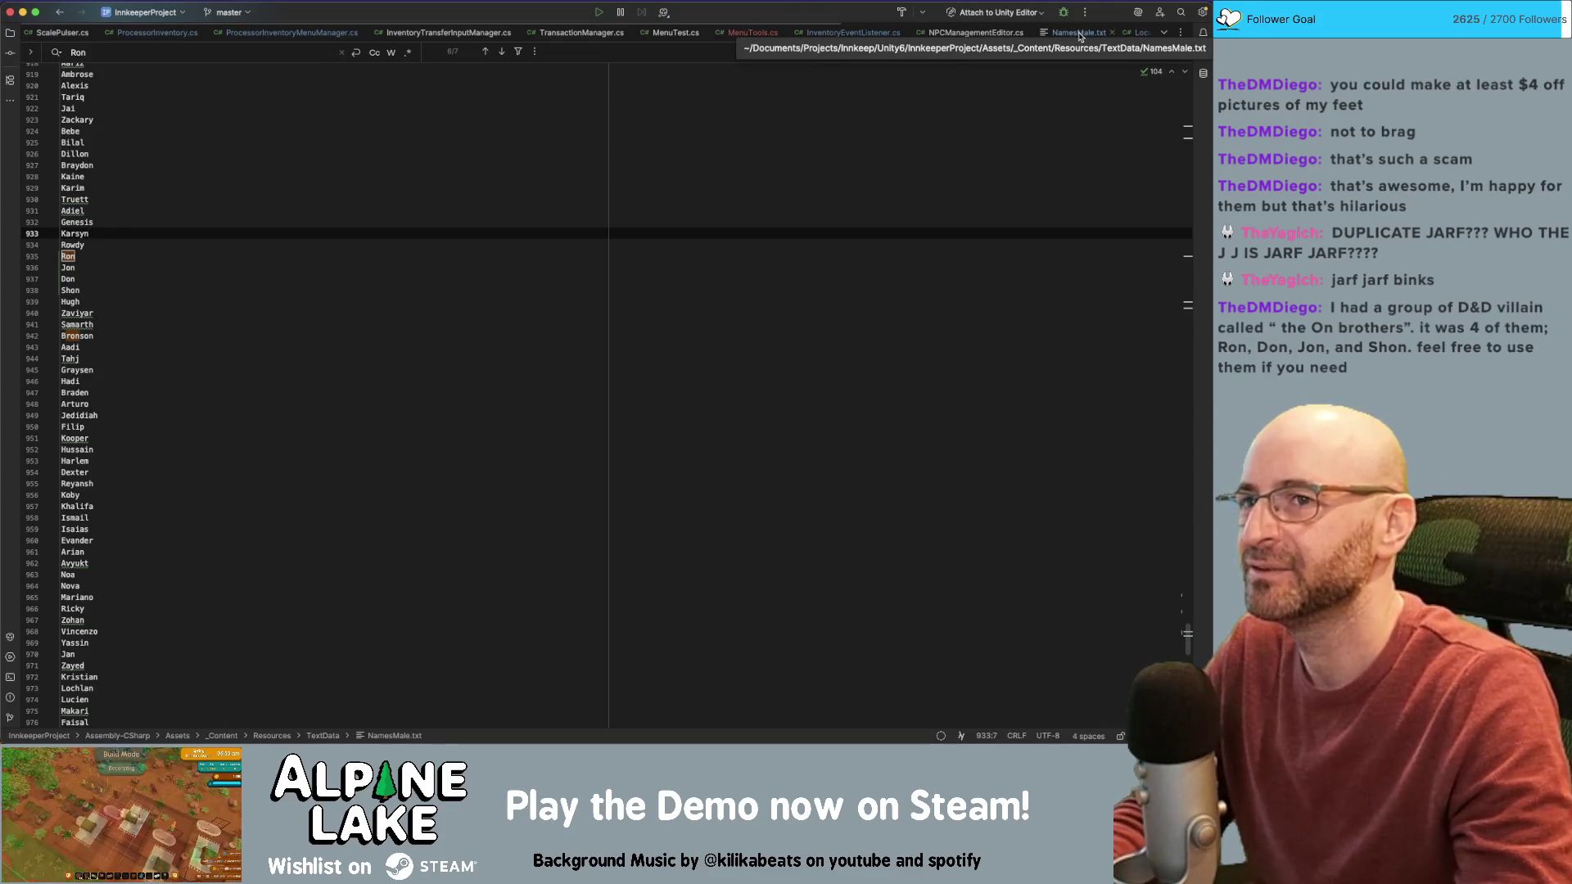
key("Up")
key("Up")
key("Up")
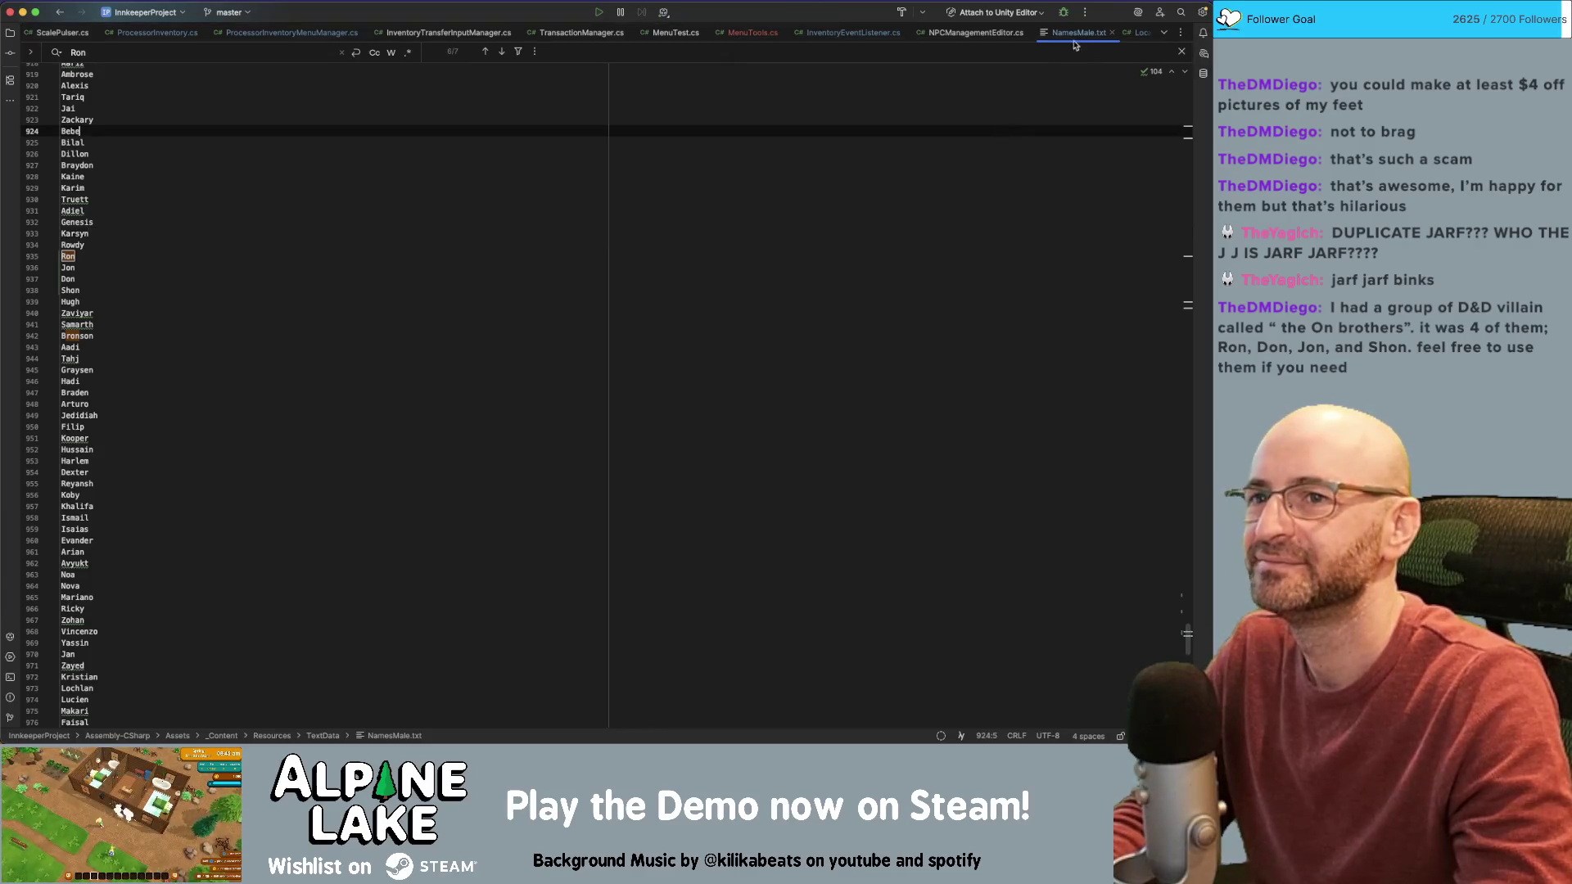
left_click(977, 33)
left_click(636, 343)
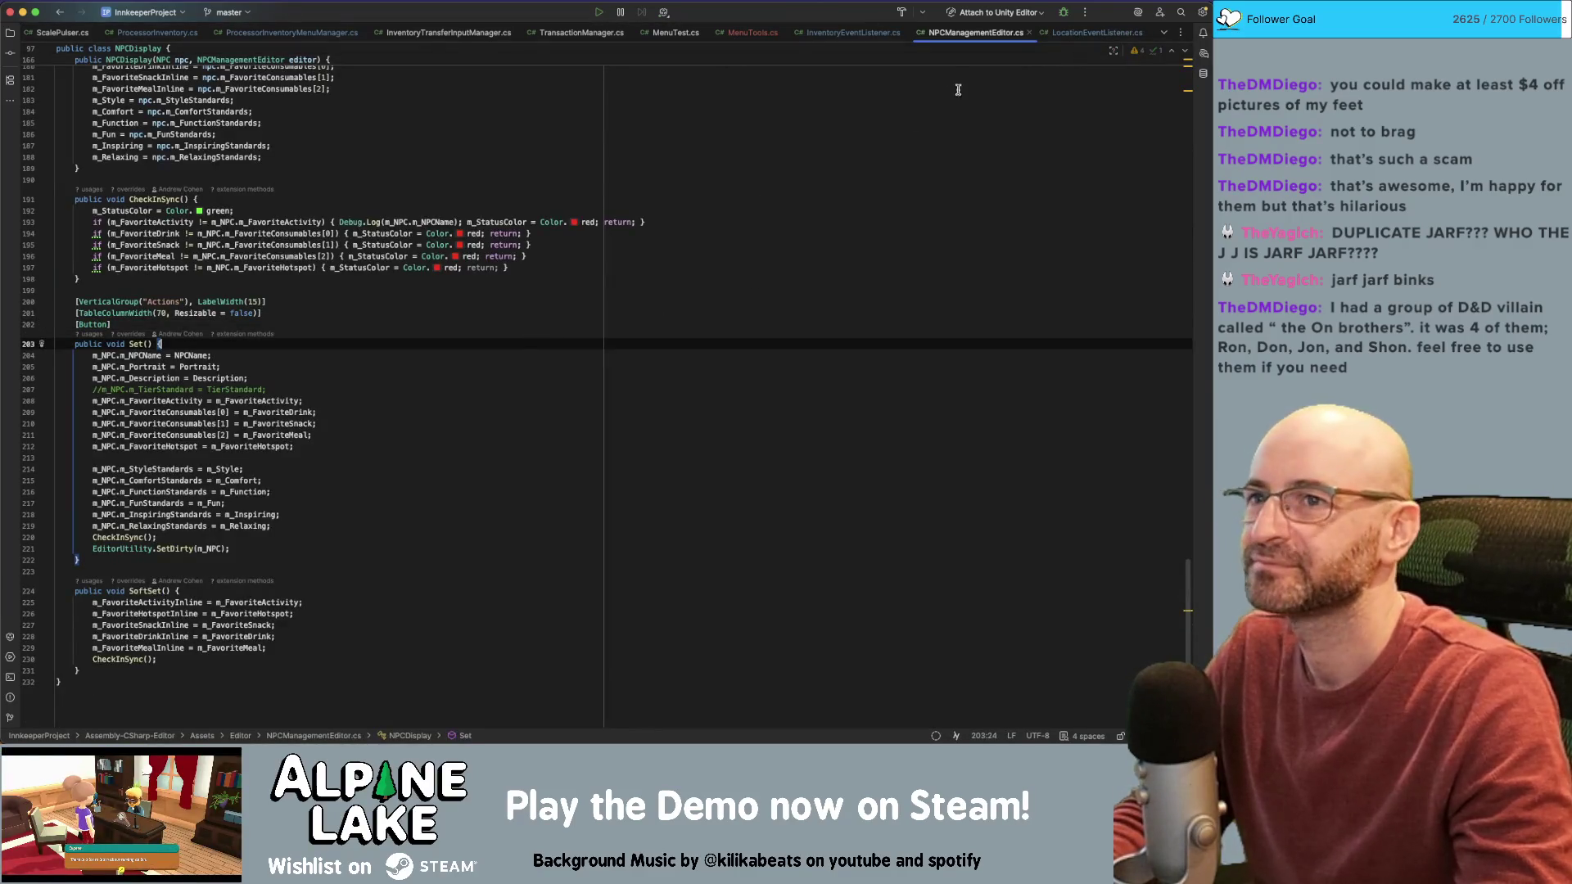
left_click(849, 32)
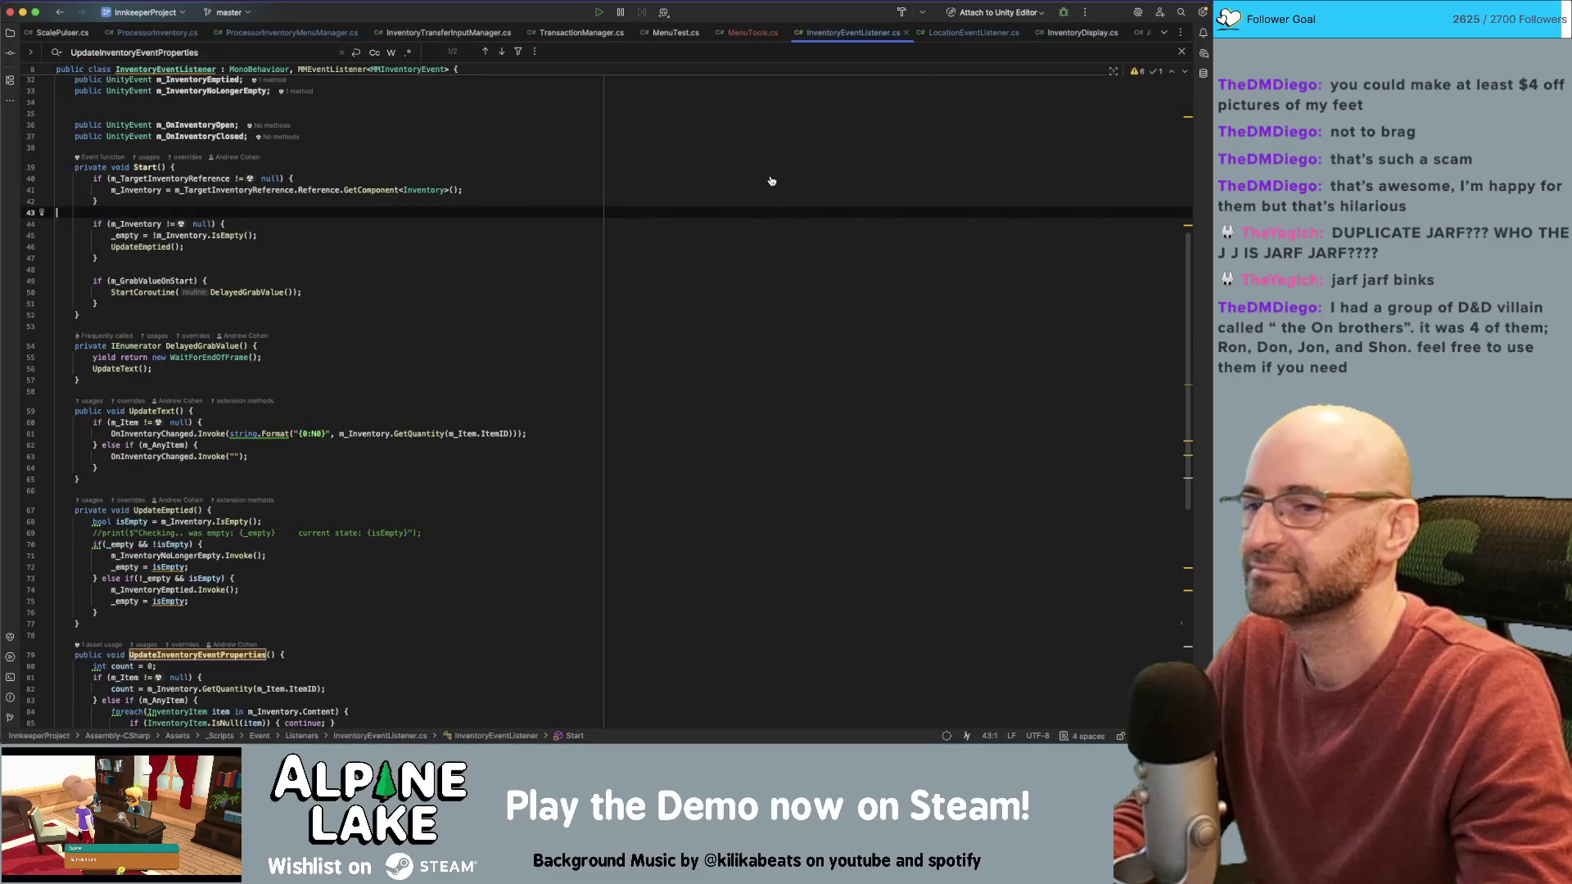
key("super+Tab")
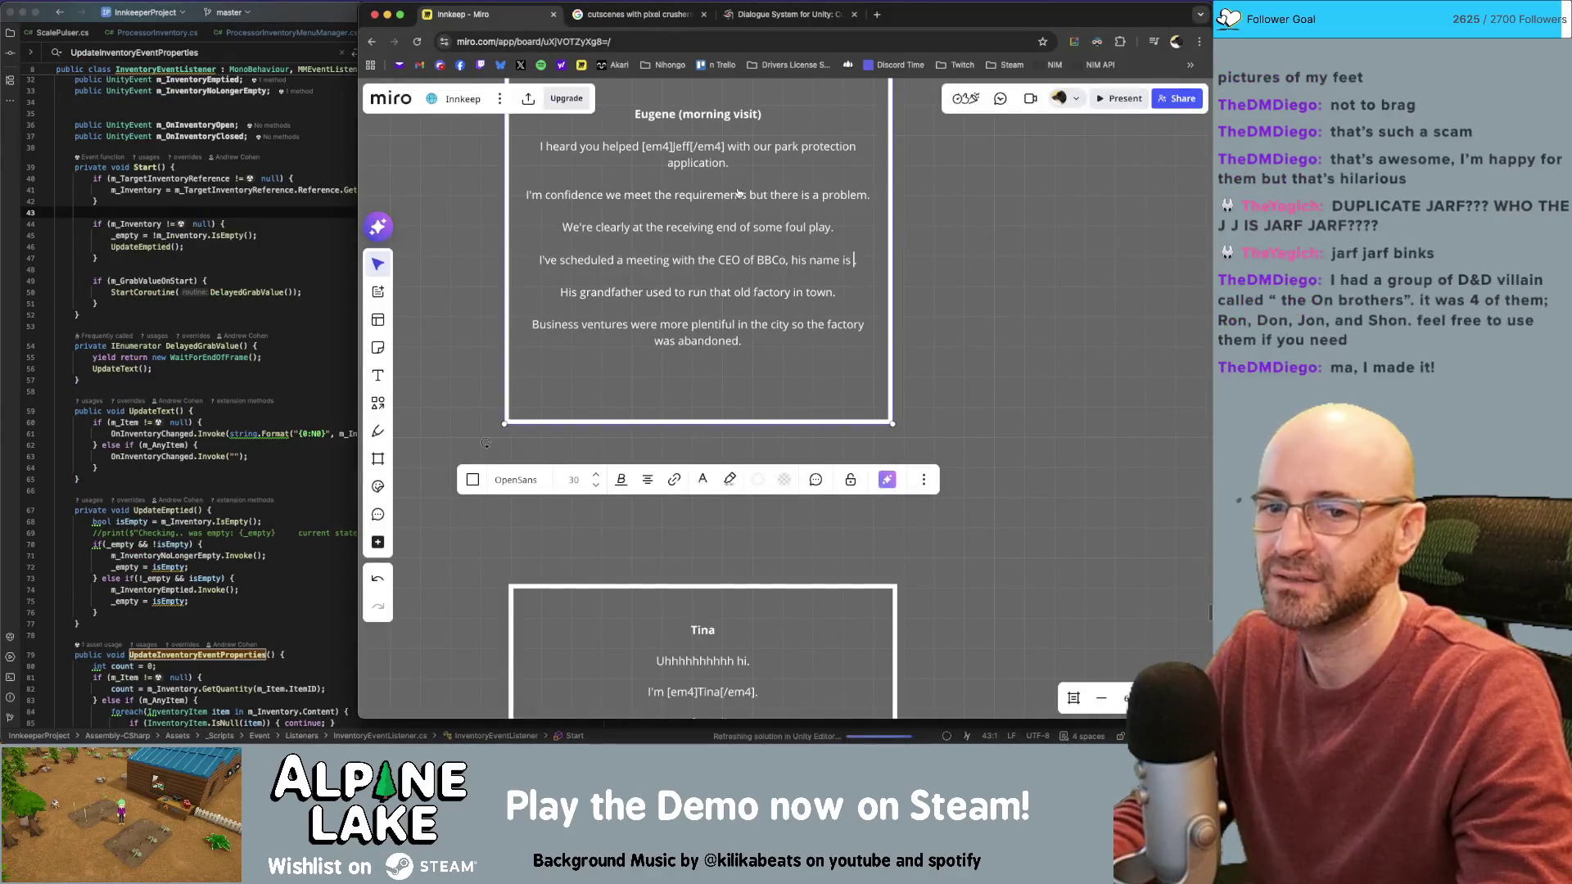
key("super+Tab")
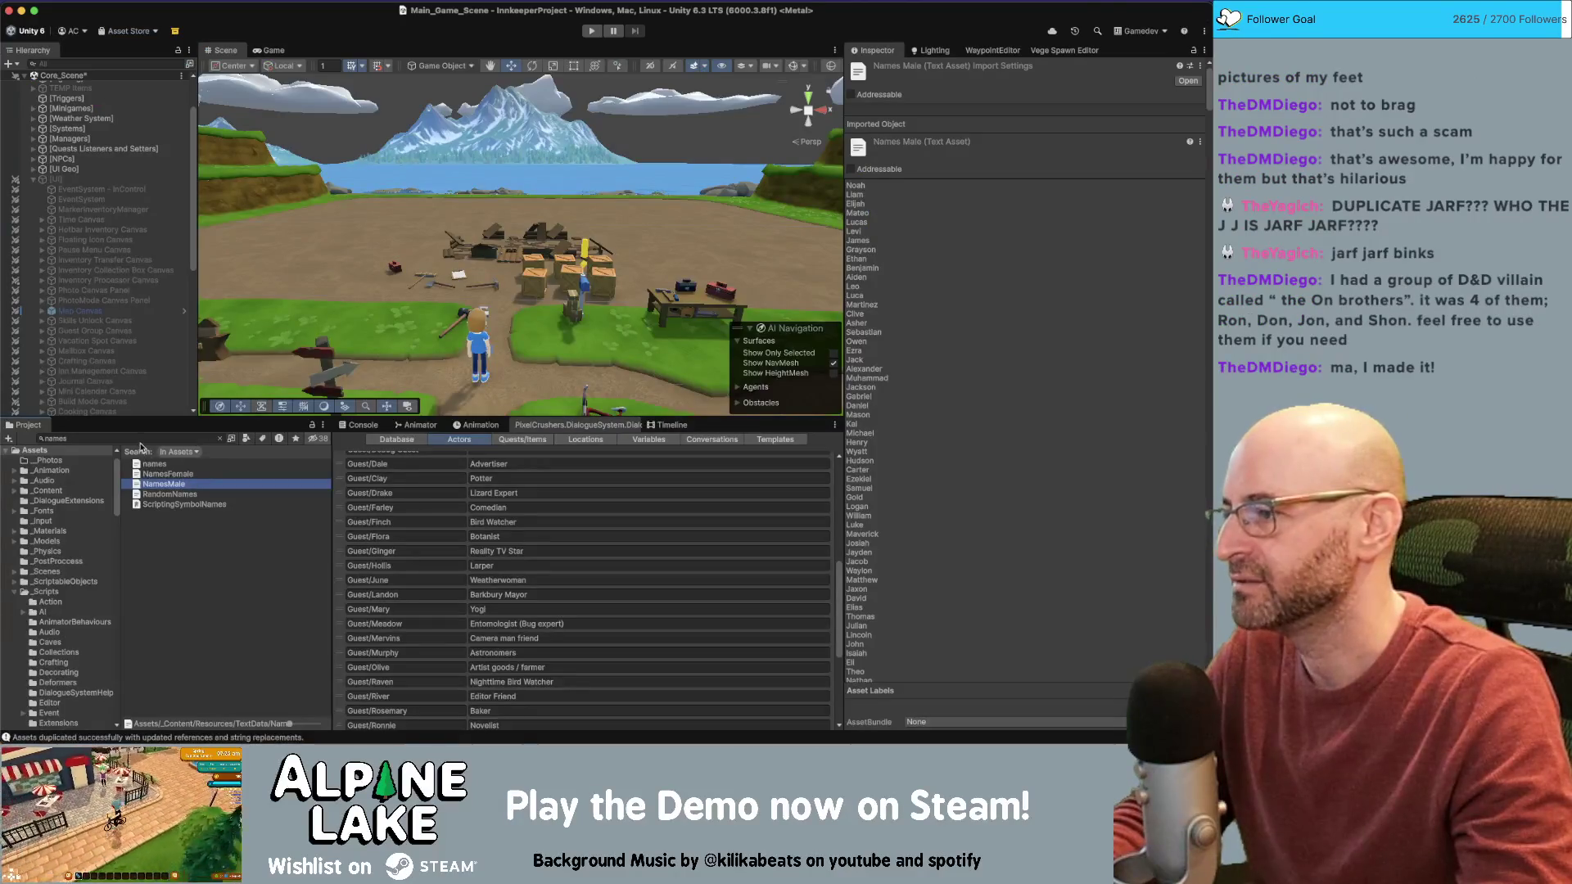
scroll(402, 590, "down", 5)
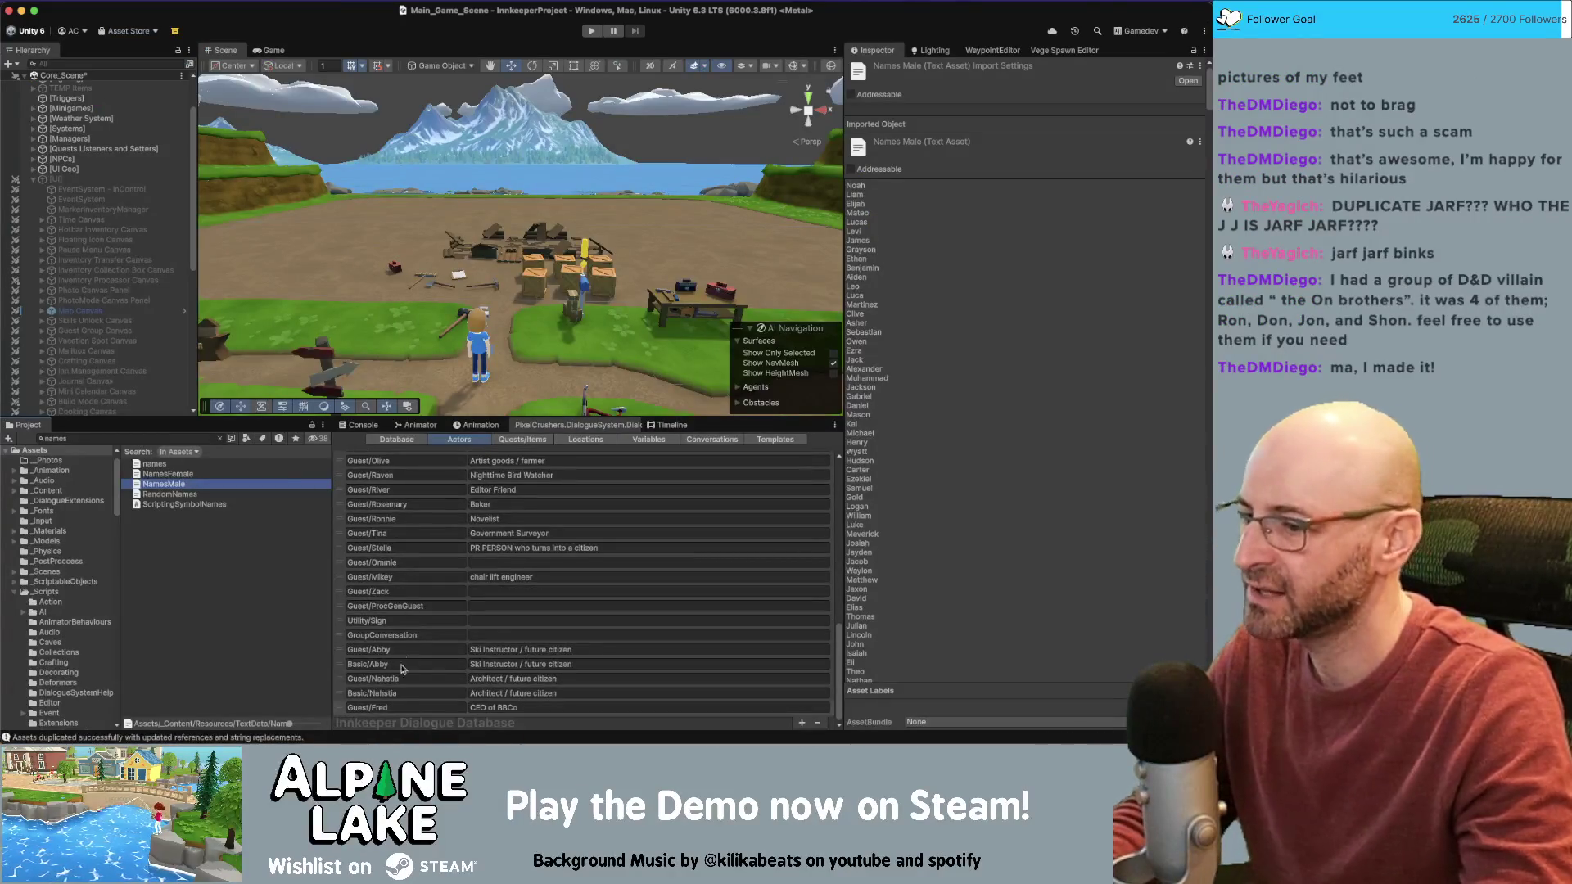
Rename the last actor to Guest/Freddrick with display name Freddrick, then start a new Chrome tab.
left_click(396, 709)
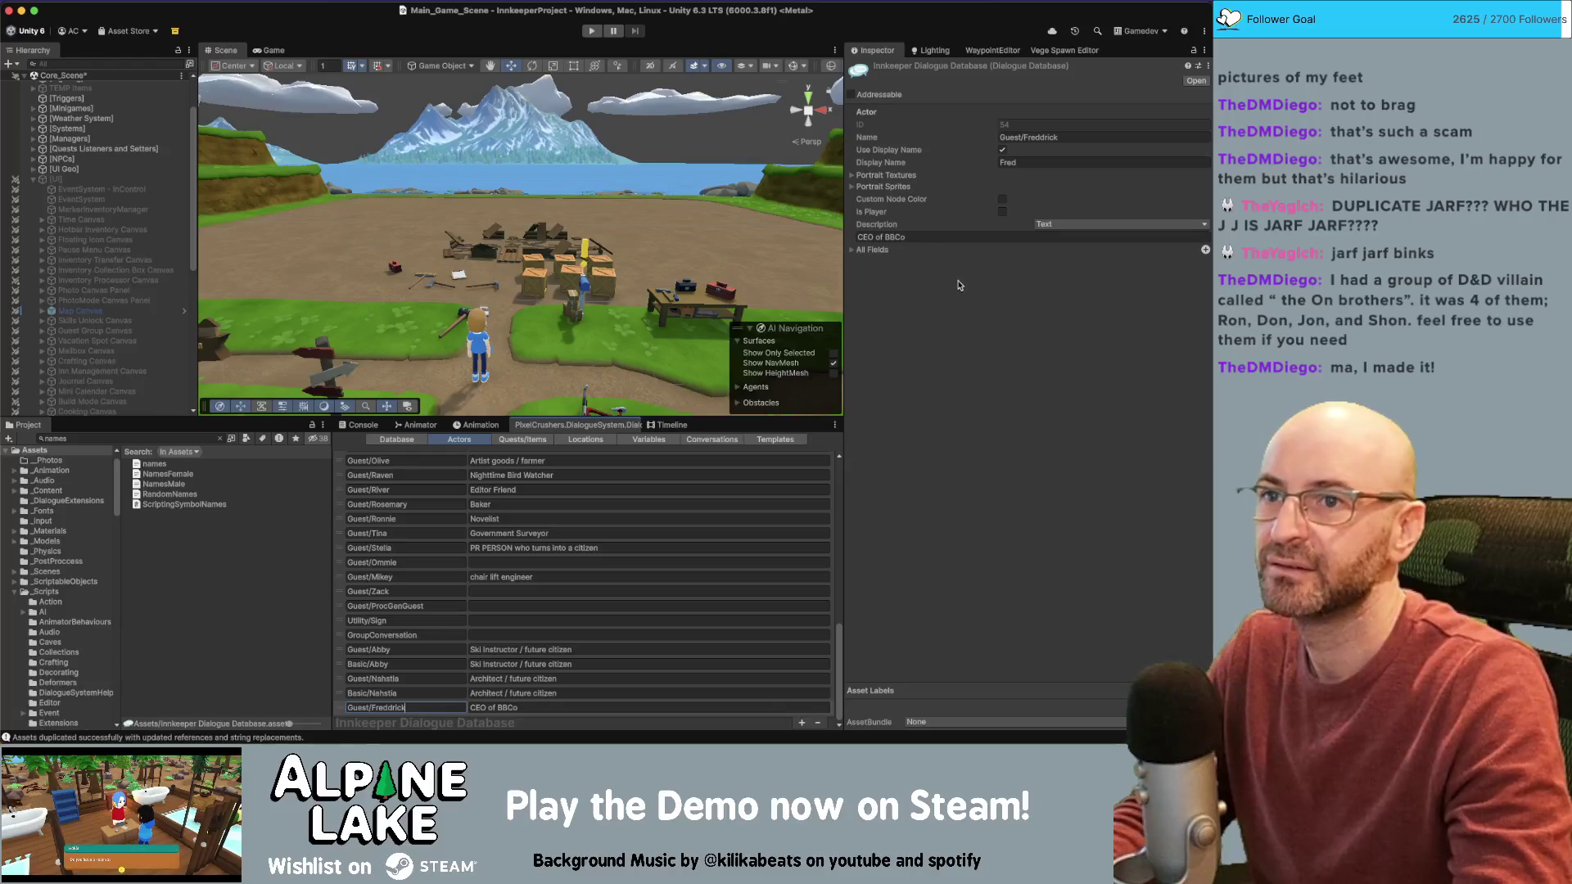
left_click(1045, 162)
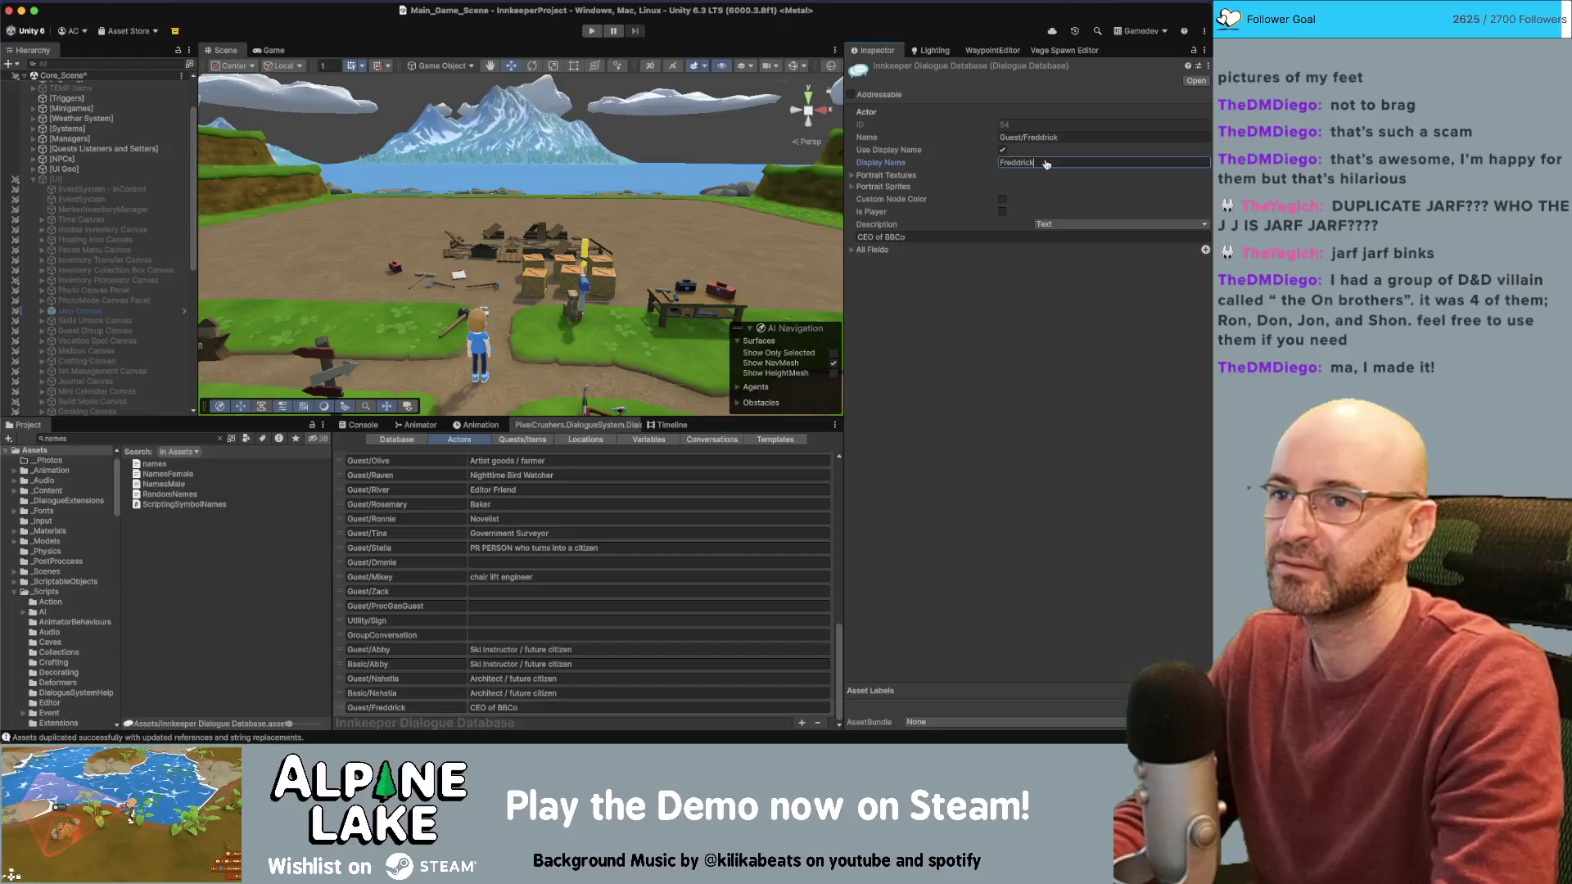
key("super+Tab")
key("super+t")
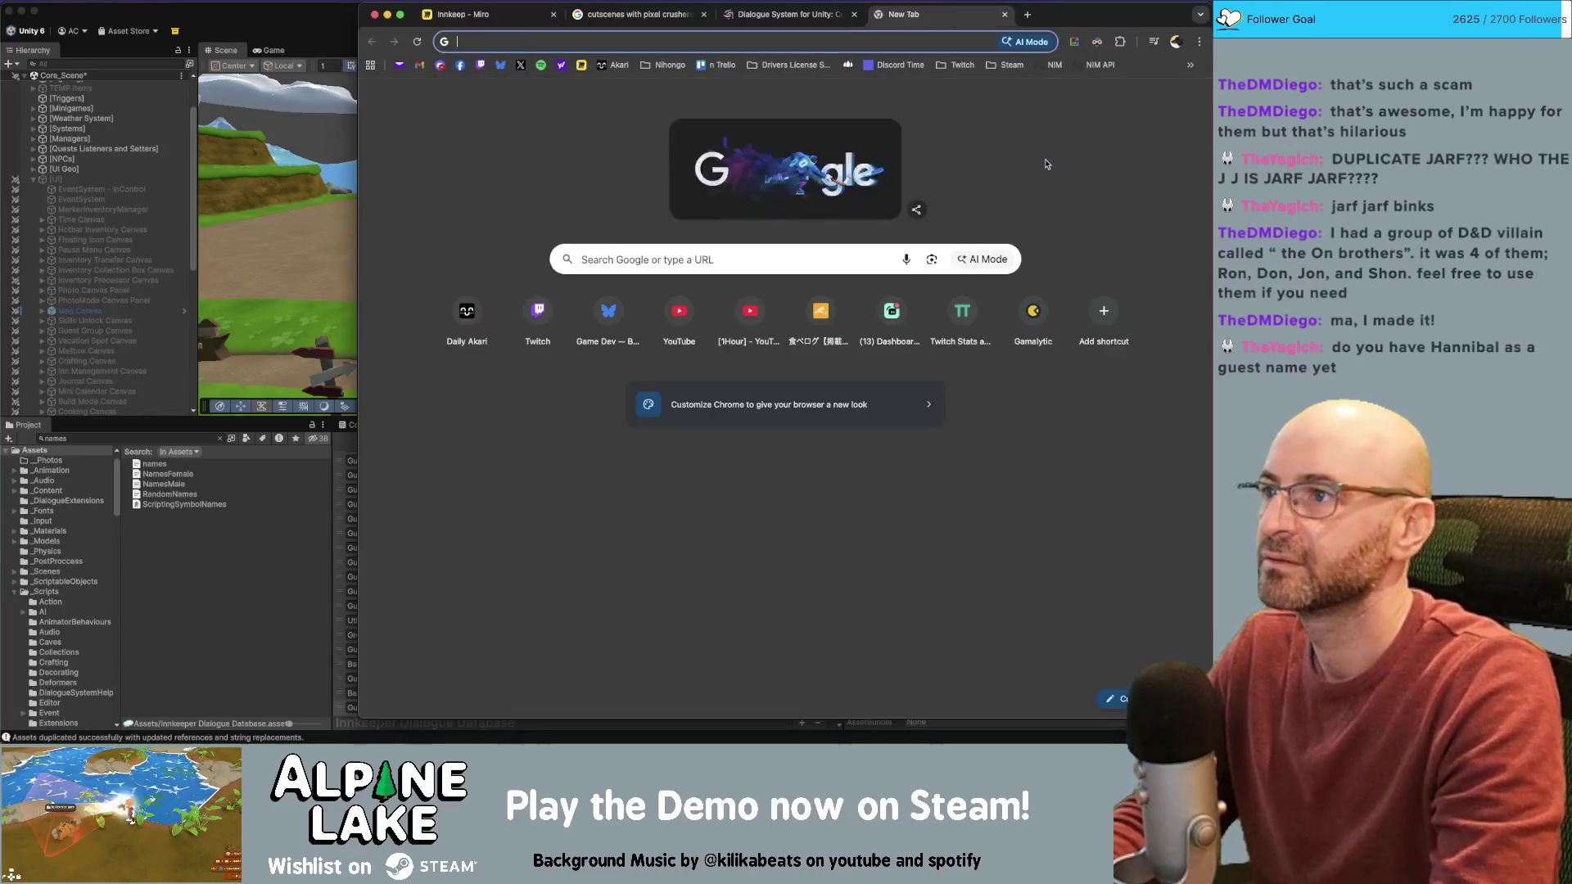
type("freddri")
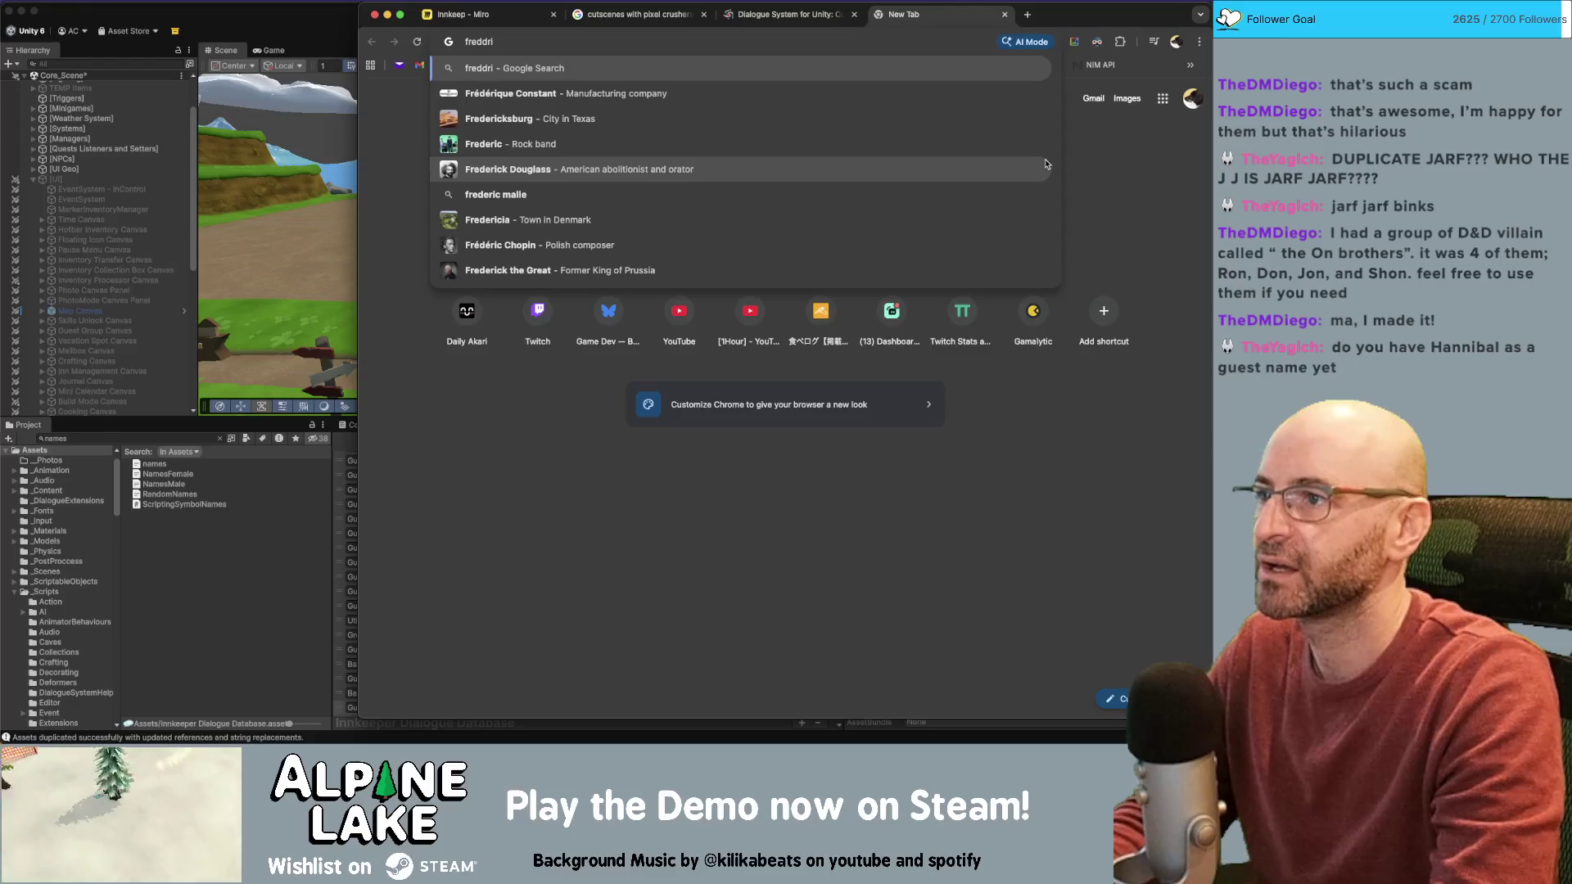
type("ck")
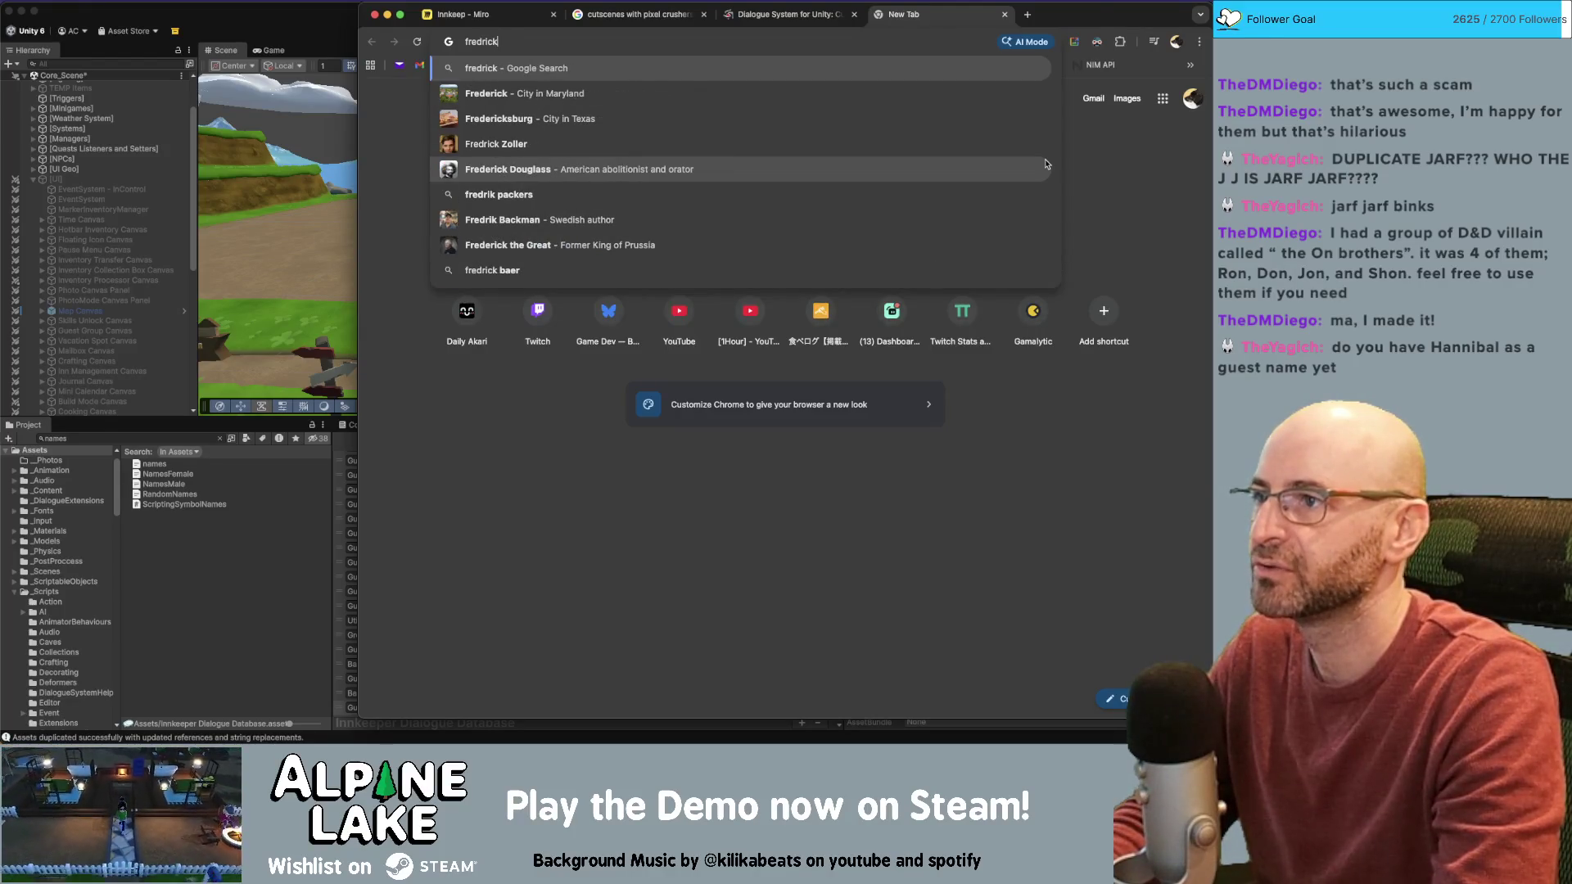
Check the spelling 'frederick' in Chrome's address bar suggestions and return to Unity.
key("BackSpace")
key("BackSpace")
key("BackSpace")
type("erick")
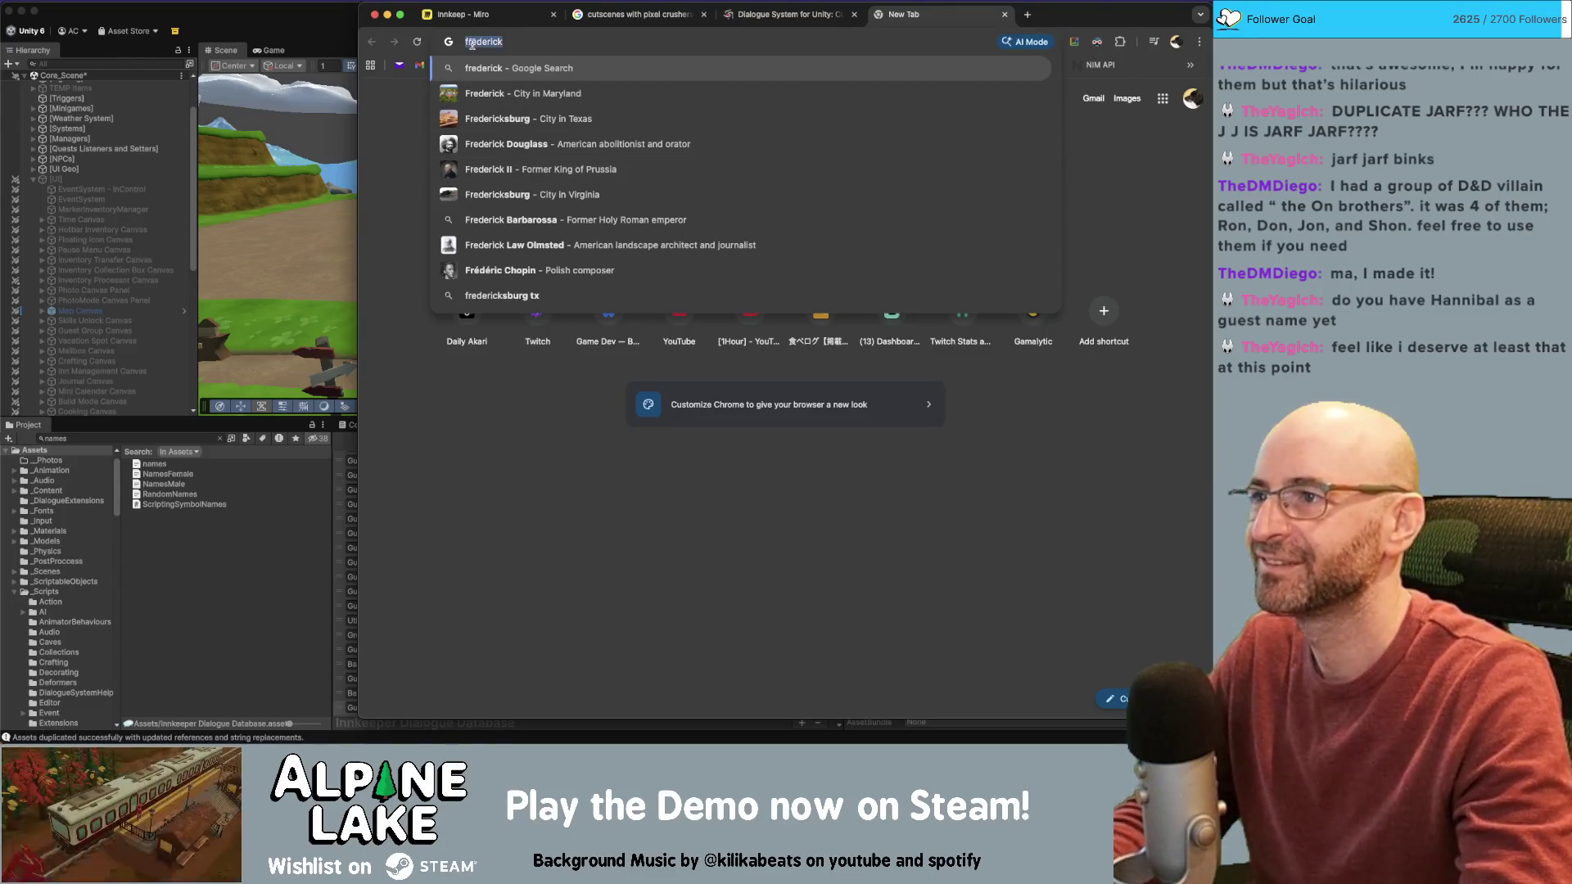
key("super+Tab")
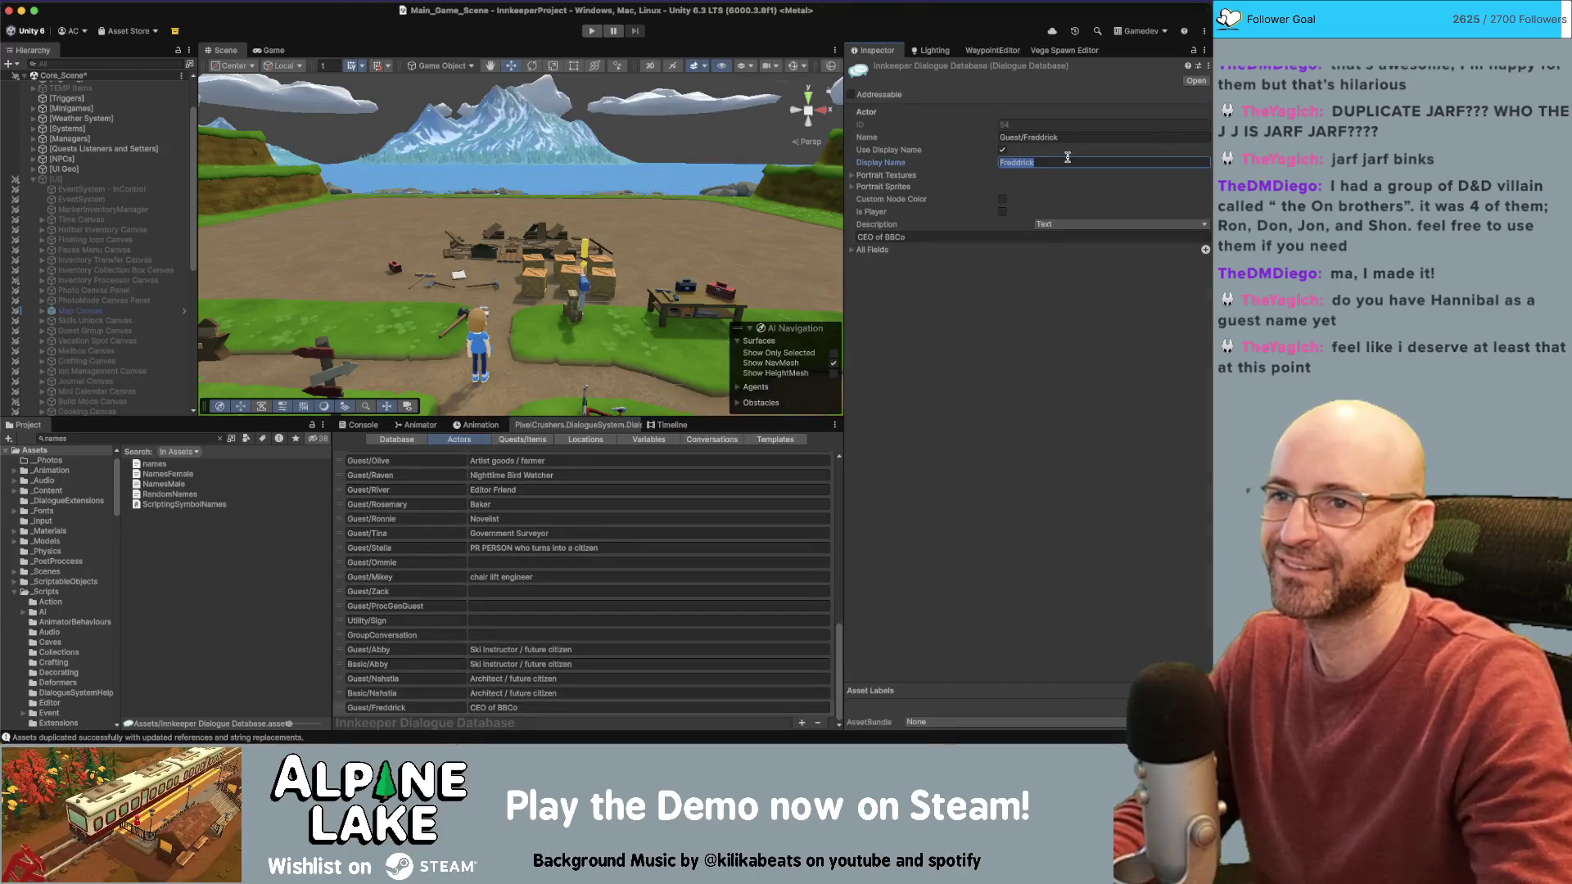
type("Freder")
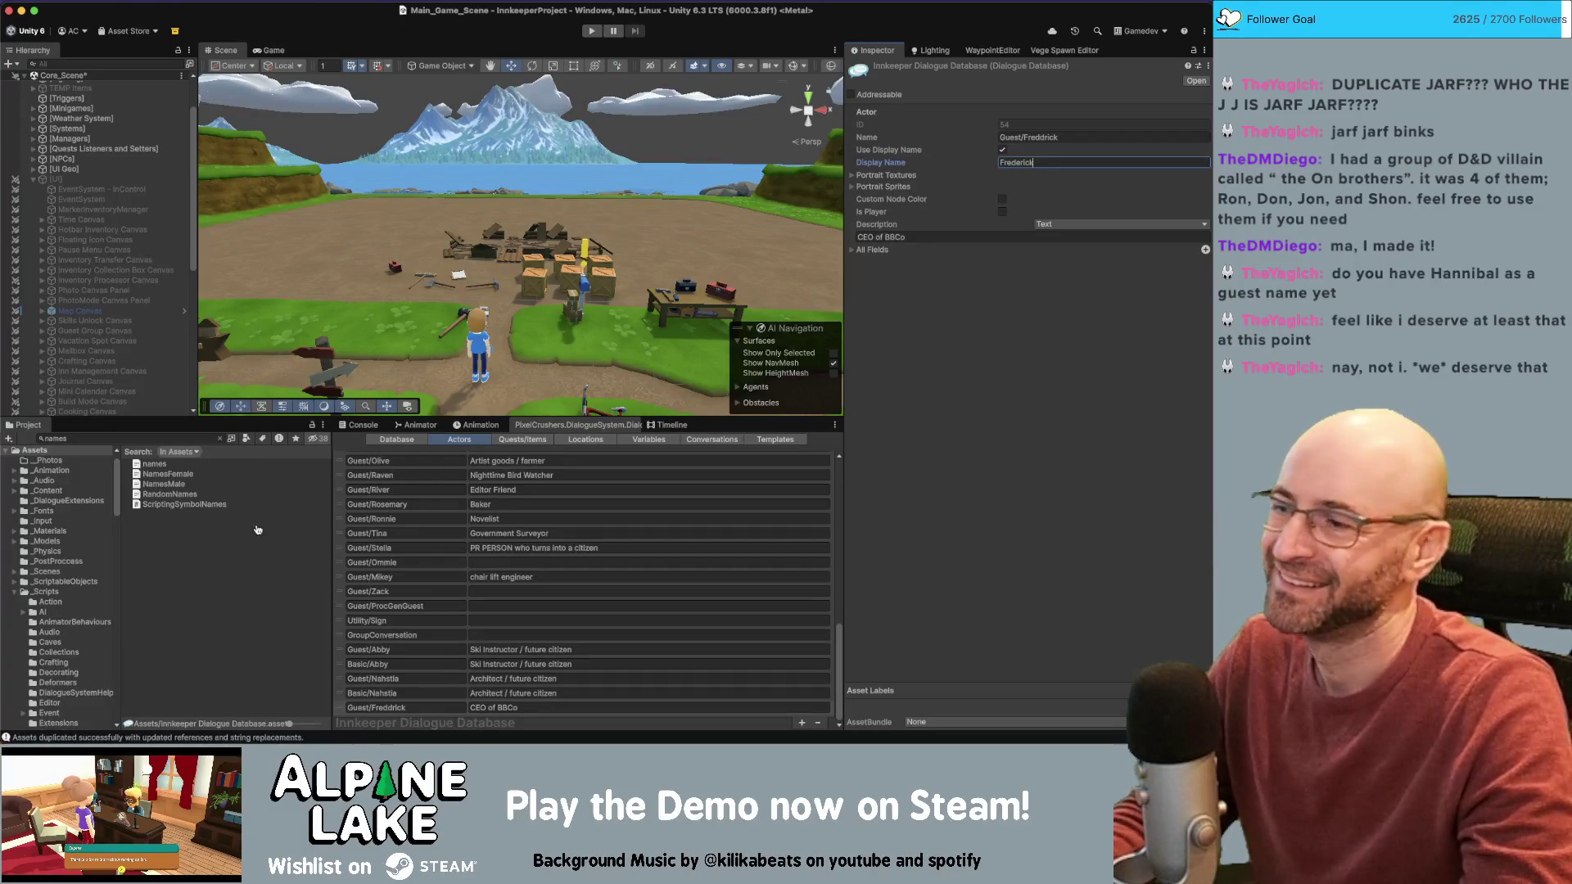
Set the guest actor's display name to Frederick and select the NamesMale text asset.
left_click(167, 485)
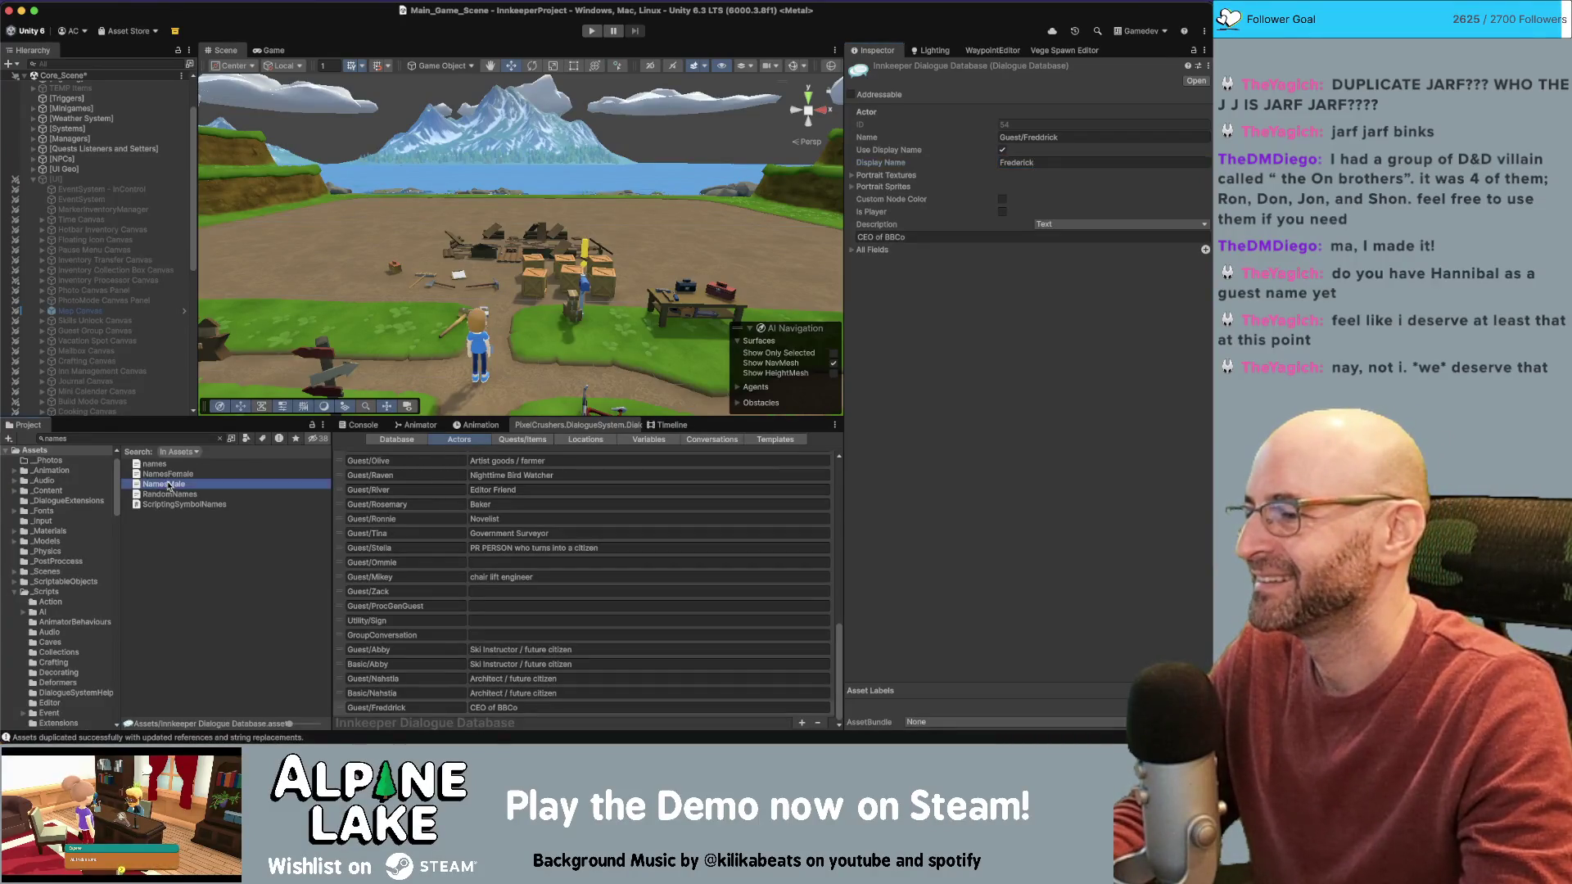
Add Hannibal after Alexander in NamesMale.txt, fixing the 'Hannible' typo and checking it isn't already listed.
double_click(167, 484)
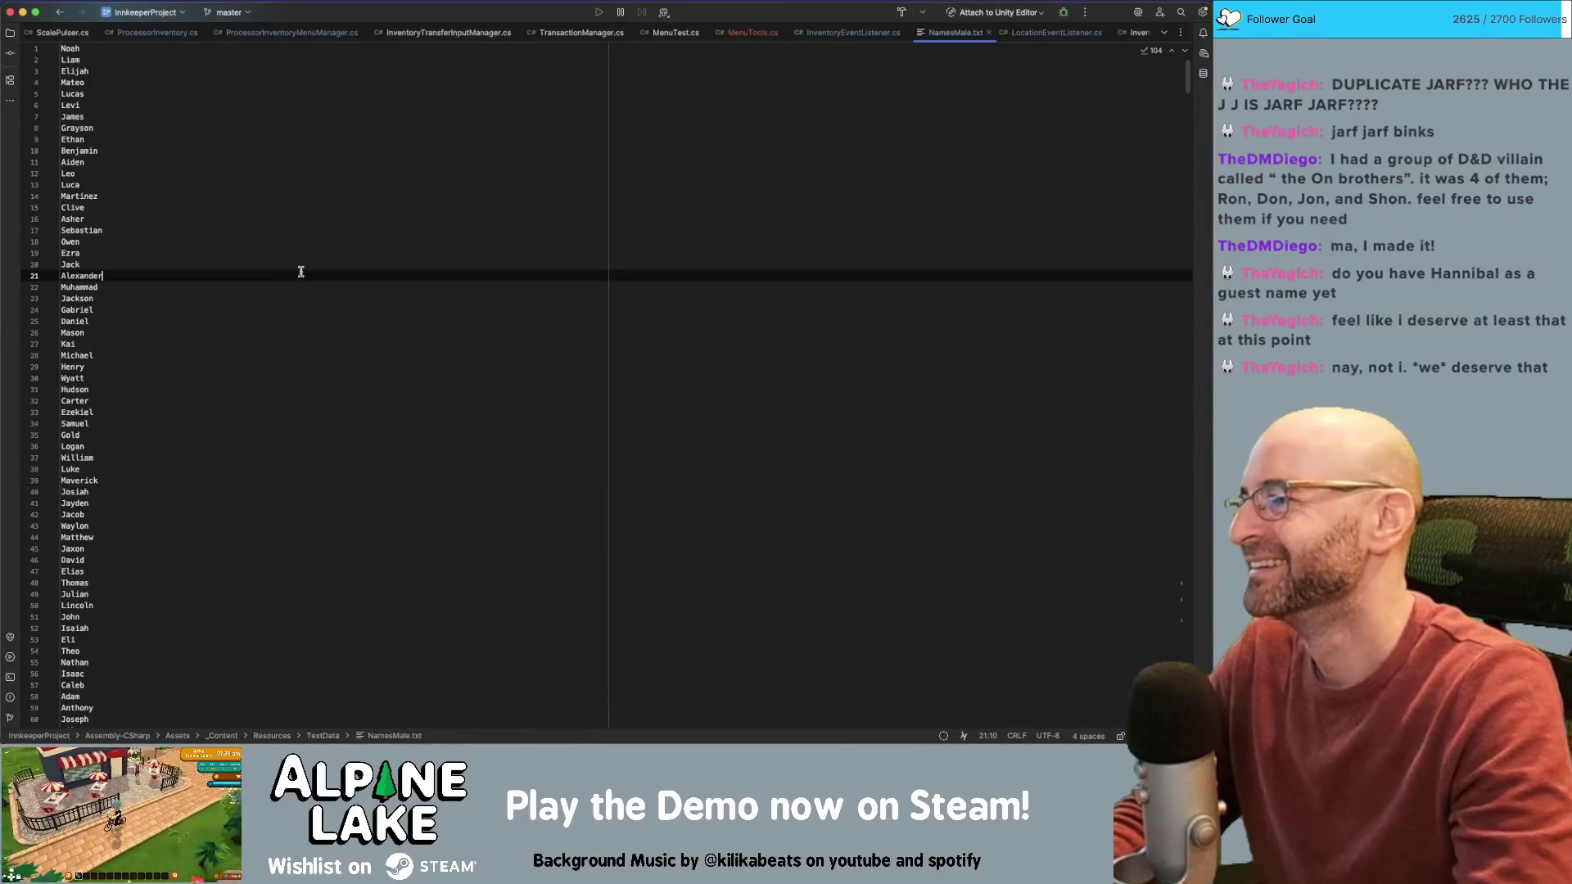
key("Return")
type("Hannib")
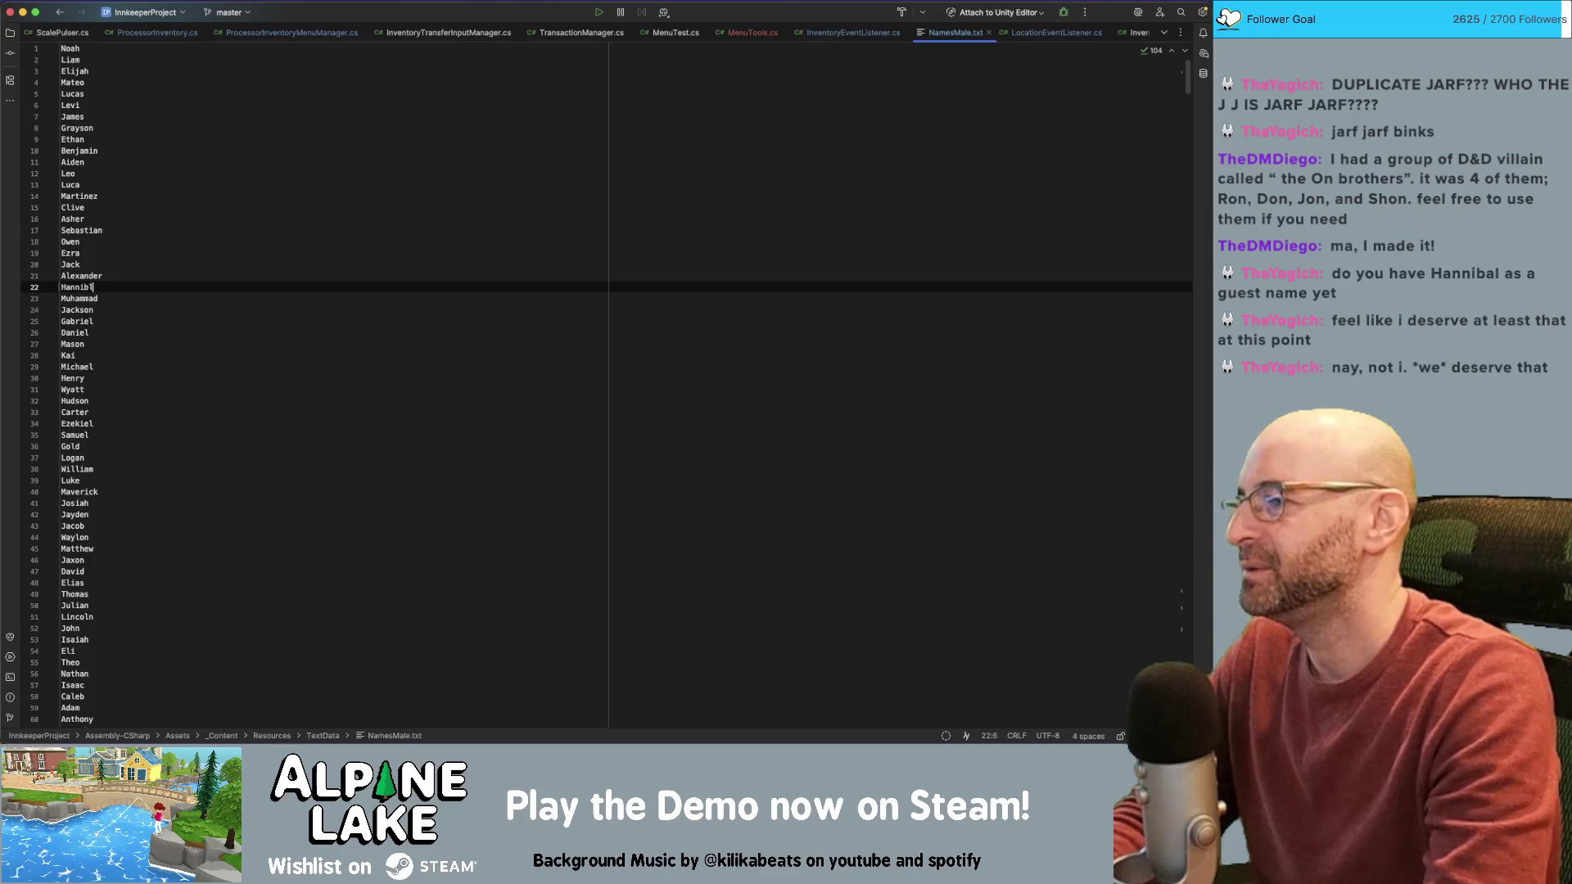
type("l")
key("ctrl+f")
type("Ron")
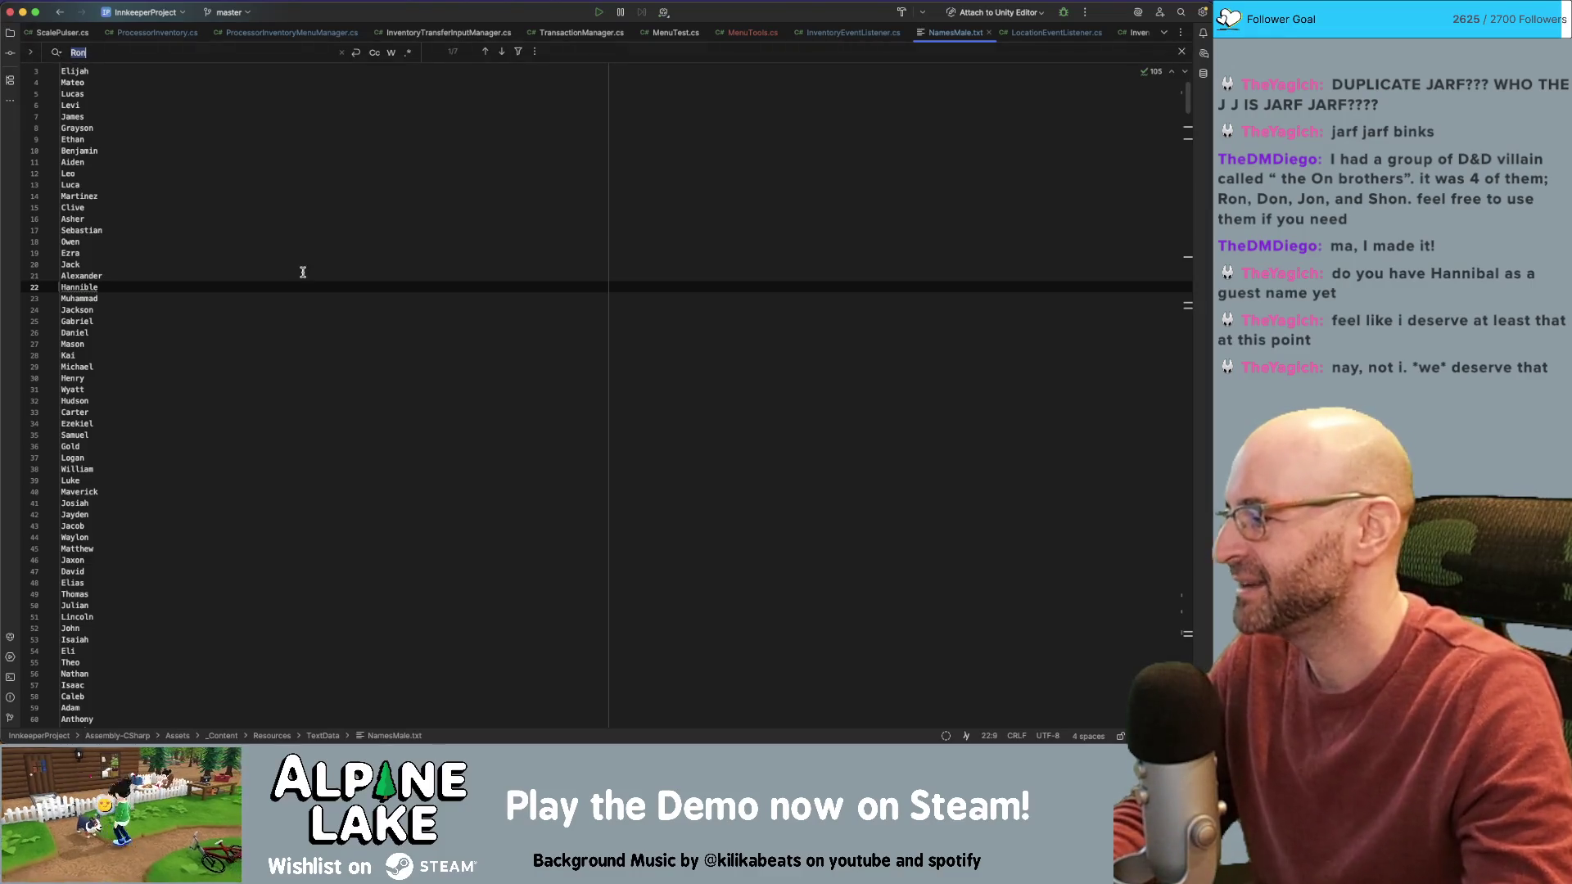
key("Escape")
key("BackSpace")
key("BackSpace")
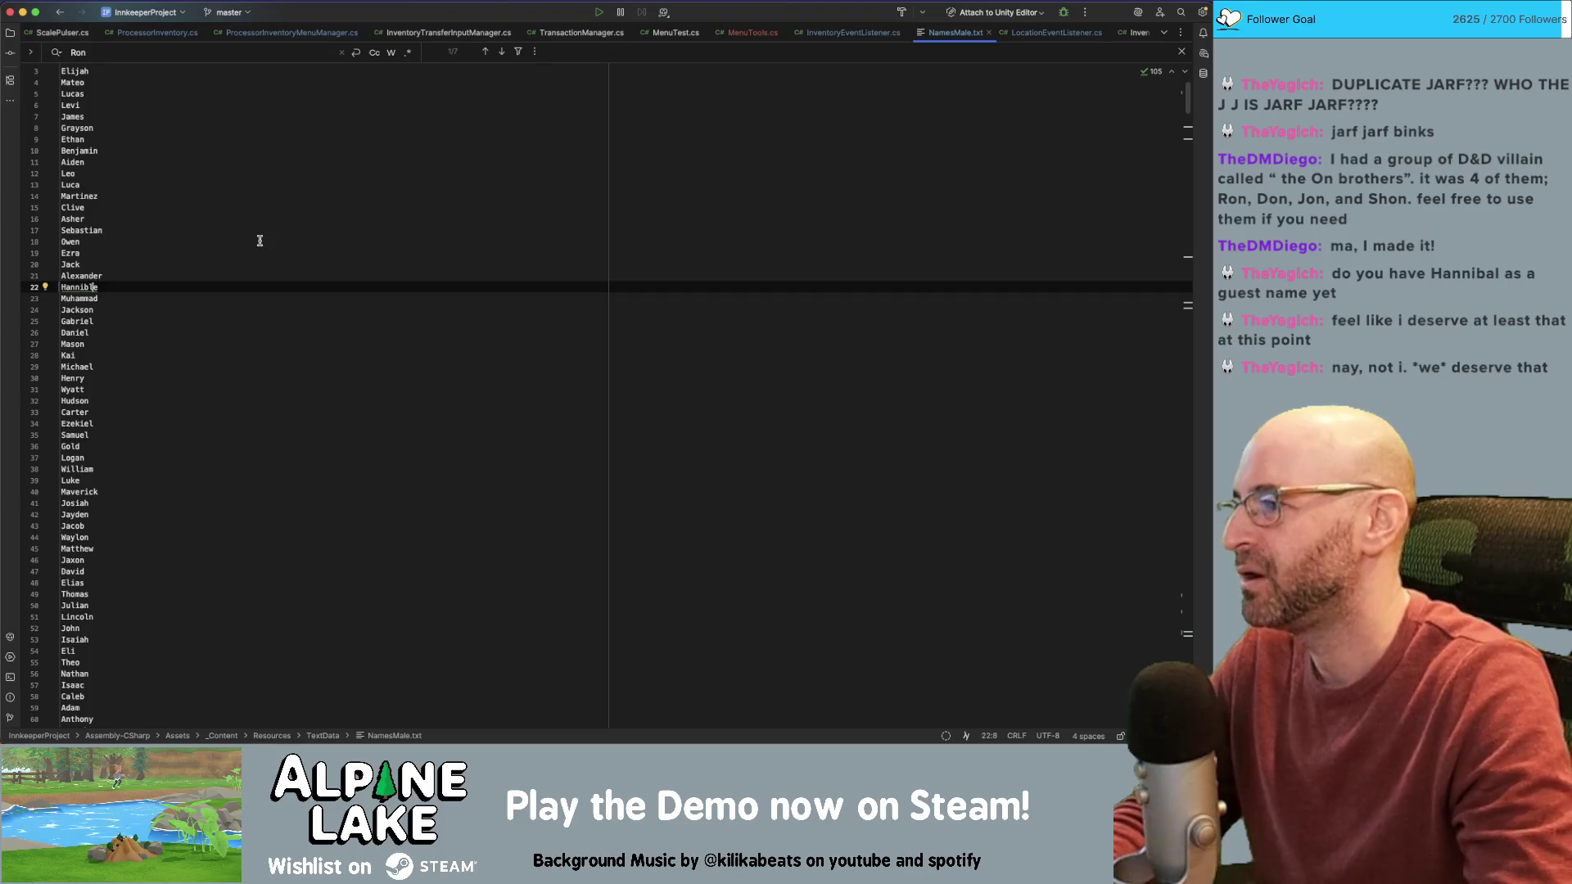
type("a")
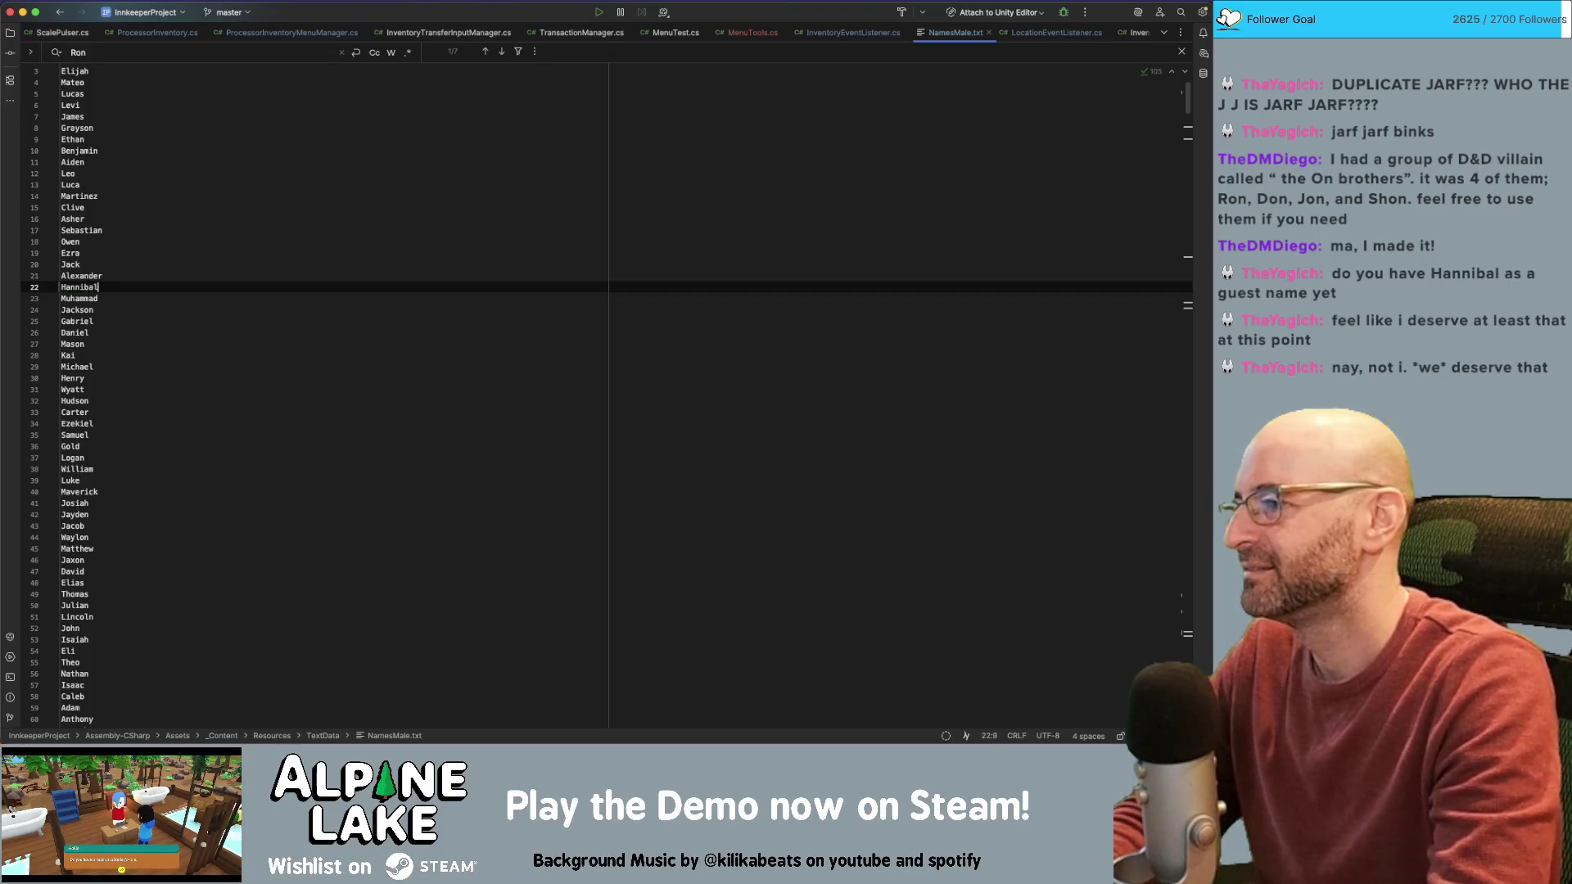
type("l")
key("ctrl+f")
type("Hanniba")
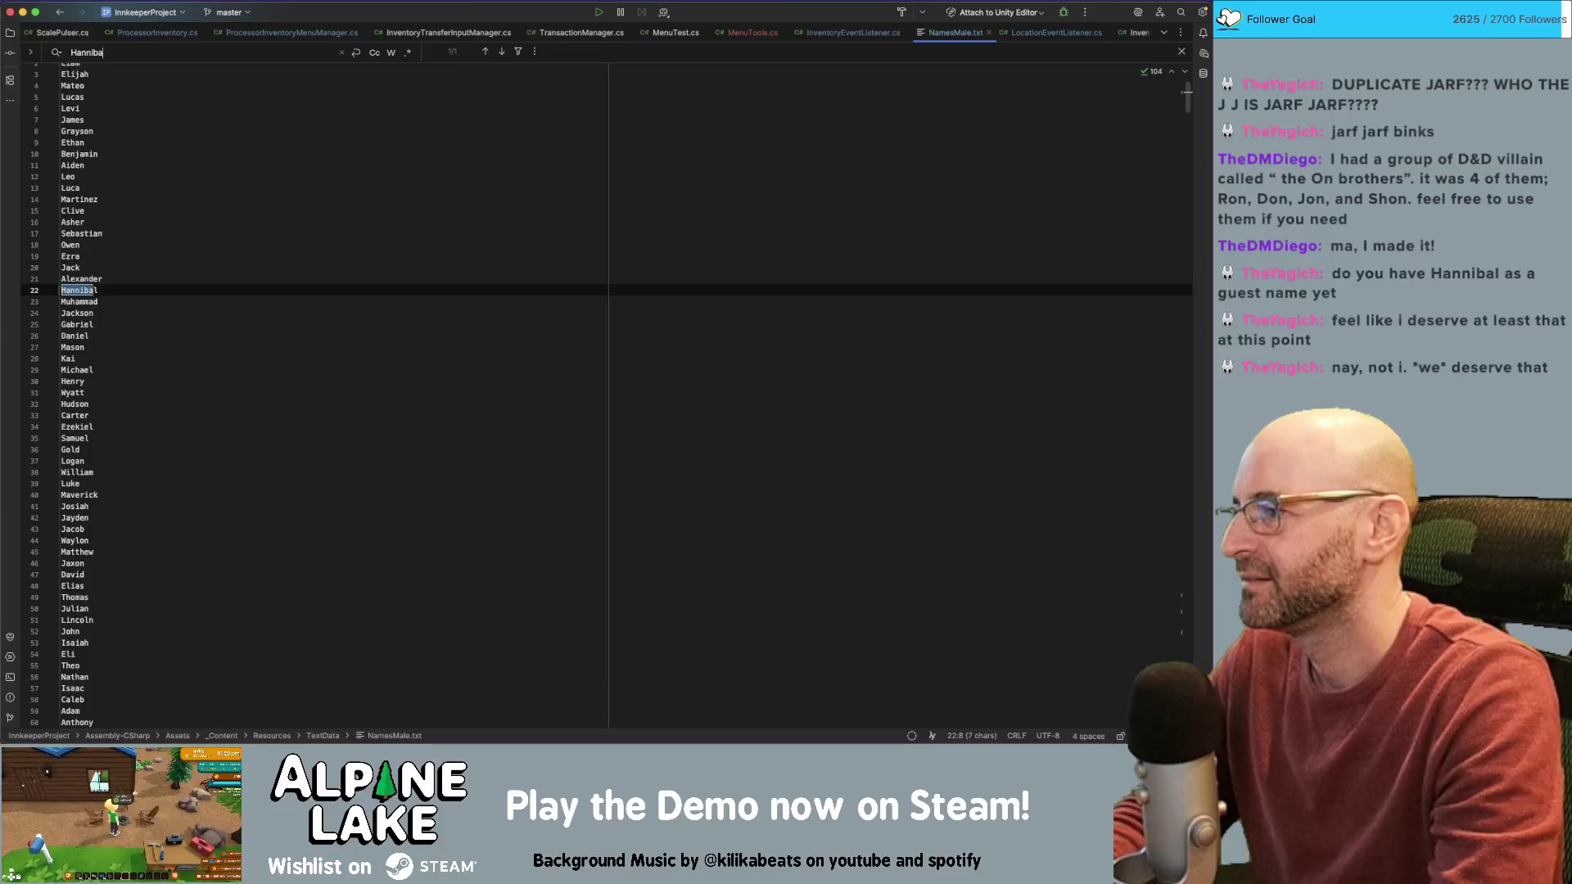
type("l")
key("Return")
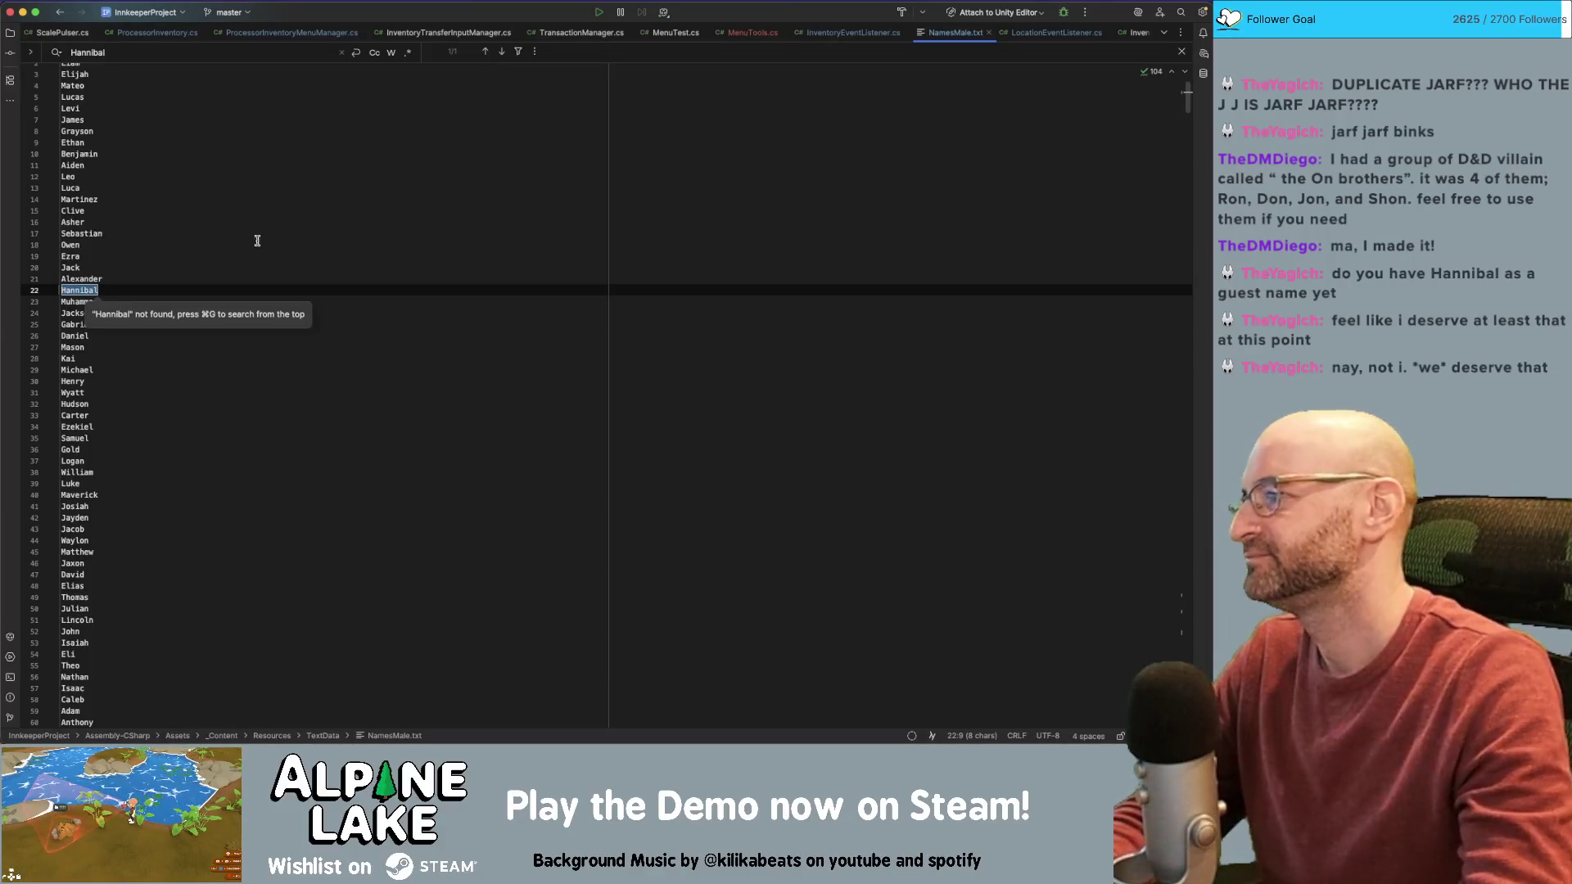
Close the search and switch over to the InventoryEventListener.cs script.
left_click(243, 240)
left_click(240, 267)
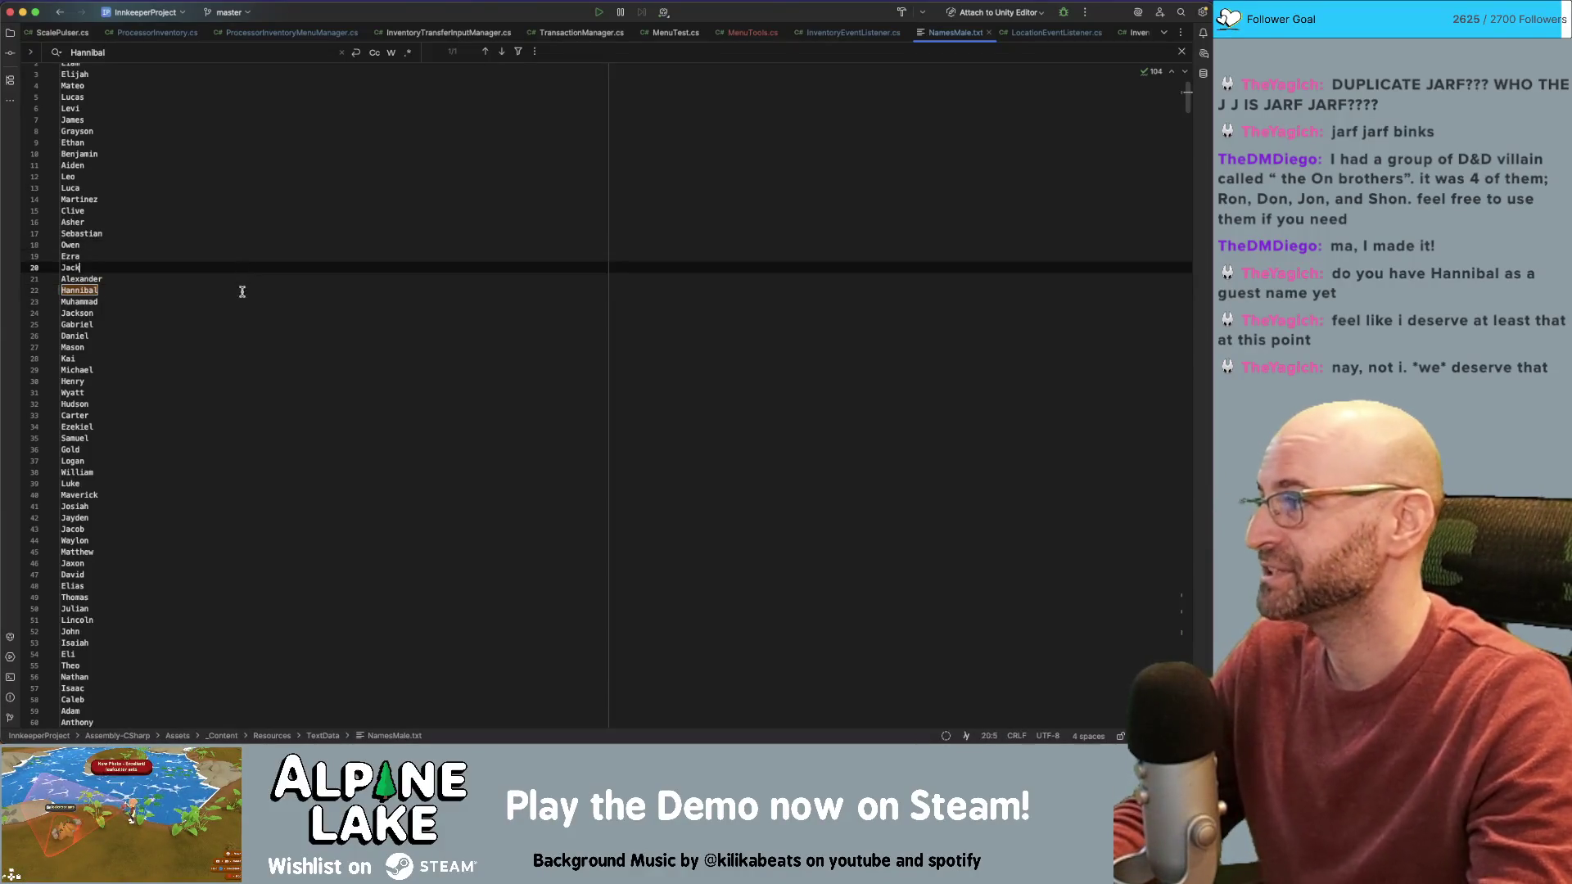
key("Escape")
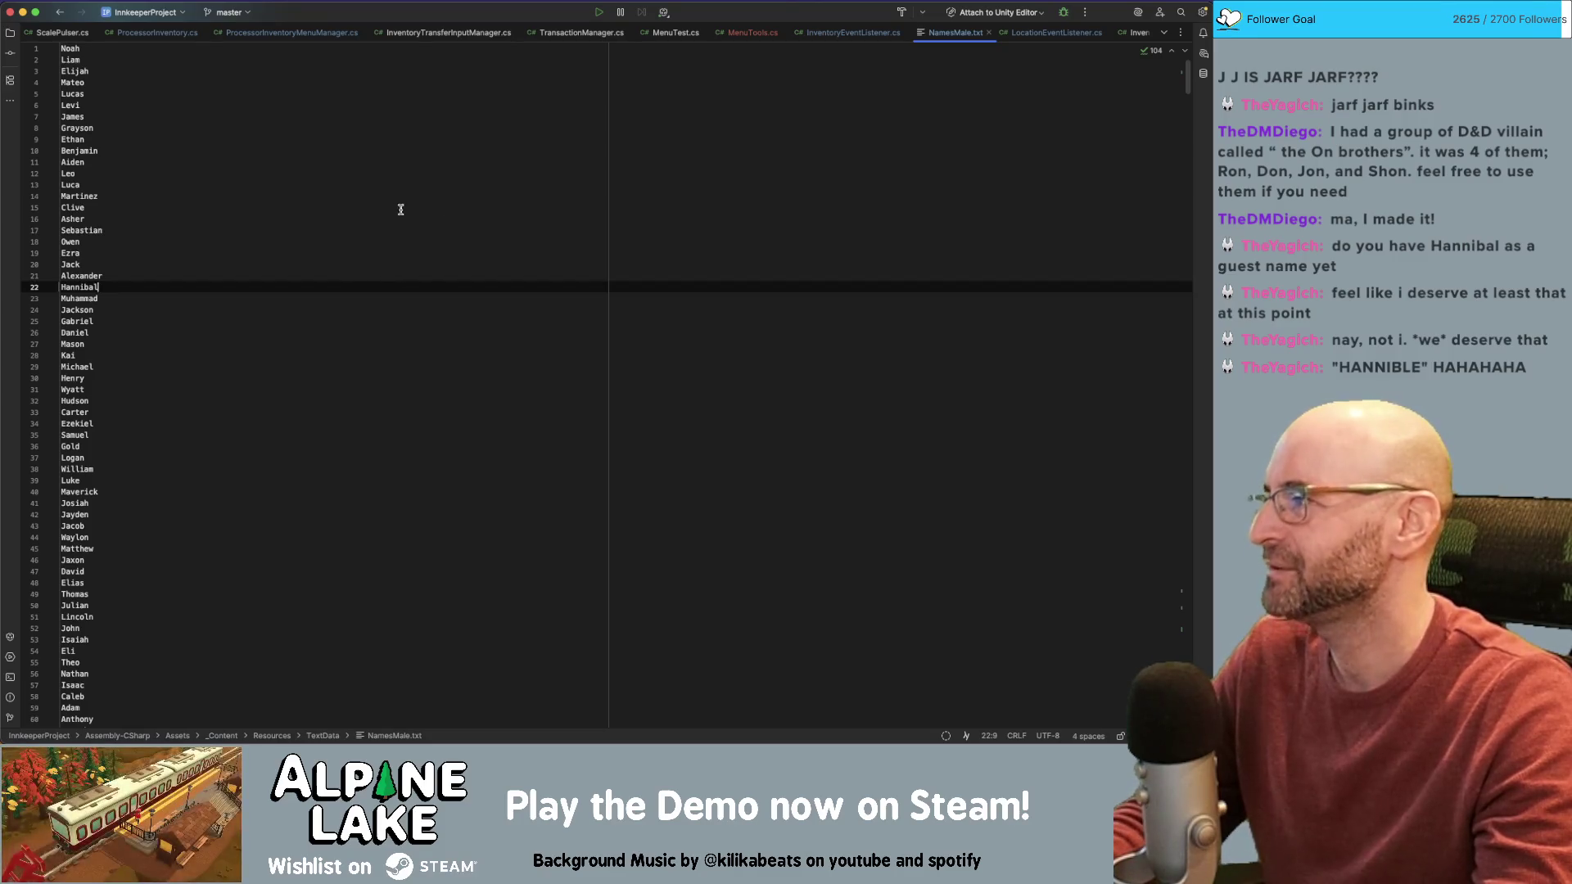
left_click(425, 208)
left_click(441, 241)
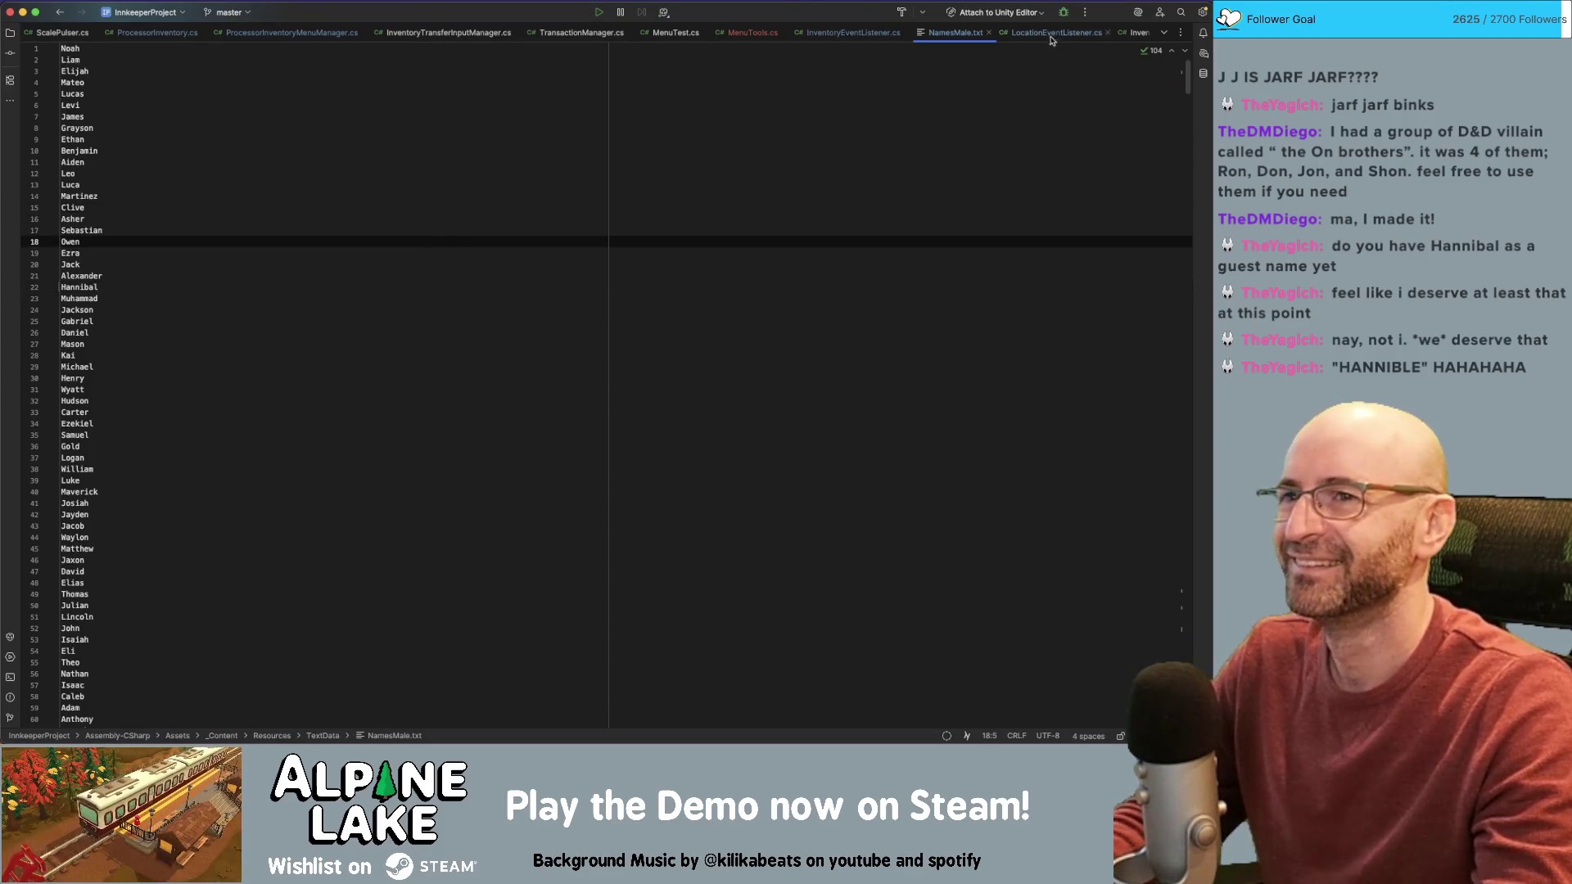
left_click(852, 32)
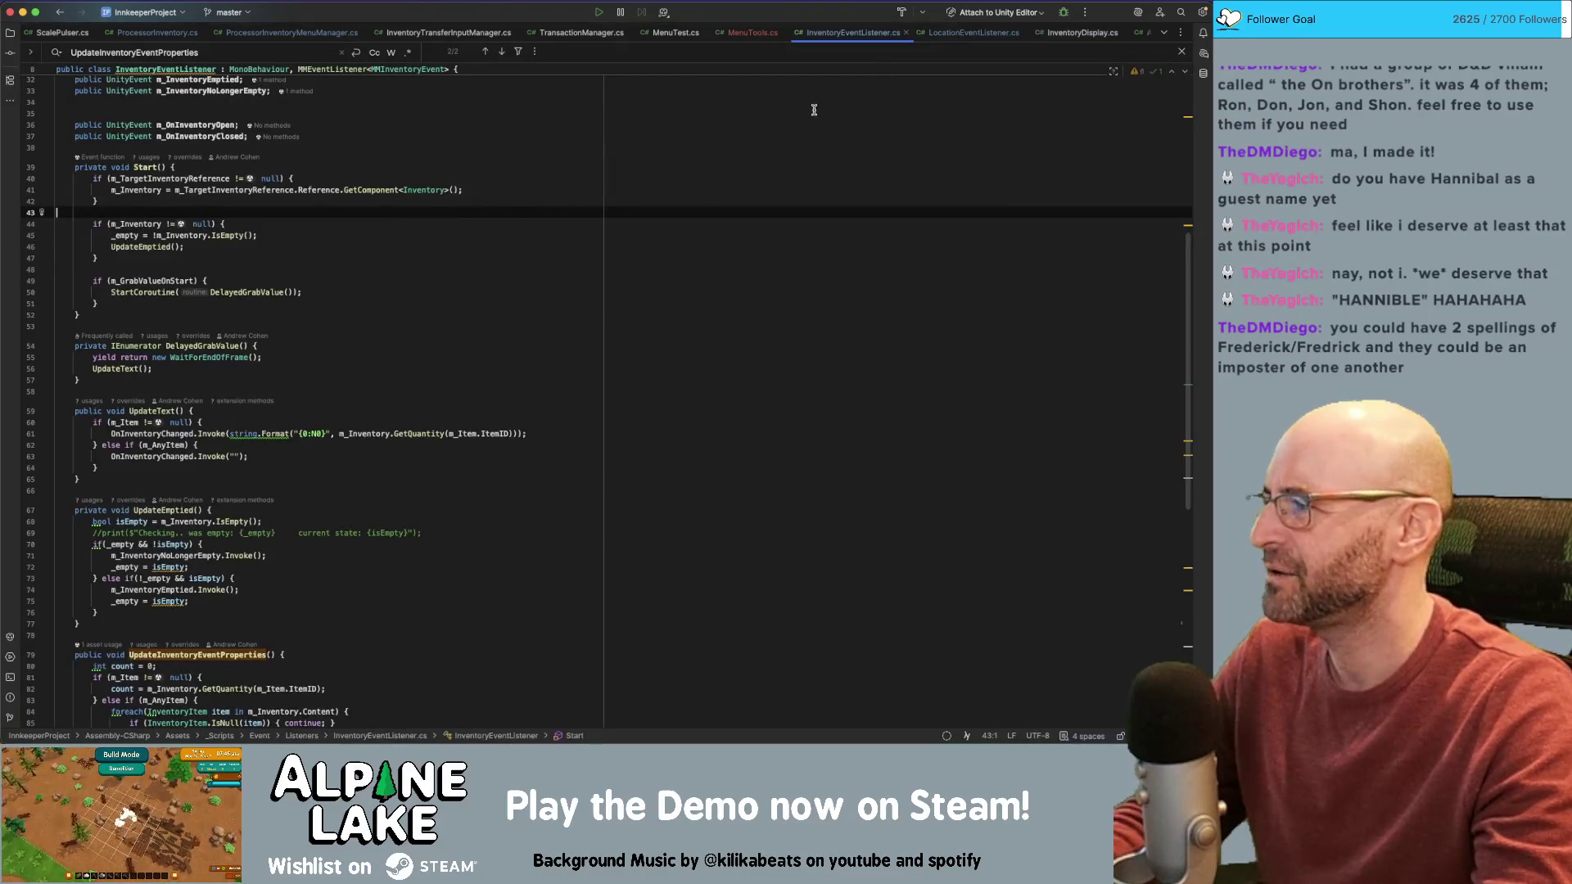
Look through InventoryEventListener.cs, then switch back to the Unity editor.
left_click(815, 296)
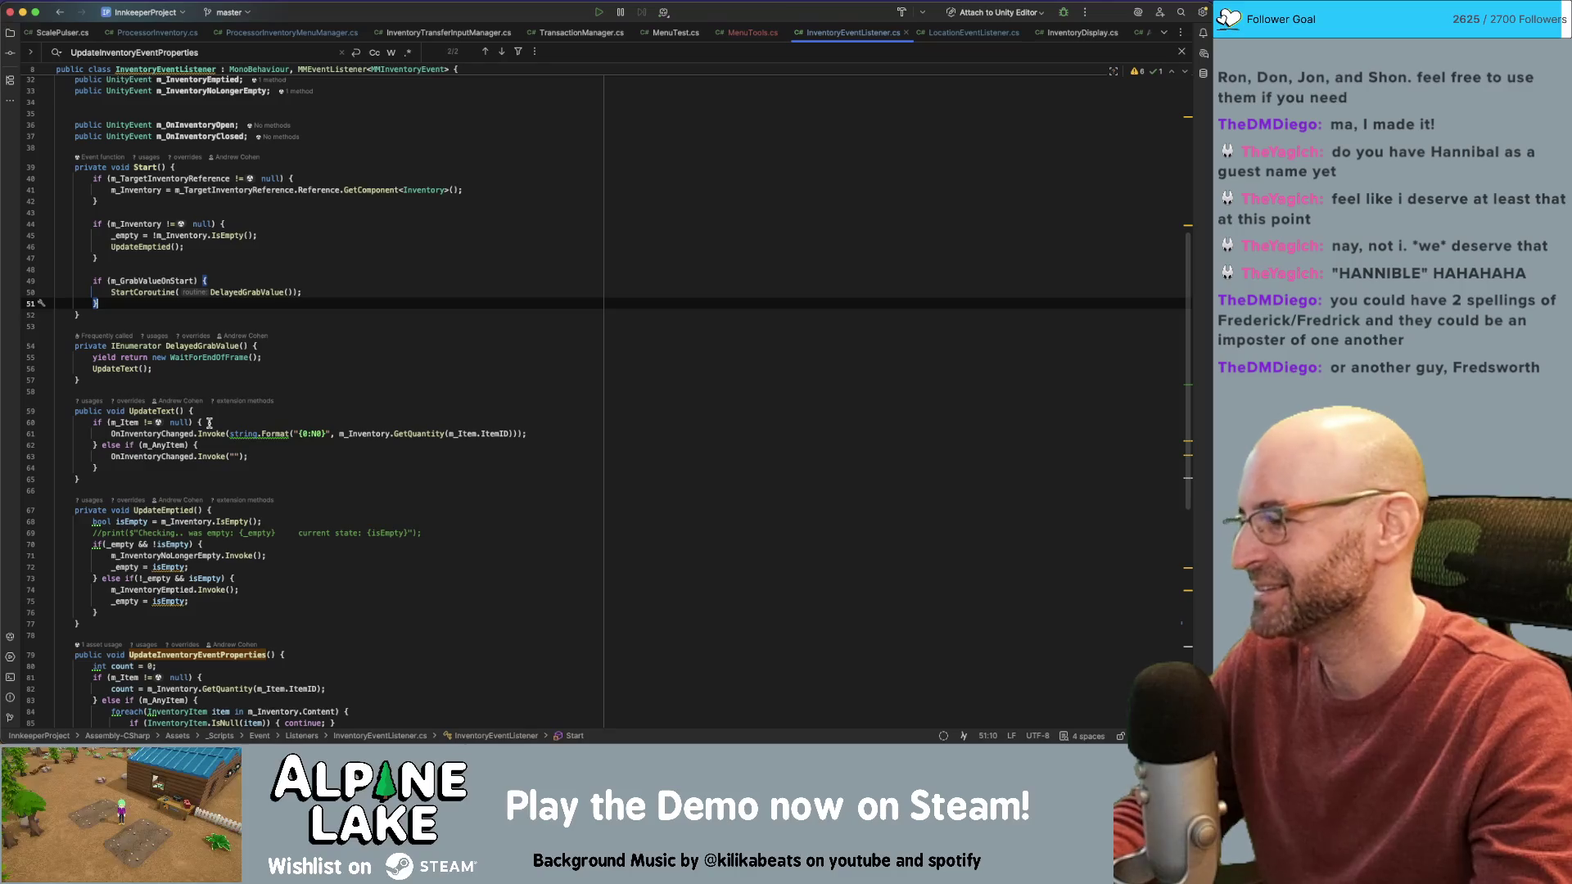
left_click(361, 378)
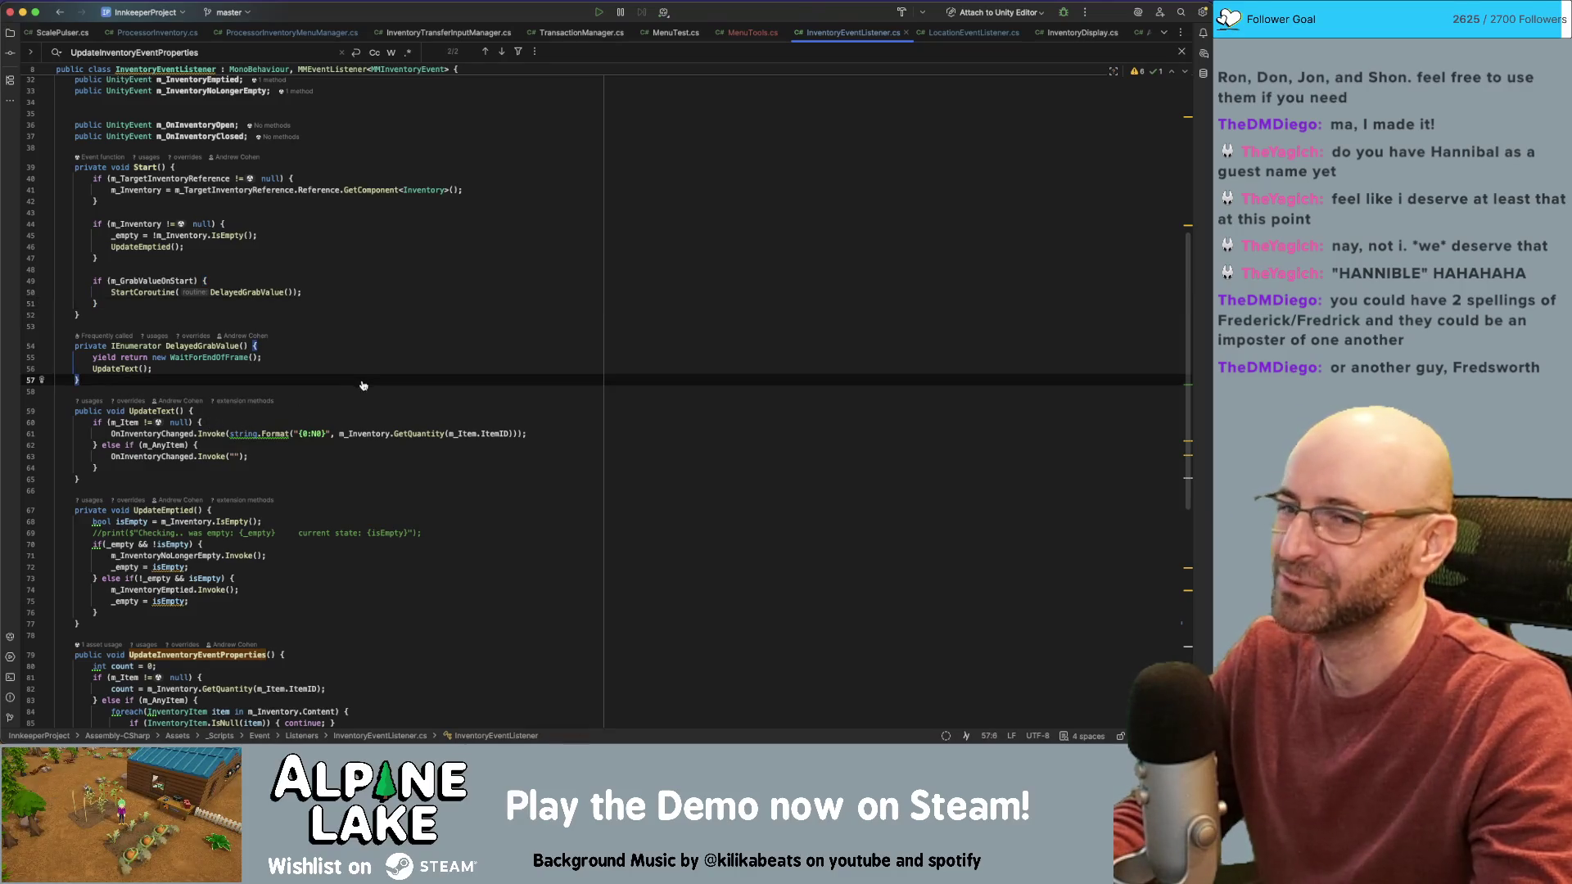
key("super+Tab")
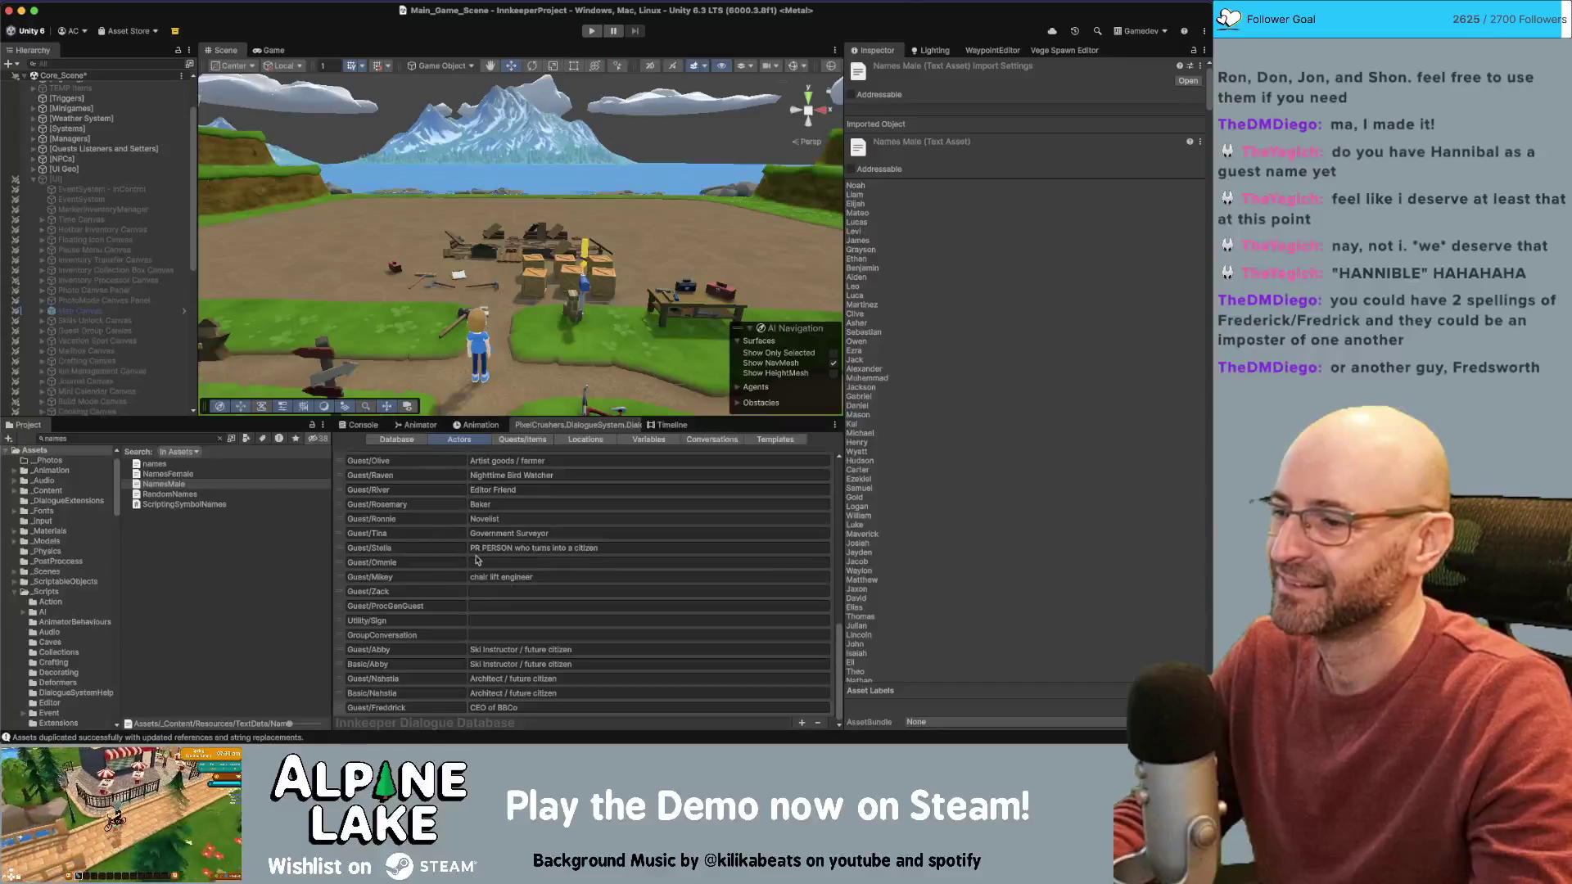
Rename the Guest/Freddrick actor to Guest/Frederick and move to the conversations view.
left_click(376, 708)
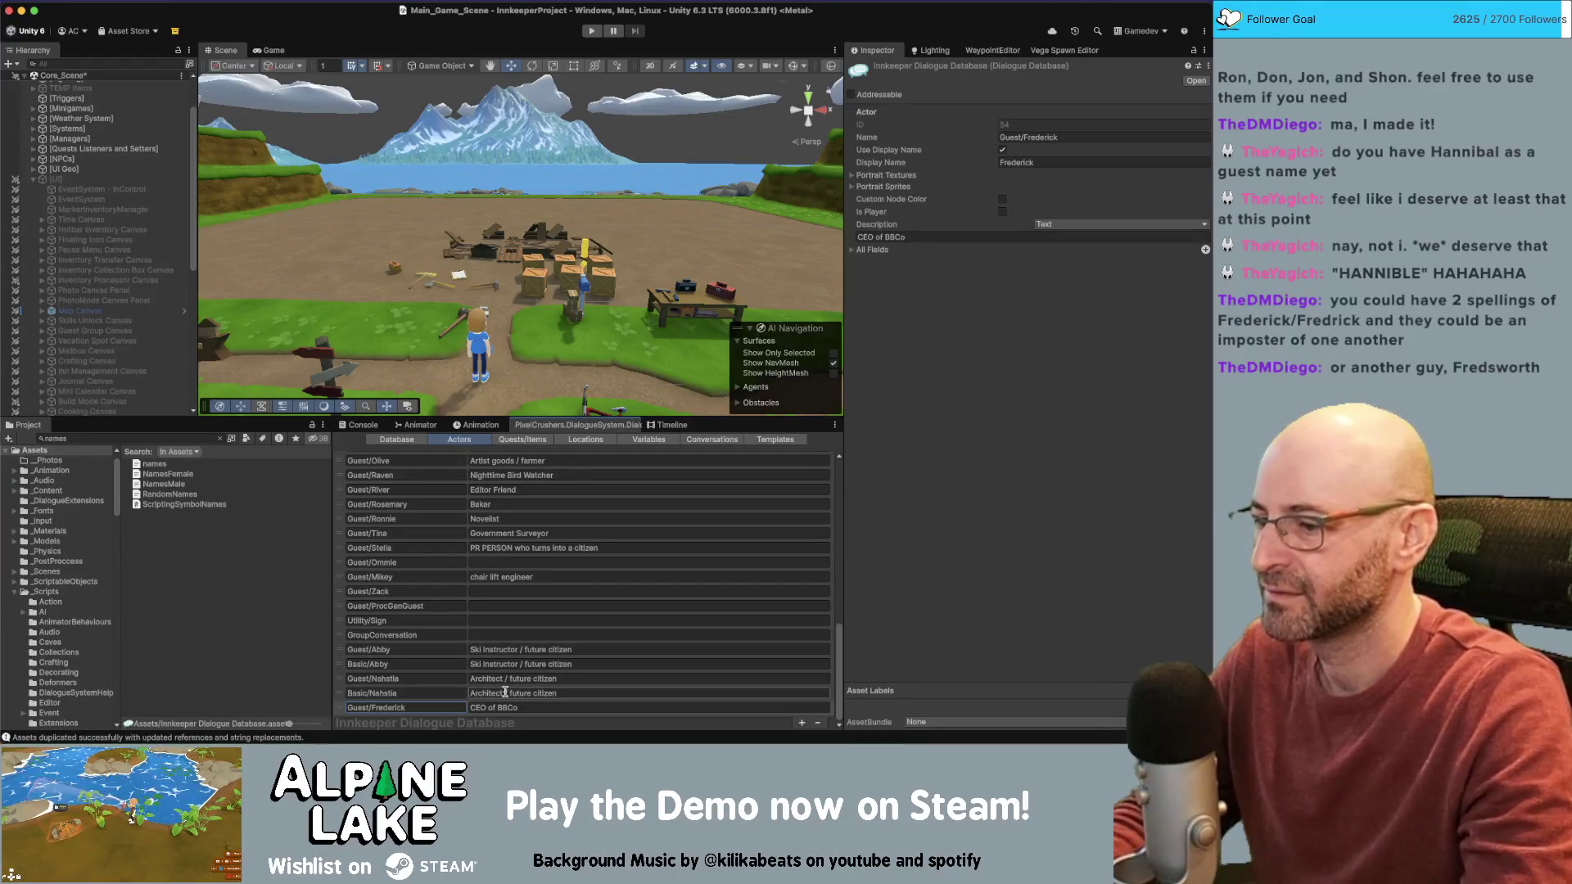
left_click(393, 709)
left_click(176, 465)
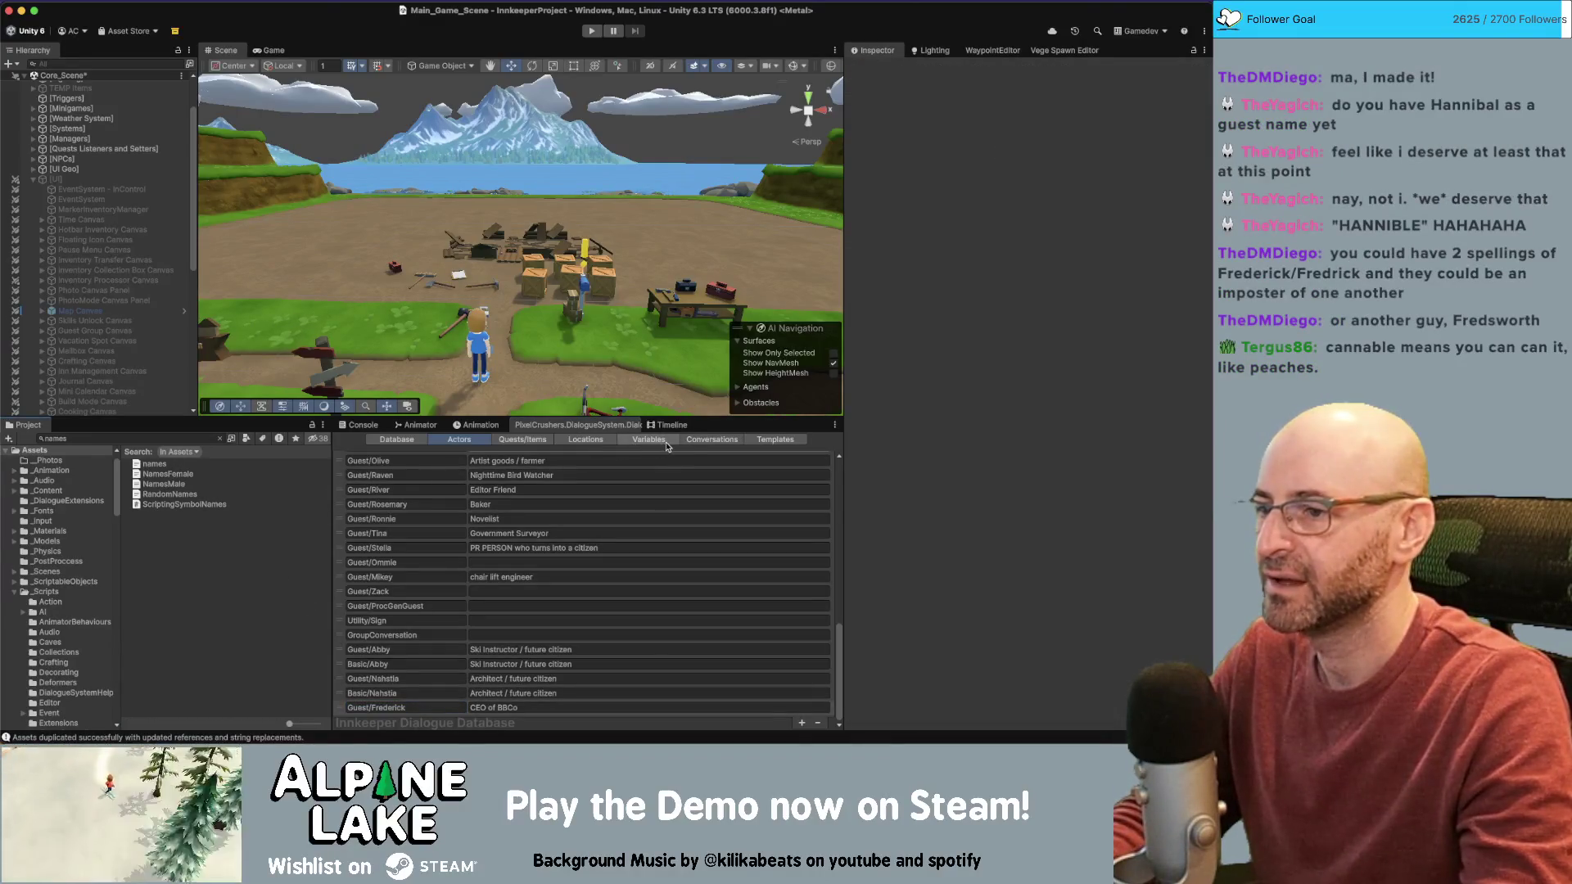
left_click(710, 440)
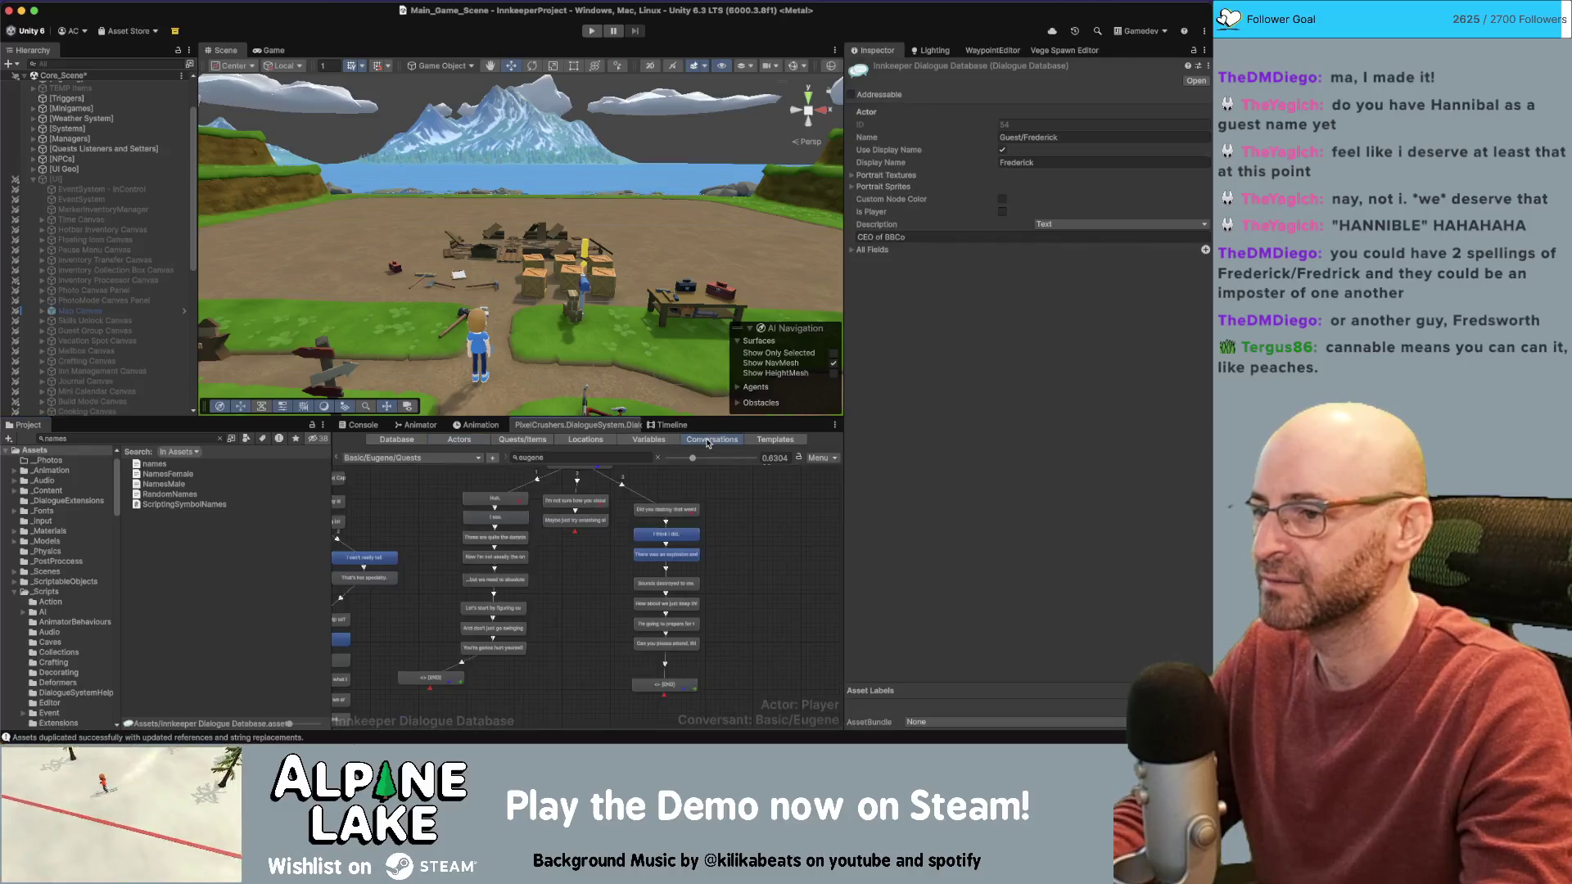
Filter the conversation list and load Guest > Nahstia > Conversation 1, zoomed out to show its graph.
left_click(411, 457)
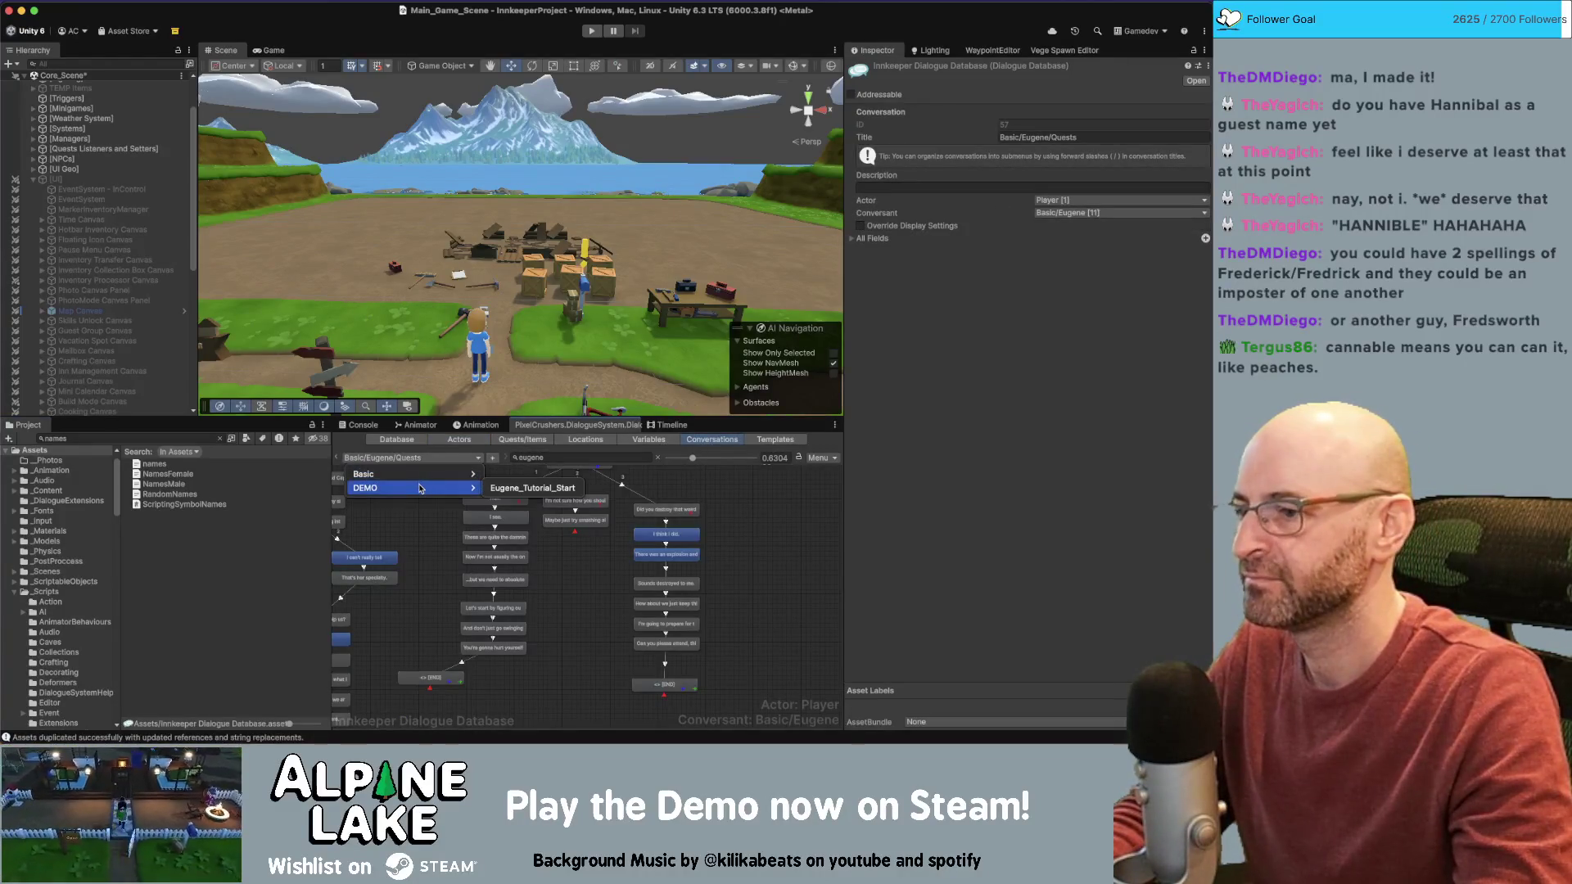
left_click(555, 457)
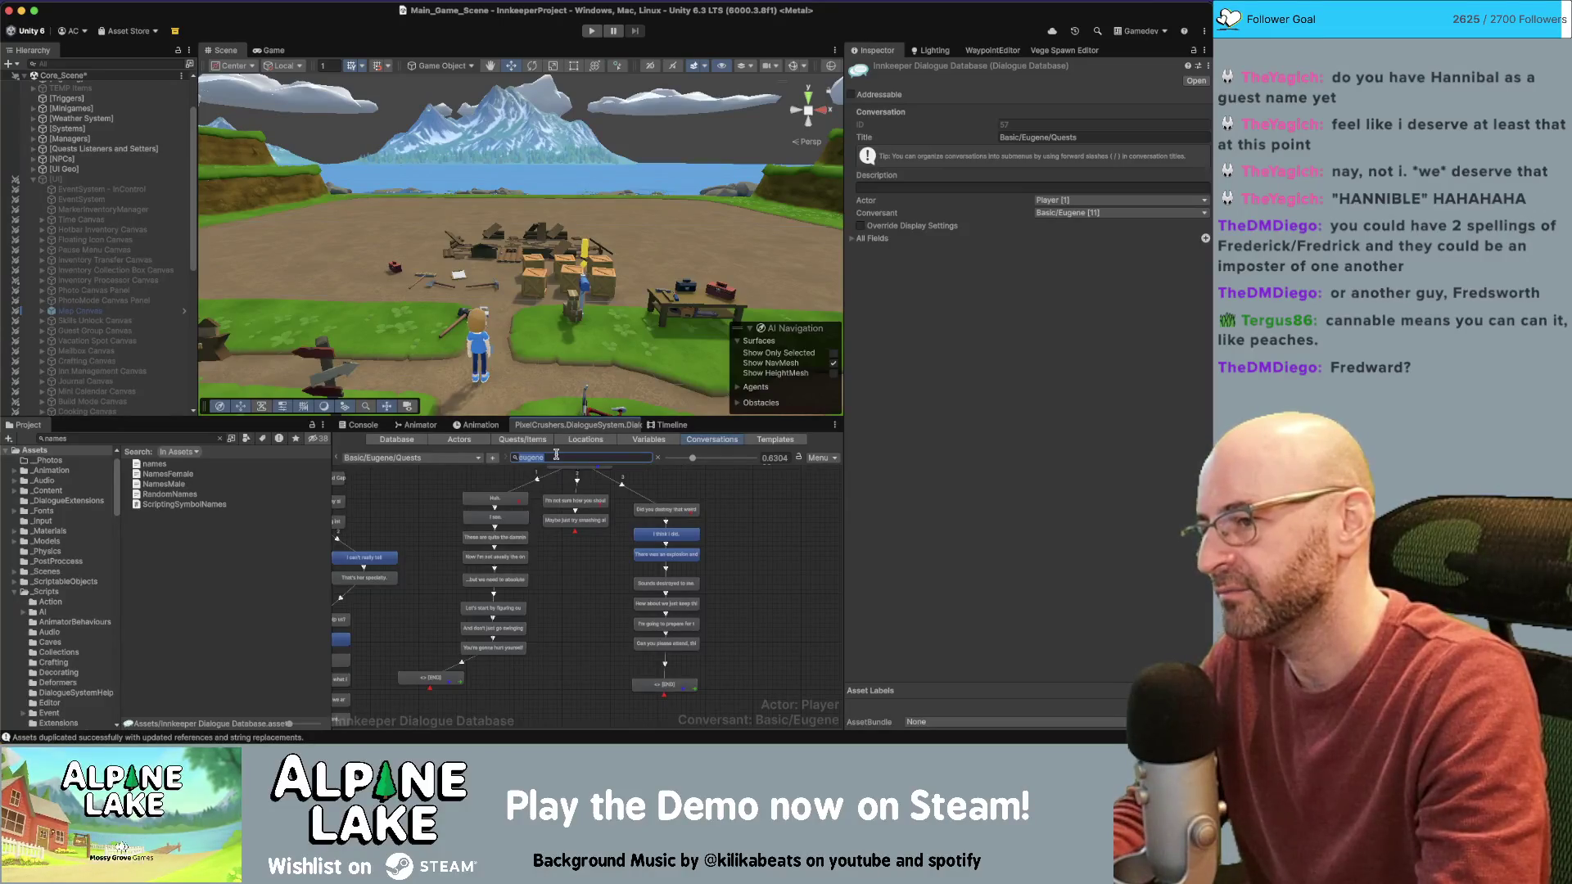
type("charlotte")
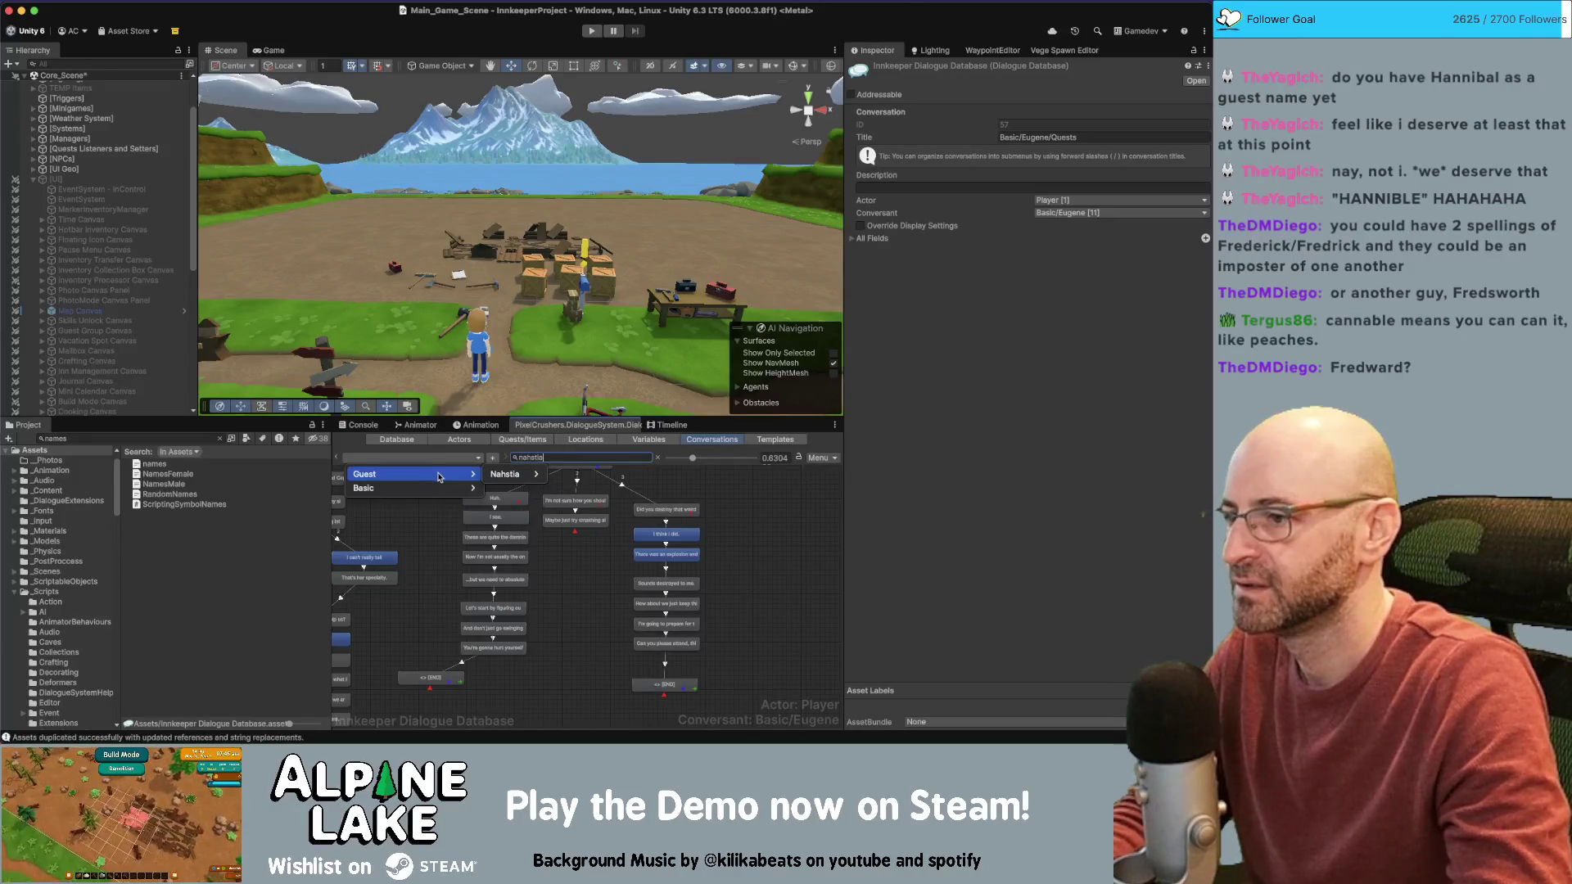
mouse_move(506, 475)
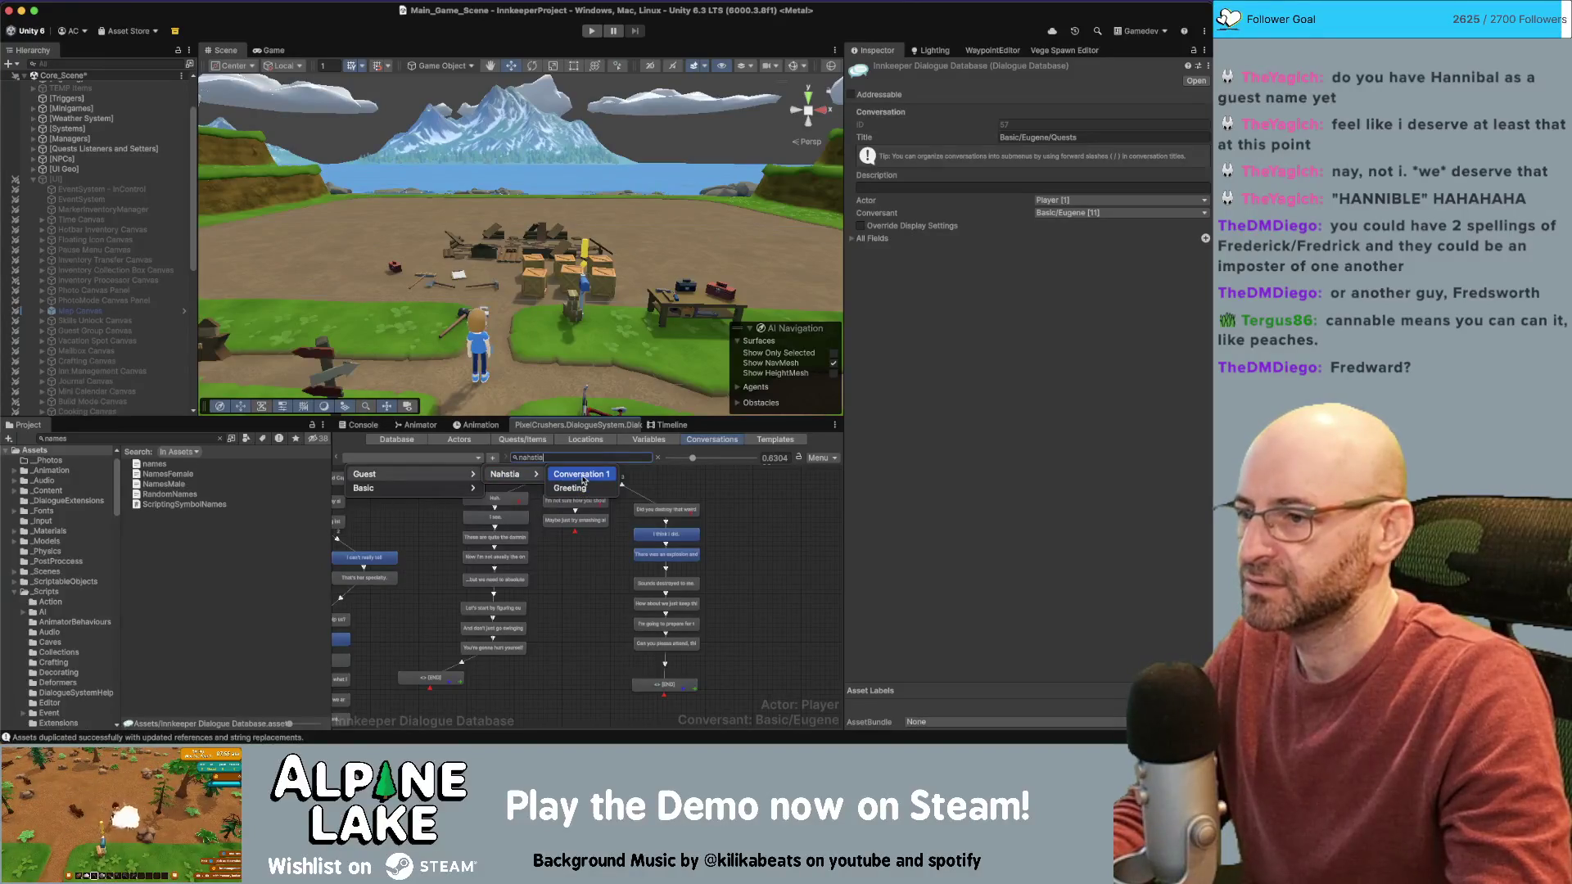
left_click(581, 474)
scroll(554, 501, "down", 3)
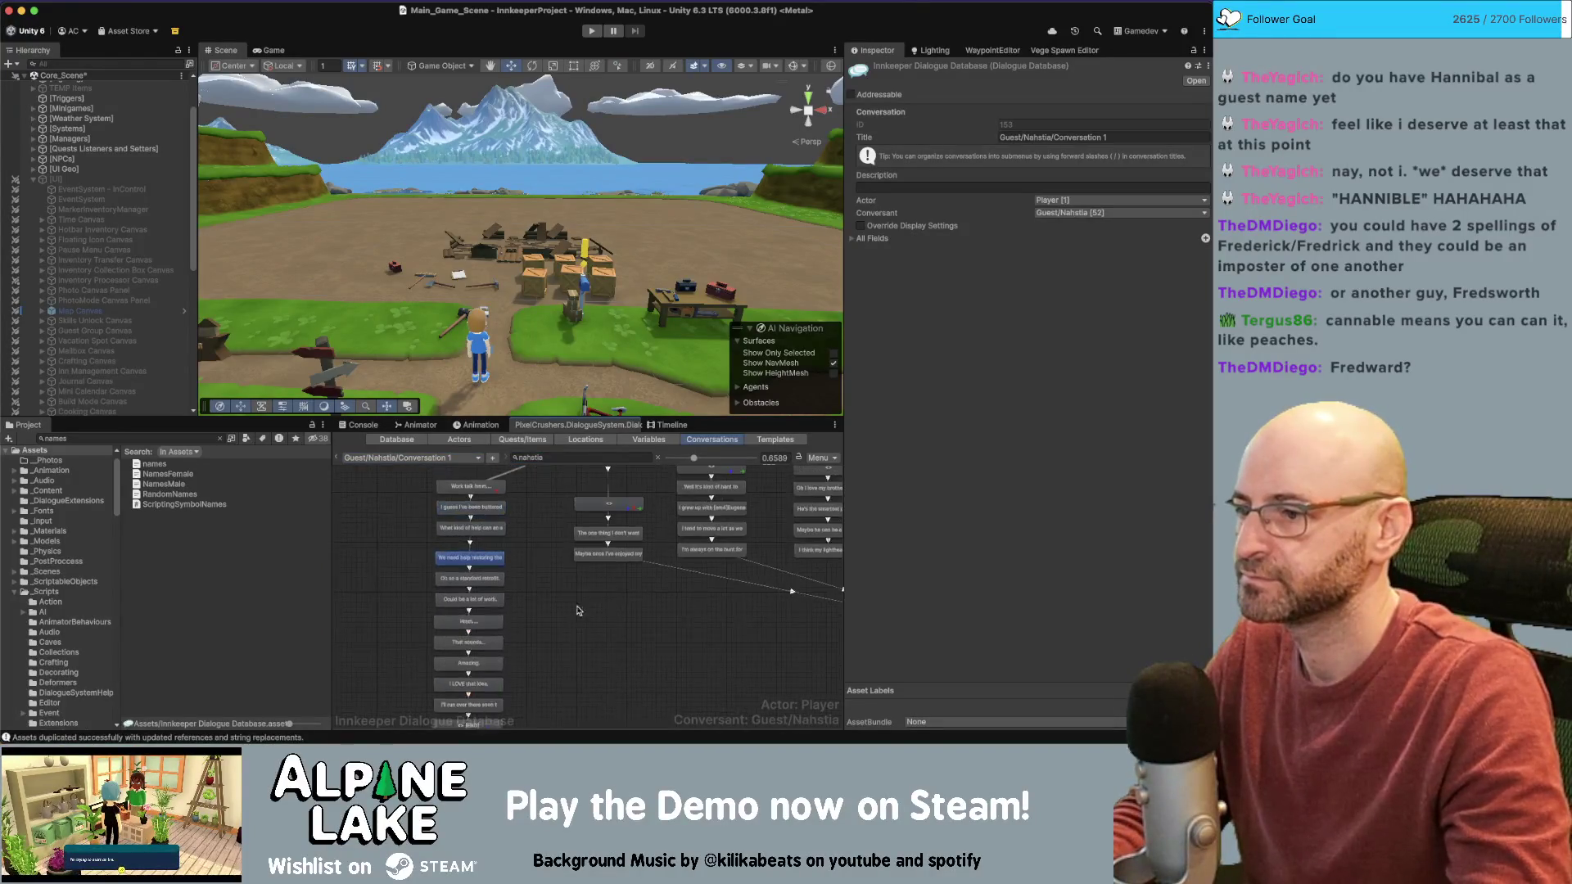
scroll(578, 540, "down", 3)
scroll(596, 578, "down", 2)
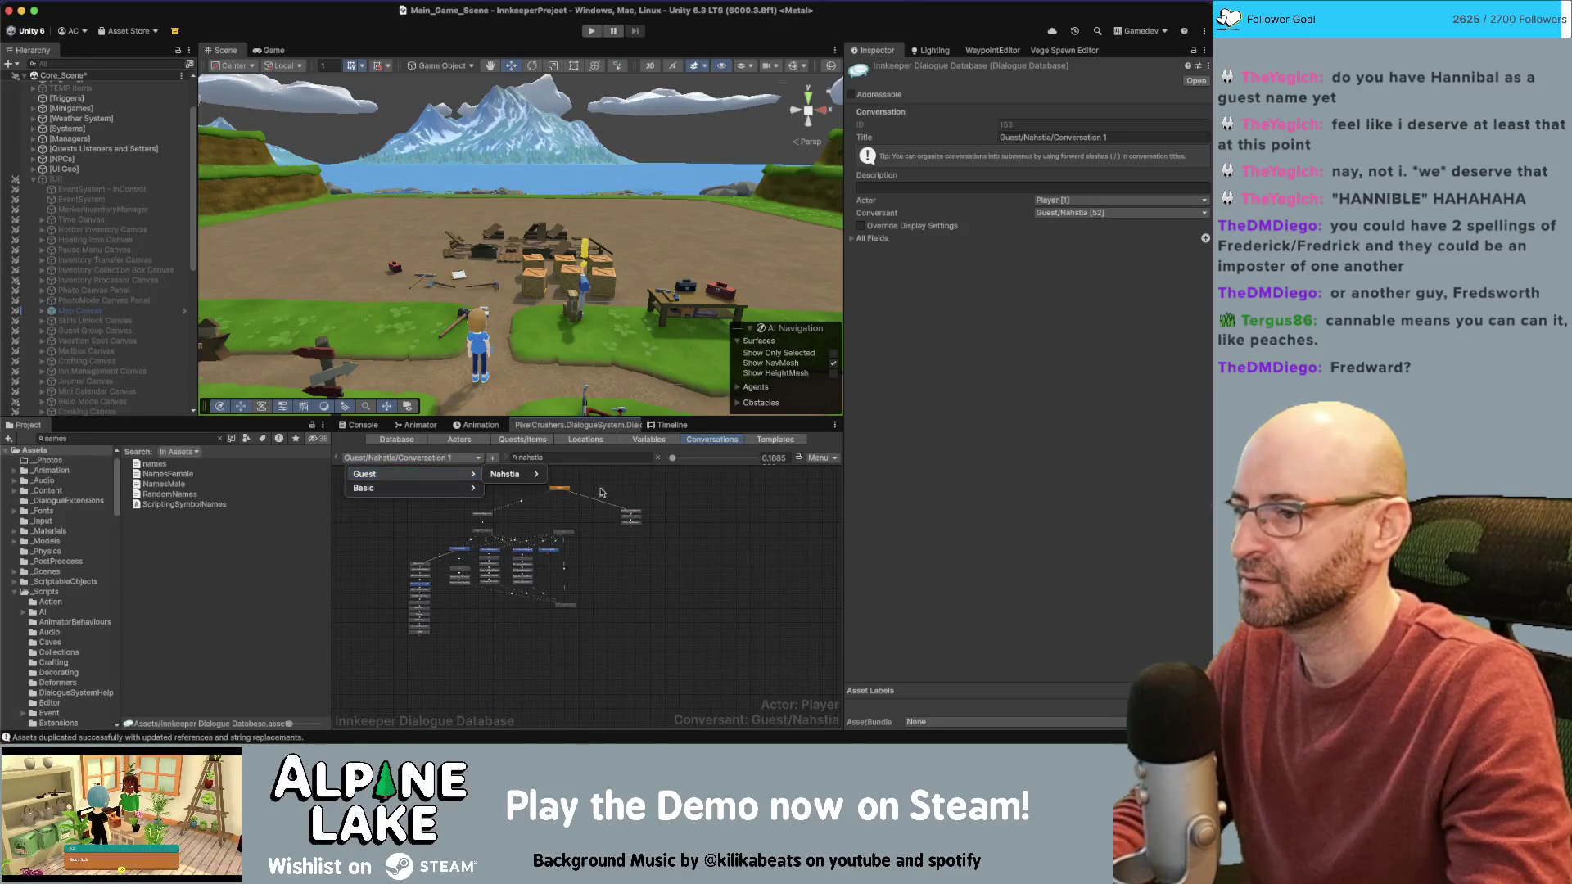
left_click(688, 505)
Load Guest > Nahstia > Greeting and duplicate it as Guest/Nahstia/Greeting Copy.
right_click(688, 505)
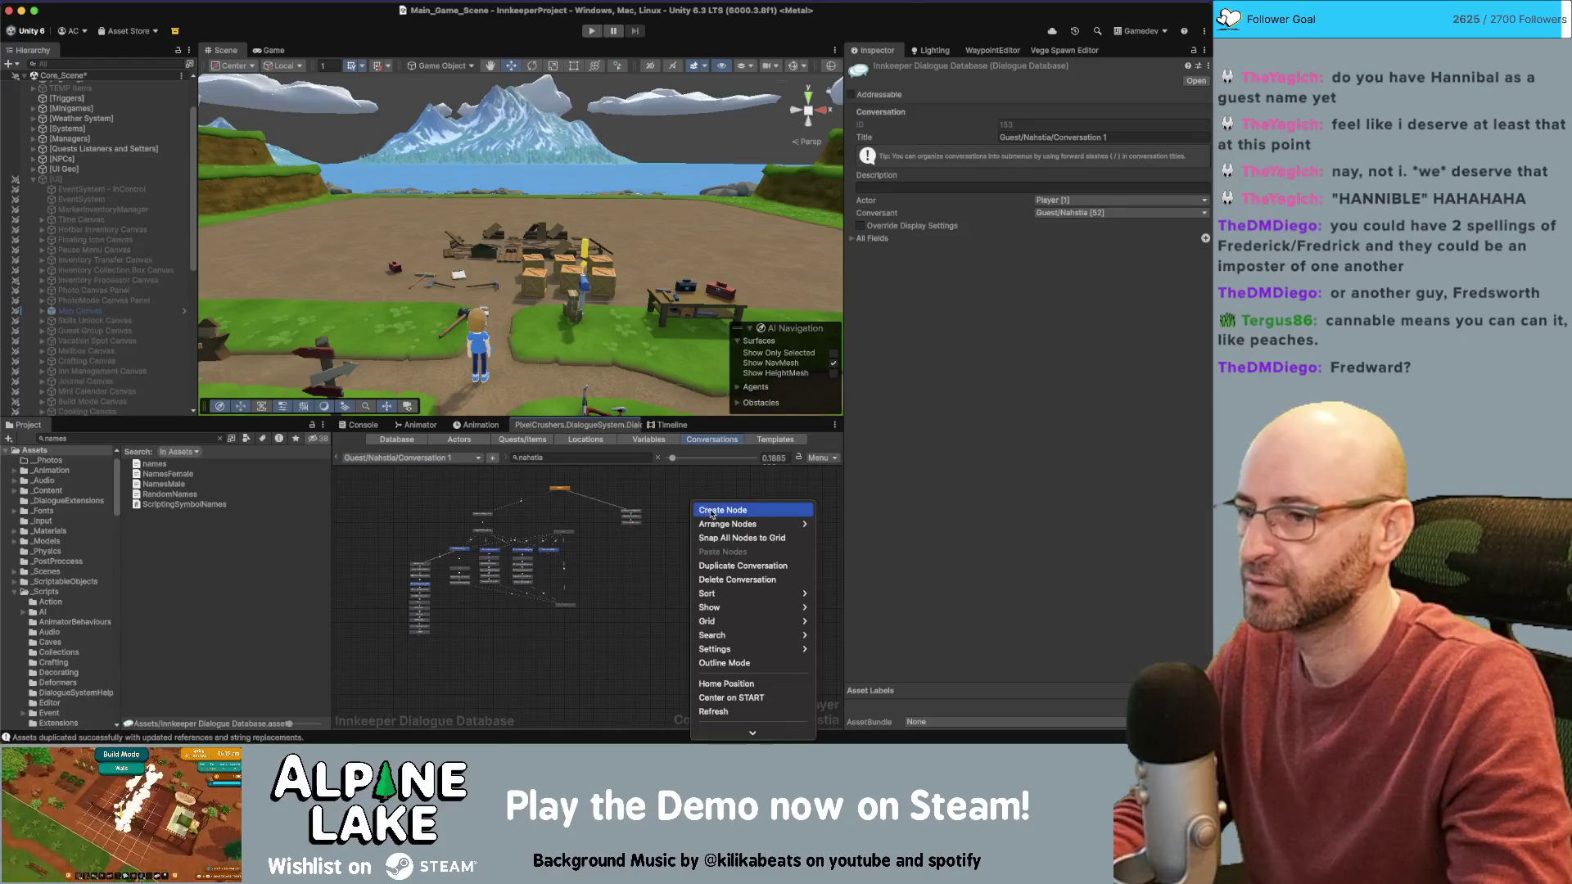
left_click(397, 458)
mouse_move(506, 475)
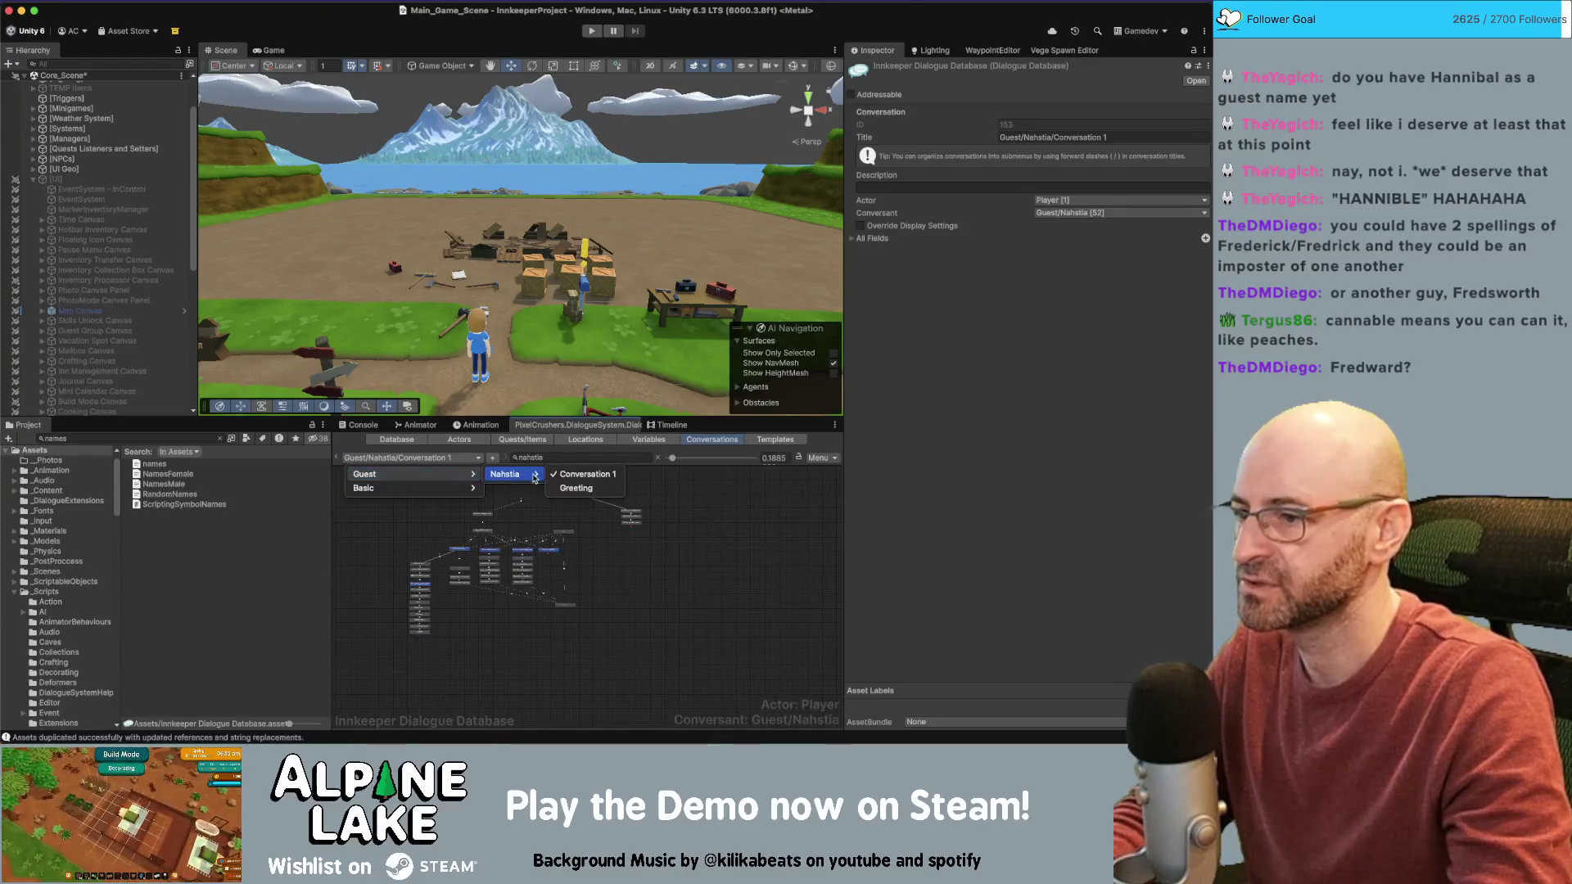
left_click(586, 491)
scroll(633, 520, "down", 2)
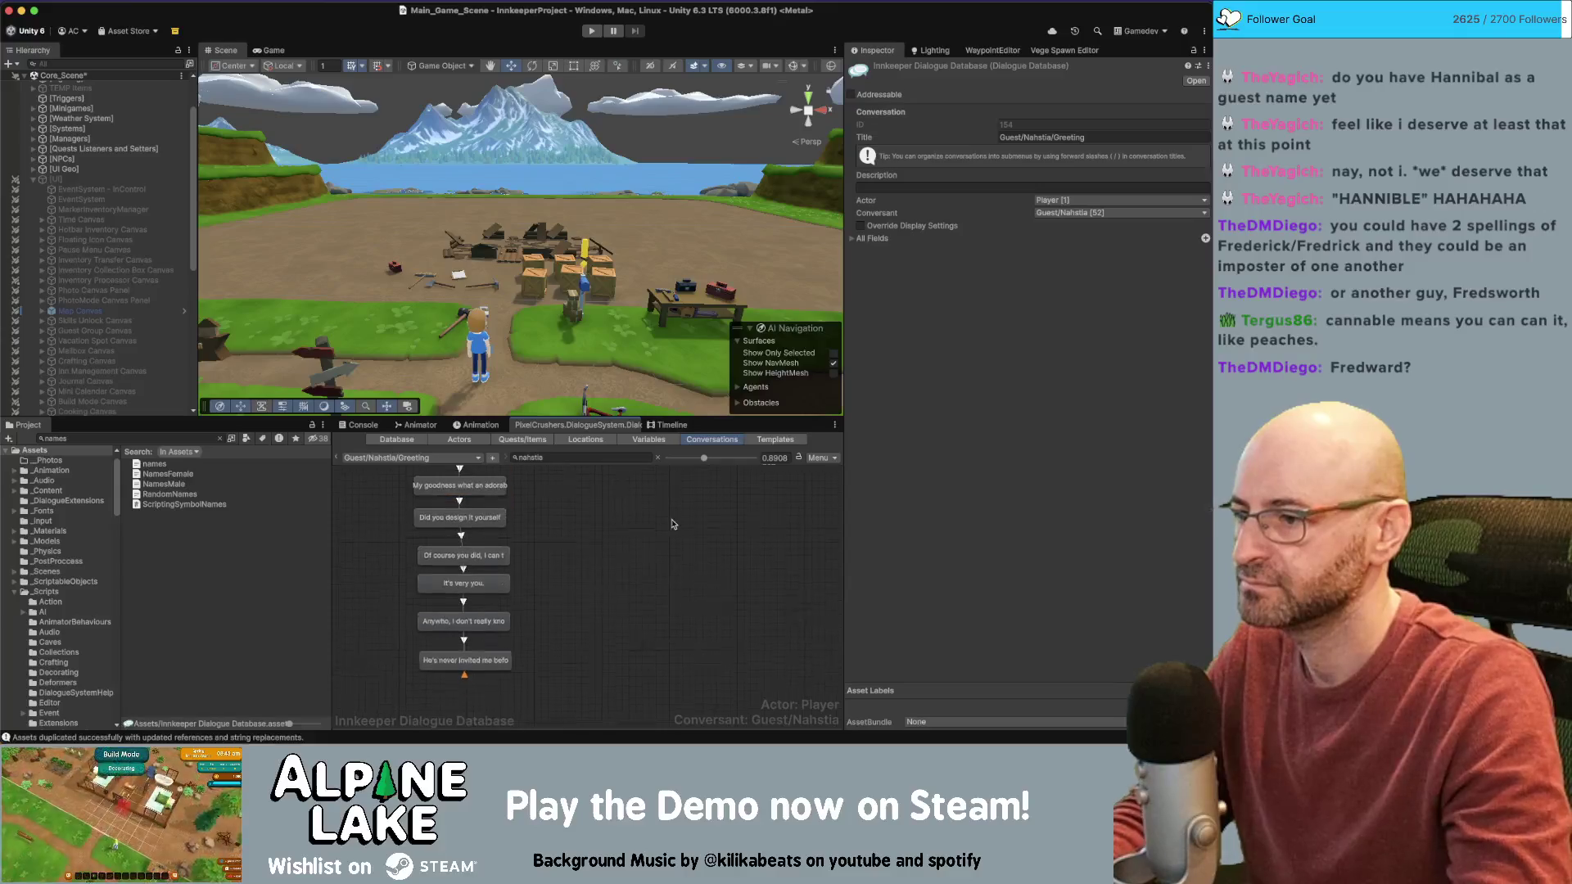
scroll(612, 567, "down", 2)
scroll(612, 568, "down", 1)
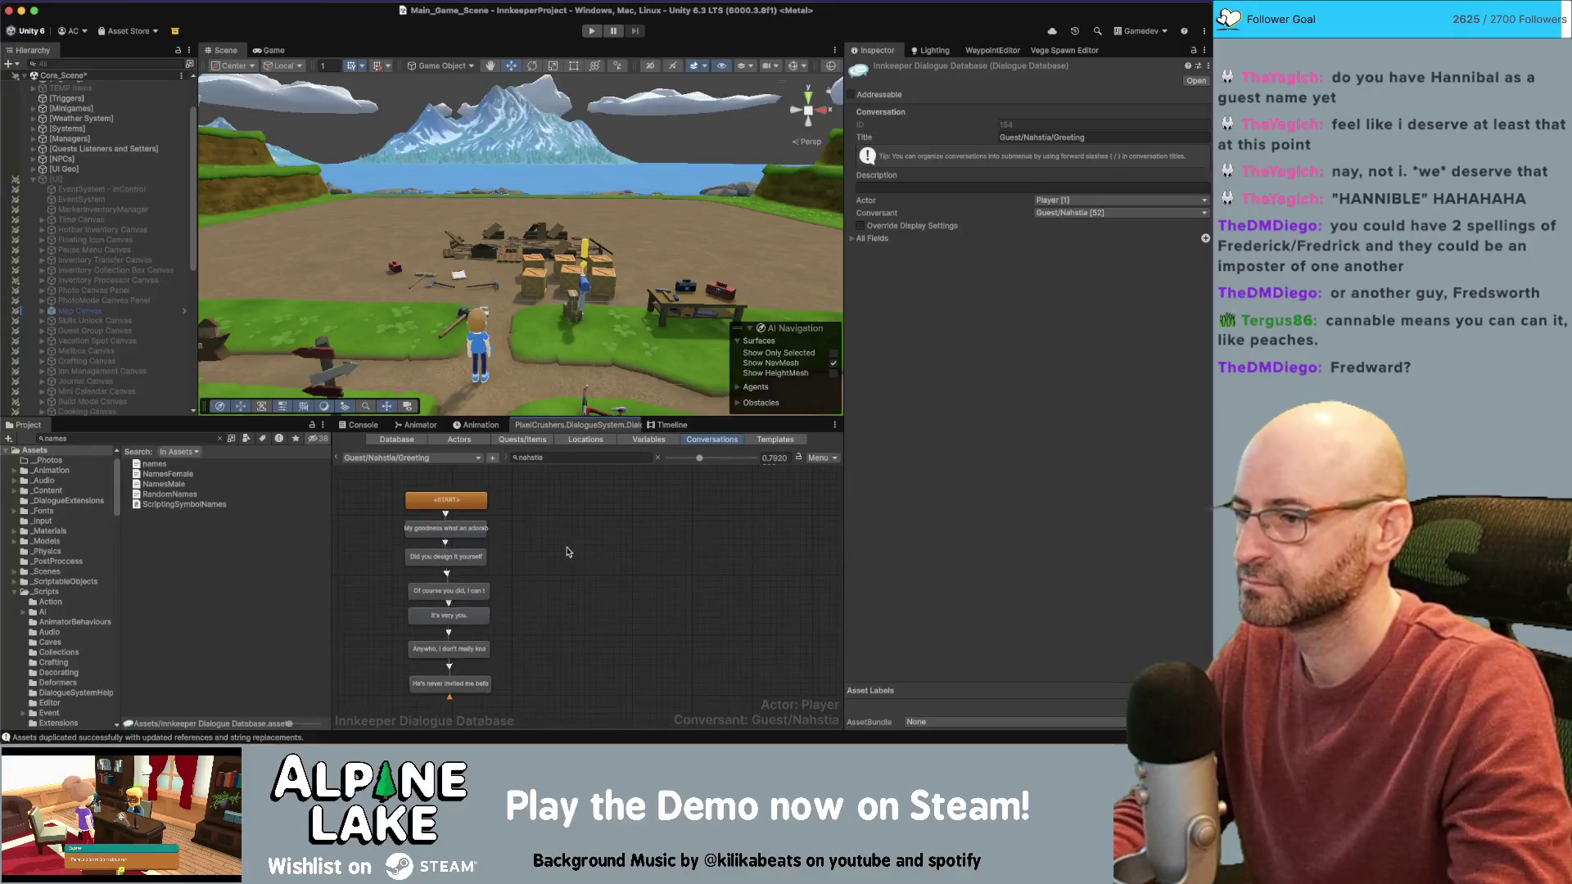
right_click(578, 501)
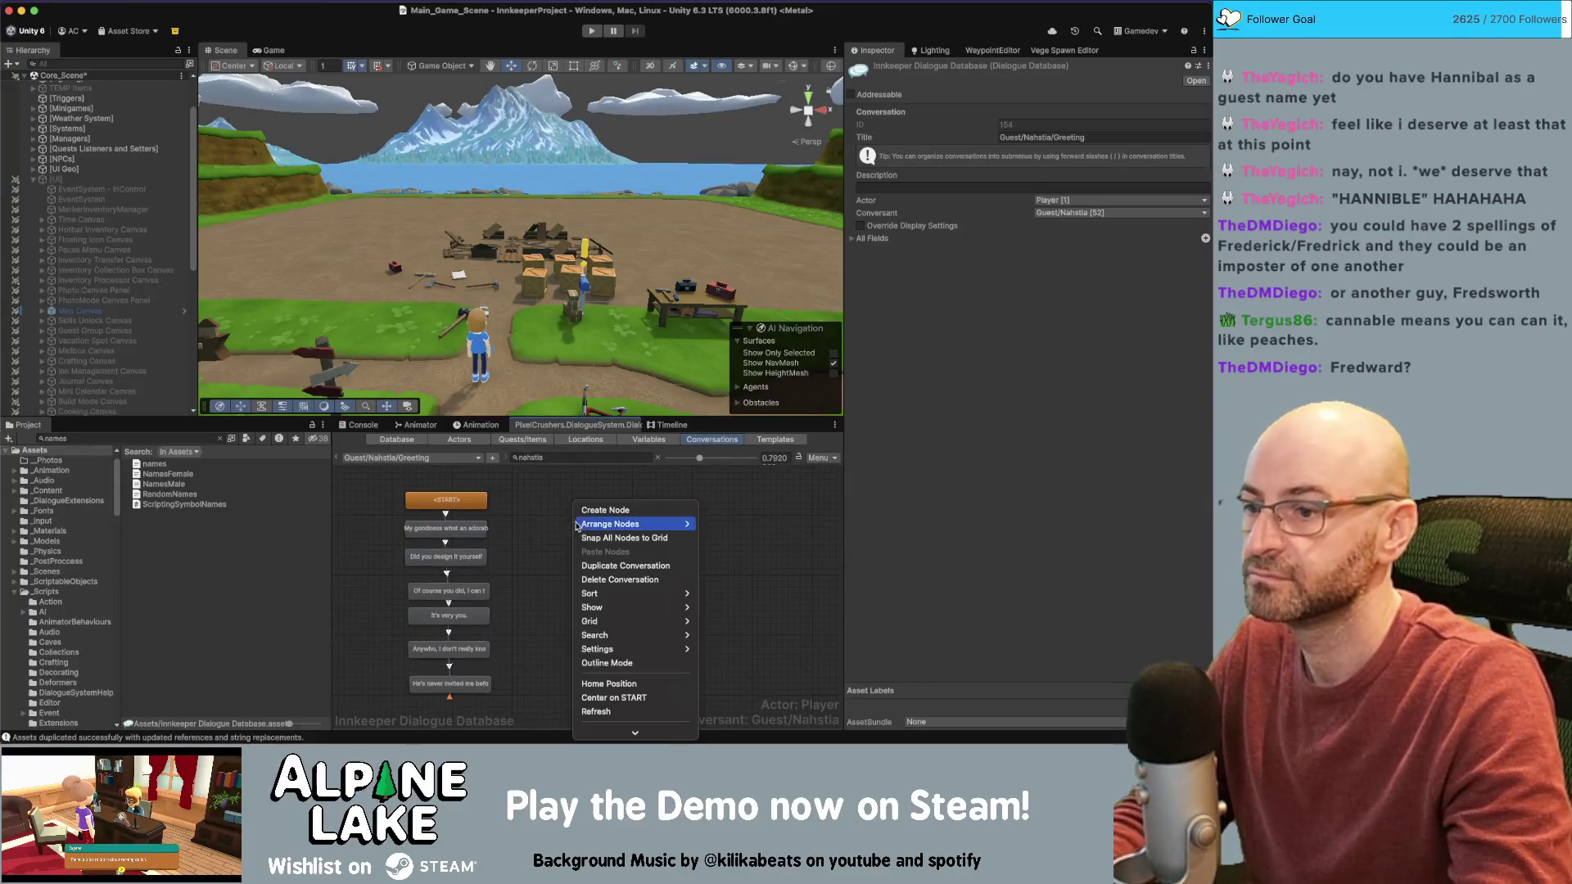
left_click(625, 566)
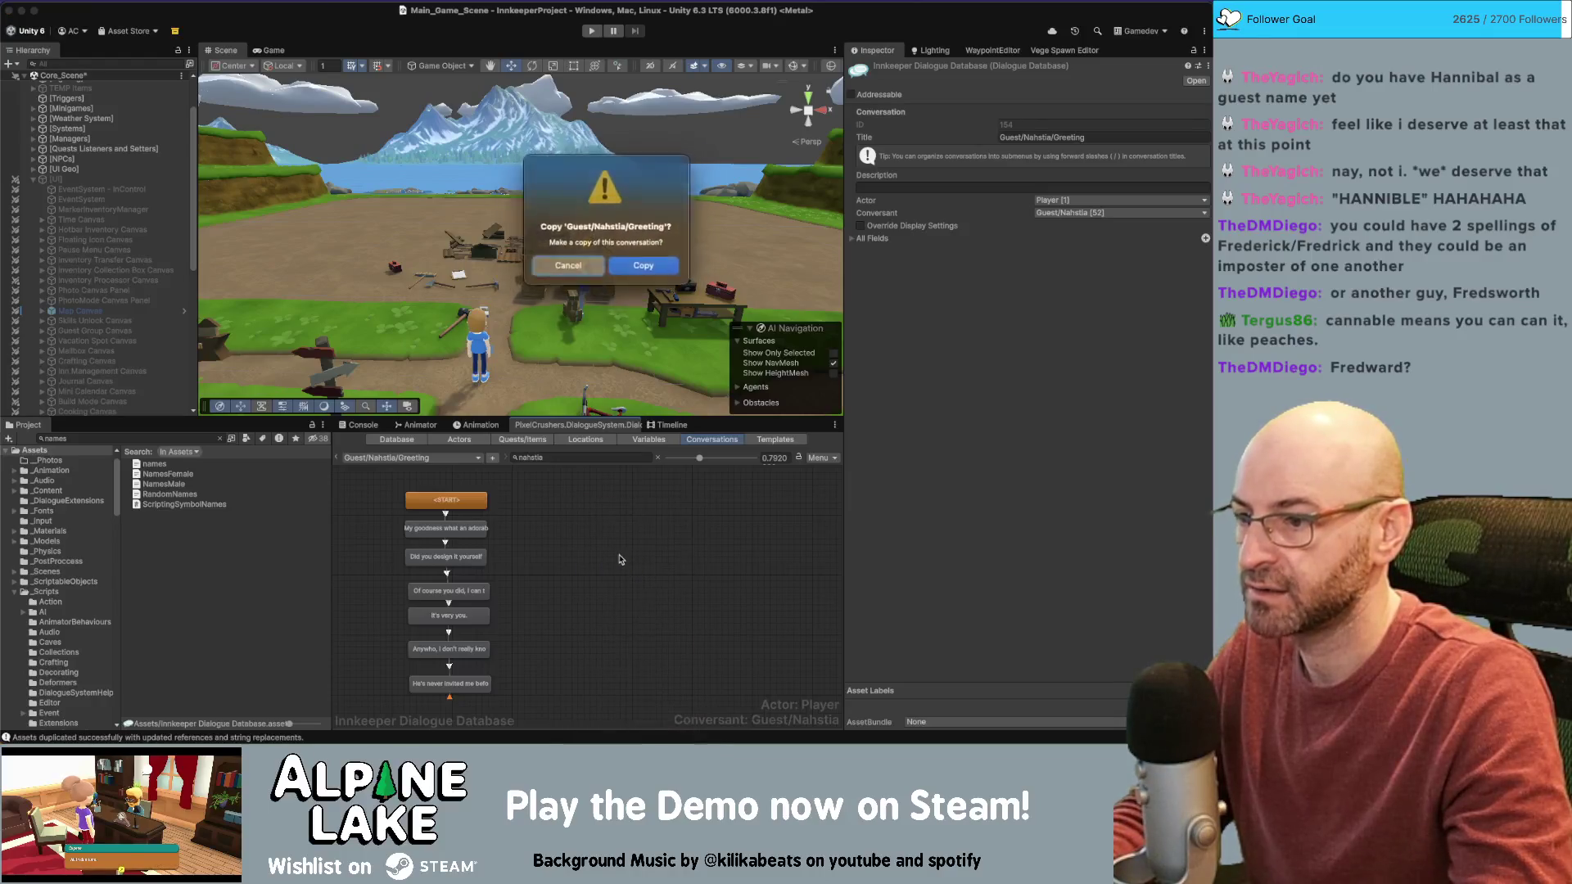
left_click(640, 265)
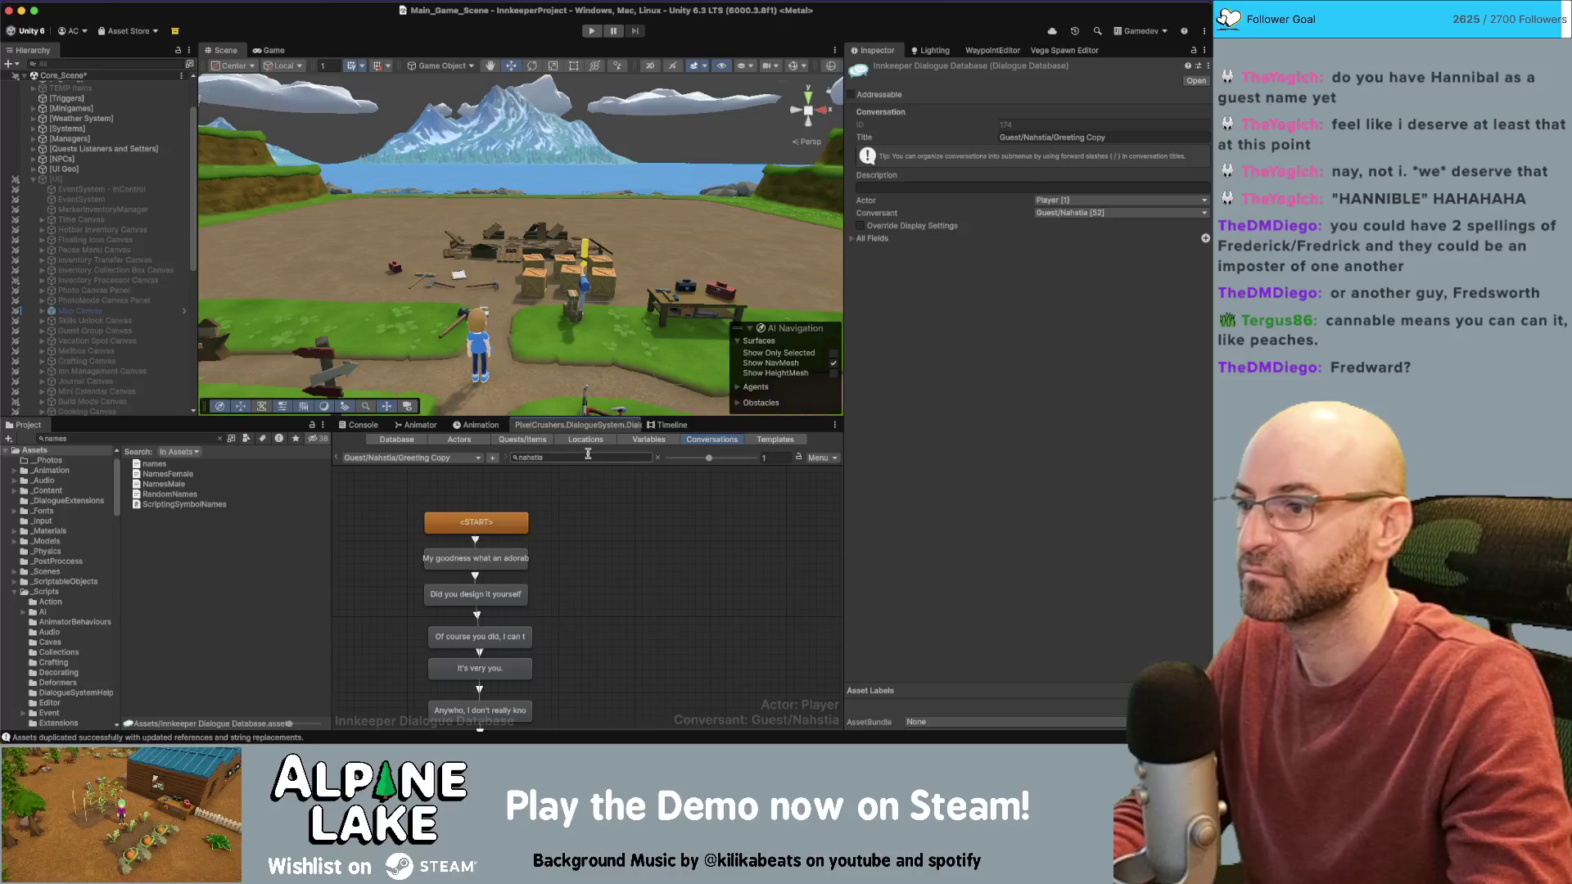